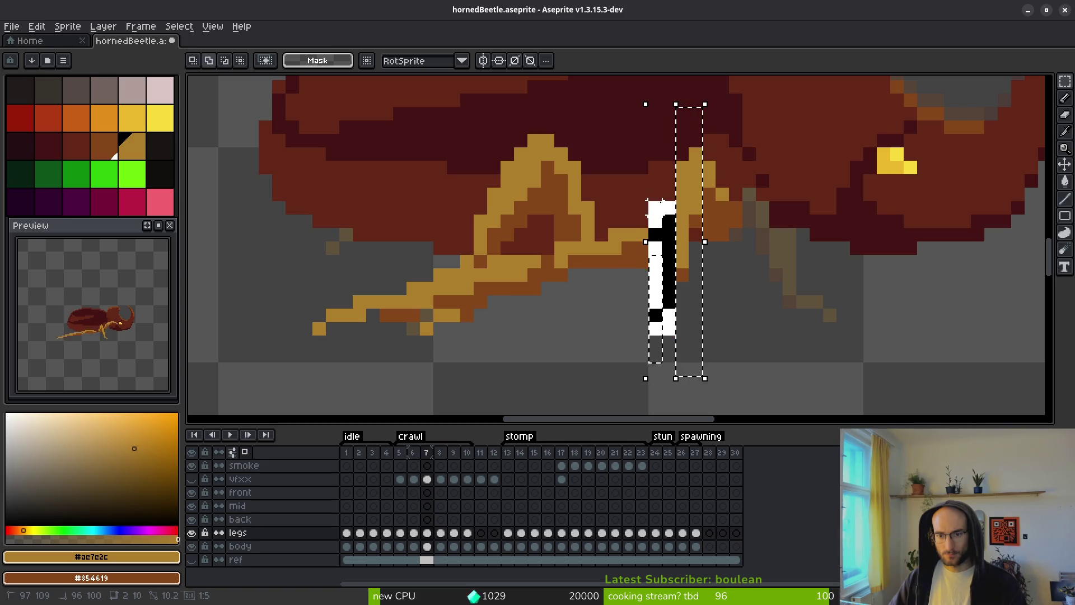
Shift the frame 7 front leg one pixel right and erase a stray foot pixel.
drag(670, 305, 701, 301)
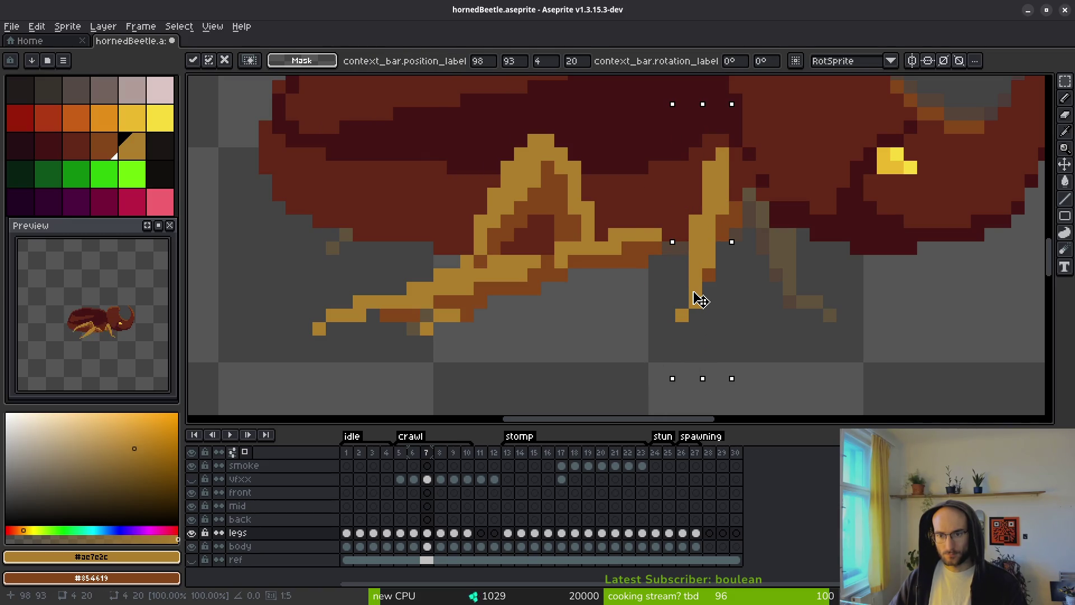
key(ctrl+d)
key(b)
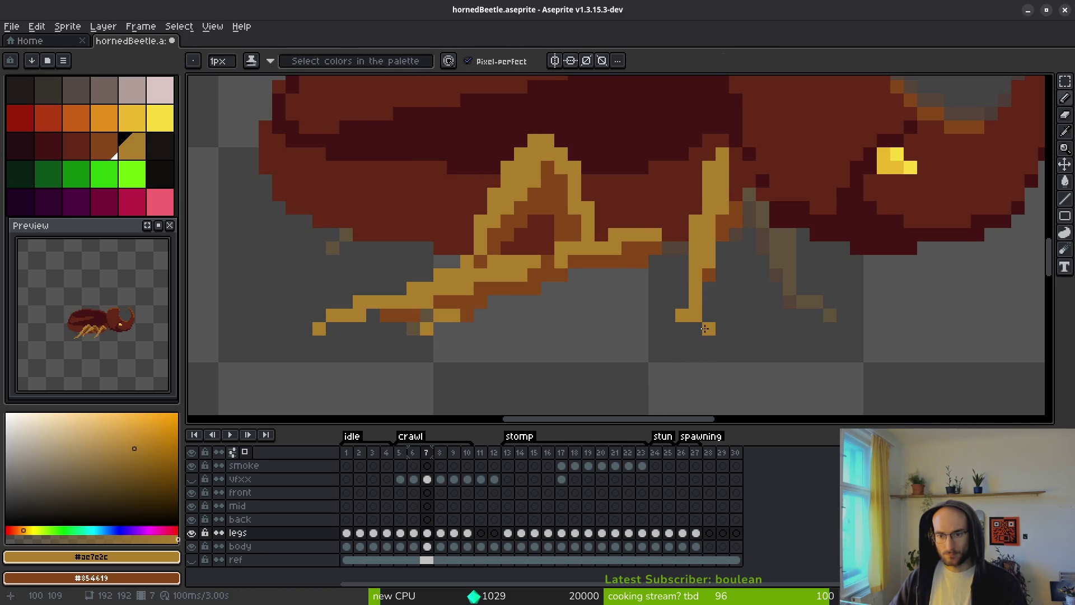
key(e)
click(683, 317)
scroll(768, 322, down, 3)
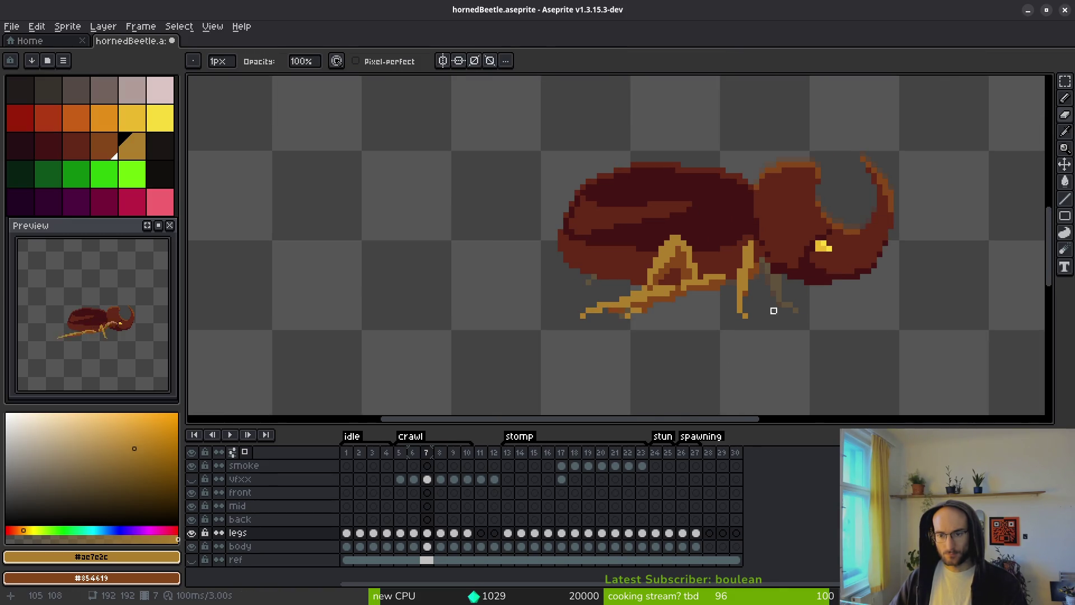
scroll(756, 313, up, 3)
Redraw the foot forward: extend the leg, add foot pixels ahead, erase the old foot pixels.
key(b)
click(726, 322)
click(740, 336)
key(e)
click(725, 336)
key(b)
click(727, 323)
key(e)
click(713, 324)
Add a gold pixel higher on the leg and shade another gold leg pixel to brown.
key(b)
click(726, 310)
key(e)
key(b)
key(e)
key(b)
click(712, 283)
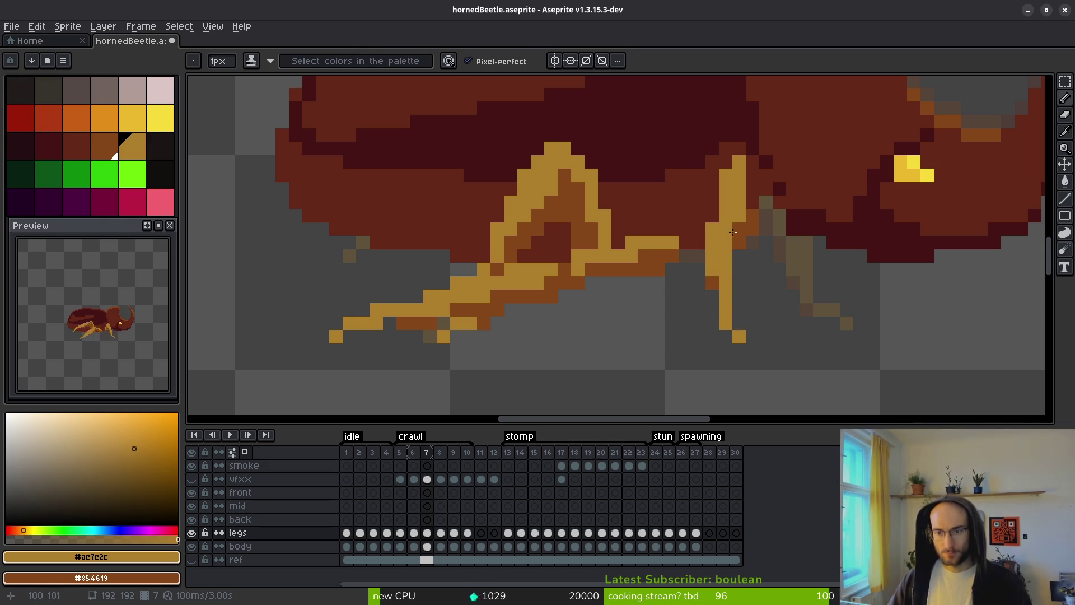
scroll(748, 216, down, 4)
Compare the frame 7 leg against frames 6 and 8.
key(comma)
key(alt)
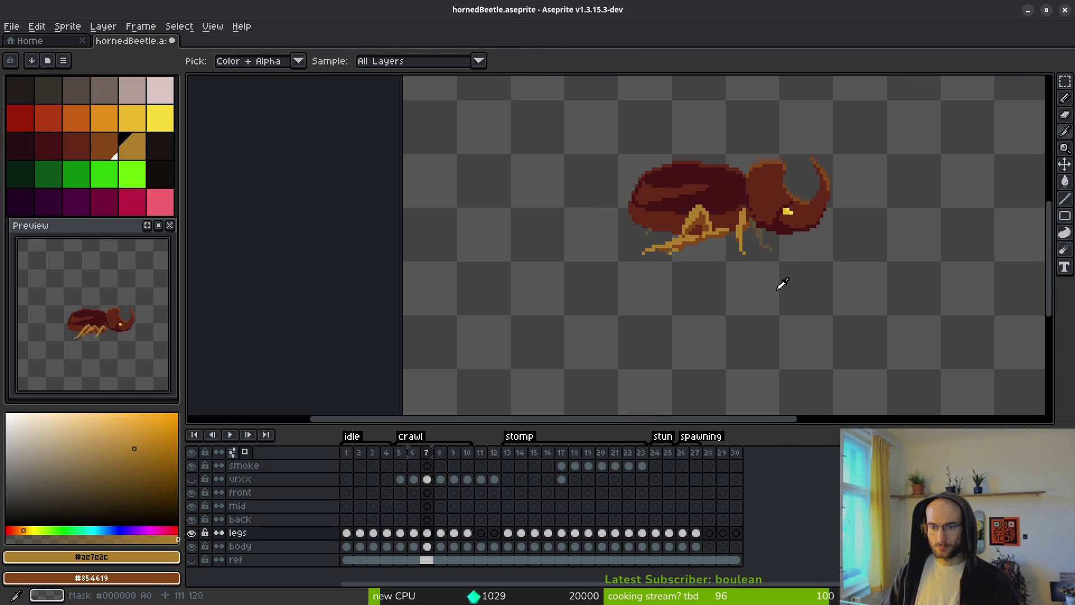
key(period)
scroll(750, 244, up, 4)
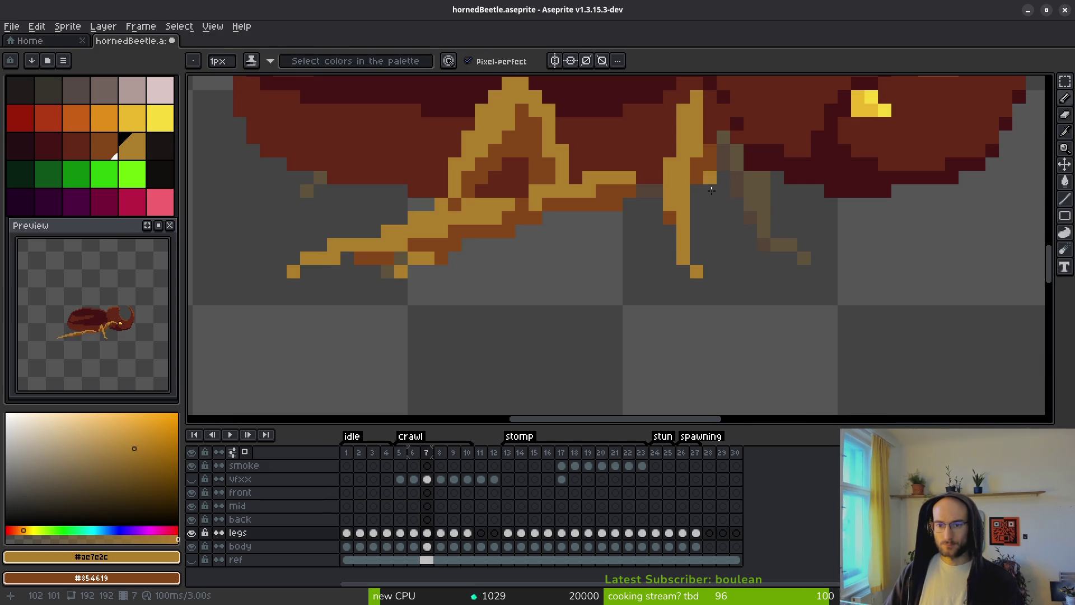
scroll(689, 214, down, 4)
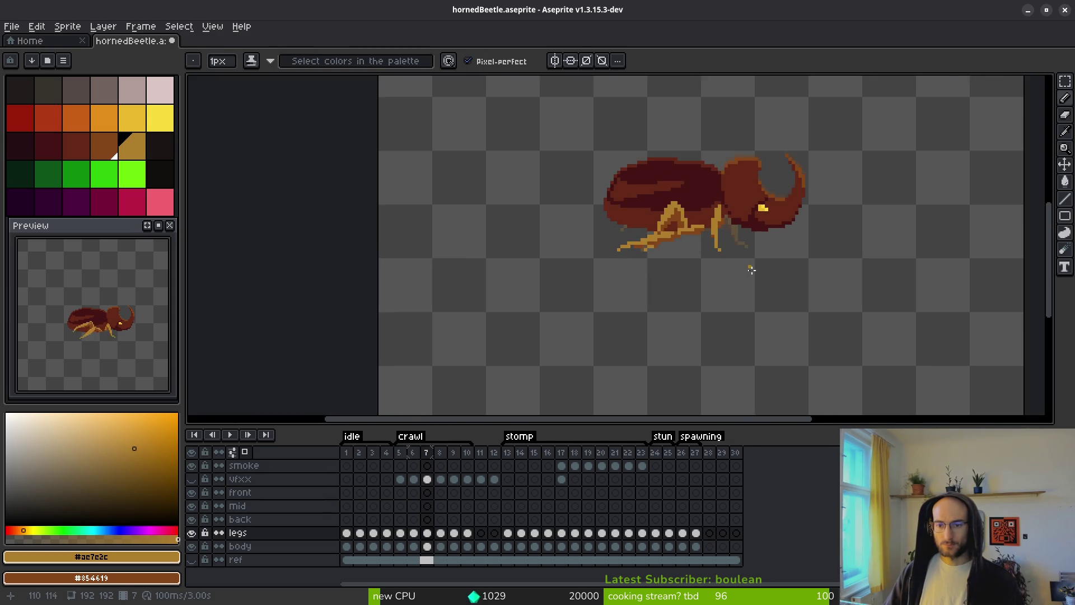
scroll(677, 221, up, 4)
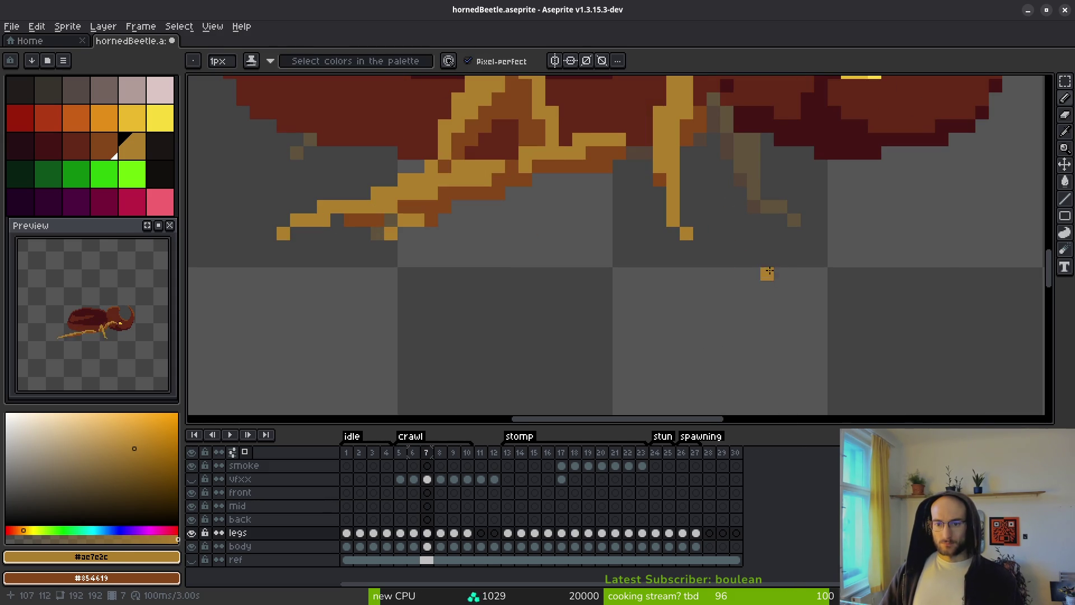
scroll(795, 272, down, 2)
key(comma)
key(alt)
key(period)
key(period)
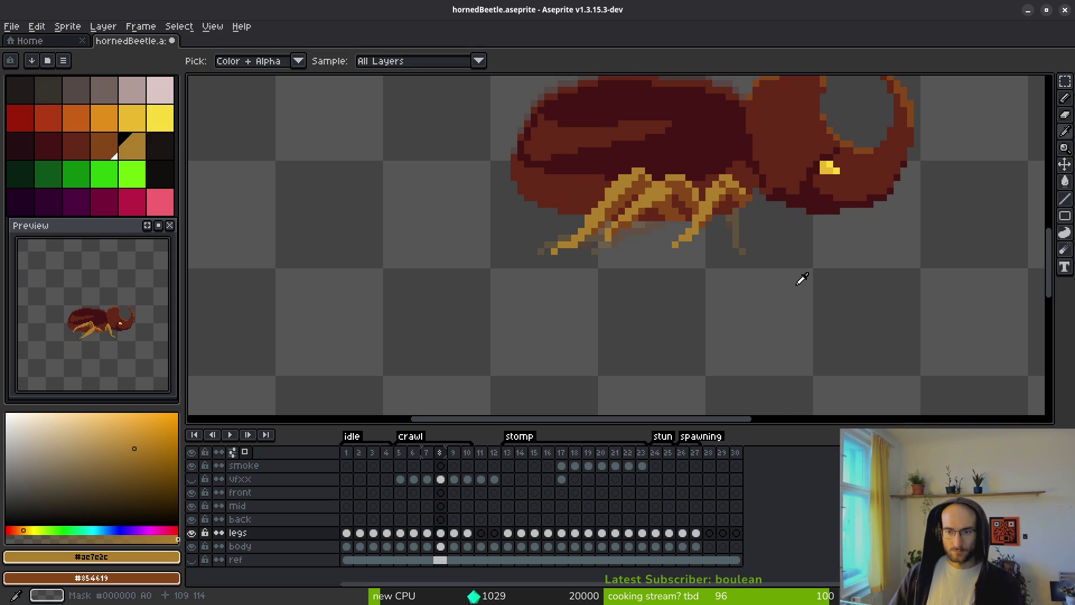
key(comma)
scroll(777, 271, up, 4)
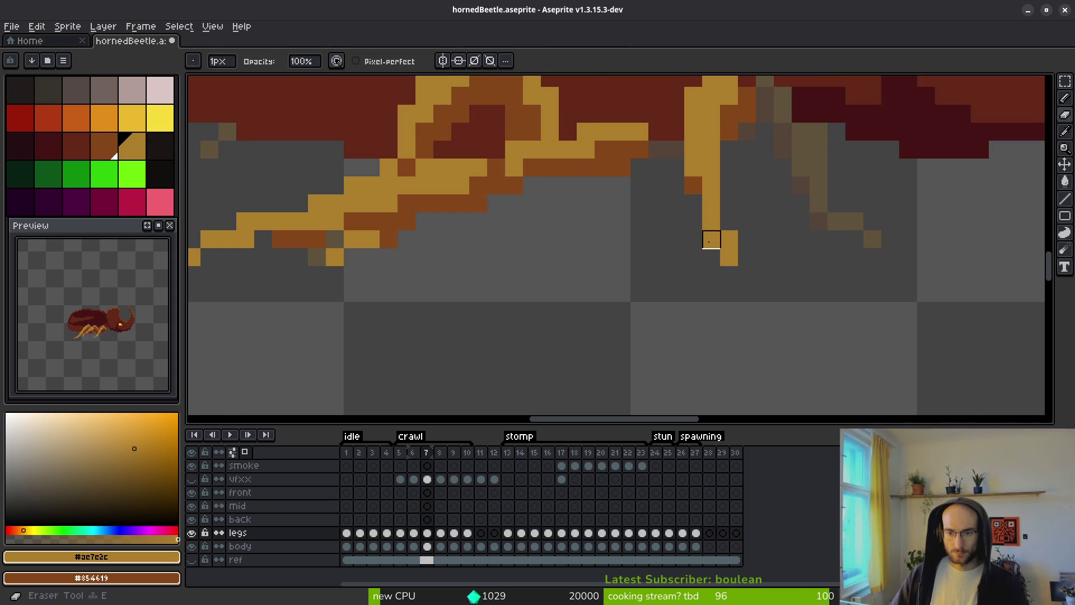
scroll(729, 254, down, 3)
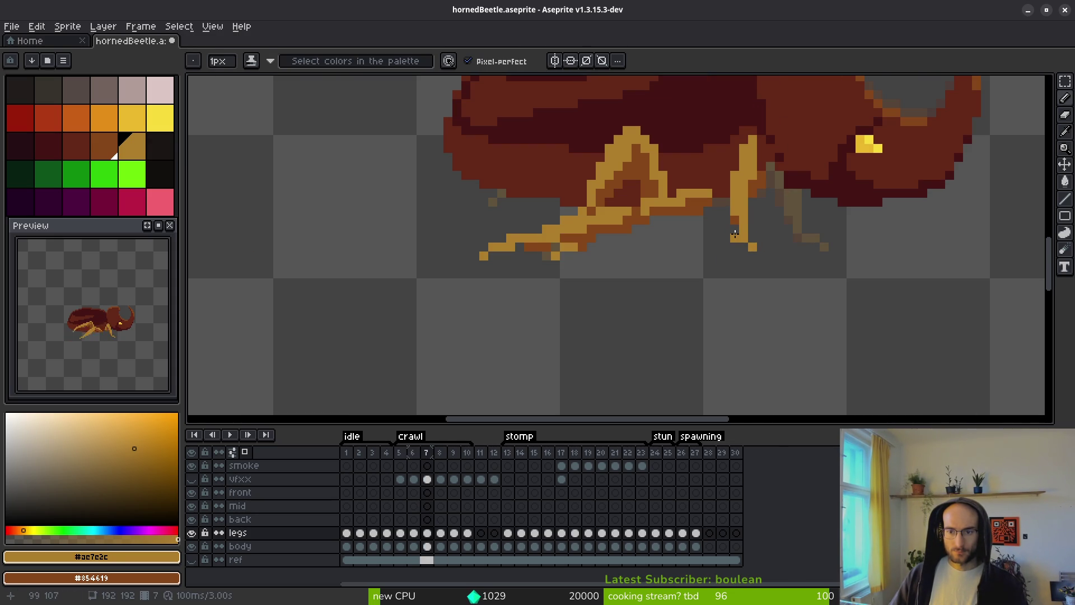
Undo a trial erase, then step through frames 4 to 8 to review the crawl.
key(shift)
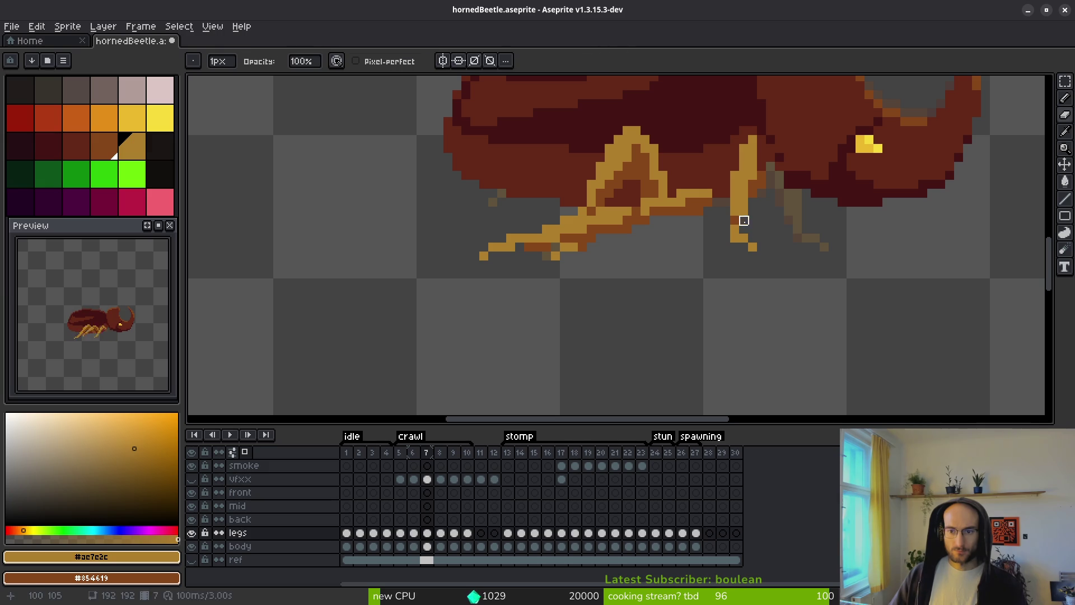
scroll(782, 250, down, 2)
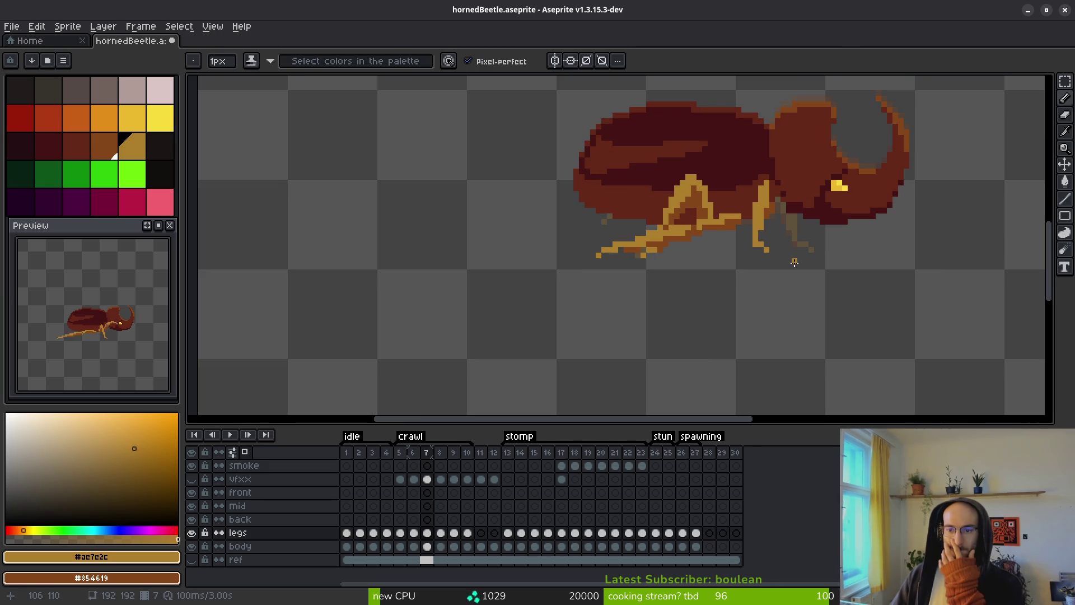
scroll(767, 259, down, 2)
key(ctrl+z)
scroll(799, 271, up, 2)
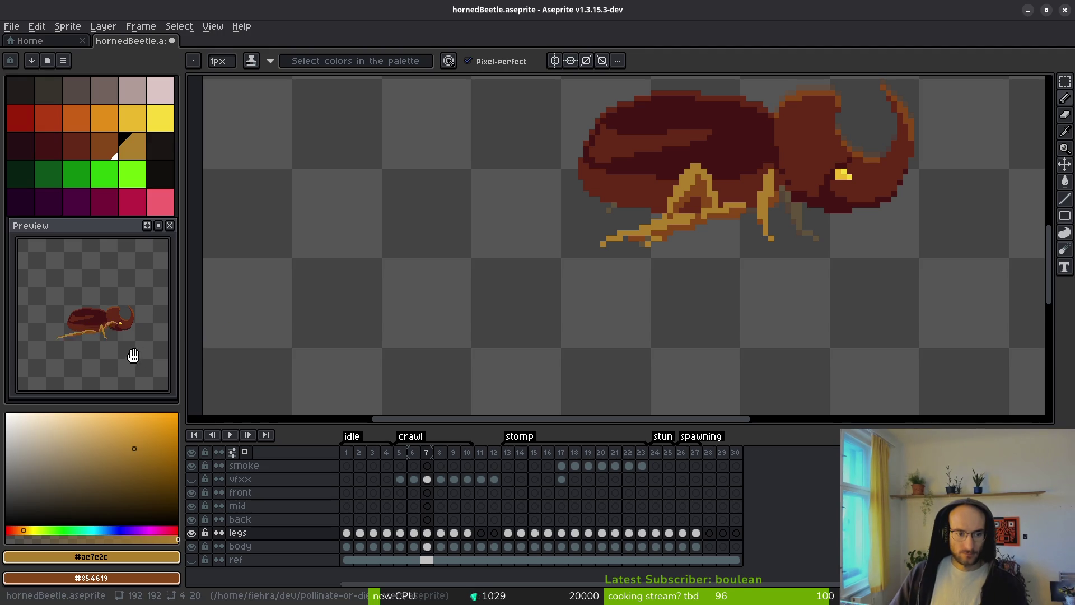
scroll(92, 360, up, 2)
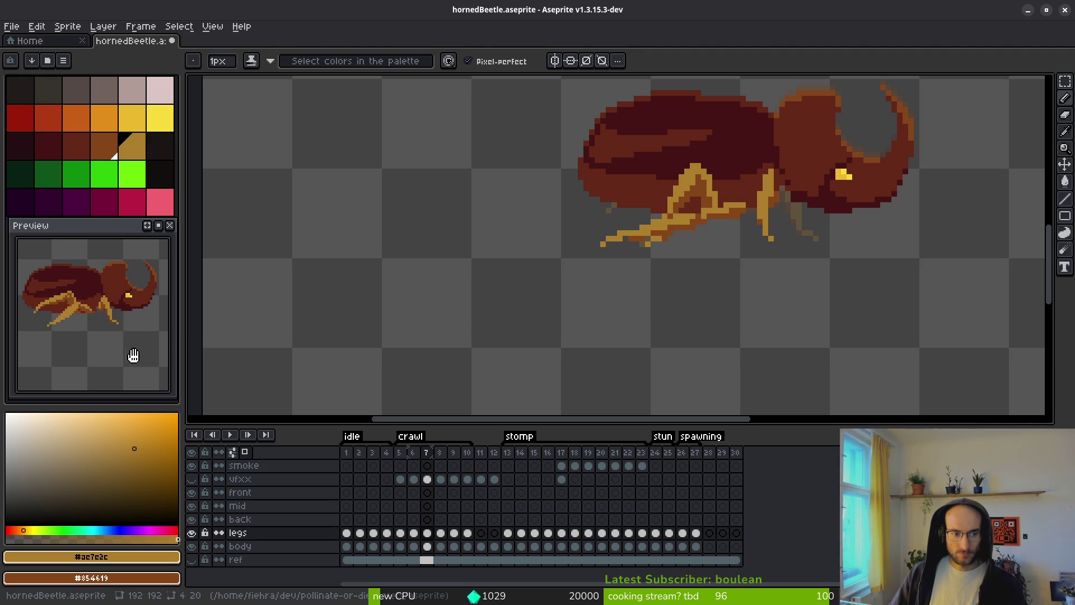
key(Left)
key(Left)
key(Left)
key(i)
key(Right)
key(Right)
key(Right)
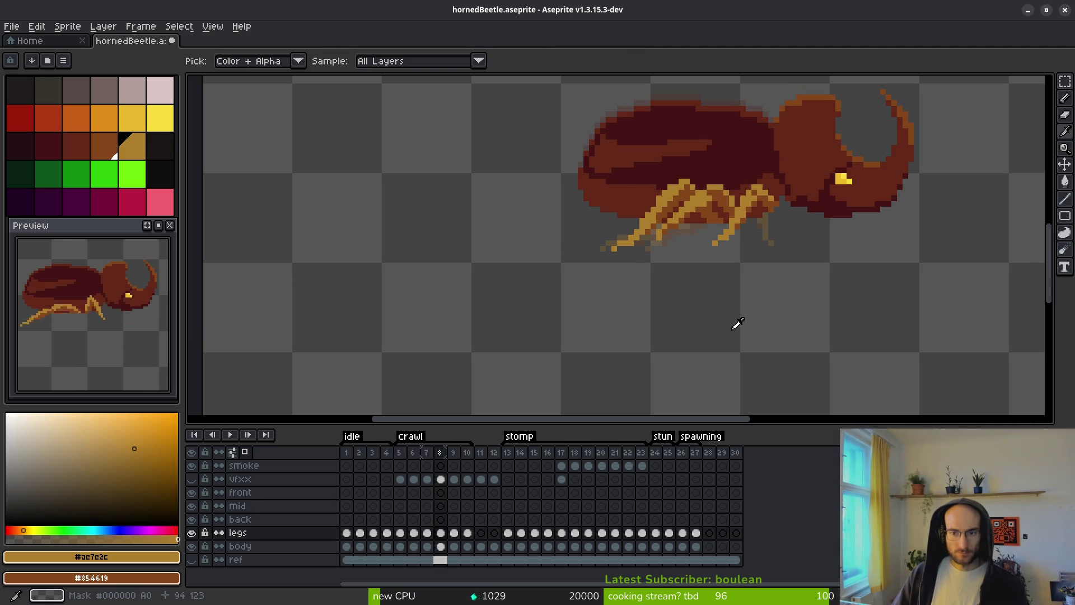
Flip between frames 8 and 9 to compare the front leg.
key(Right)
key(Left)
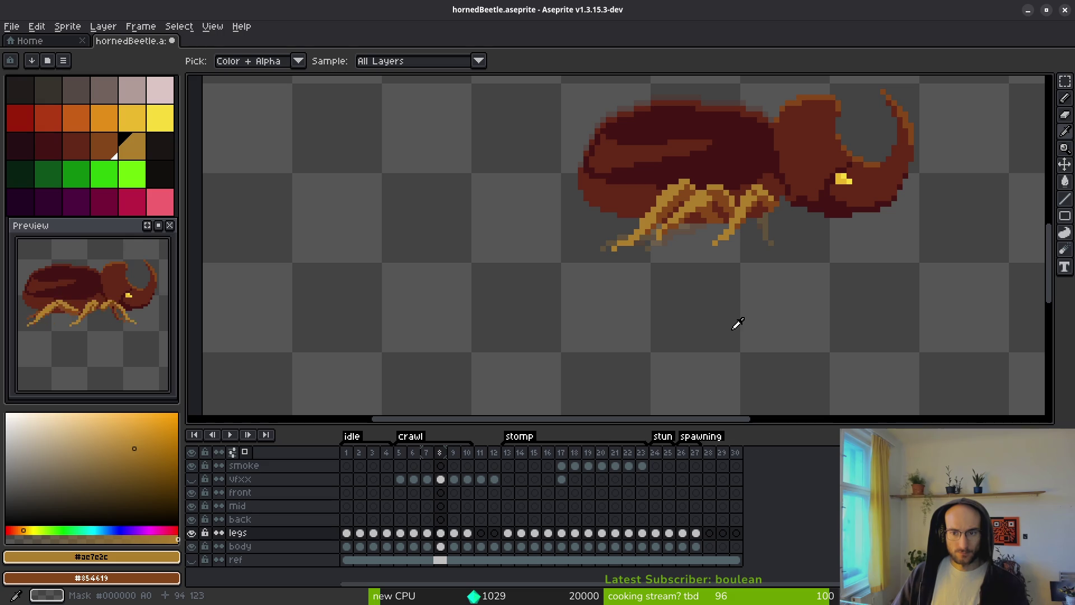
key(Right)
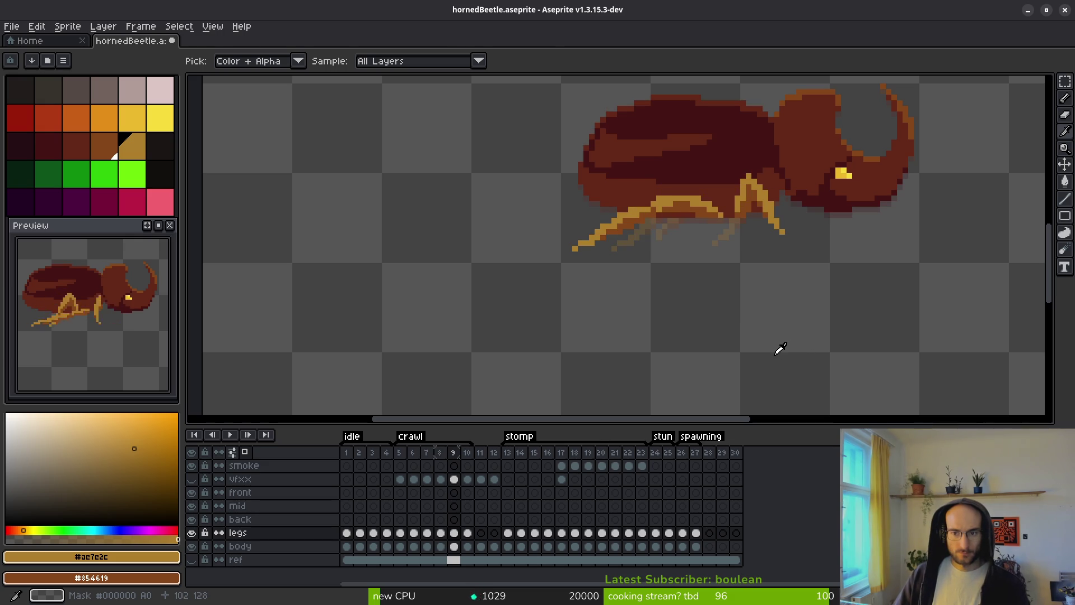
key(Left)
scroll(744, 225, up, 2)
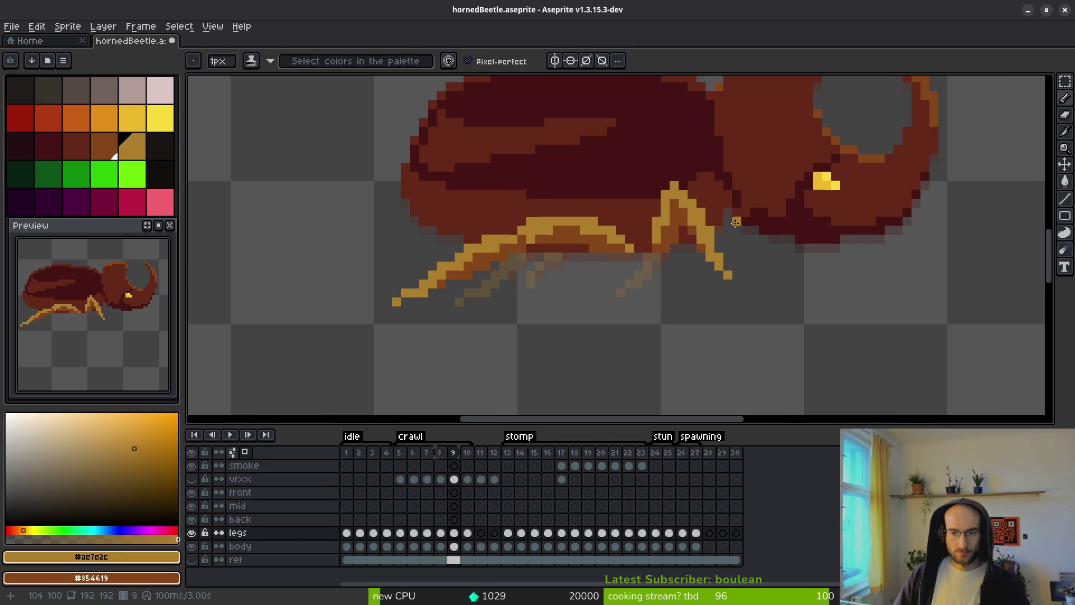
key(Right)
key(Left)
Move the lower front leg on frame 8 right in two passes, one pixel then about two.
key(x)
scroll(694, 268, up, 2)
mouse_move(593, 232)
mouse_down()
mouse_move(613, 274)
mouse_move(668, 324)
mouse_up()
drag(608, 297, 623, 298)
click(546, 282)
drag(518, 269, 610, 361)
drag(576, 319, 603, 304)
click(654, 280)
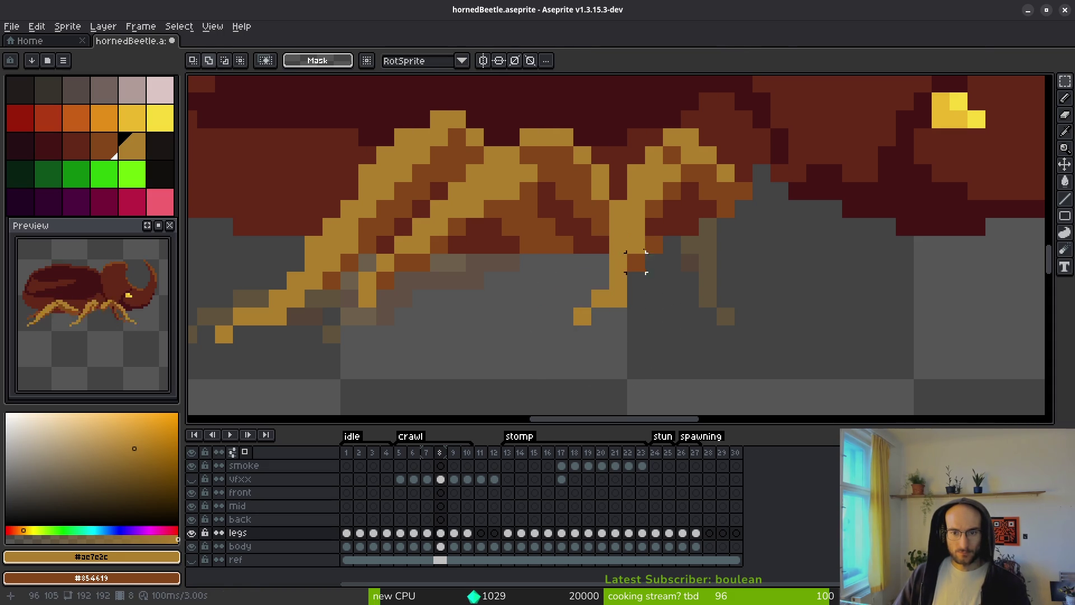
Zoom in and out to inspect the repositioned leg on frame 8.
key(b)
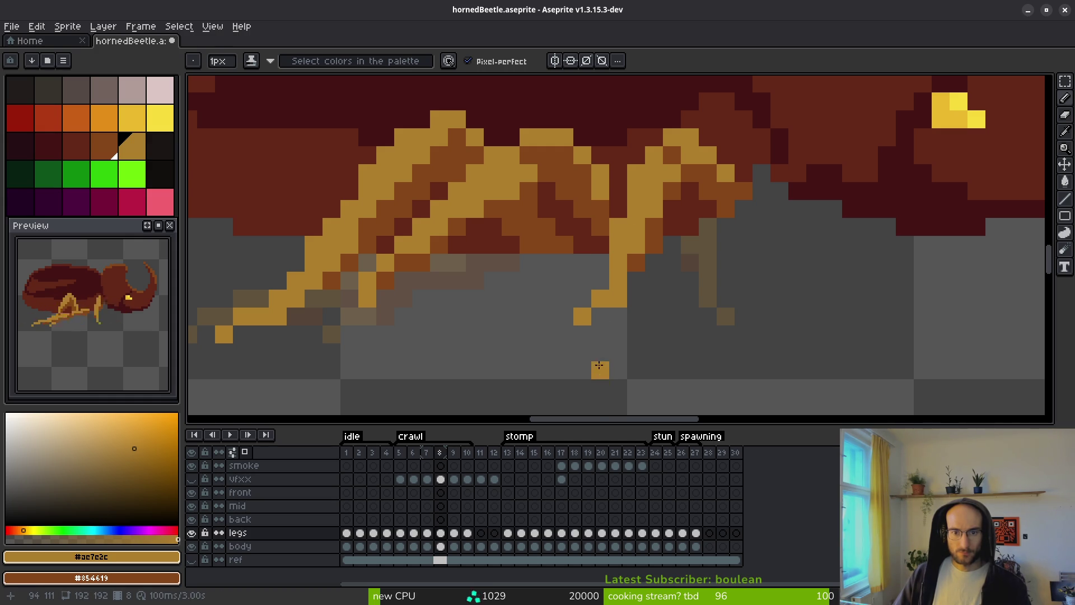
scroll(595, 368, down, 4)
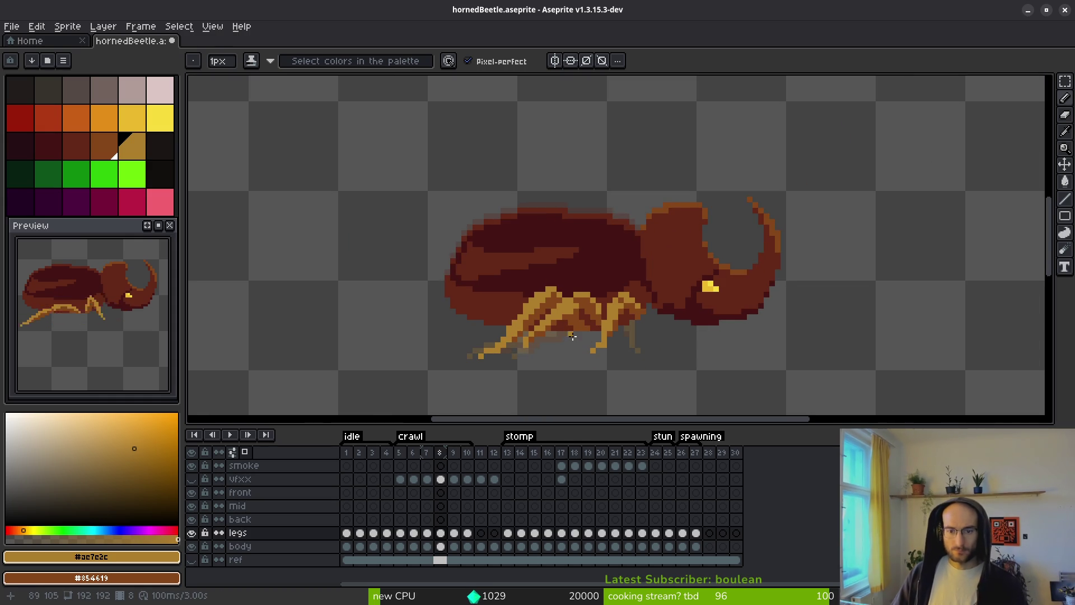
scroll(625, 299, up, 3)
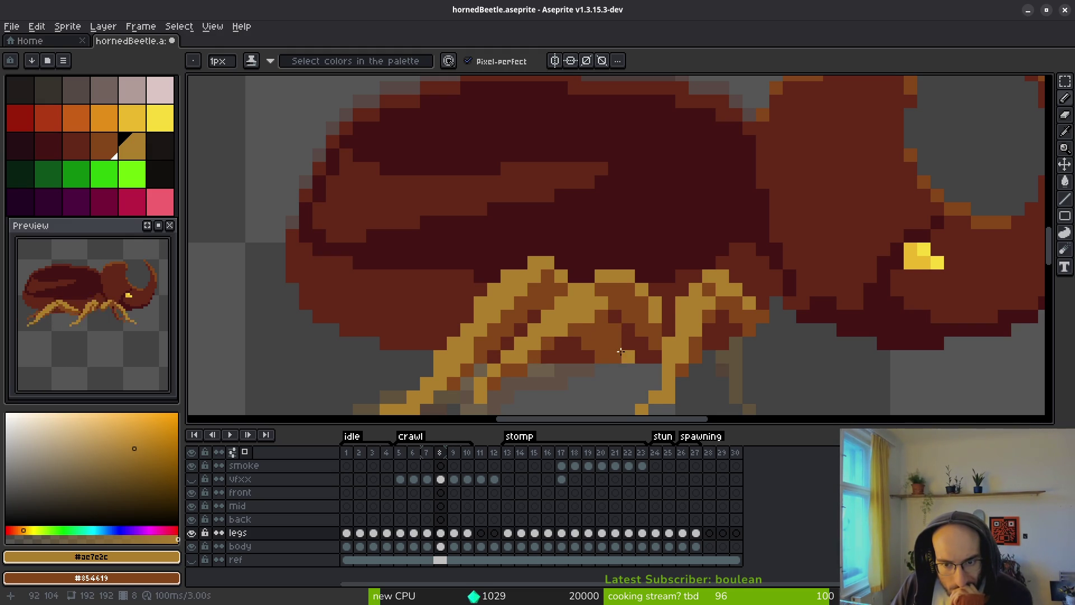
scroll(620, 387, down, 3)
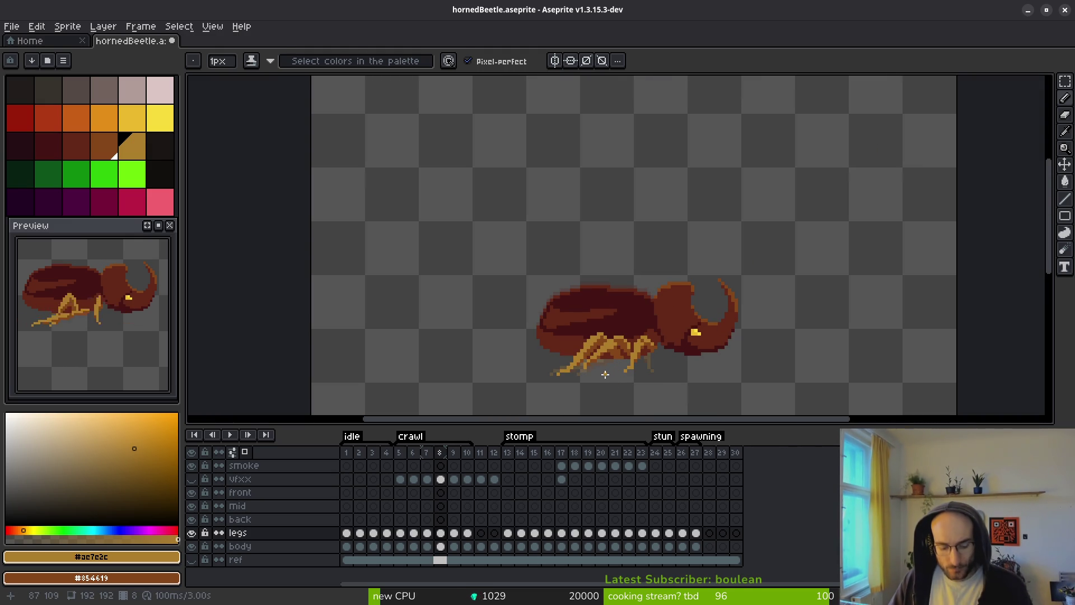
key(w)
scroll(612, 378, up, 3)
key(b)
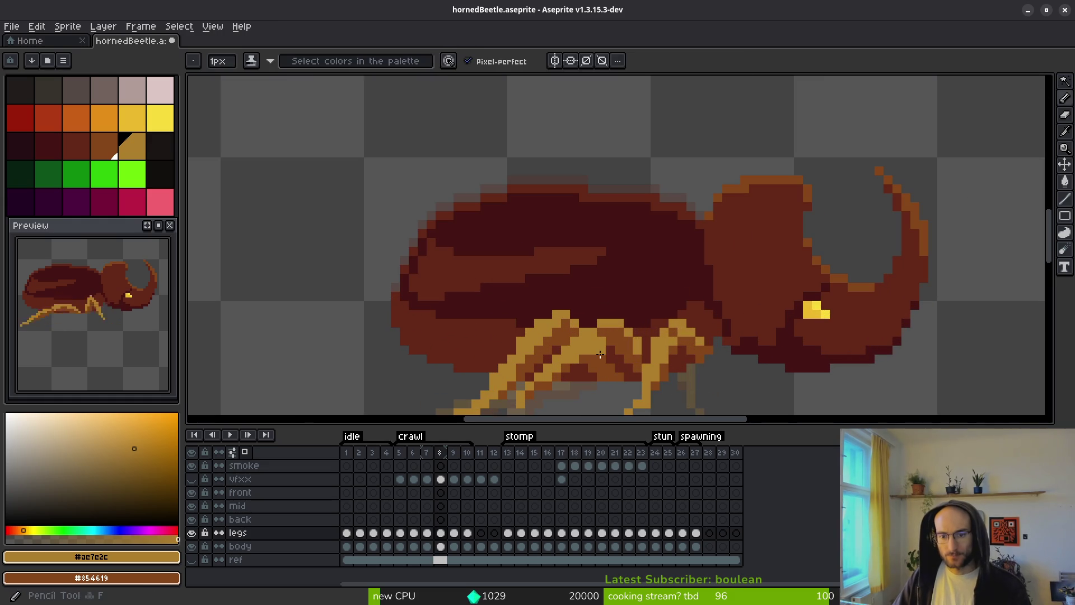
scroll(613, 399, down, 3)
scroll(603, 392, up, 3)
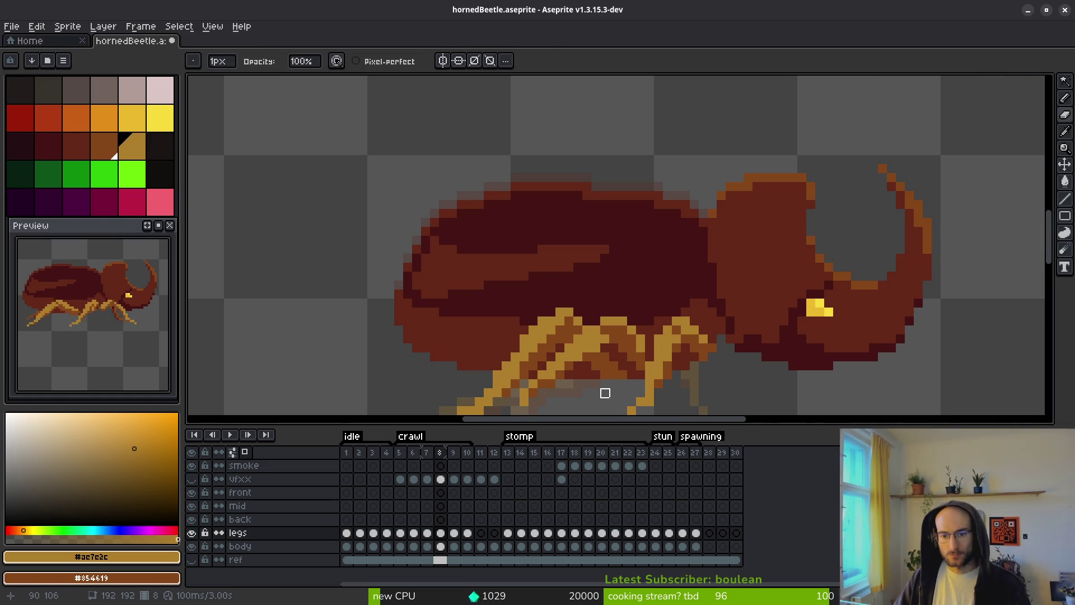
Erase a pixel on the frame 8 leg, then undo the erase.
key(d)
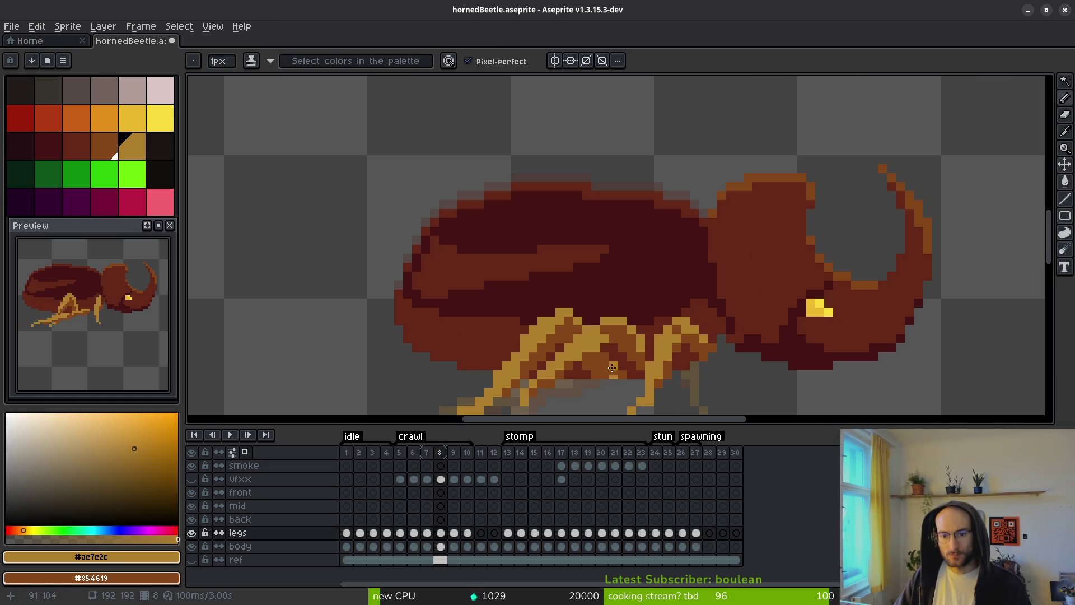
key(e)
click(609, 361)
scroll(613, 391, down, 2)
key(ctrl+z)
scroll(612, 393, up, 1)
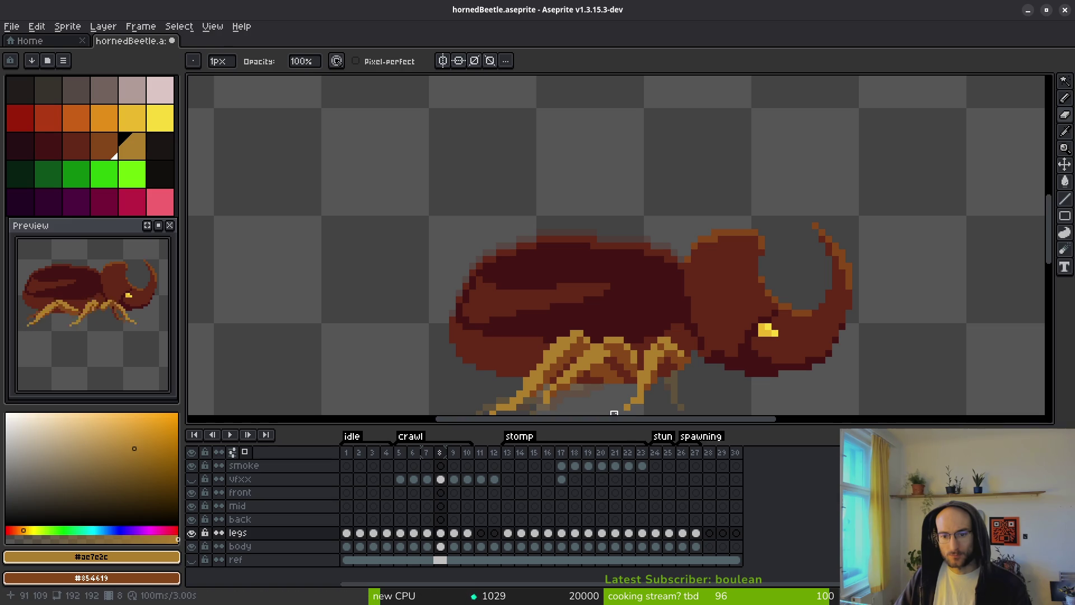
scroll(602, 397, down, 1)
scroll(598, 396, up, 1)
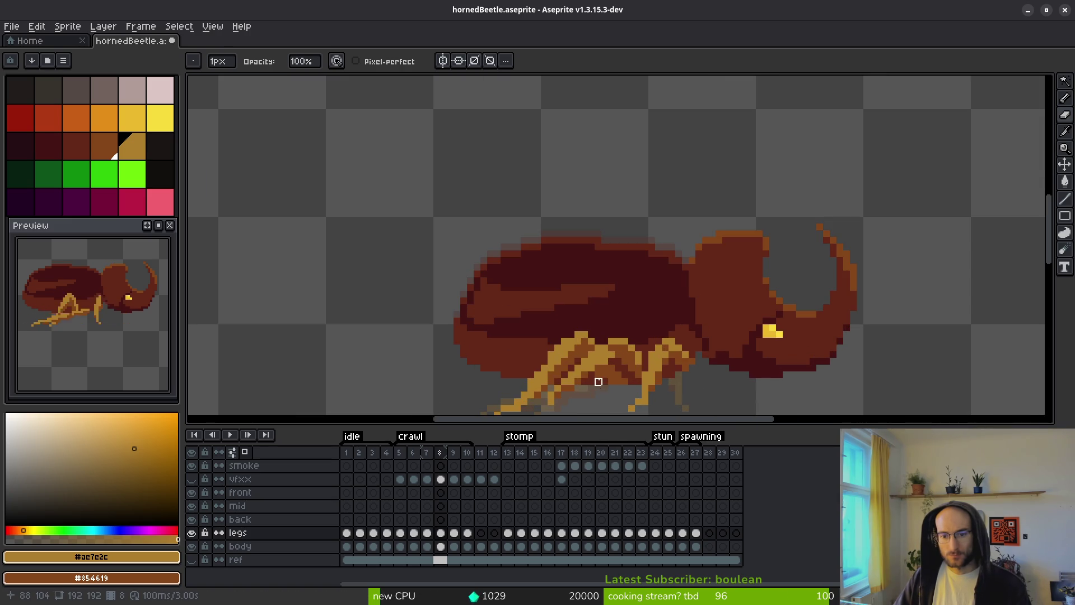
scroll(604, 388, down, 1)
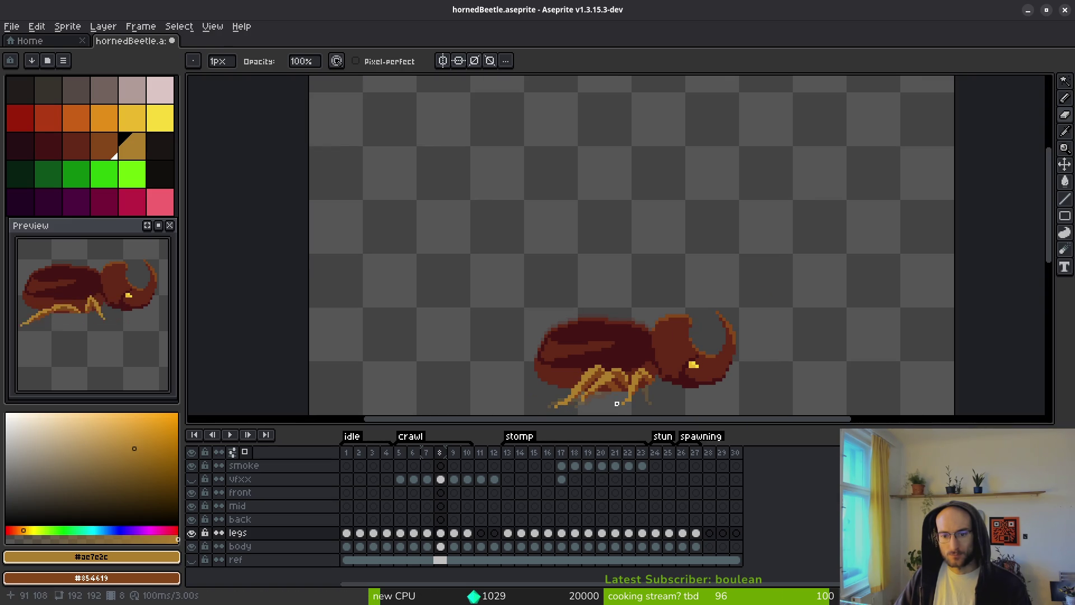
key(b)
scroll(627, 400, up, 2)
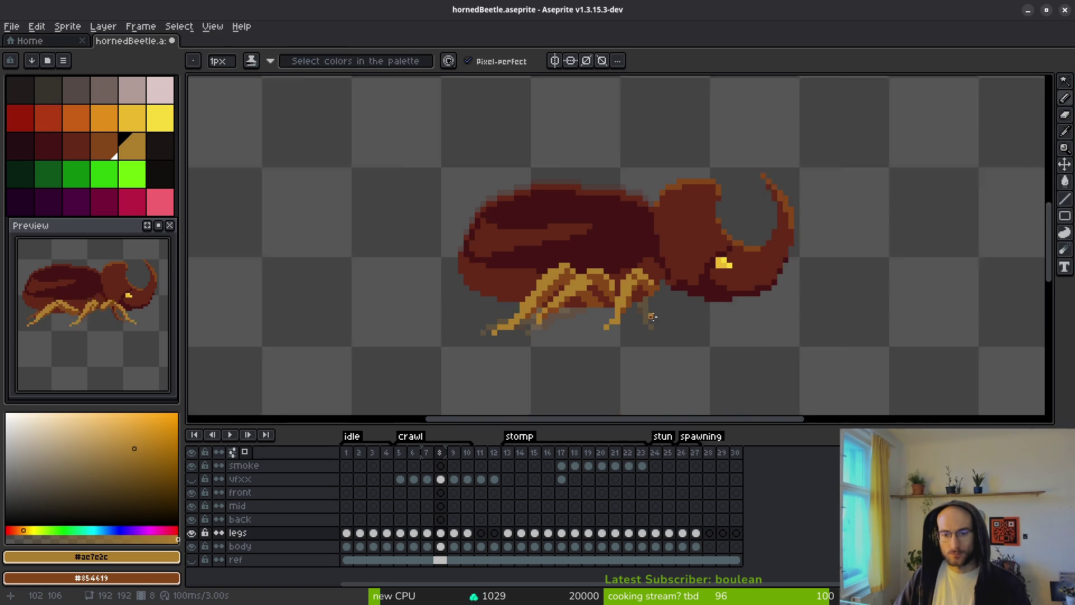
scroll(657, 334, down, 1)
key(i)
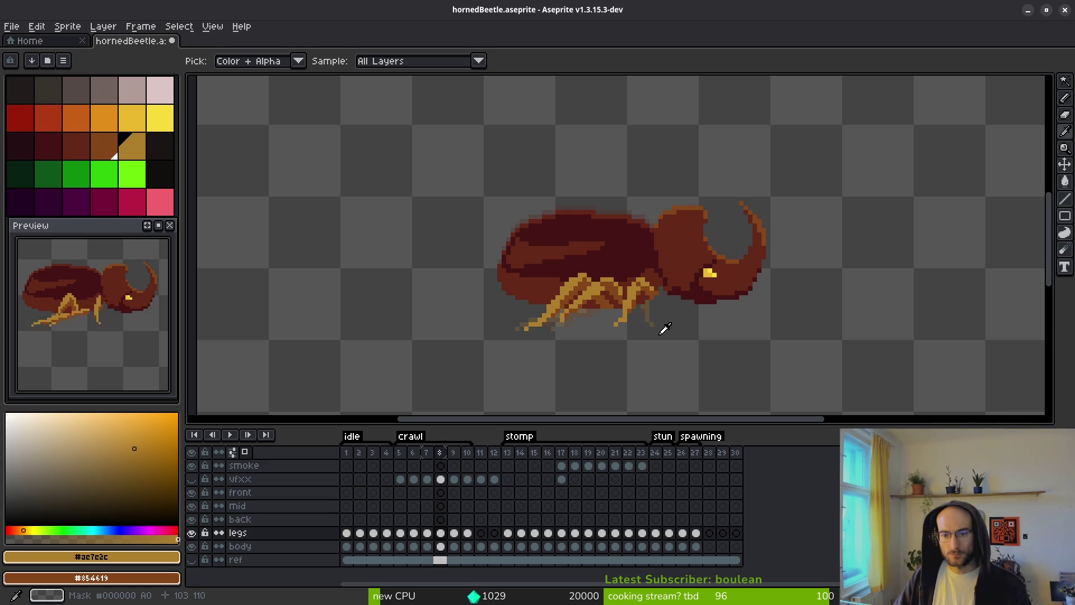
Step forward through the crawl frames and play the crawl loop to check the leg motion.
key(Right)
key(Right)
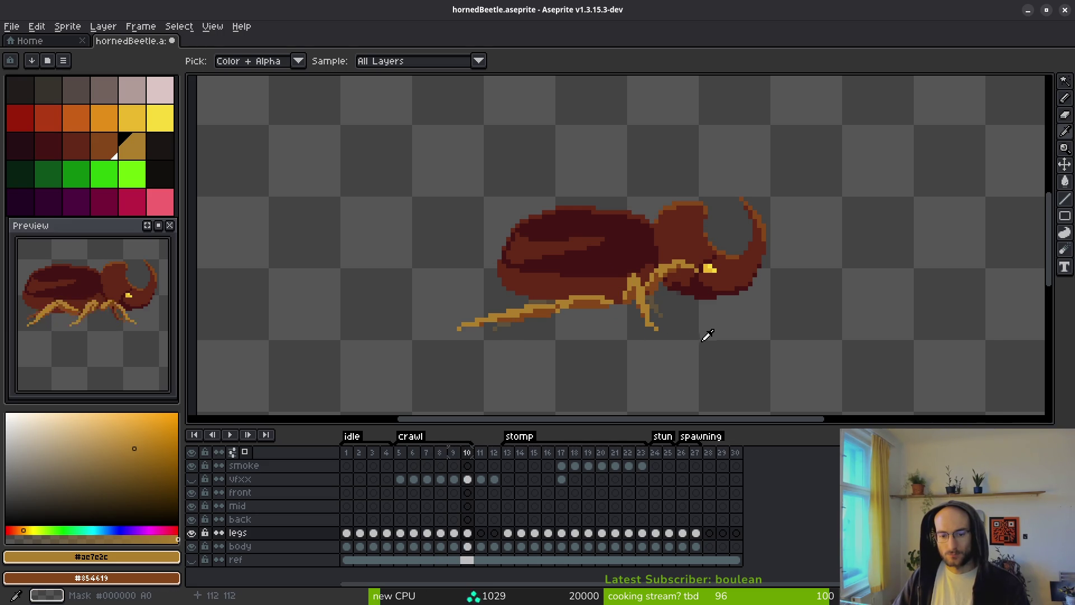
key(Return)
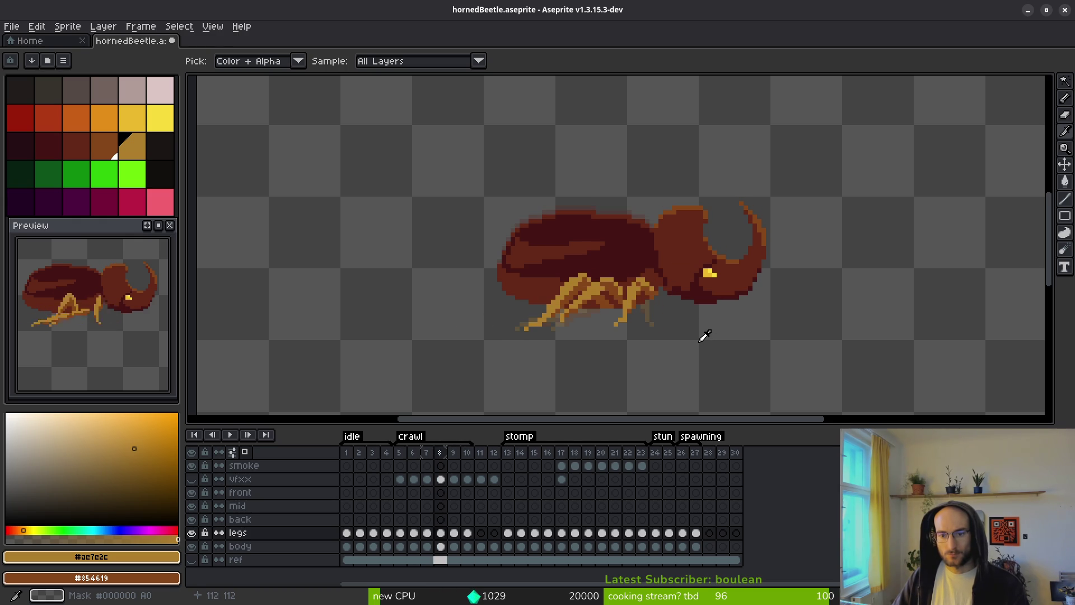
scroll(663, 287, up, 2)
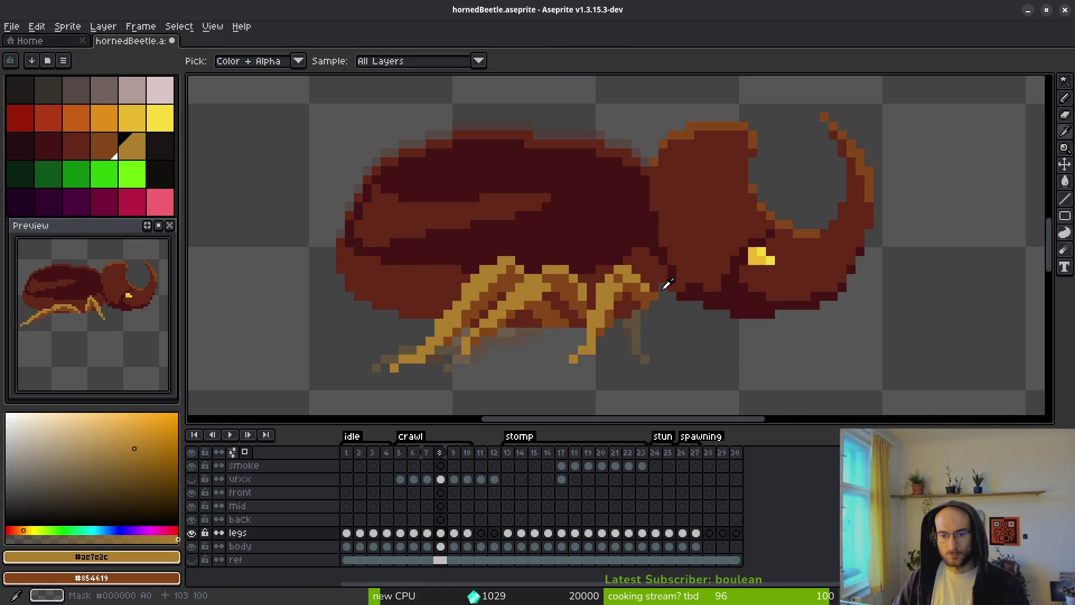
scroll(715, 324, down, 1)
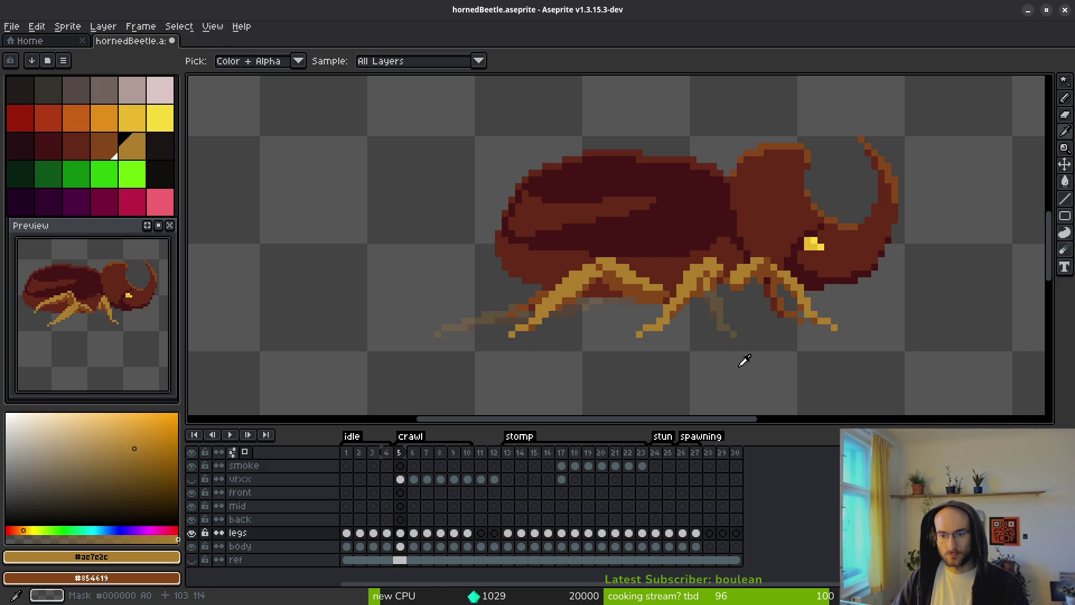
key(b)
scroll(652, 307, up, 3)
Lasso-select frame 6's front leg pixels and shift them one pixel right.
key(m)
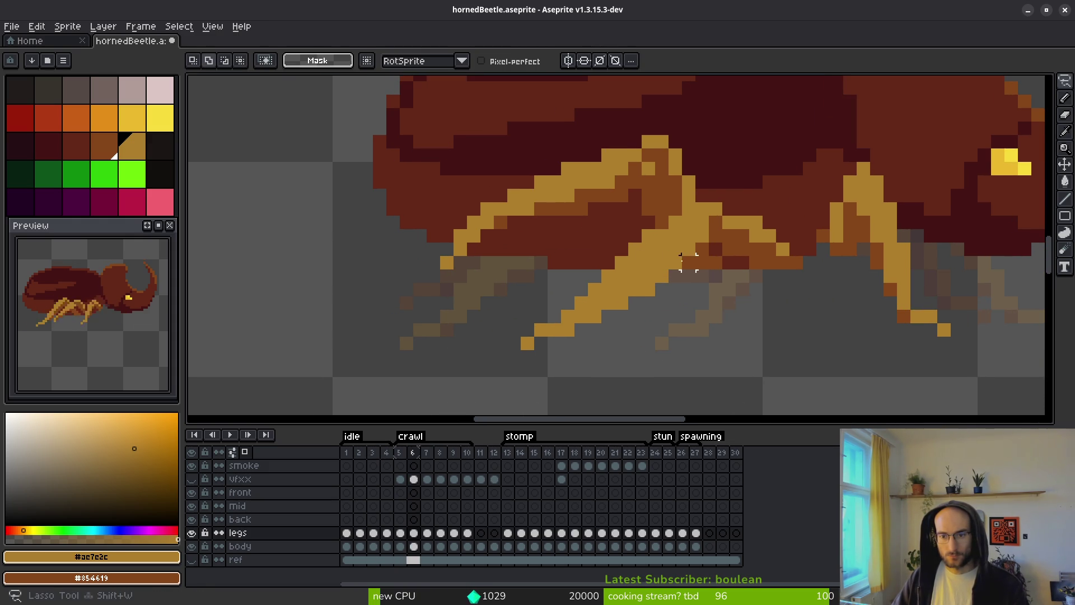
mouse_move(660, 238)
mouse_down()
mouse_move(528, 305)
mouse_move(677, 263)
mouse_move(663, 241)
mouse_up()
drag(620, 300, 636, 301)
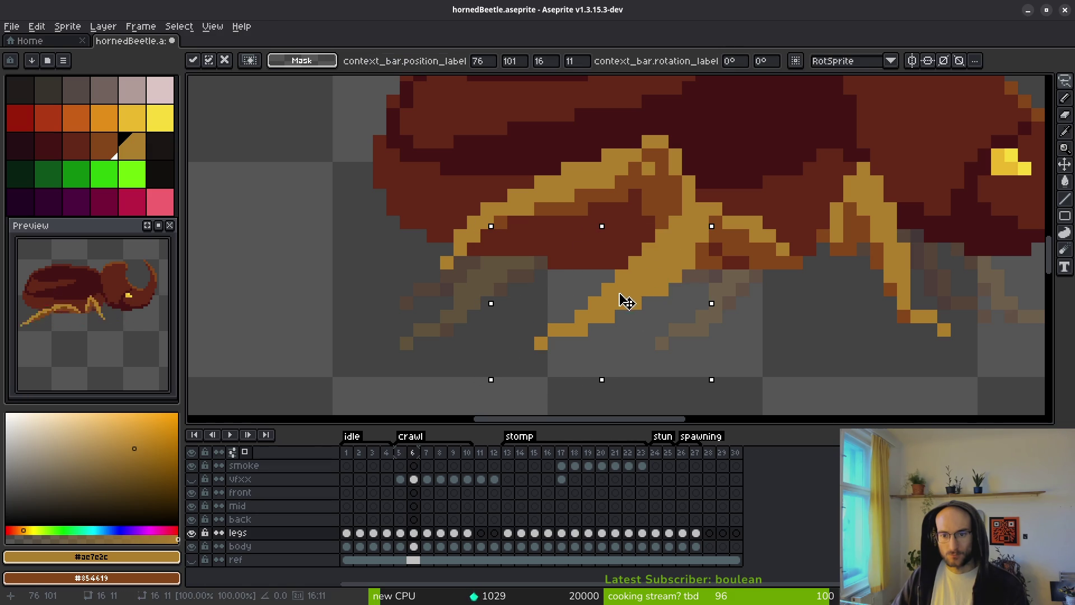
key(ctrl+d)
drag(526, 276, 620, 359)
mouse_move(605, 254)
mouse_down()
mouse_move(487, 345)
mouse_move(574, 259)
mouse_up()
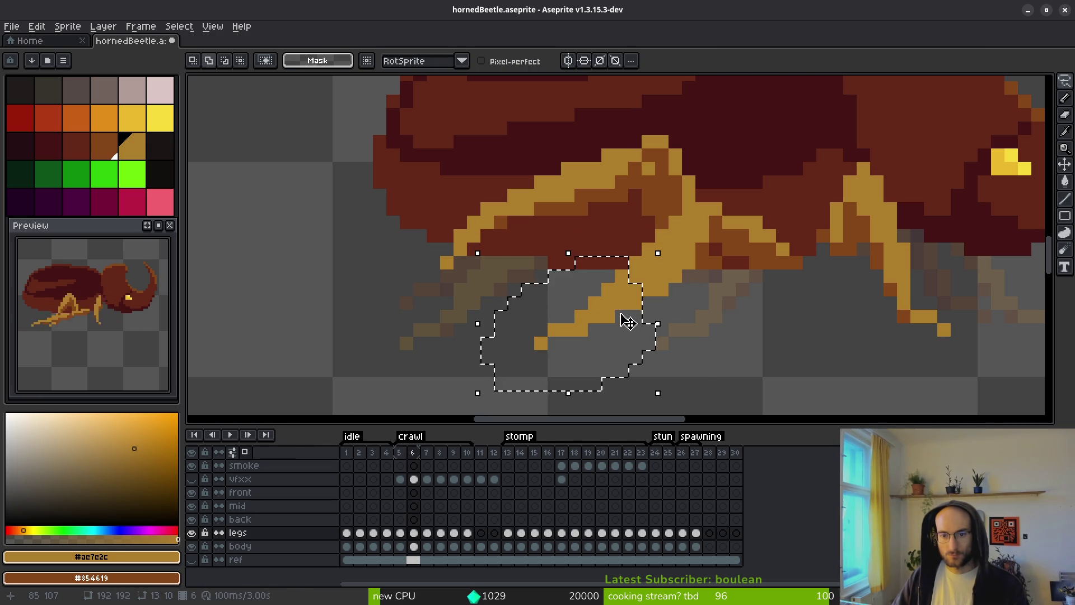
drag(625, 321, 637, 321)
key(ctrl+d)
Reselect the lower front leg and nudge it one pixel right into place.
mouse_move(511, 300)
mouse_down()
mouse_move(604, 364)
mouse_move(512, 302)
mouse_up()
drag(582, 299, 616, 339)
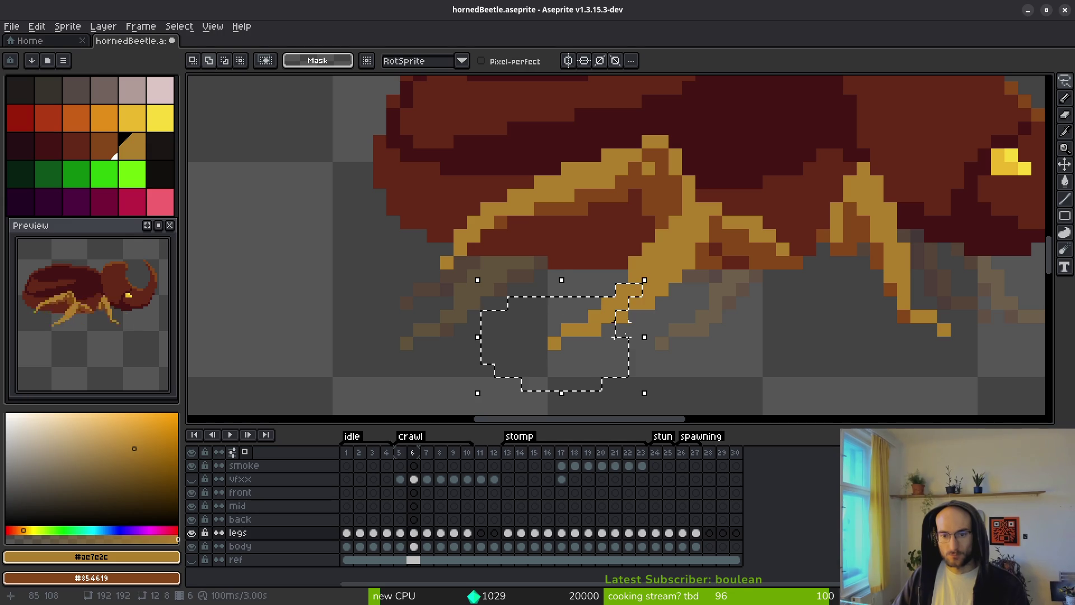
key(ctrl+d)
mouse_move(612, 303)
mouse_down()
mouse_move(644, 367)
mouse_move(613, 343)
mouse_up()
click(613, 343)
key(Right)
key(Return)
key(ctrl+d)
Undo the last pencil stroke on the leg and go back to the Pencil.
key(b)
key(b)
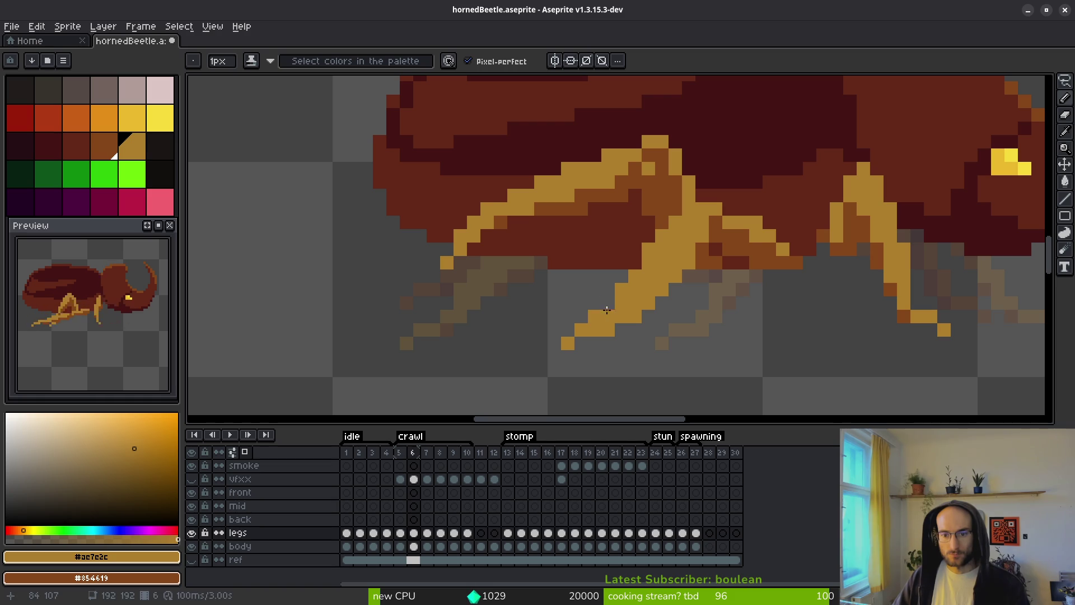
key(e)
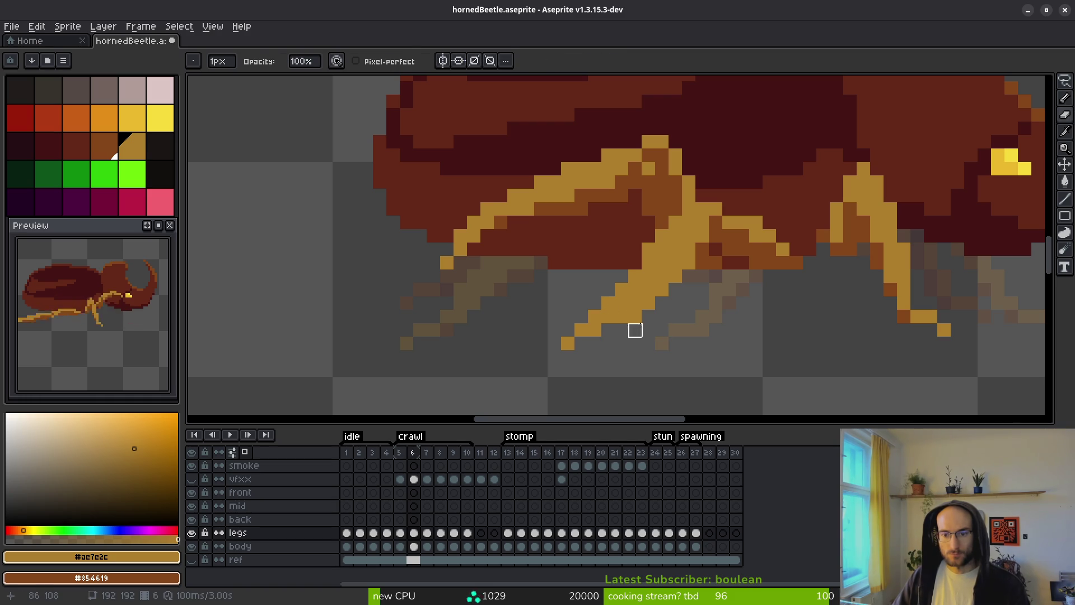
scroll(662, 331, down, 4)
key(ctrl+z)
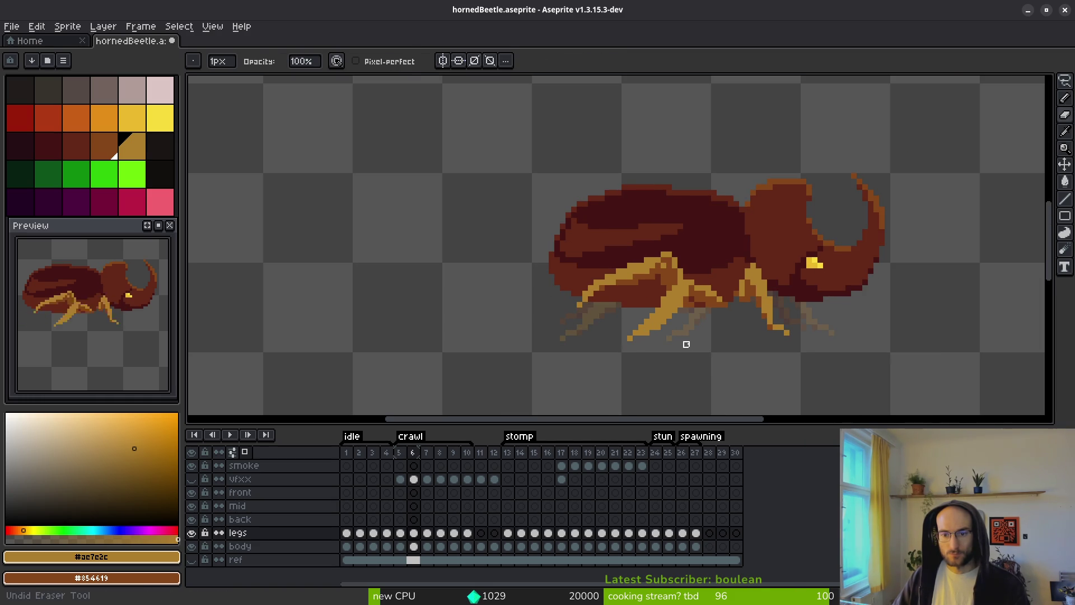
scroll(684, 336, up, 2)
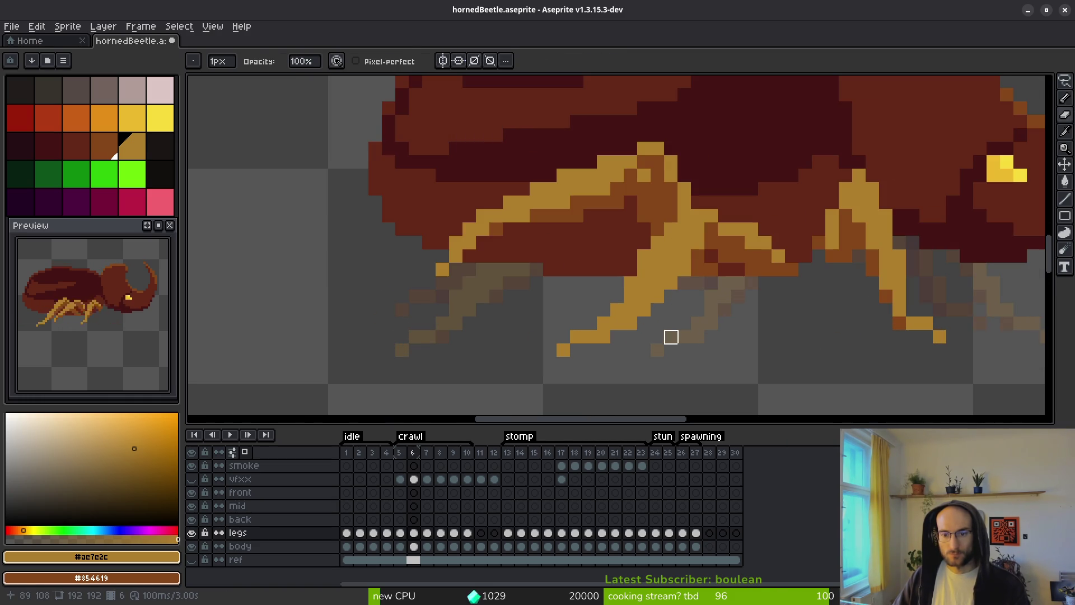
scroll(650, 322, down, 1)
key(b)
scroll(657, 327, up, 4)
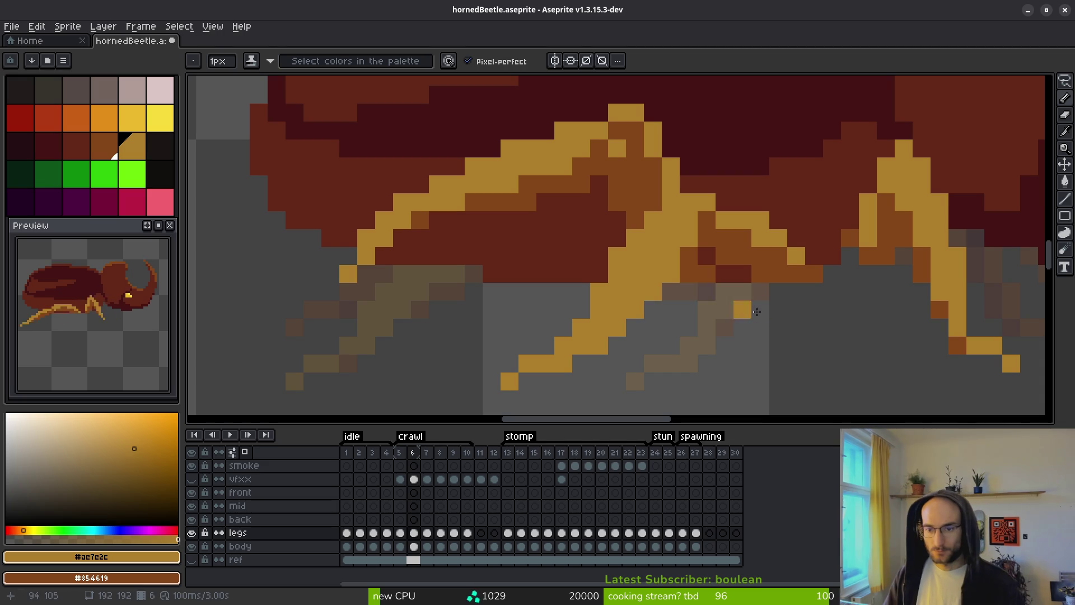
scroll(695, 274, down, 3)
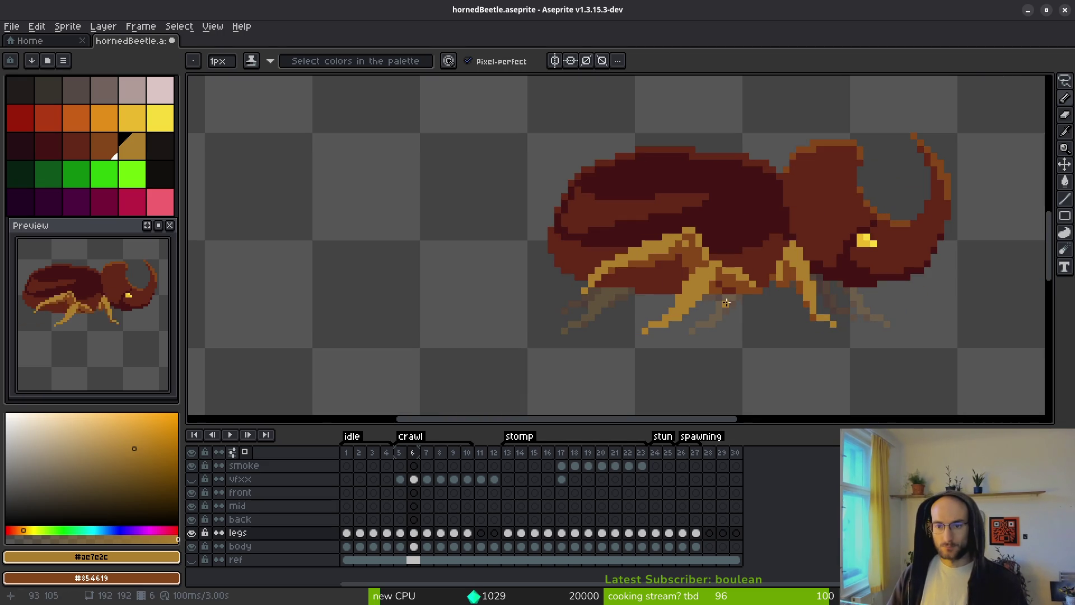
scroll(720, 273, up, 2)
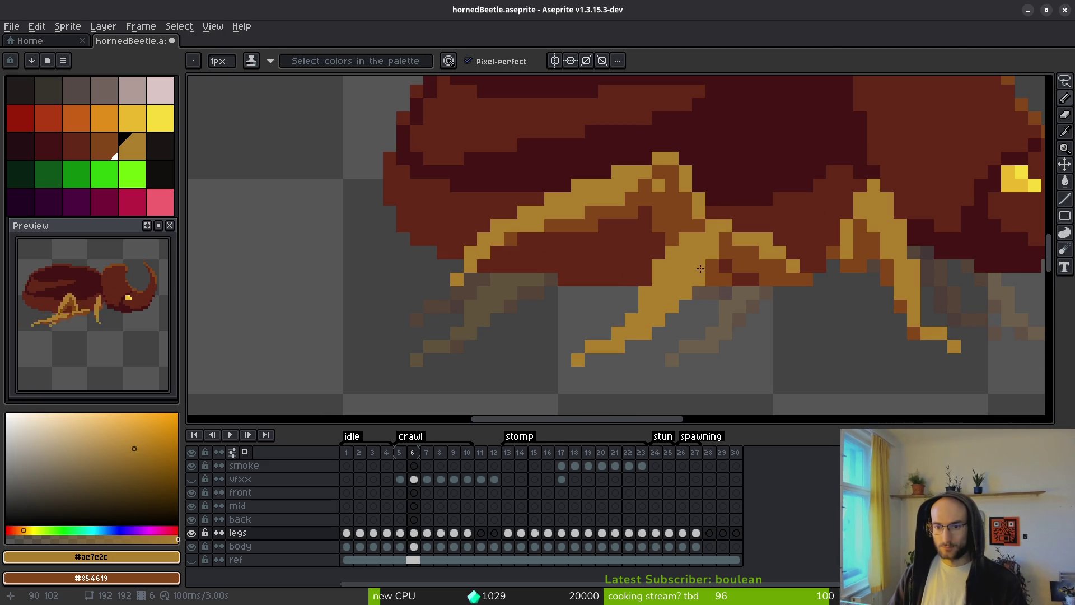
Paint a dark brown pixel on the leg joint and an orange pixel on the lower leg.
right_click(670, 306)
click(710, 355)
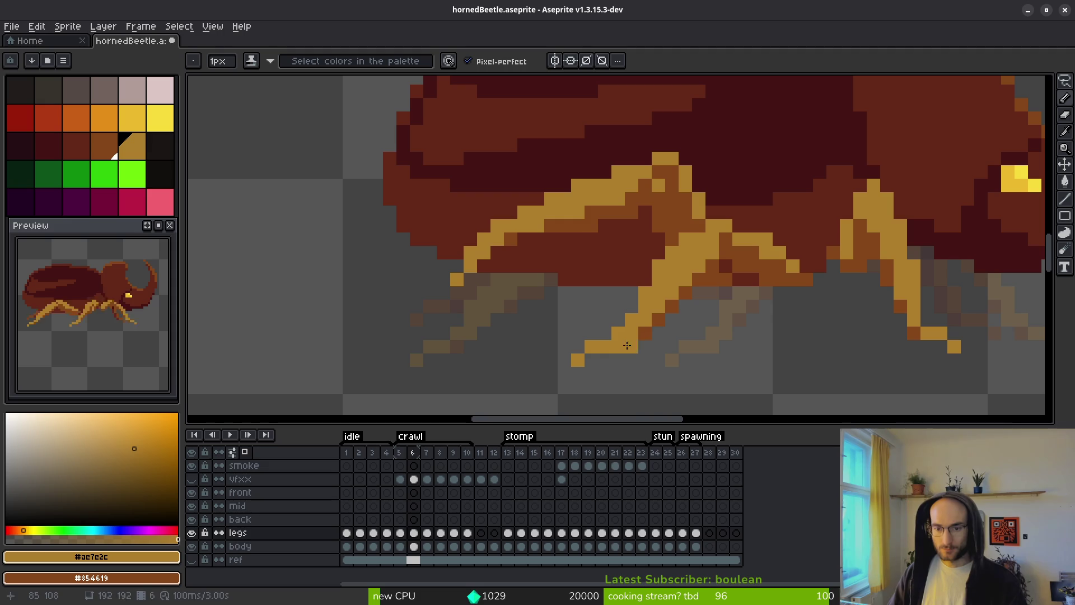
scroll(711, 353, down, 4)
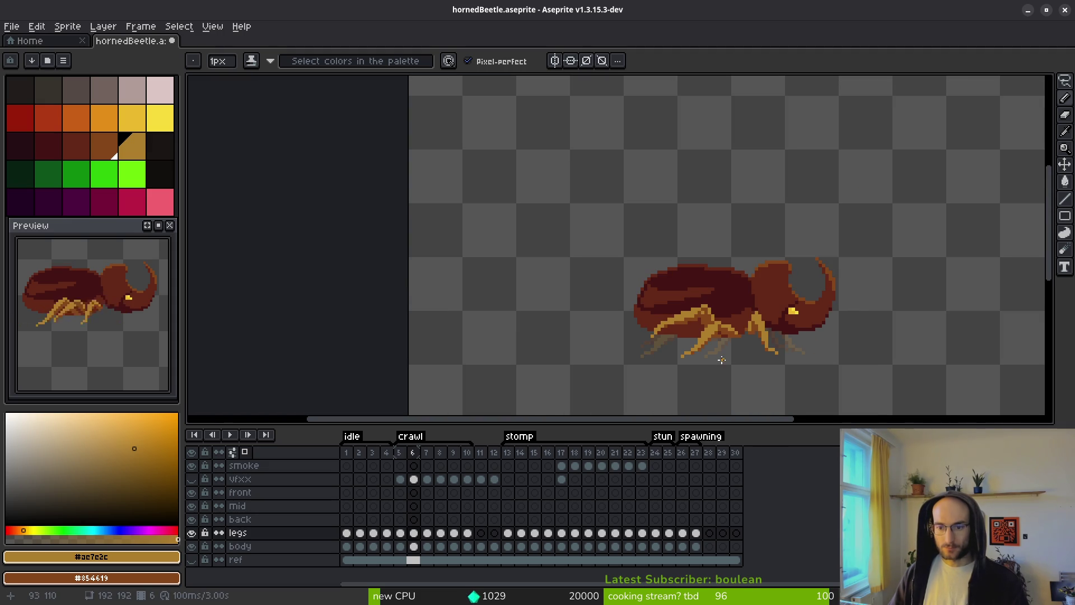
scroll(720, 359, up, 4)
scroll(706, 321, down, 2)
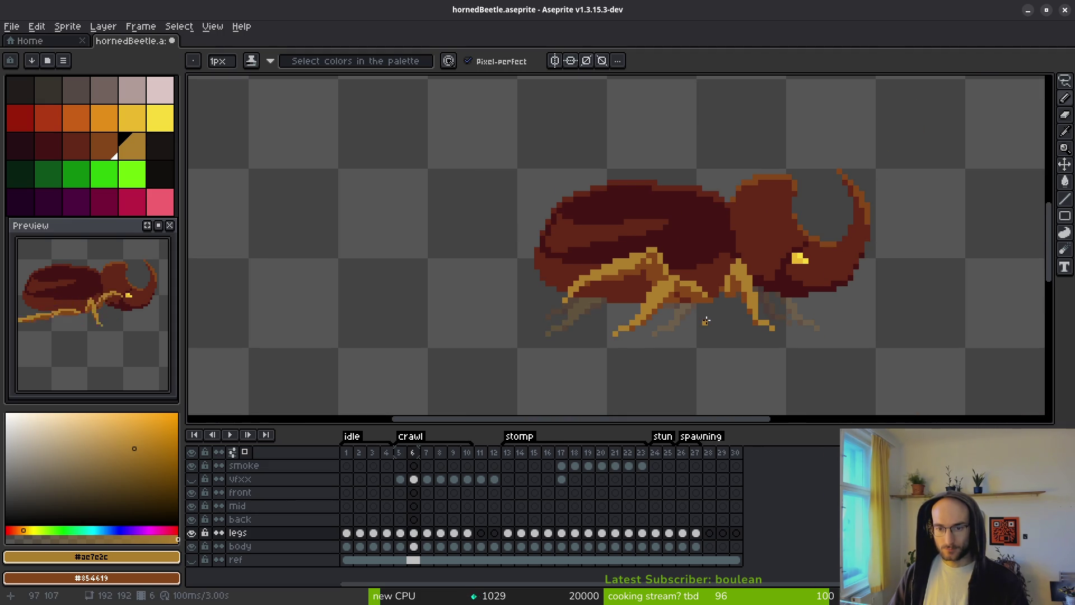
scroll(675, 280, up, 1)
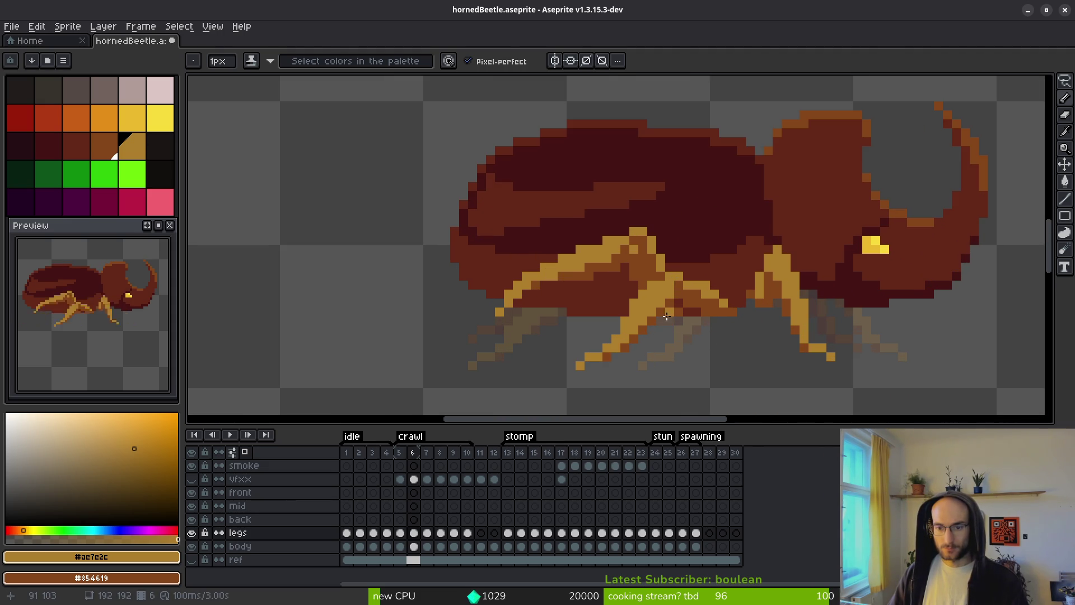
key(e)
scroll(727, 364, down, 3)
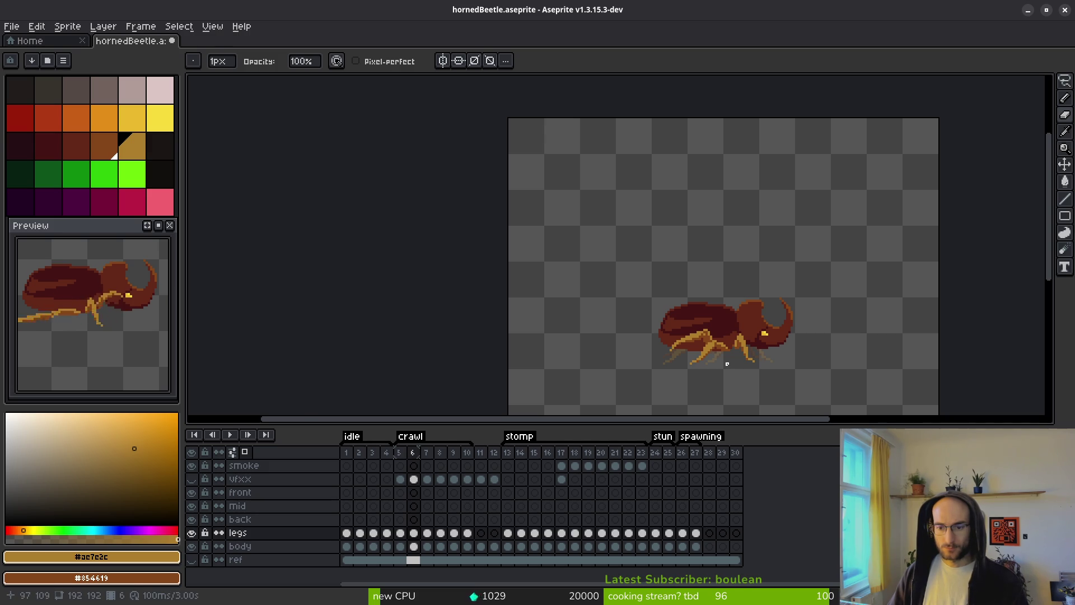
scroll(720, 350, up, 1)
Sample the leg colour on frame 5 and flip between frames 5 and 6 to compare.
key(f)
scroll(718, 346, down, 2)
key(comma)
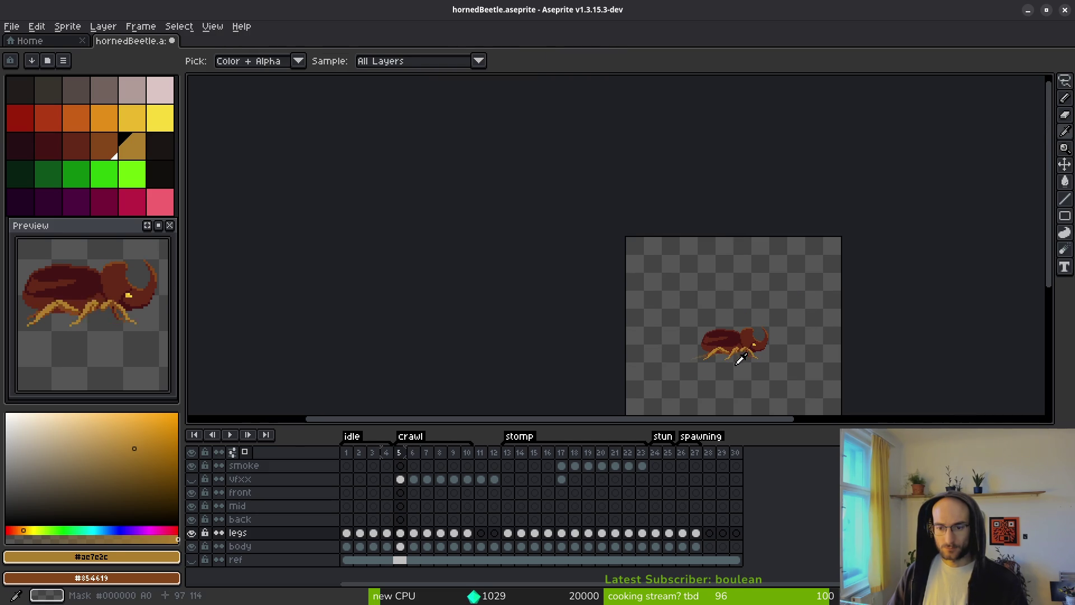
alt+click(743, 357)
scroll(756, 366, up, 3)
key(period)
key(comma)
key(period)
key(comma)
key(period)
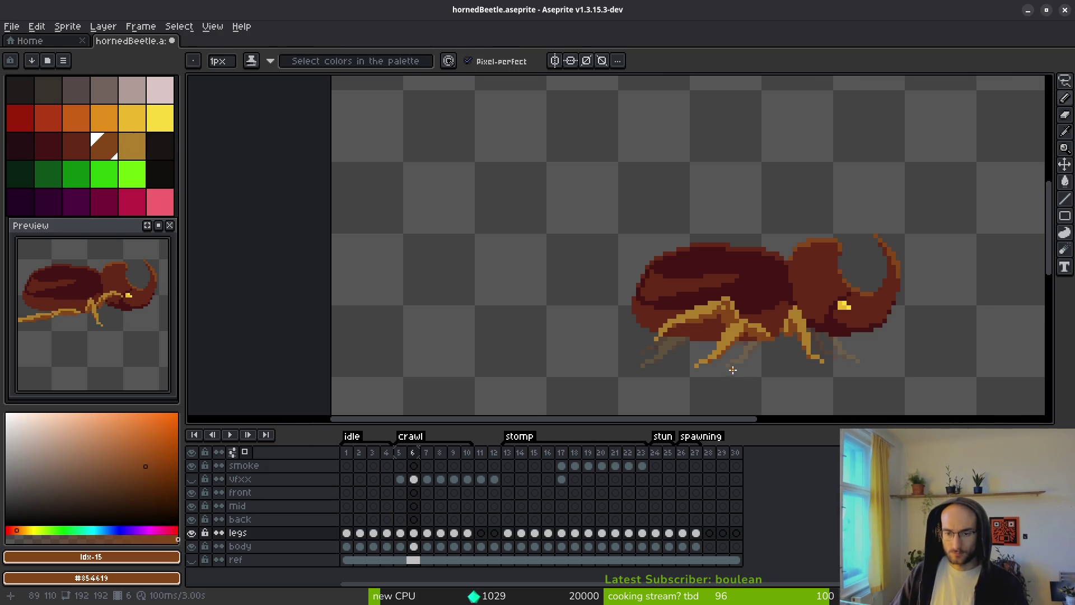
Compare frame 6's leg pose against frame 7, ending on frame 6 with the Pencil.
scroll(762, 367, down, 2)
scroll(762, 366, up, 2)
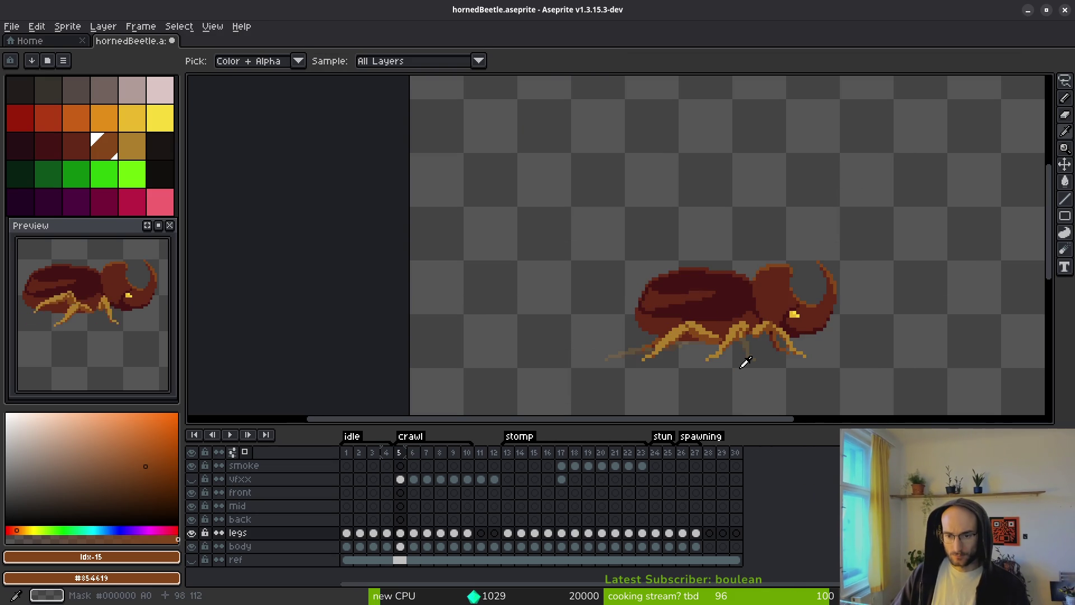
key(period)
key(comma)
scroll(722, 355, up, 3)
scroll(739, 297, up, 2)
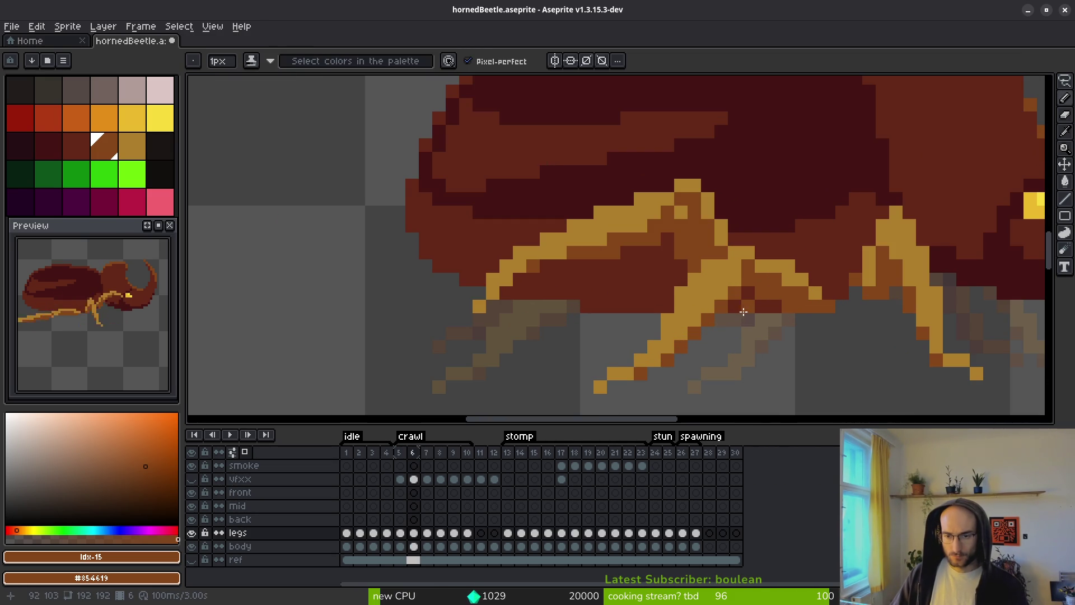
key(period)
key(comma)
key(period)
key(comma)
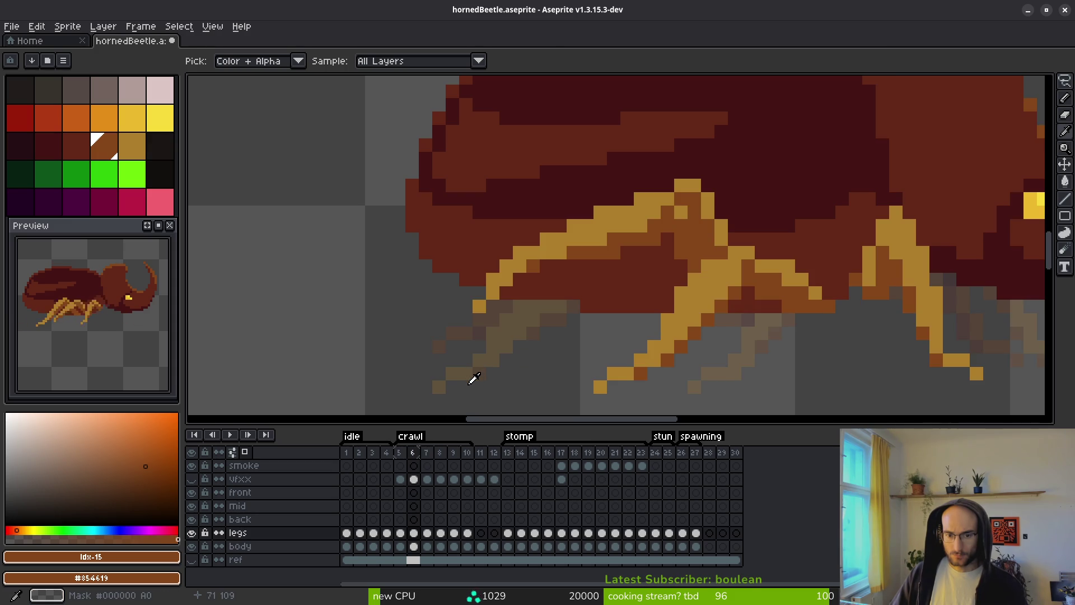
key(b)
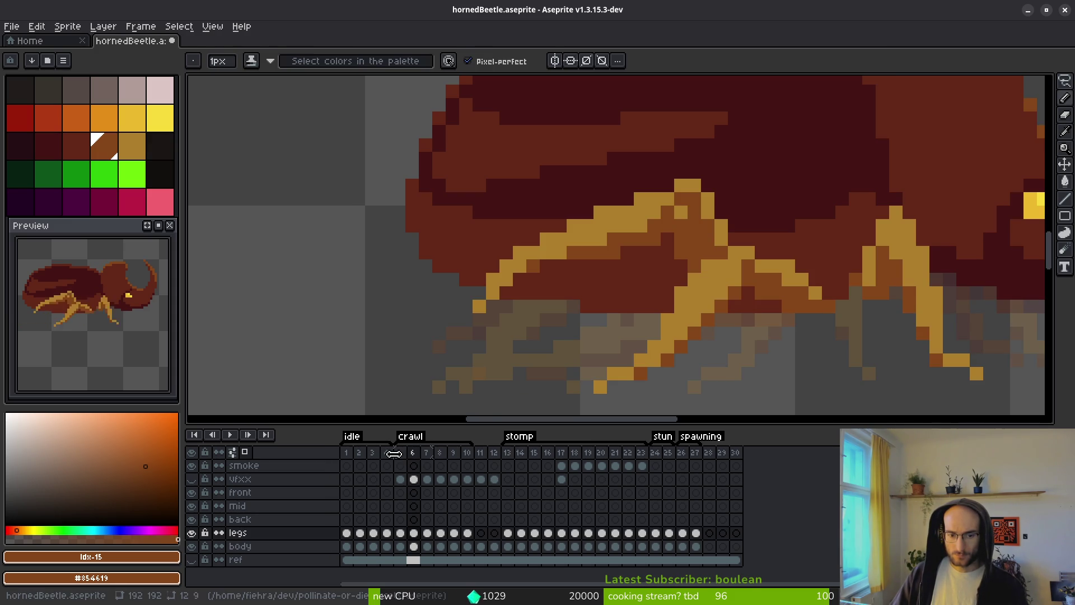
Centre the legs in view and compare the leg poses of frames 6 and 7.
drag(696, 344, 710, 303)
key(i)
key(Right)
key(Left)
key(Right)
key(b)
key(i)
key(Left)
key(Right)
Erase the lower front leg on frame 7 with the Eraser.
key(e)
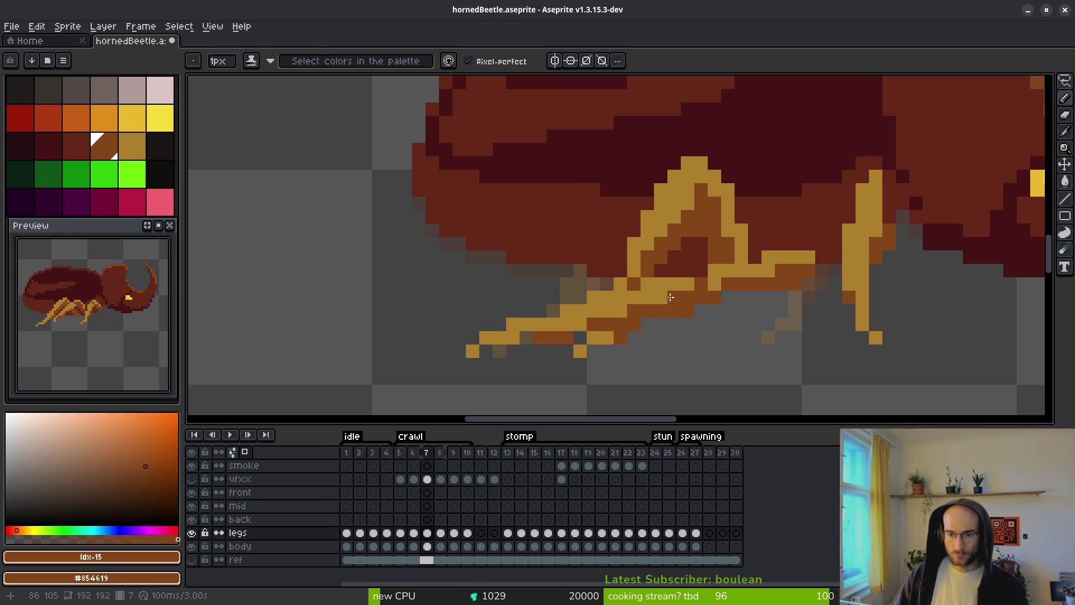
mouse_move(647, 284)
mouse_down()
mouse_move(687, 285)
mouse_move(674, 285)
mouse_up()
click(413, 454)
click(426, 454)
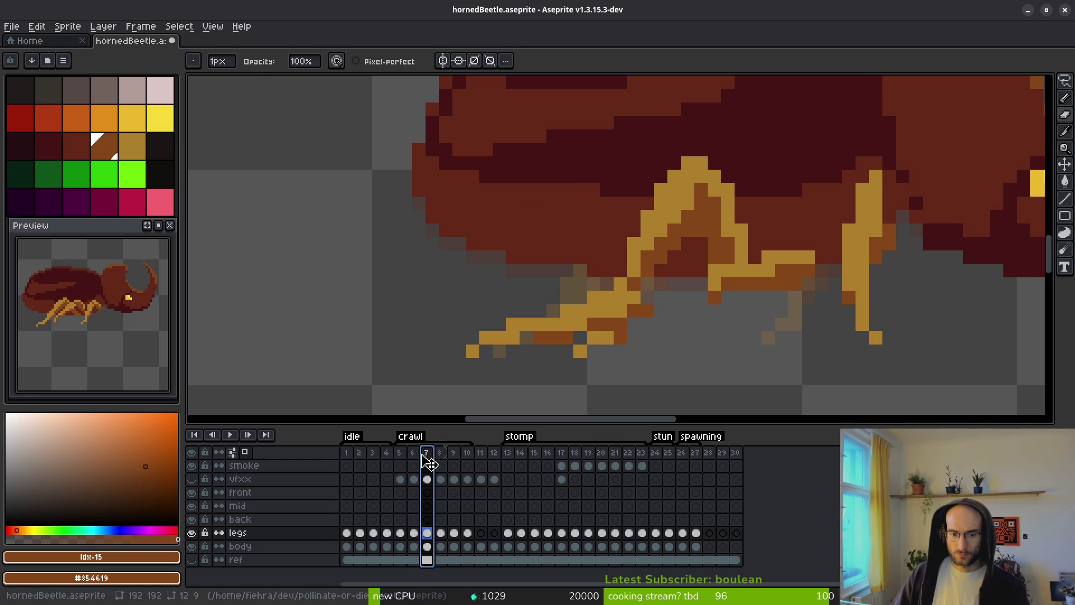
Drag frame 8 earlier in the timeline and erase part of its lower front leg.
click(441, 456)
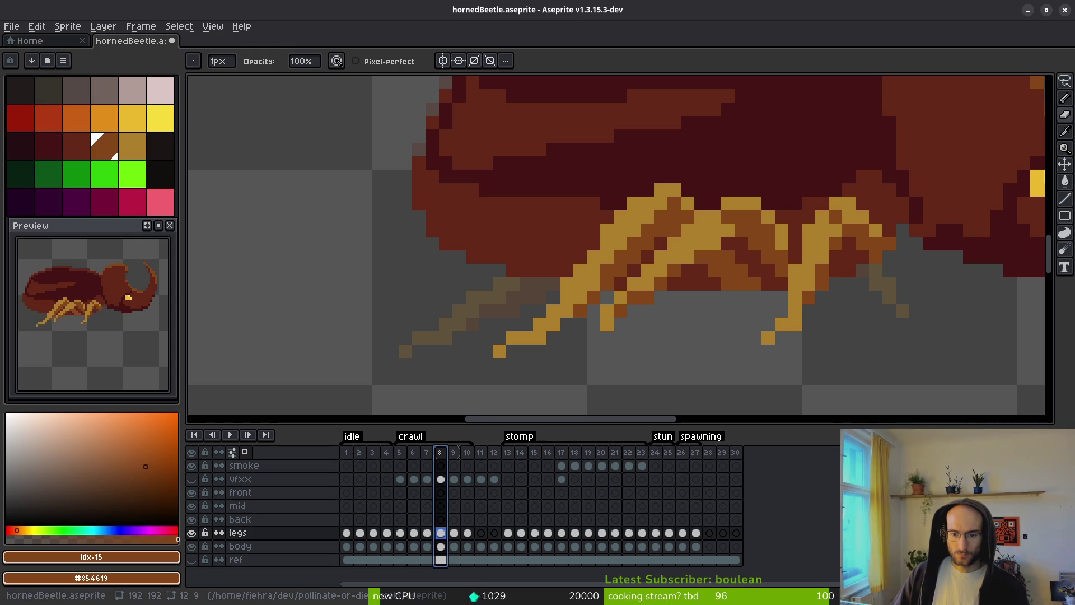
mouse_move(439, 465)
mouse_down()
mouse_move(415, 465)
mouse_move(499, 511)
mouse_move(426, 477)
mouse_up()
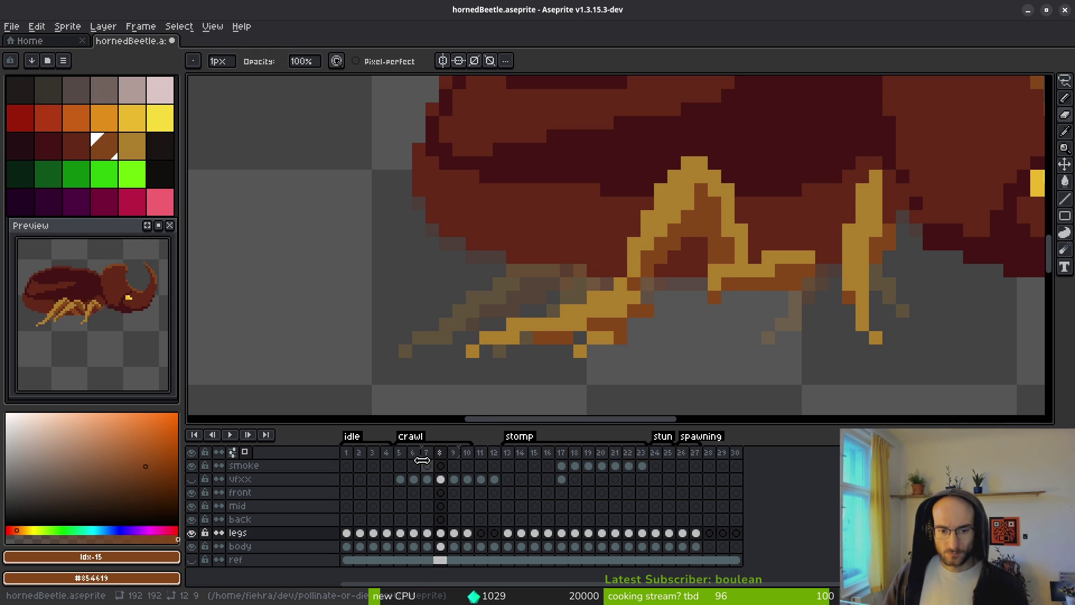
key(Left)
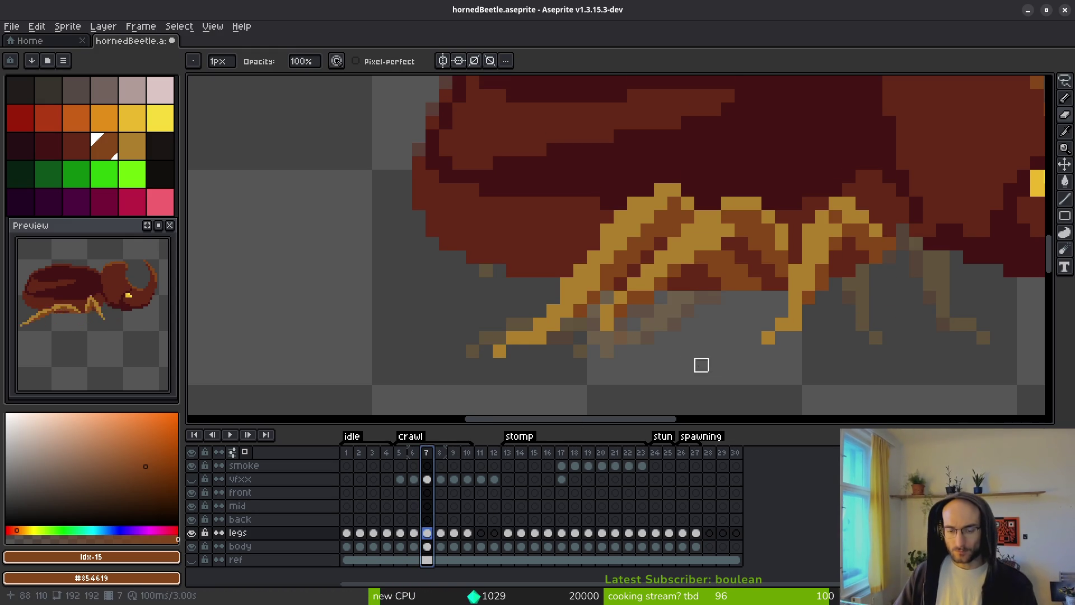
key(Right)
mouse_move(660, 322)
mouse_down()
mouse_move(592, 312)
mouse_move(634, 325)
mouse_up()
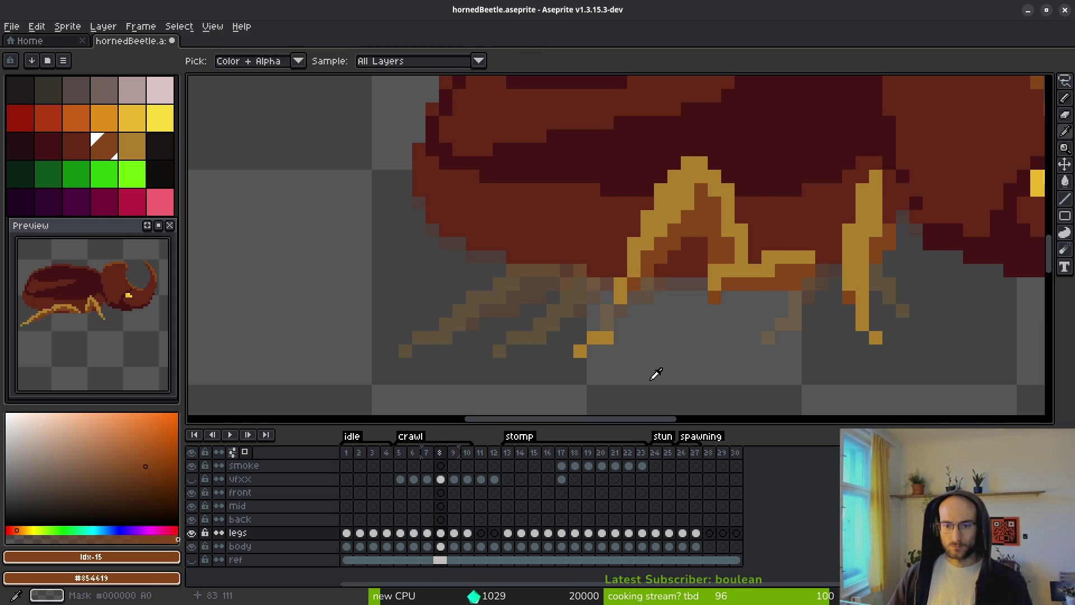
Step back and forth through frames 6–8 to compare the crawl leg poses.
key(Left)
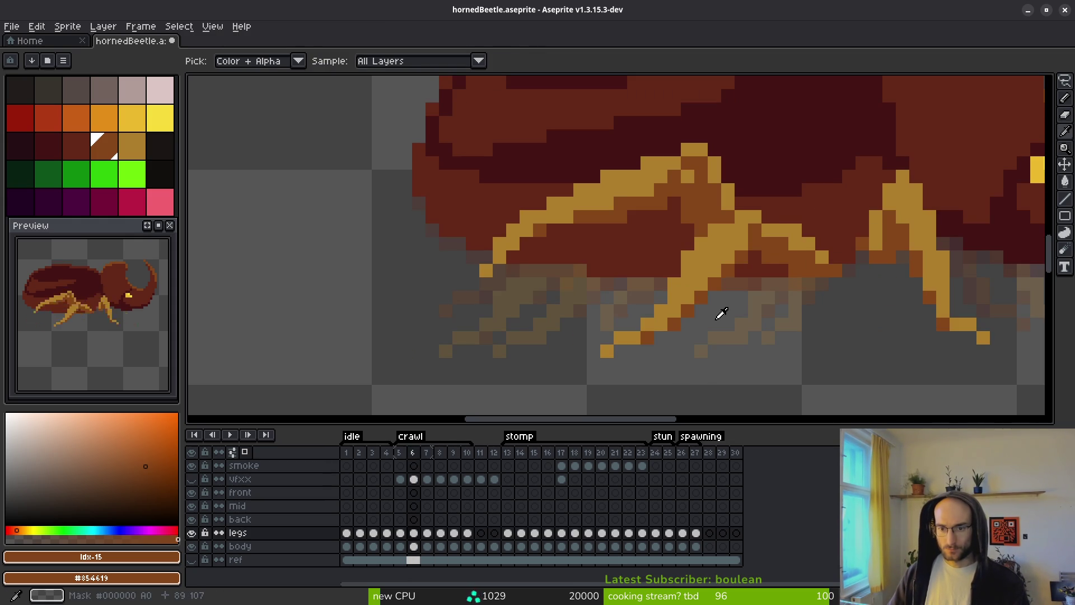
scroll(714, 322, down, 1)
scroll(715, 323, down, 1)
key(Left)
key(alt)
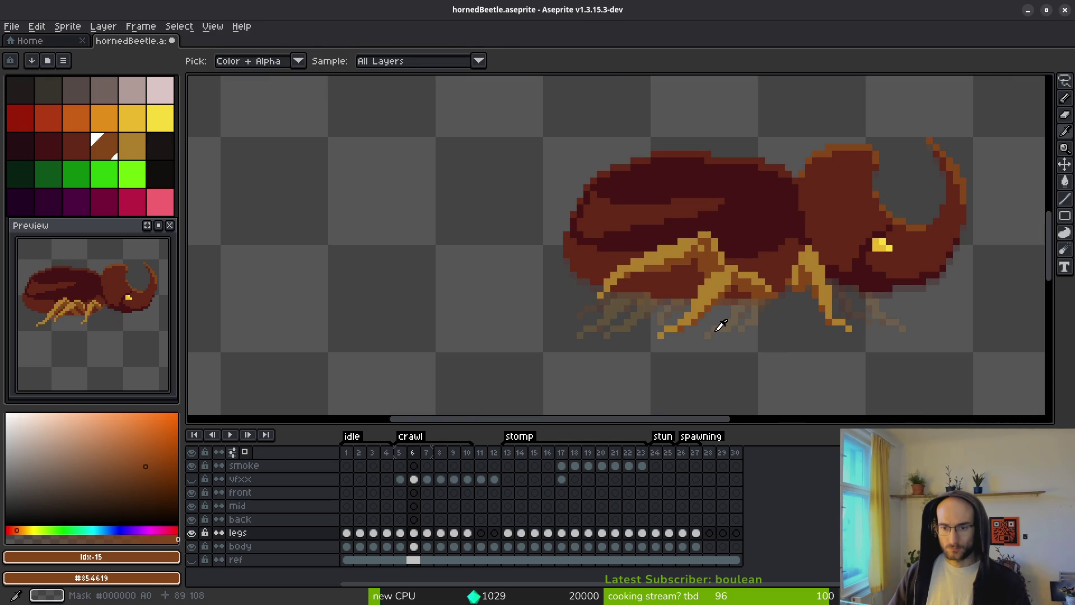
key(Right)
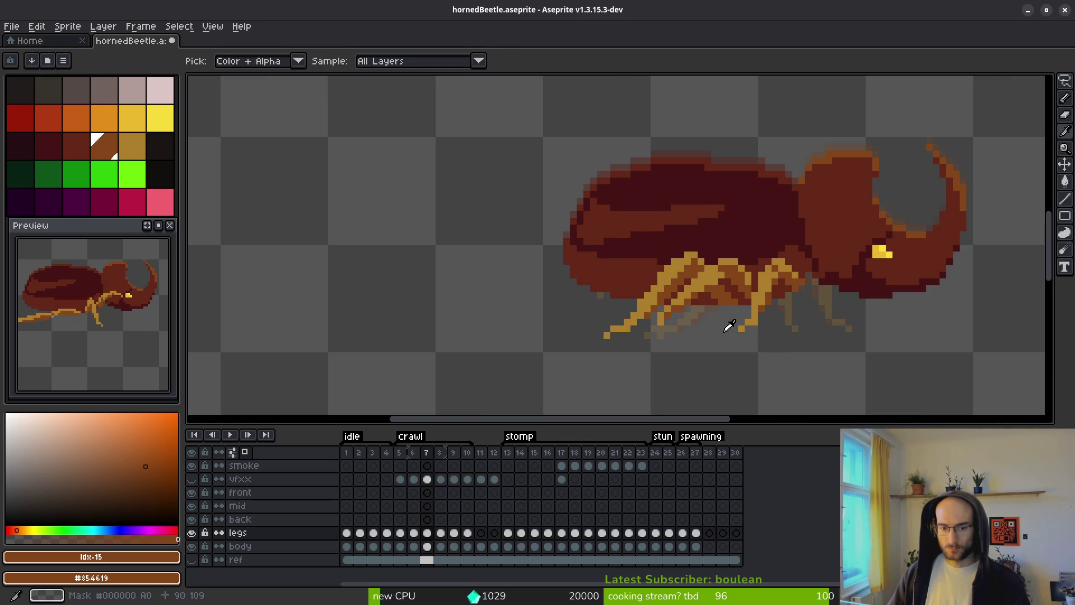
key(Left)
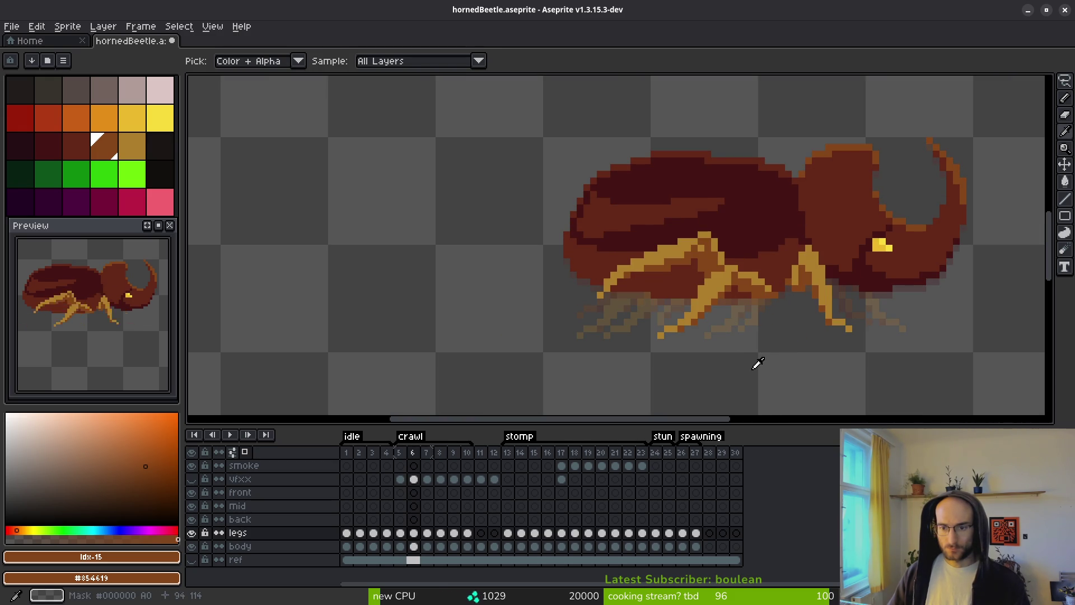
key(Right)
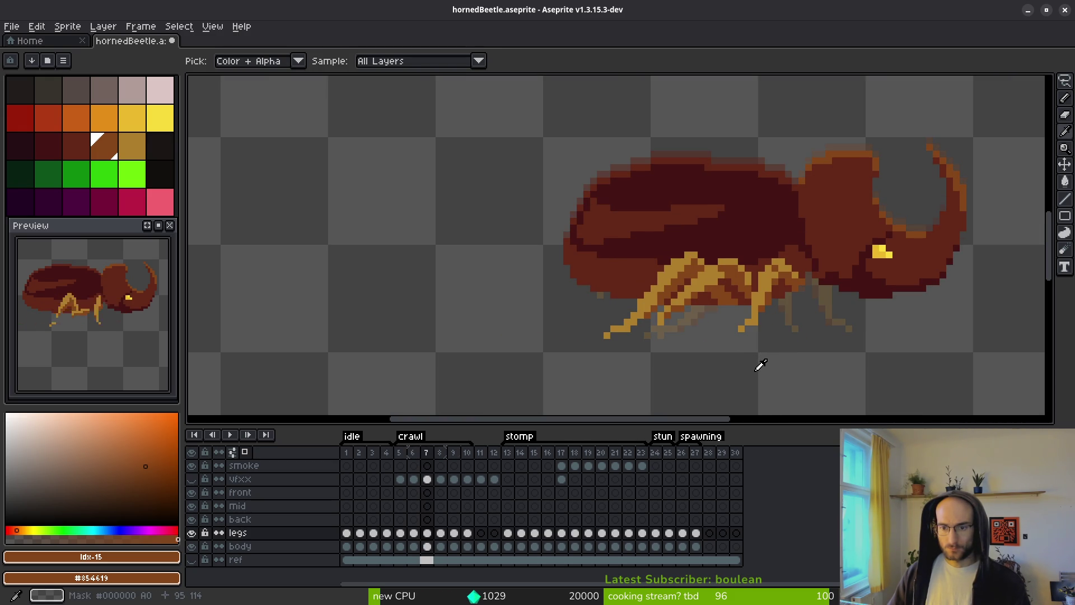
key(Right)
key(Left)
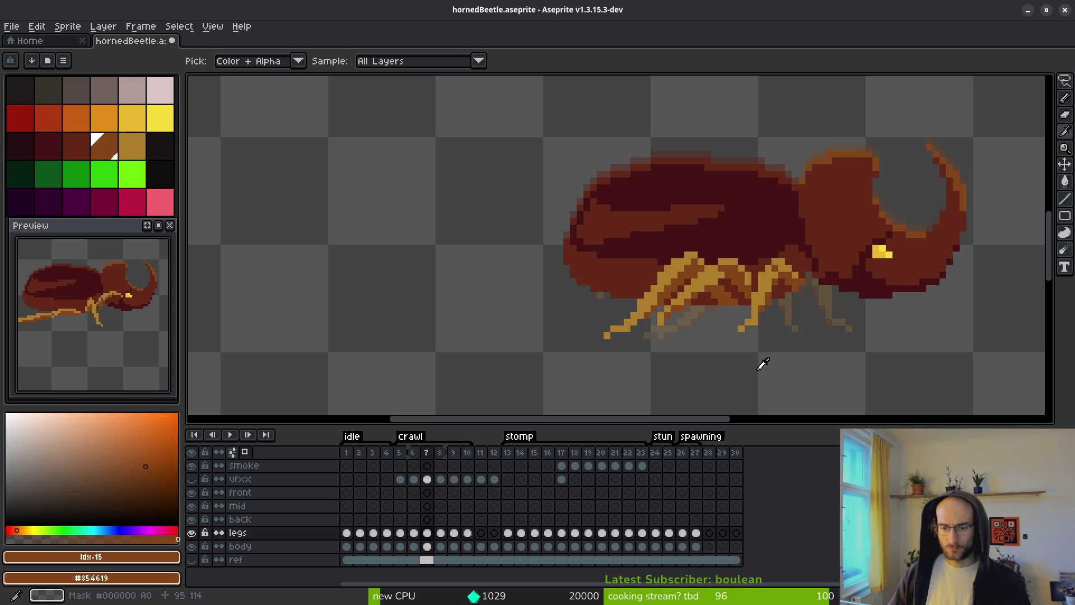
Undo the eraser strokes on frame 8's legs after stepping through frames 5–8.
key(ctrl+z)
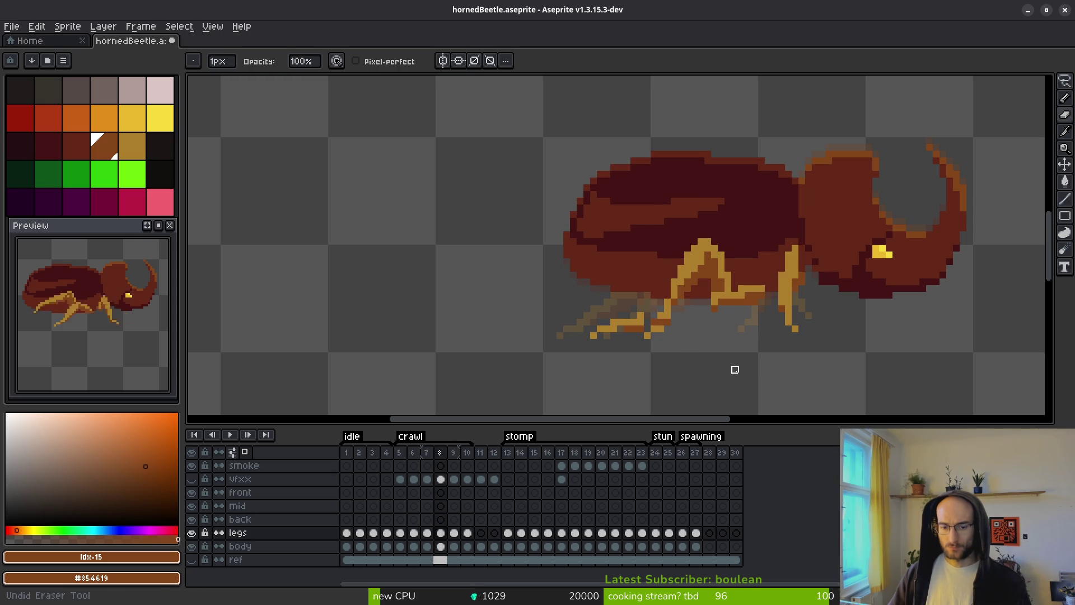
key(Left)
key(Left)
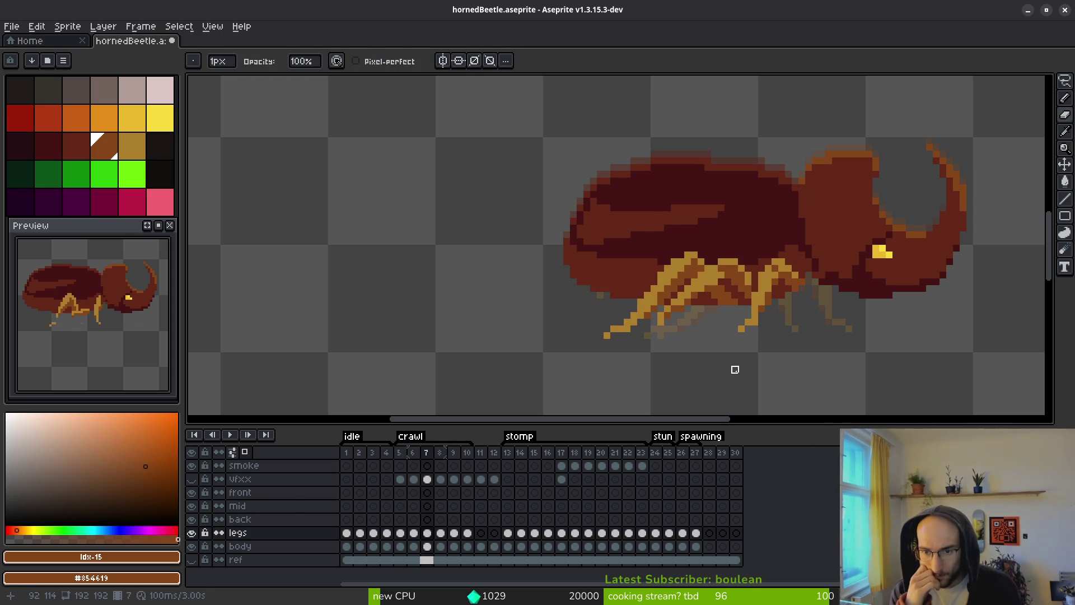
key(alt)
key(Left)
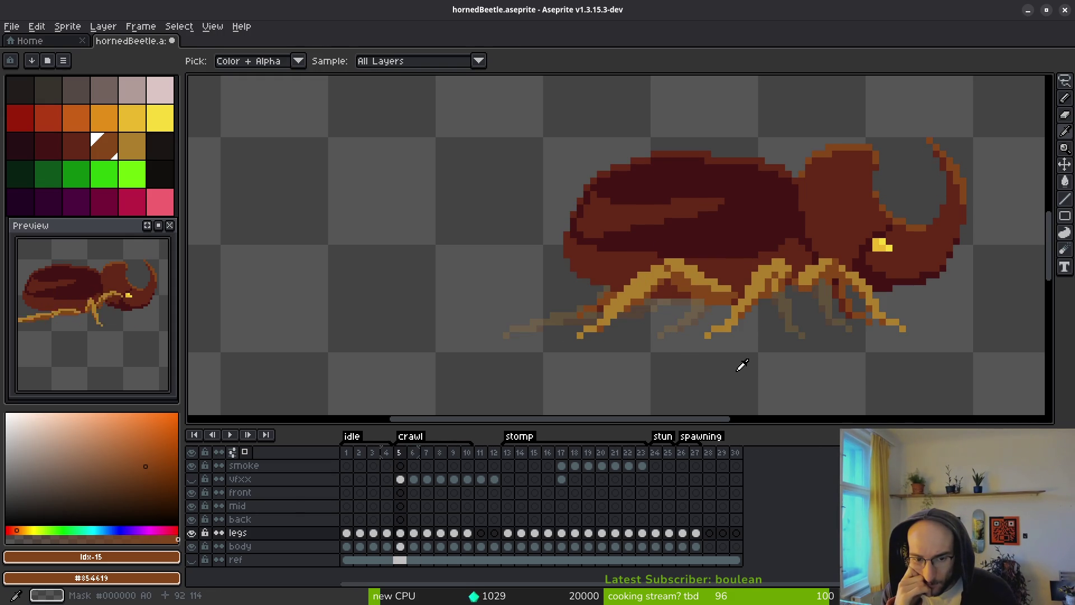
key(Right)
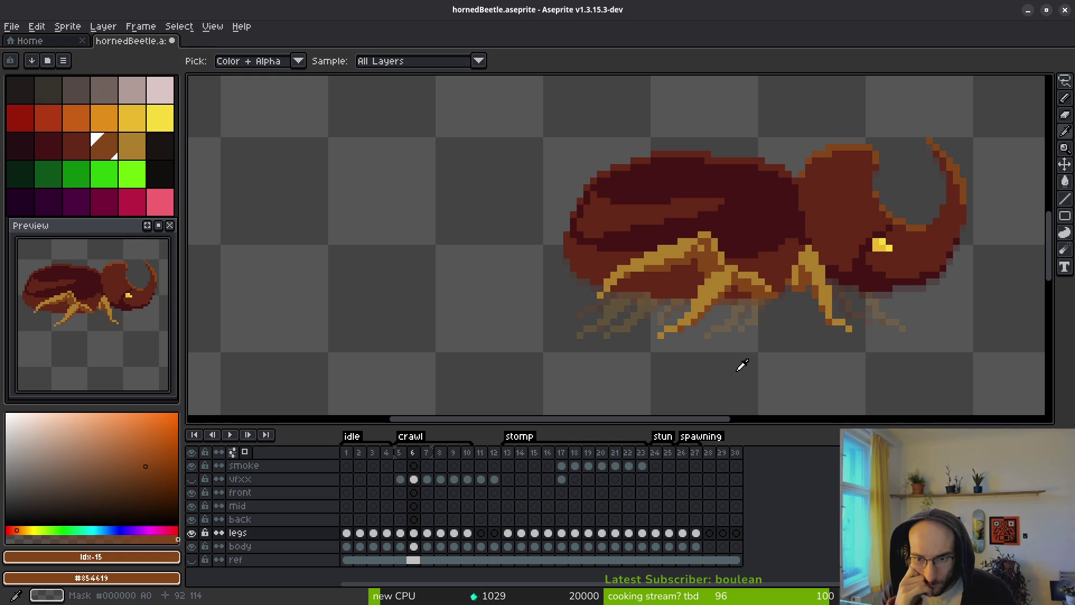
key(Right)
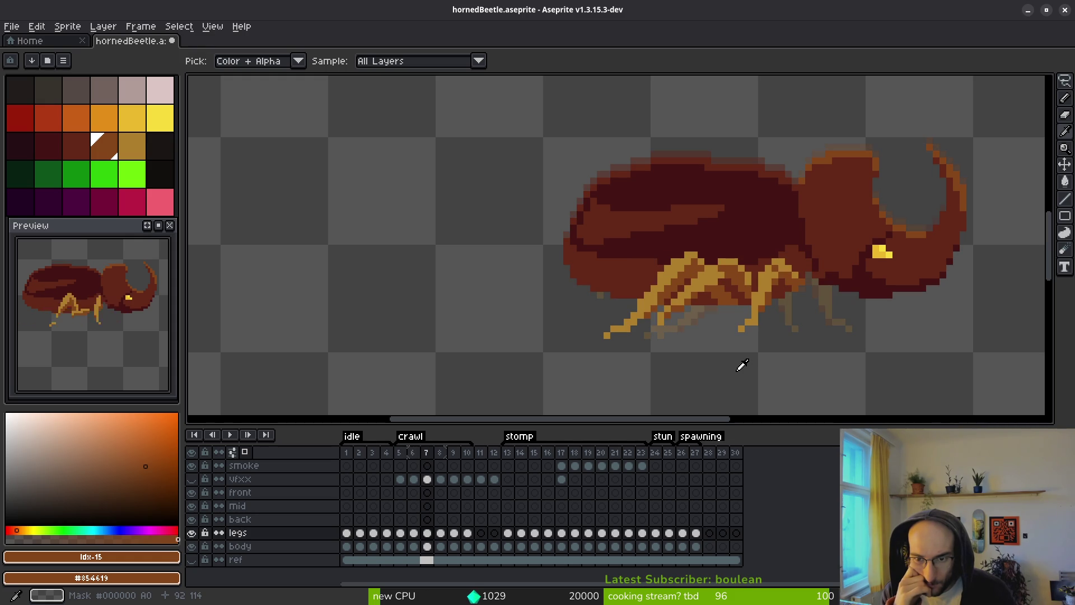
key(Right)
key(ctrl+z)
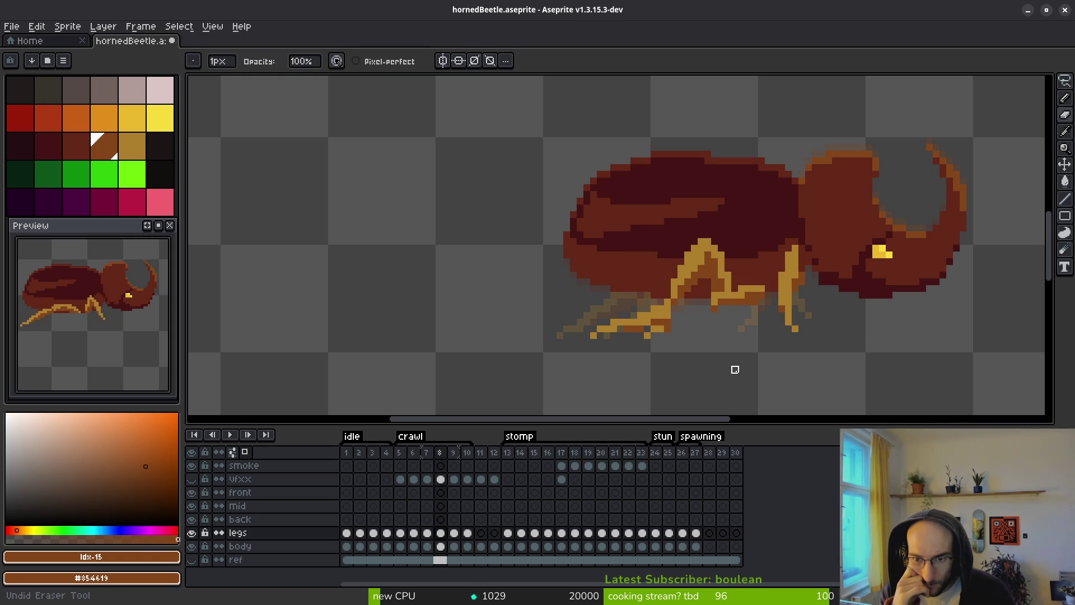
Flip between frames 7 and 8 to check the restored leg pose.
key(Left)
key(Left)
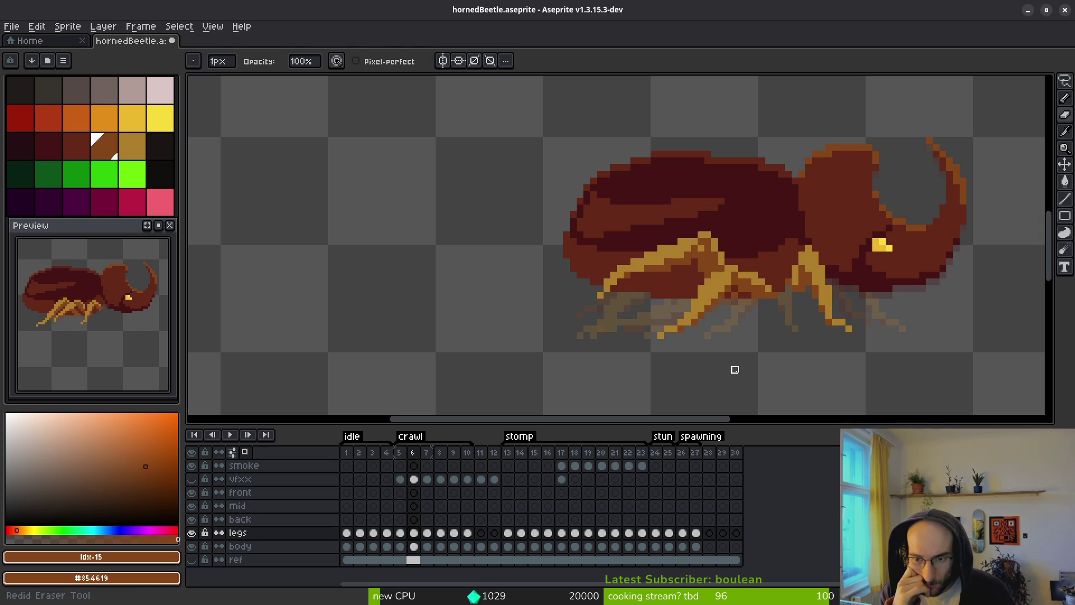
key(i)
key(Right)
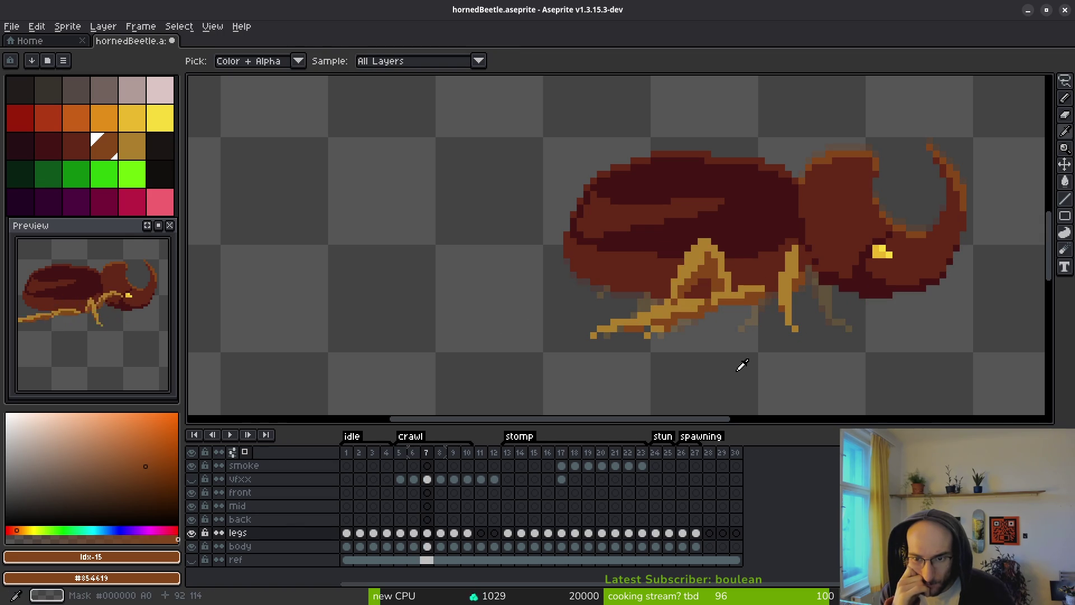
key(Right)
key(Left)
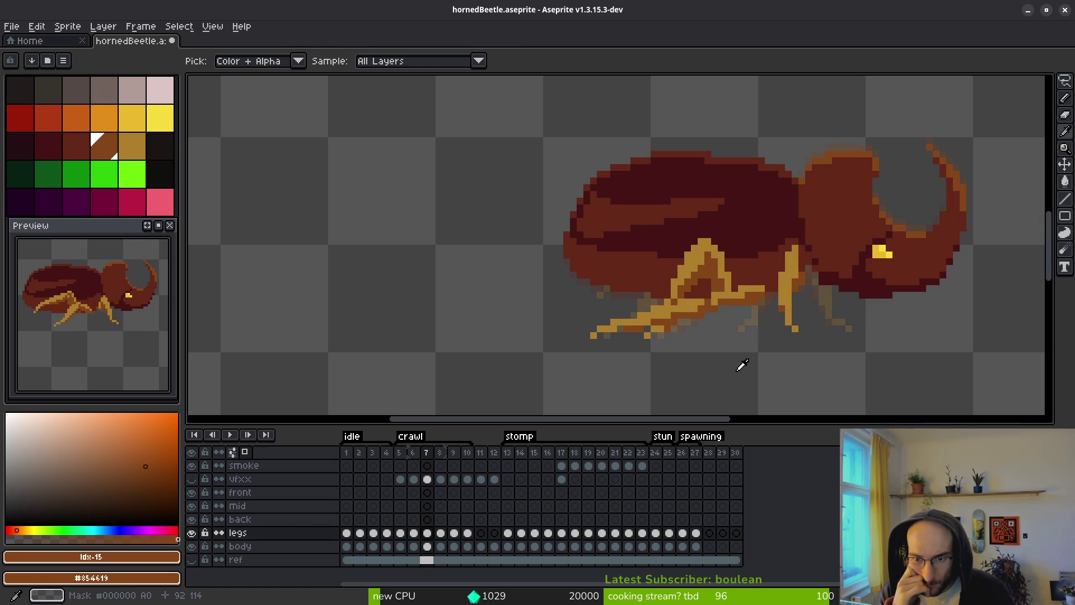
key(Right)
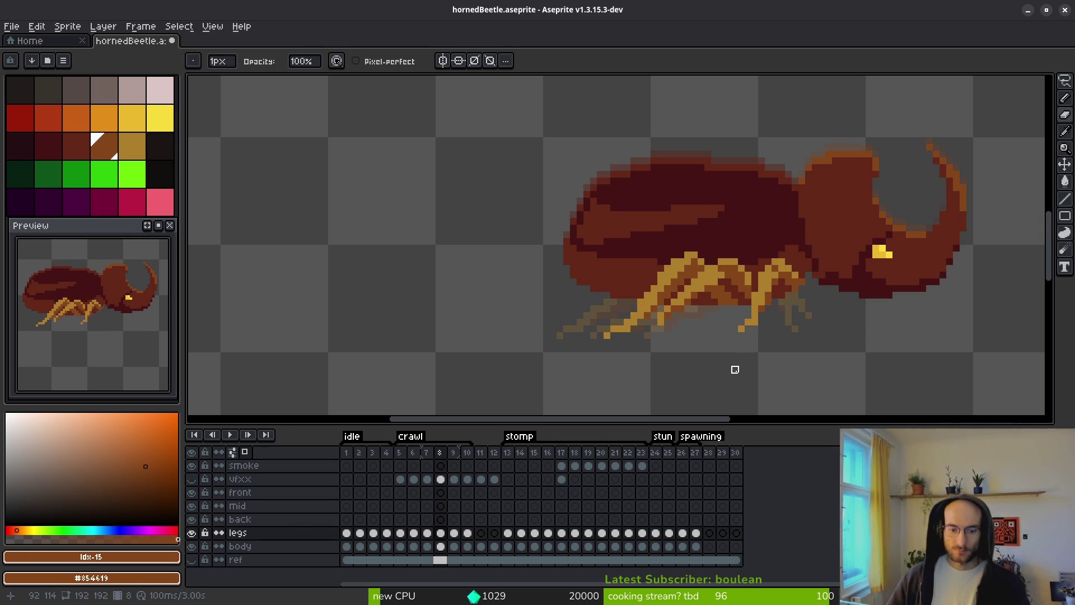
scroll(748, 330, up, 1)
key(Left)
key(alt)
Jump between frame 5 and frame 10 to compare the crawl's start and end leg poses.
key(Right)
key(Right)
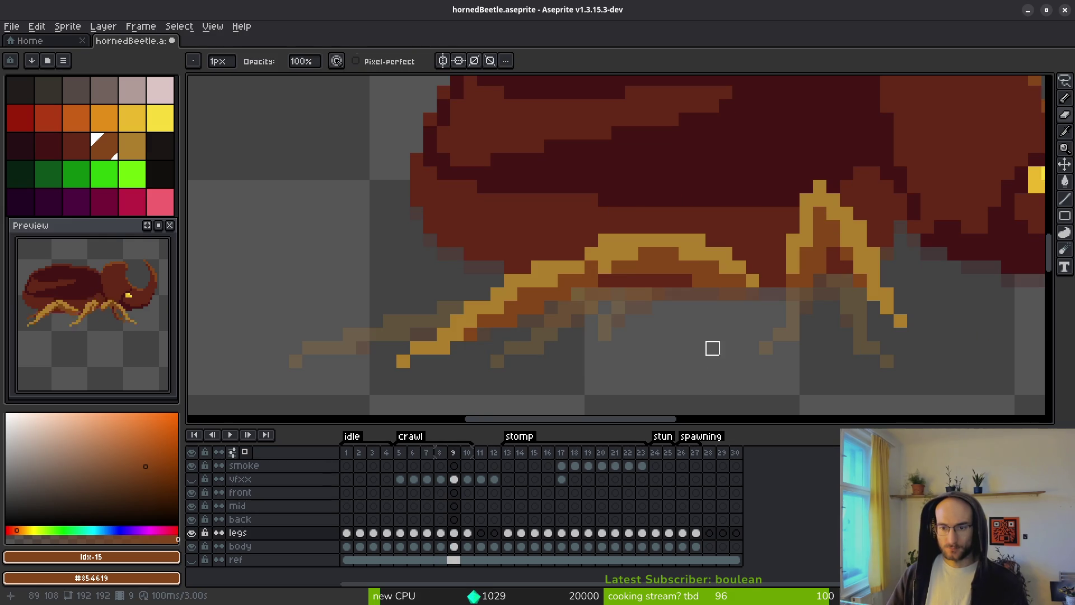
scroll(712, 348, down, 1)
key(alt)
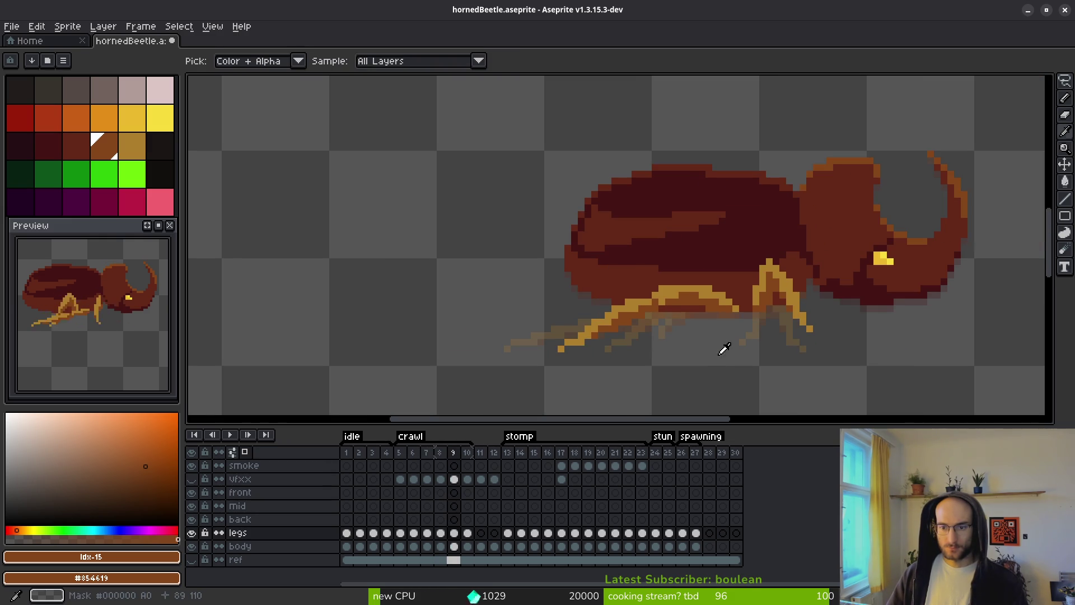
key(Right)
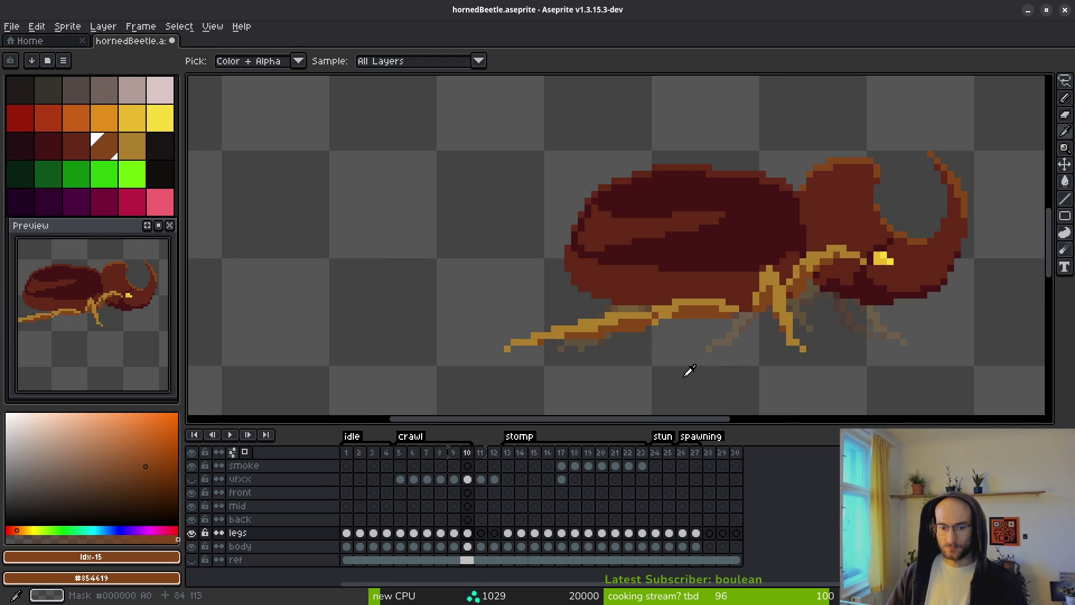
click(400, 454)
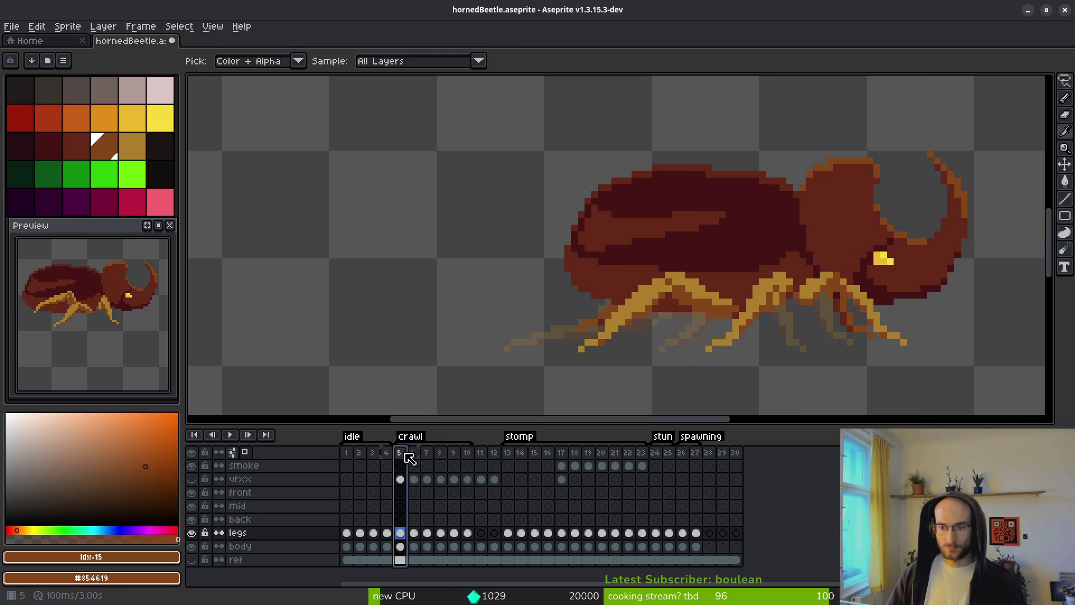
click(469, 454)
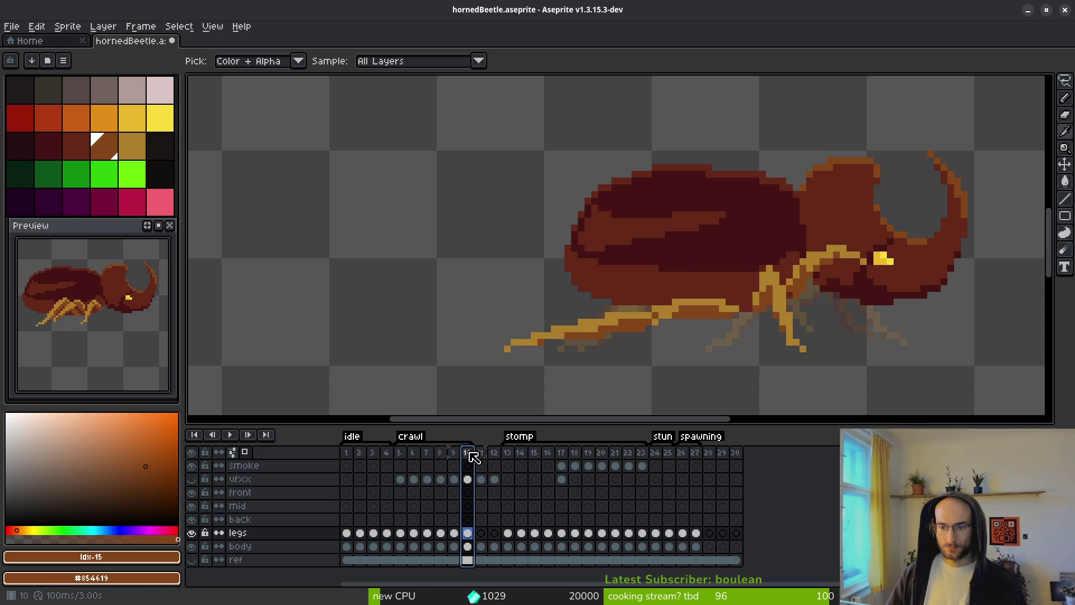
key(b)
Step through frames 7–10 comparing legs, finishing on frame 5 with the Pencil.
key(Left)
key(i)
key(Left)
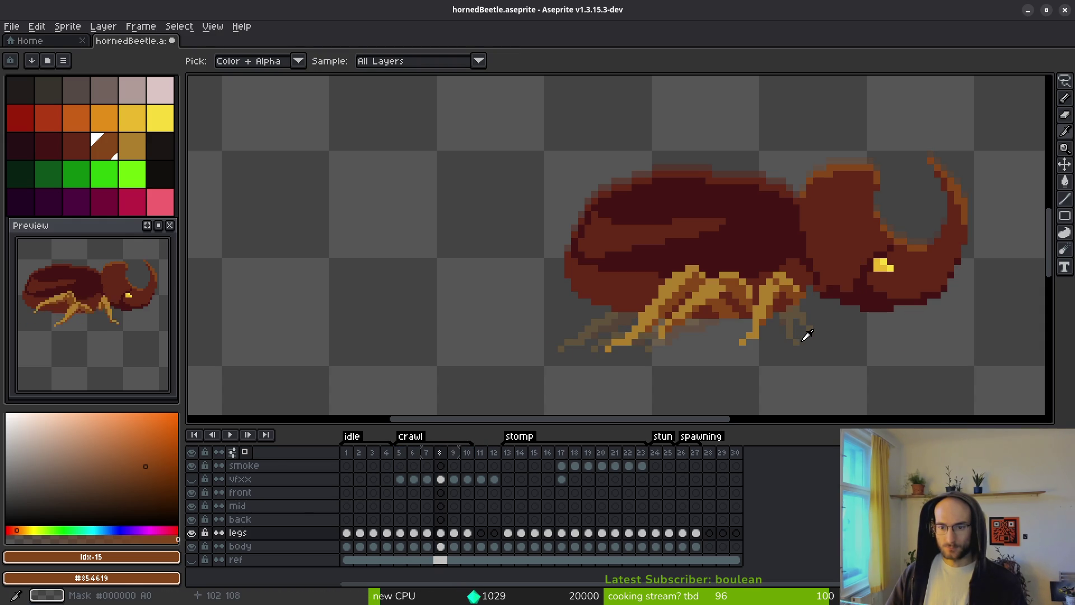
key(Left)
key(Right)
key(Right)
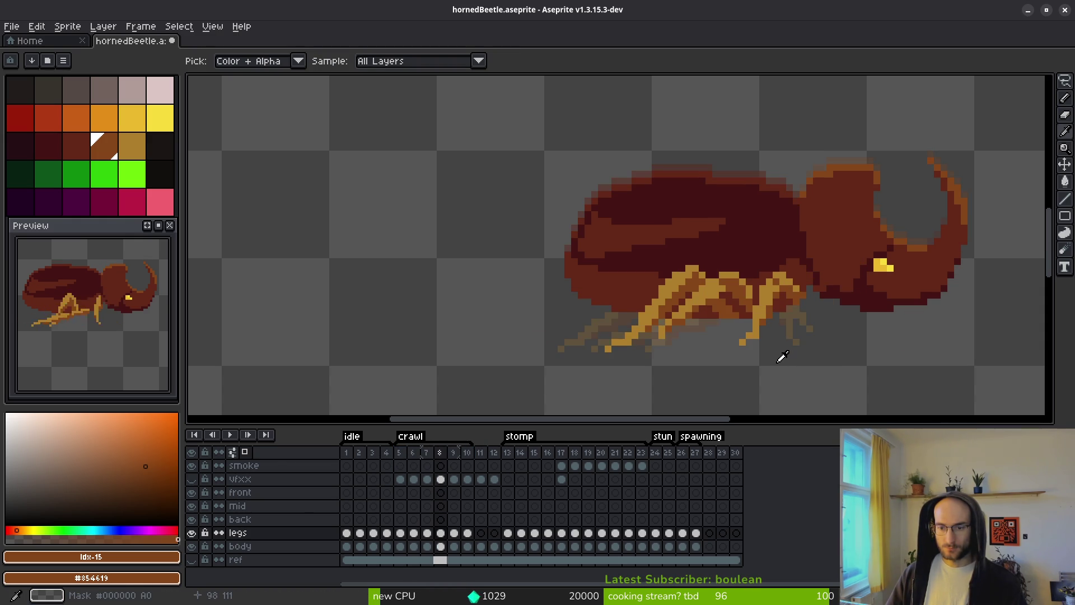
key(Right)
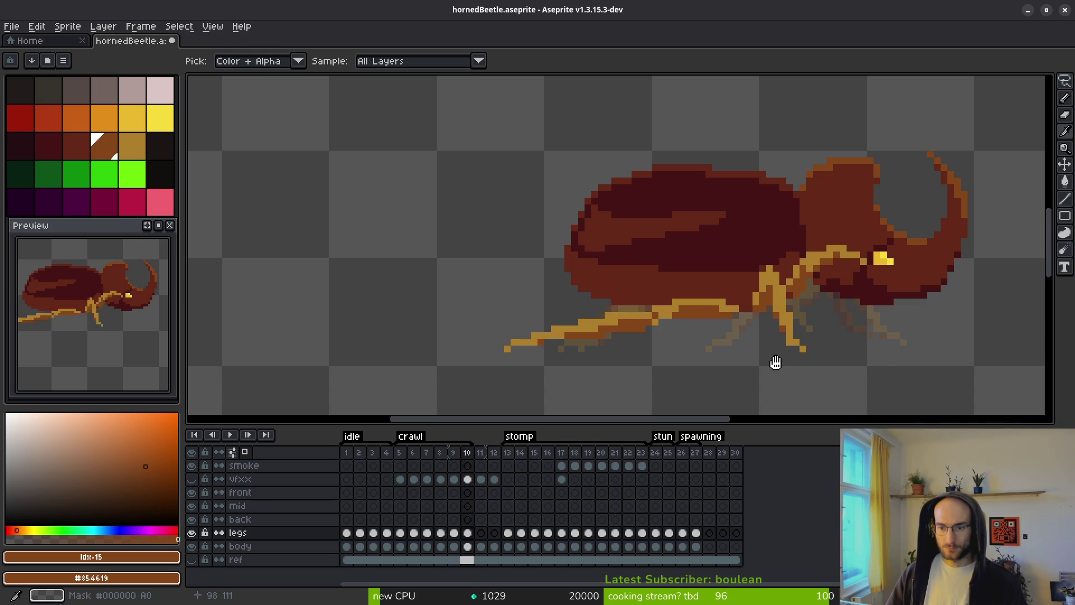
key(Left)
key(Left)
key(Right)
key(Right)
key(Left)
key(Left)
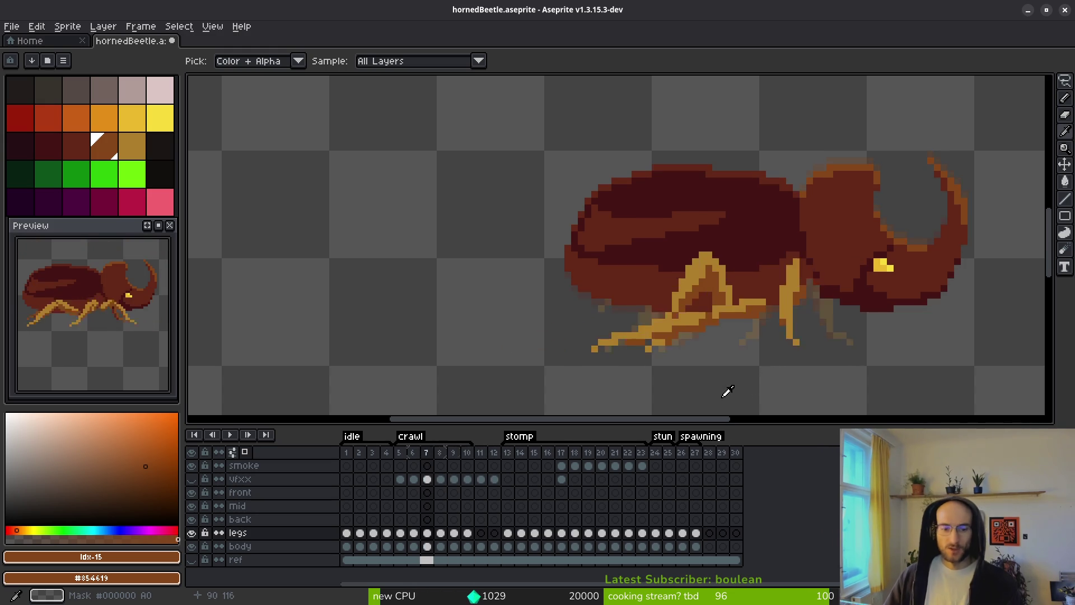
key(Left)
key(Left)
key(Left)
key(b)
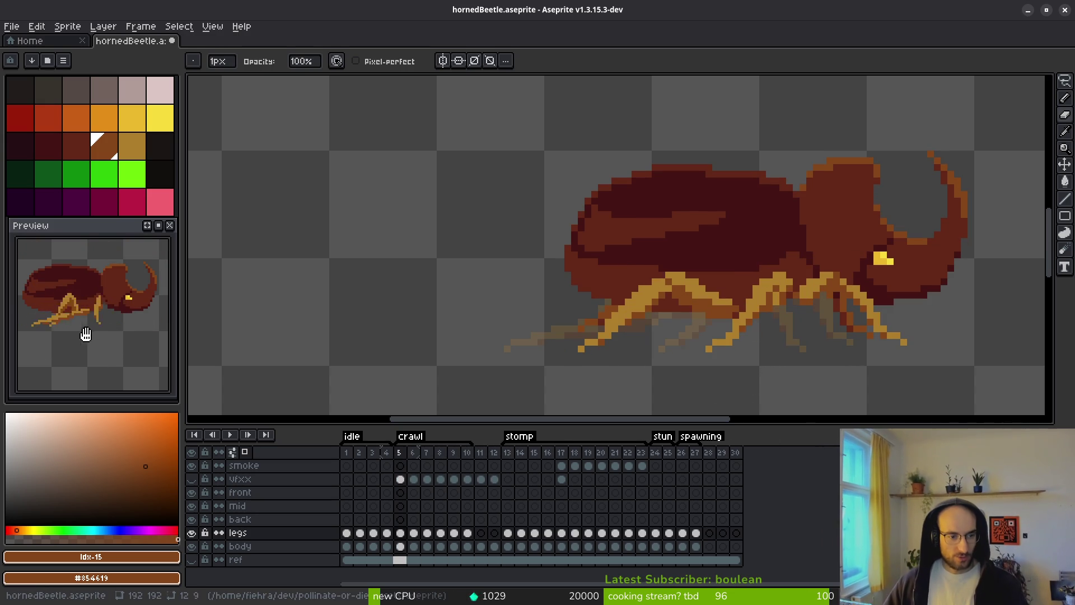
Save the horned beetle sprite with Ctrl+S and step back to the previous idle frame.
scroll(582, 344, left, 1)
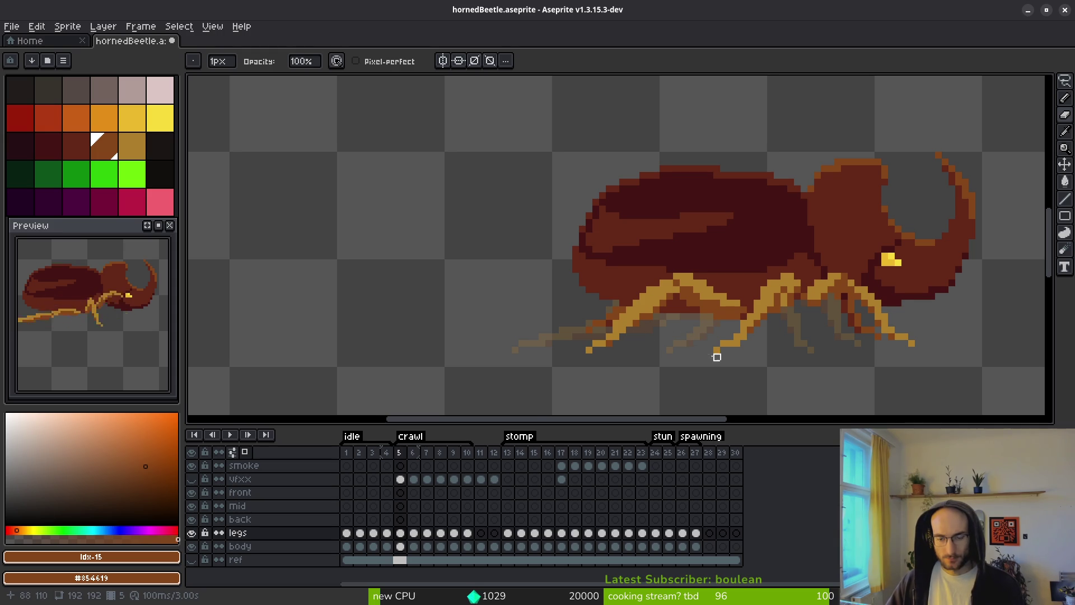
scroll(710, 378, right, 2)
scroll(637, 342, up, 3)
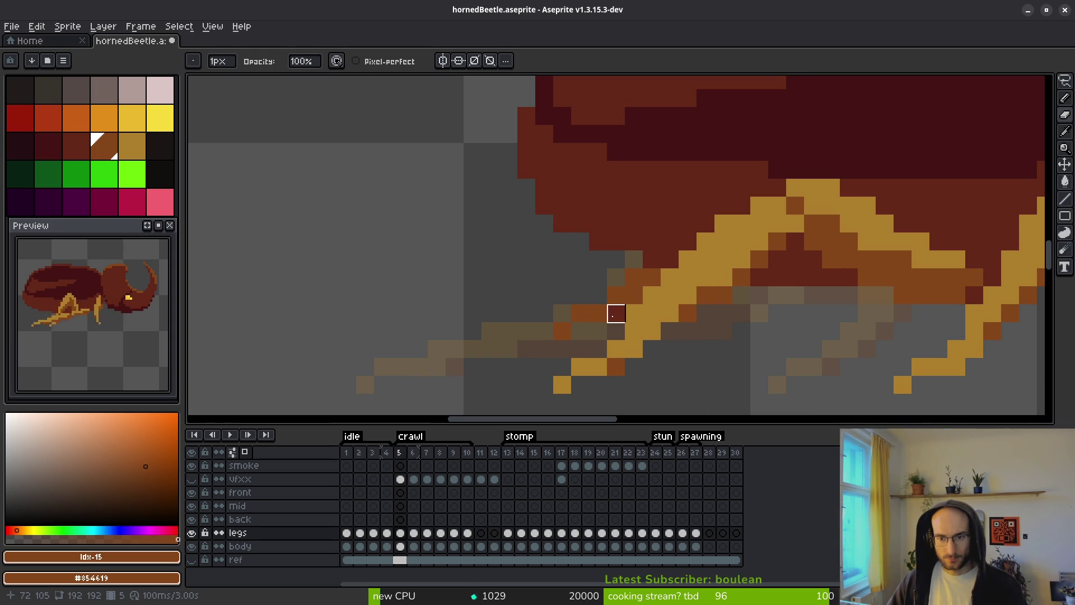
scroll(616, 314, down, 7)
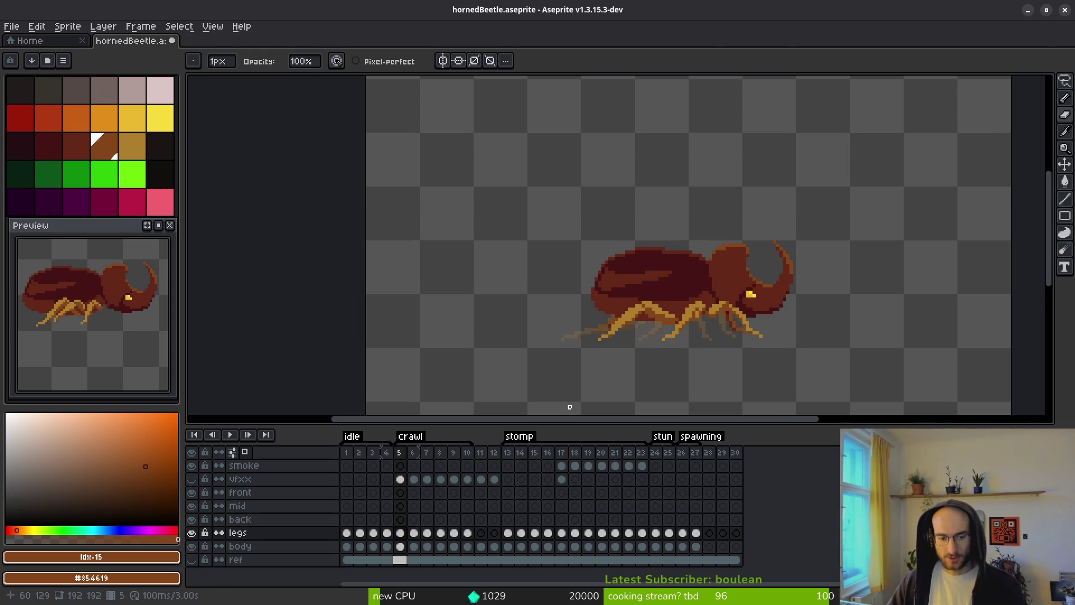
scroll(696, 336, up, 2)
key(ctrl+s)
scroll(722, 315, up, 2)
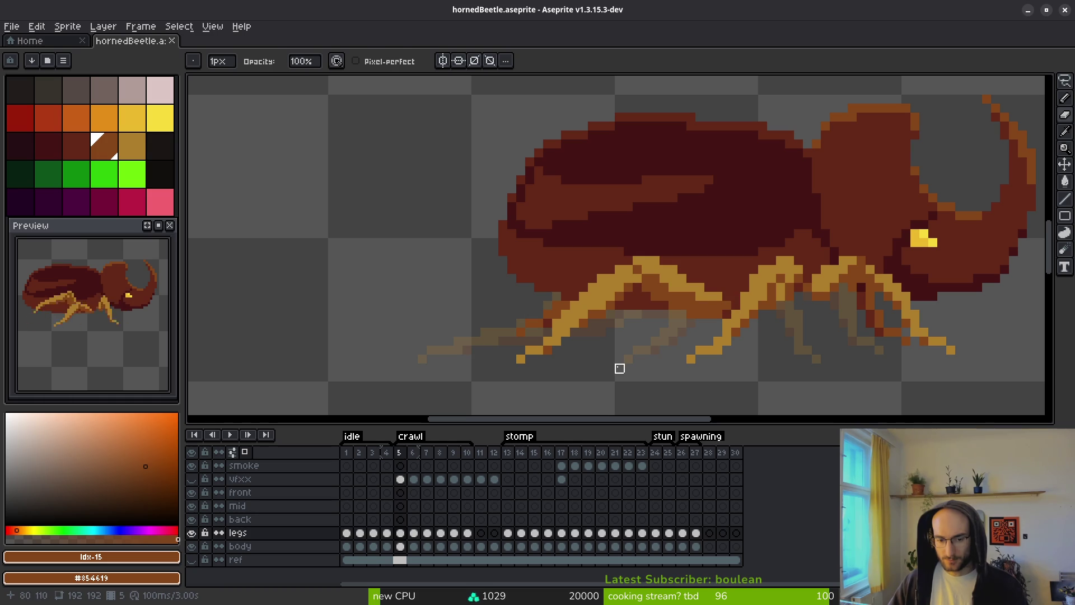
key(alt)
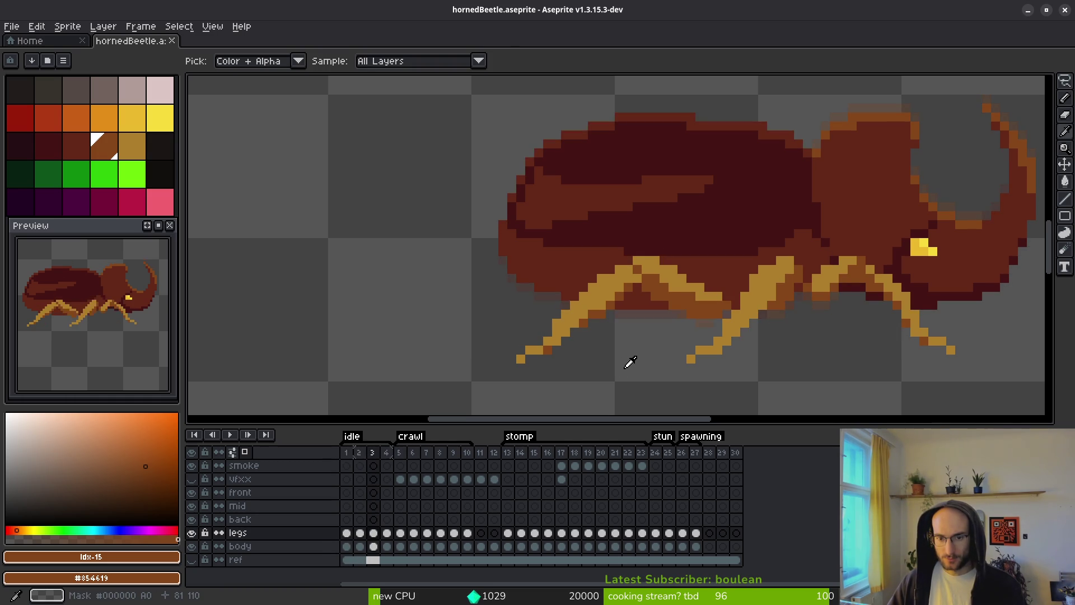
key(comma)
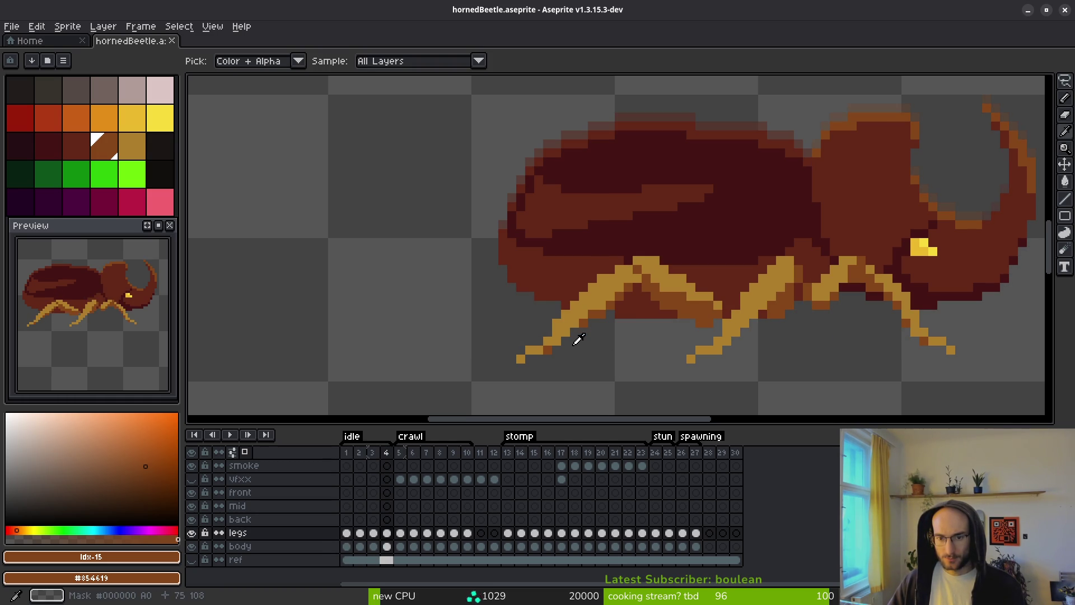
Move frame 5's rear legs from the legs layer onto the back layer.
key(period)
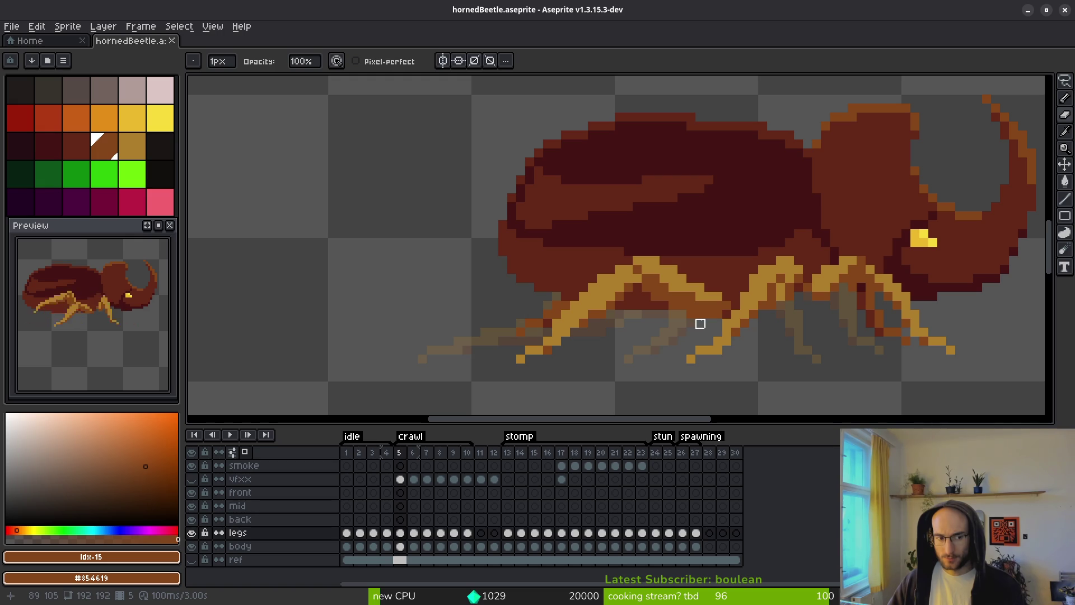
key(shift+w)
mouse_move(708, 313)
mouse_down()
mouse_move(491, 365)
mouse_move(717, 252)
mouse_up()
key(Delete)
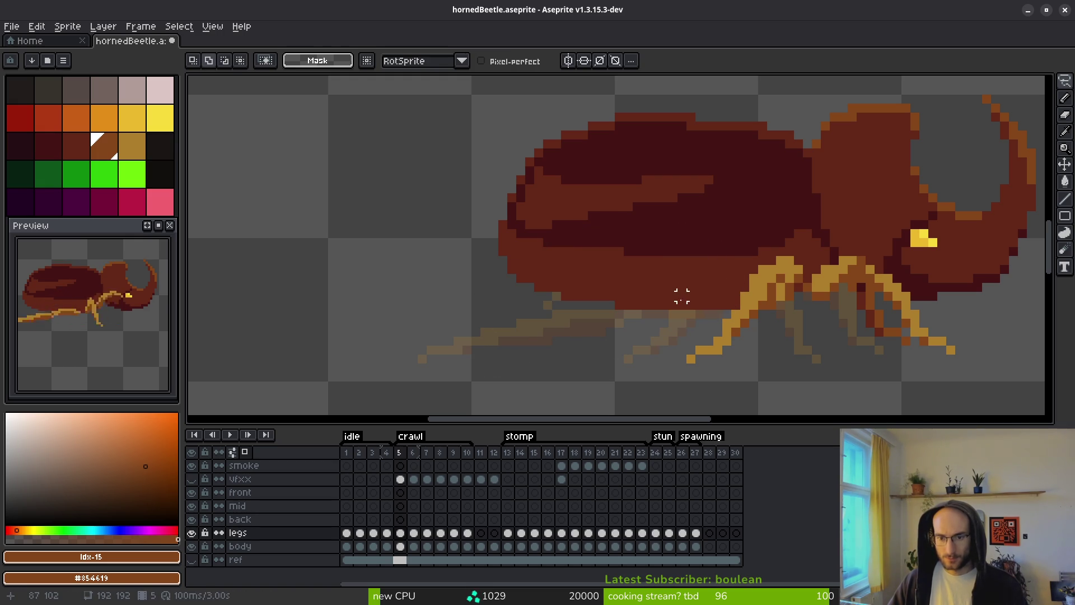
click(403, 520)
key(ctrl+v)
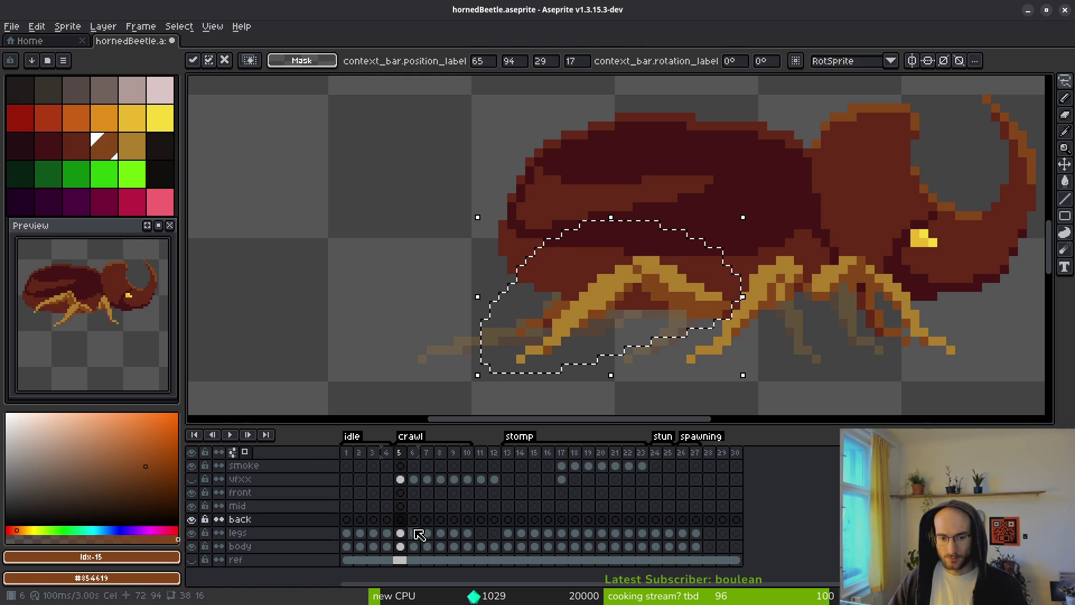
key(.)
Hide the back layer and move frame 5's middle legs onto the mid layer.
click(413, 533)
click(400, 534)
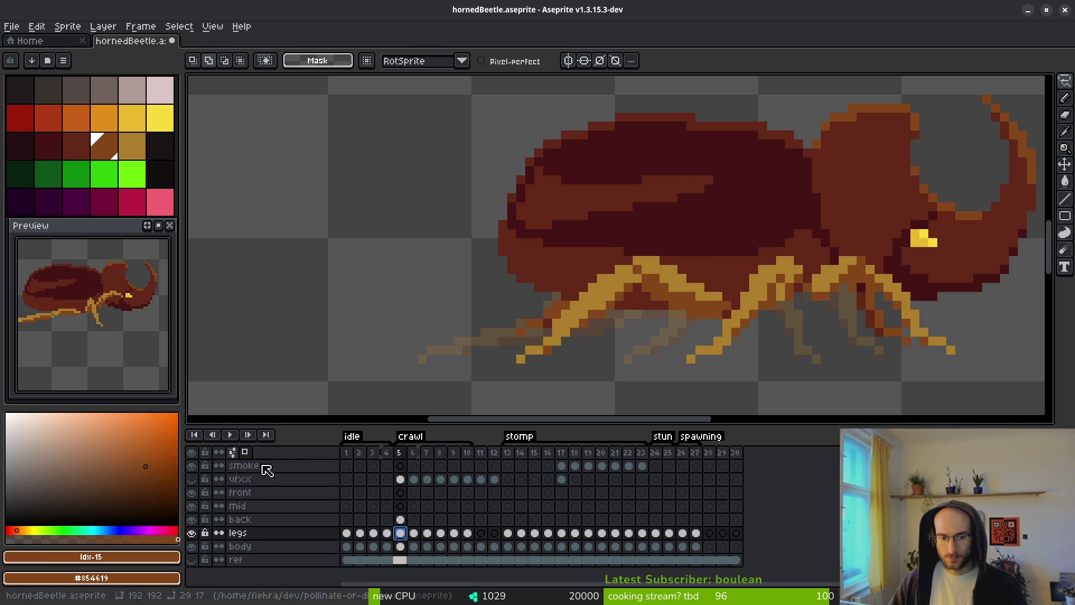
click(191, 519)
mouse_move(798, 260)
mouse_down()
mouse_move(792, 302)
mouse_move(644, 311)
mouse_move(800, 255)
mouse_up()
key(Delete)
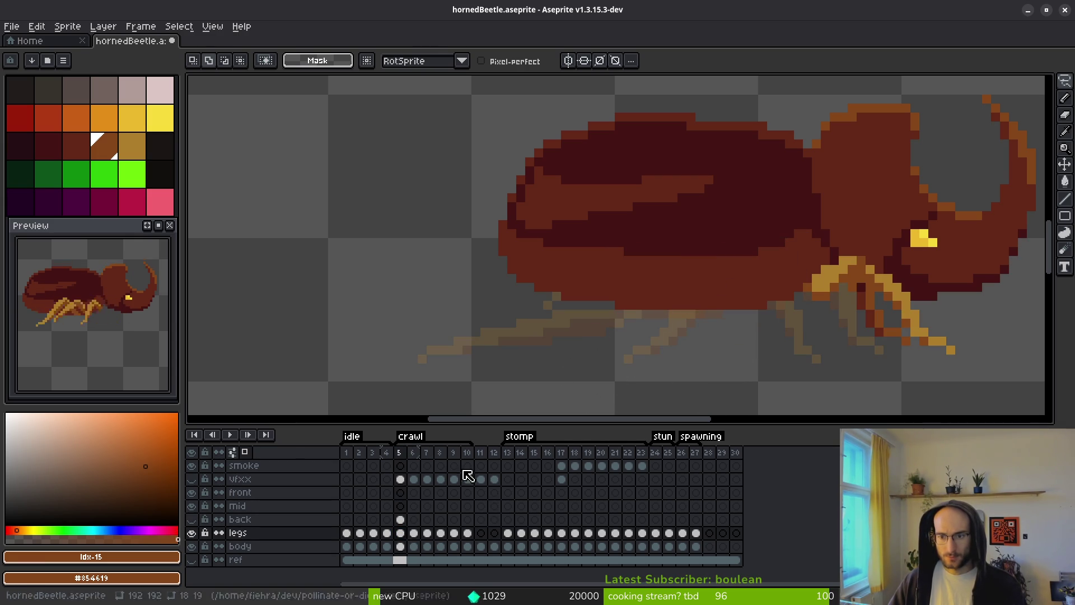
click(415, 520)
click(400, 509)
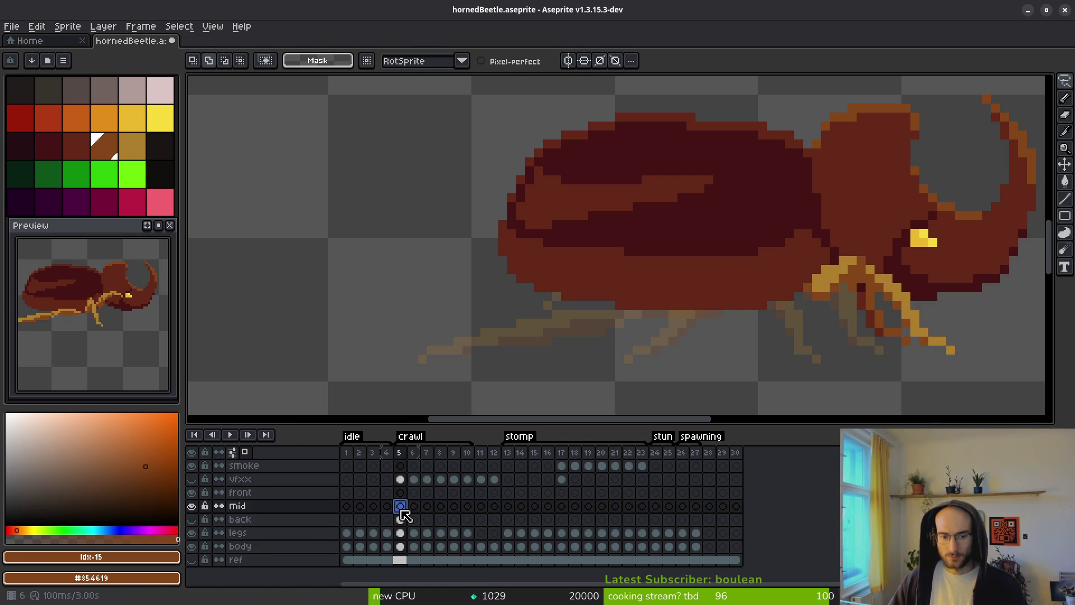
key(ctrl+v)
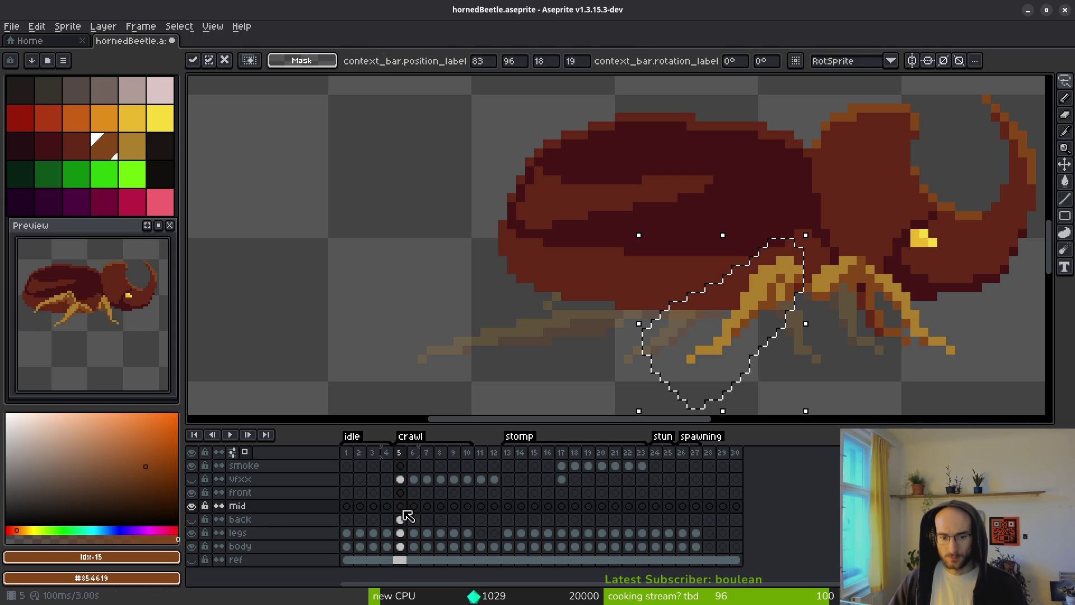
click(401, 534)
Move frame 5's remaining legs near the head onto the front layer.
mouse_move(891, 242)
mouse_down()
mouse_move(842, 242)
mouse_move(806, 292)
mouse_move(941, 332)
mouse_move(924, 233)
mouse_up()
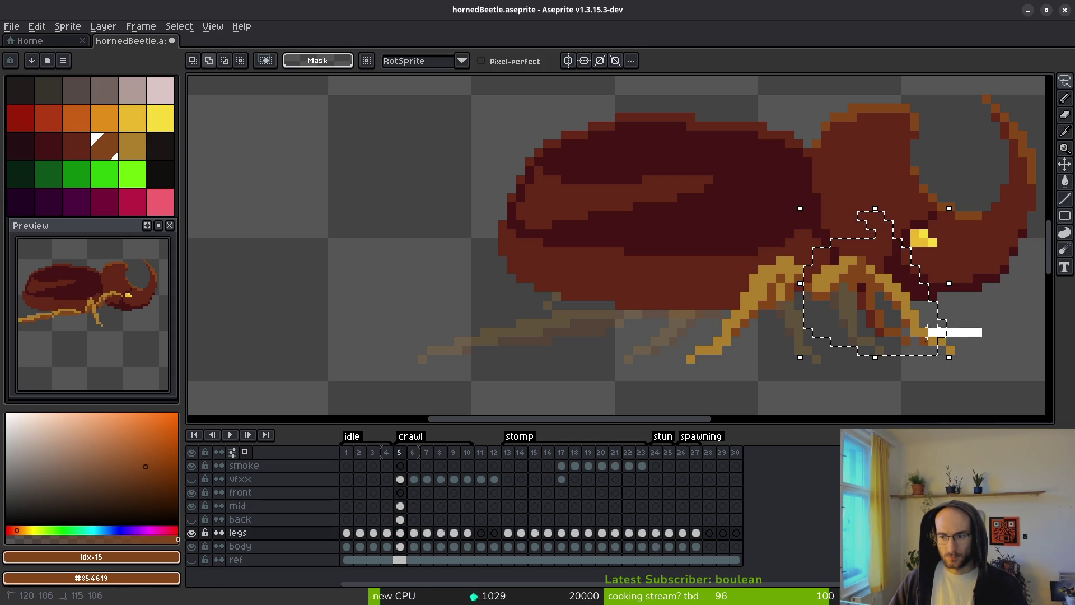
key(Delete)
click(400, 492)
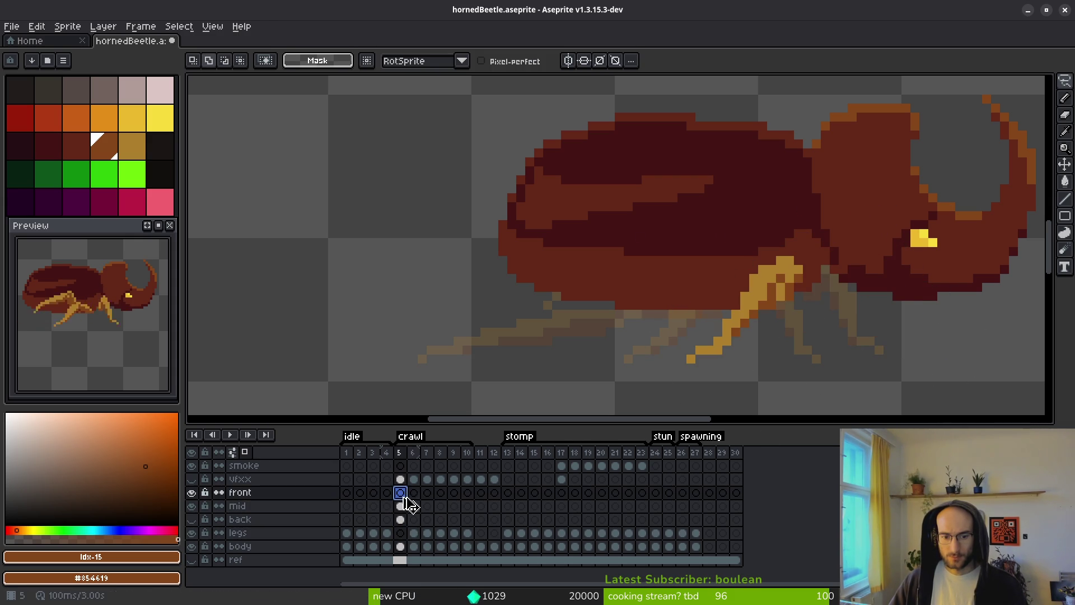
key(ctrl+v)
click(414, 533)
key(ctrl+d)
mouse_move(852, 242)
mouse_down()
mouse_move(811, 314)
mouse_move(905, 278)
mouse_move(812, 202)
mouse_up()
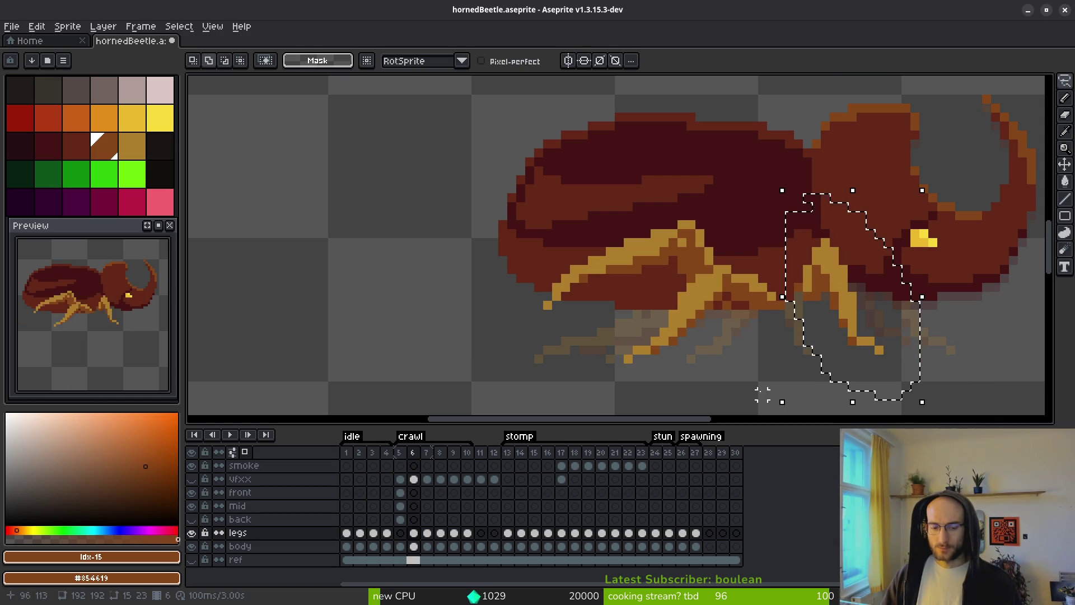
Paste the front legs of frames 6 and 7 onto the front layer.
click(414, 493)
key(ctrl+v)
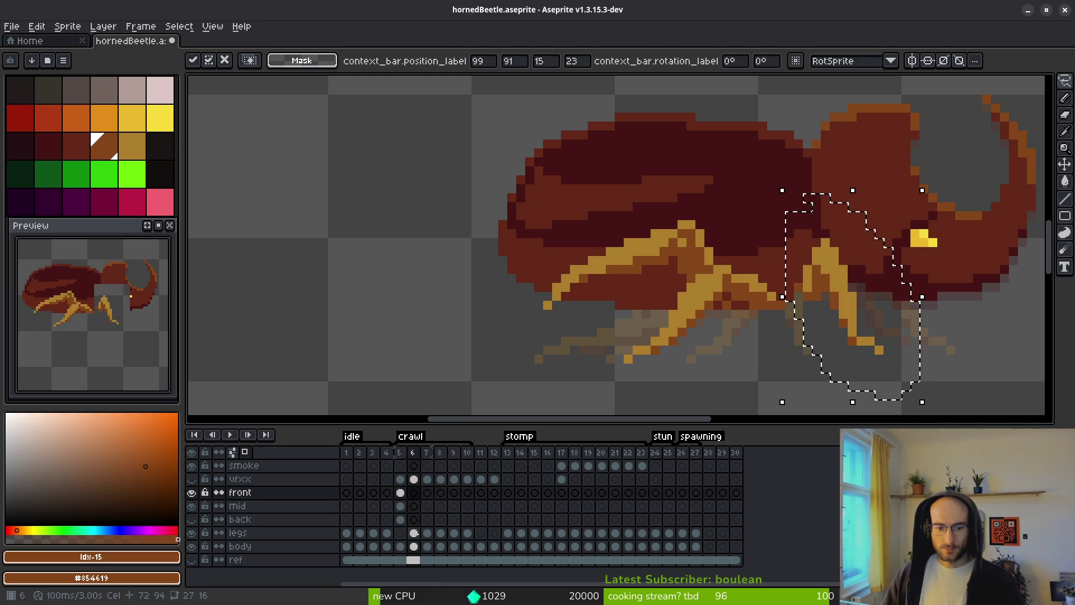
click(427, 533)
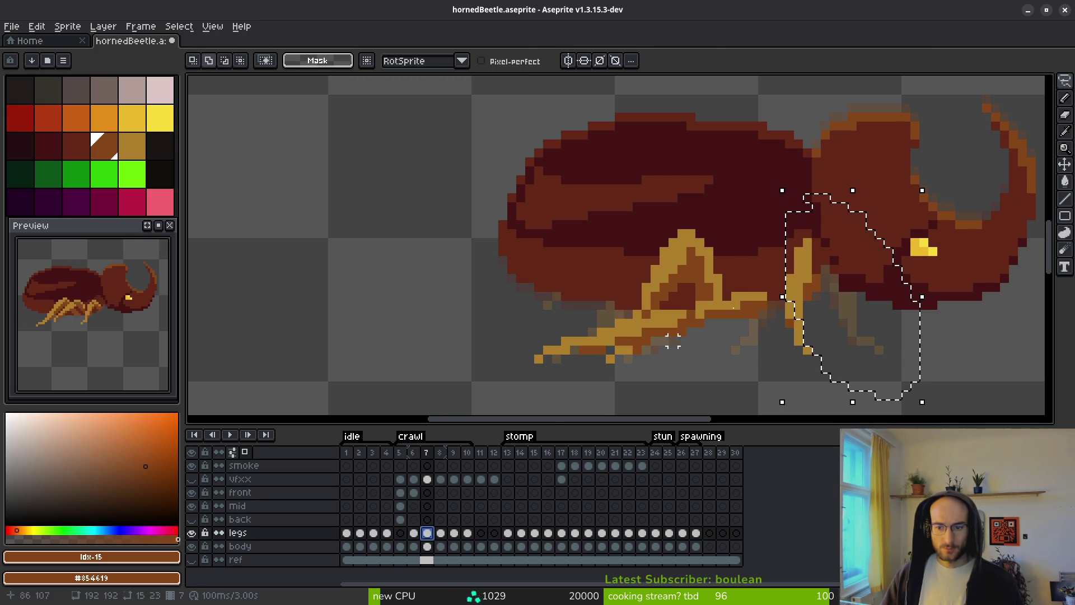
mouse_move(798, 204)
mouse_down()
mouse_move(781, 241)
mouse_move(780, 331)
mouse_move(789, 288)
mouse_move(843, 244)
mouse_move(812, 173)
mouse_up()
key(ctrl+x)
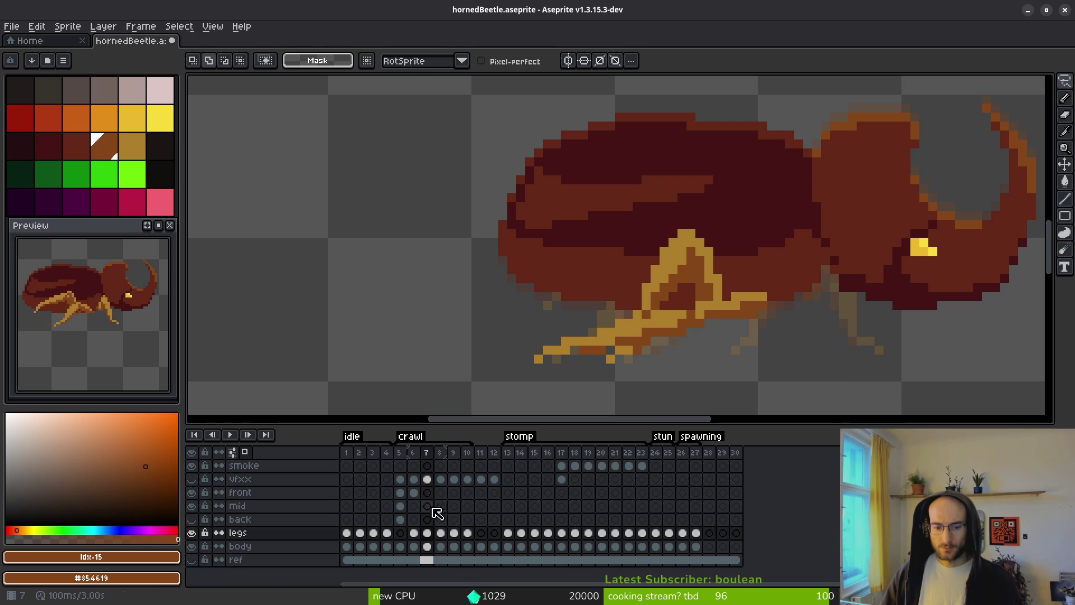
key(ctrl+v)
click(440, 533)
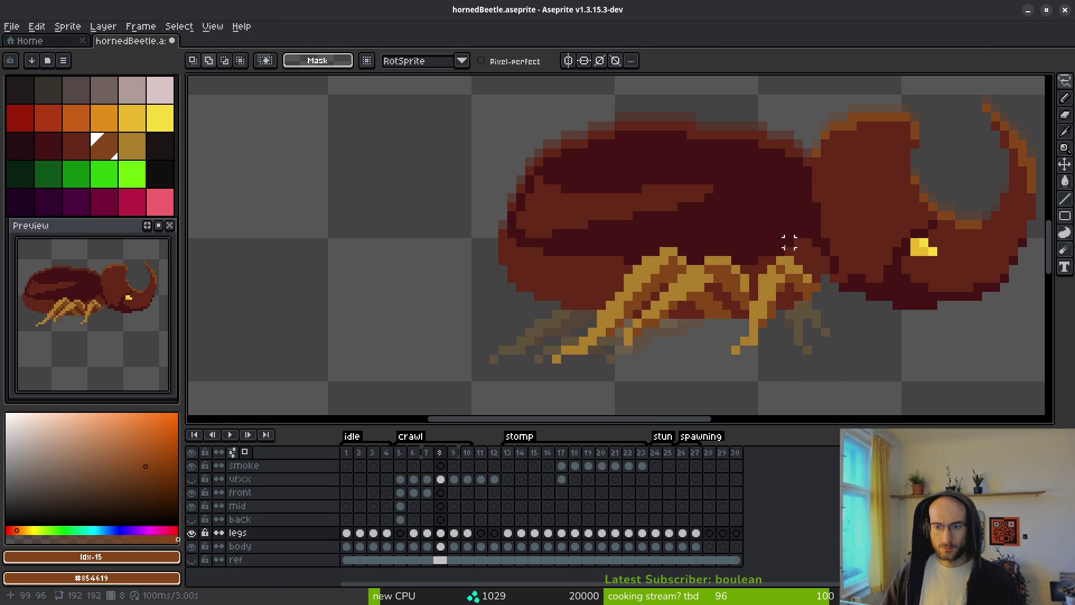
Move frame 8's front leg from the legs layer onto the front layer.
mouse_move(744, 332)
mouse_down()
mouse_move(804, 324)
mouse_move(812, 242)
mouse_up()
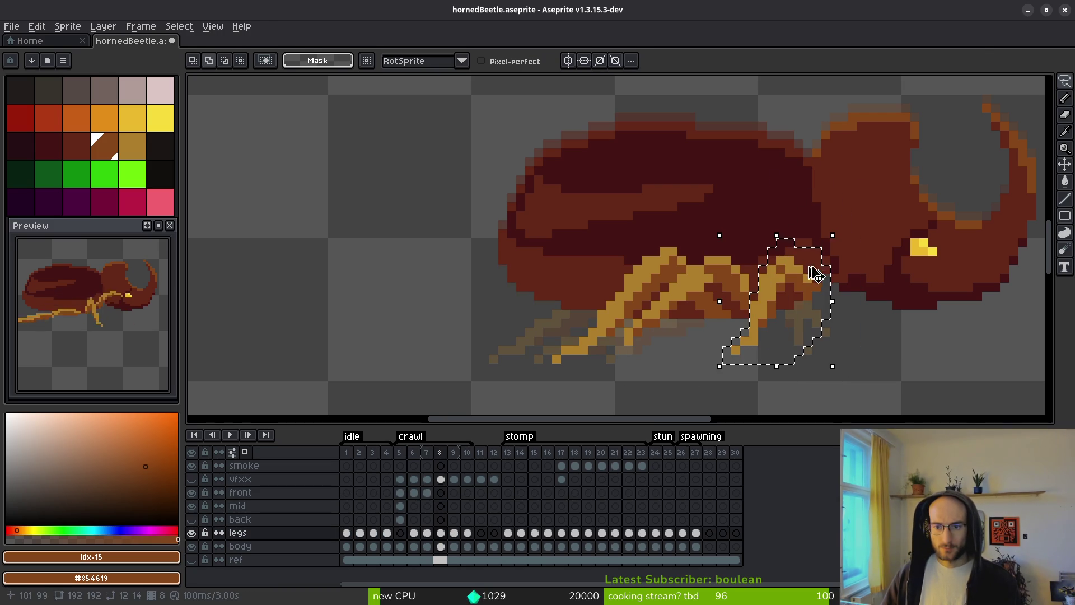
key(ctrl+x)
click(441, 492)
key(ctrl+v)
key(Return)
Lasso the front legs on frames 9 and 10 and paste frame 10's onto the front layer.
key(Right)
key(q)
mouse_move(788, 209)
mouse_down()
mouse_move(754, 262)
mouse_move(780, 293)
mouse_up()
key(Right)
drag(835, 197, 798, 241)
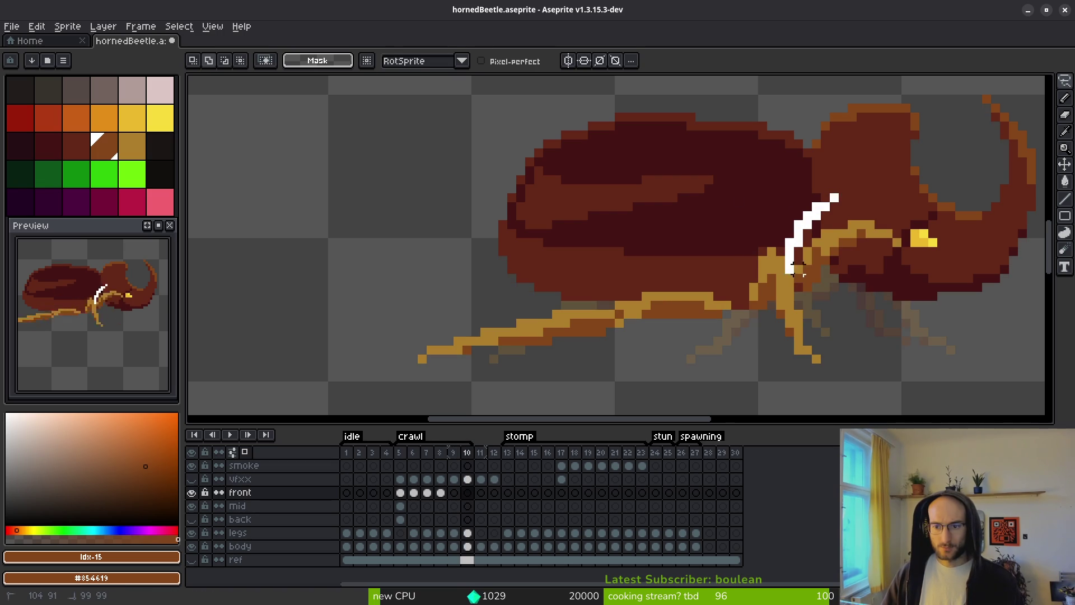
mouse_move(808, 286)
mouse_down()
mouse_move(926, 222)
mouse_move(825, 180)
mouse_up()
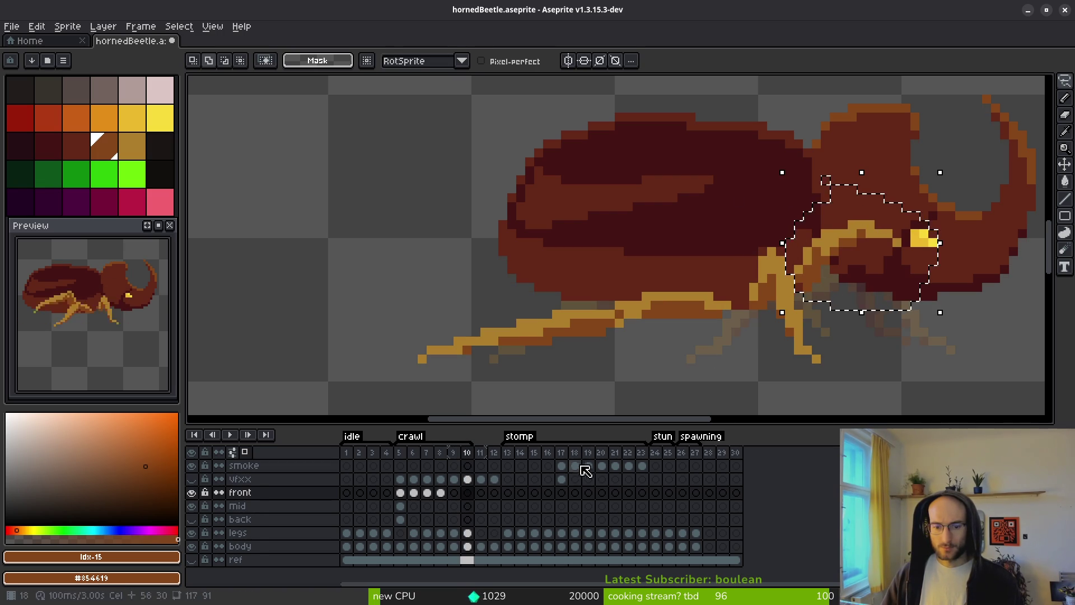
click(472, 533)
key(ctrl+d)
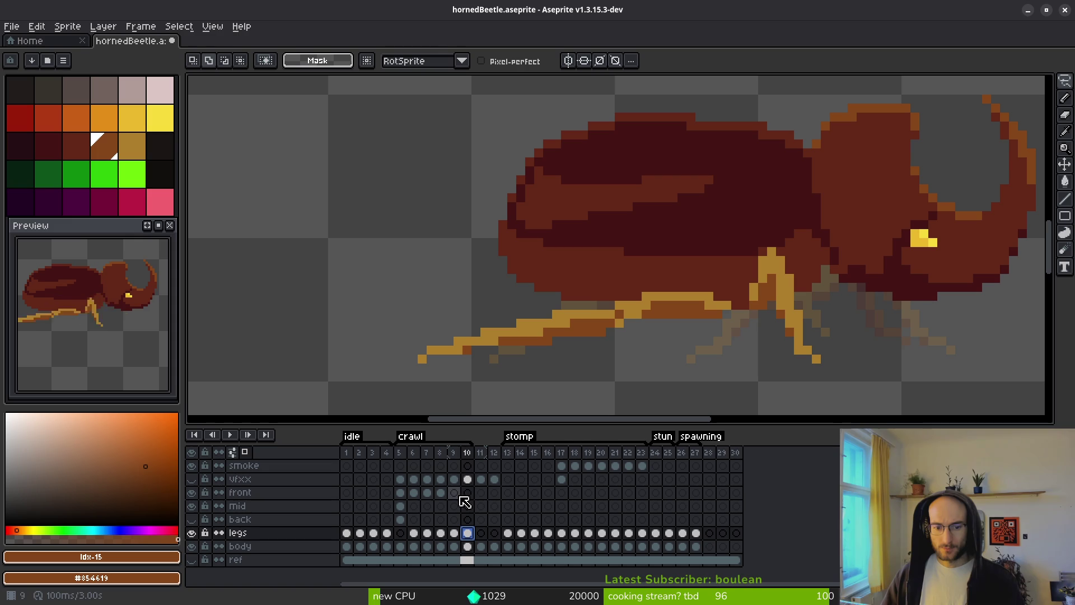
click(476, 495)
key(ctrl+v)
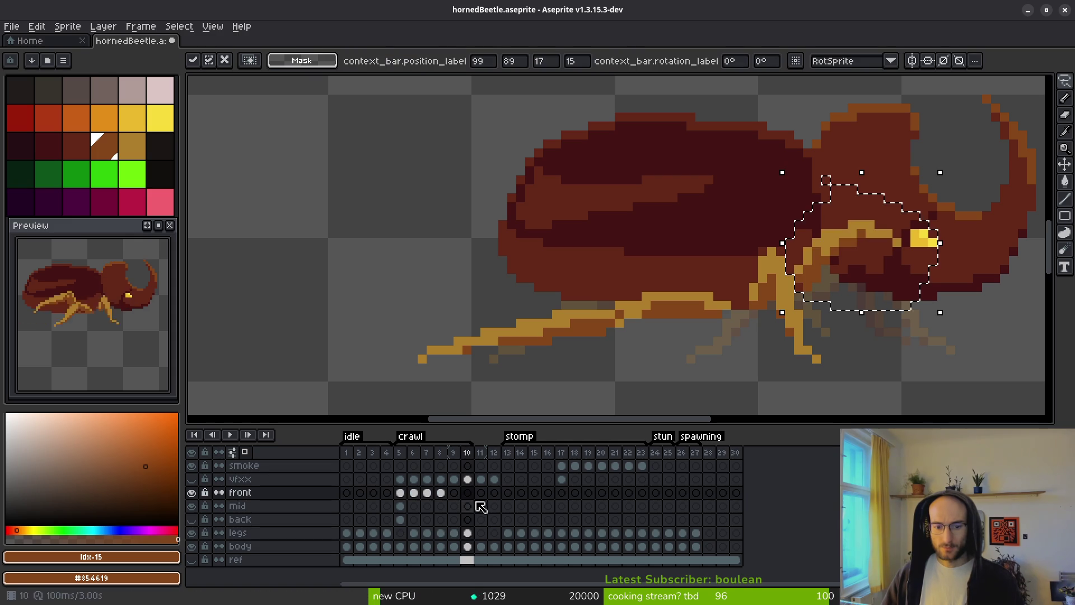
key(Return)
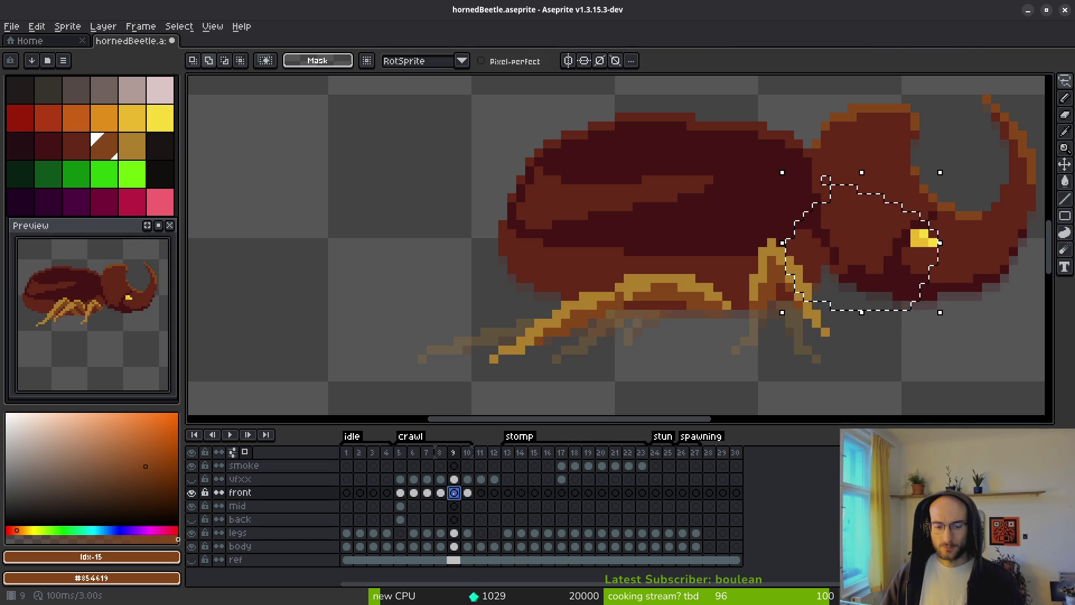
Review the front layer at frame 5 and clear the selection on legs frame 6.
click(399, 493)
click(413, 532)
key(ctrl+d)
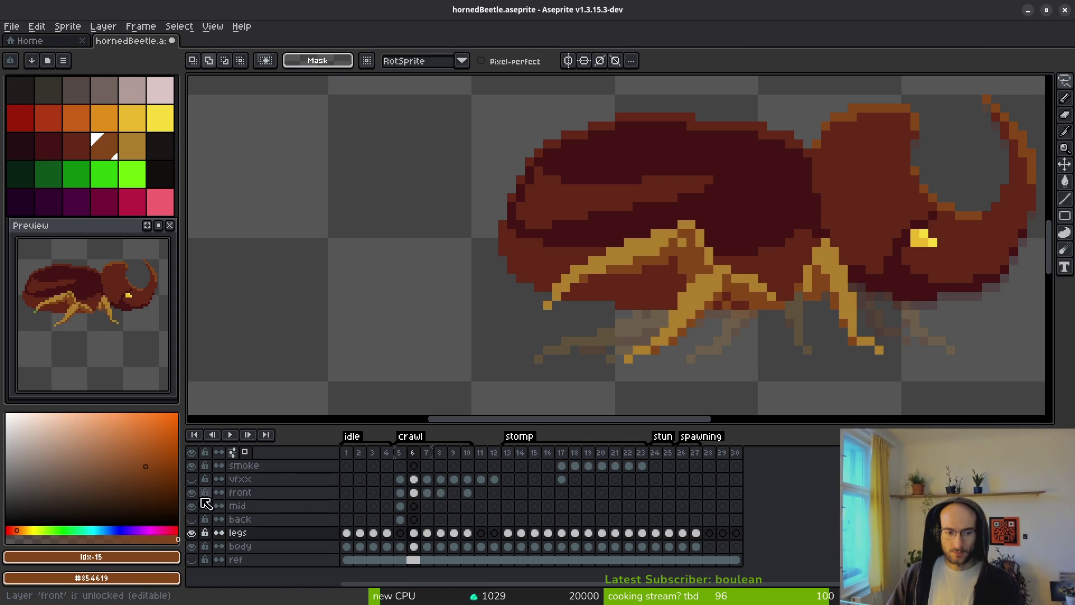
Hide the front layer and move frame 6's upper rear leg onto the back layer.
click(191, 492)
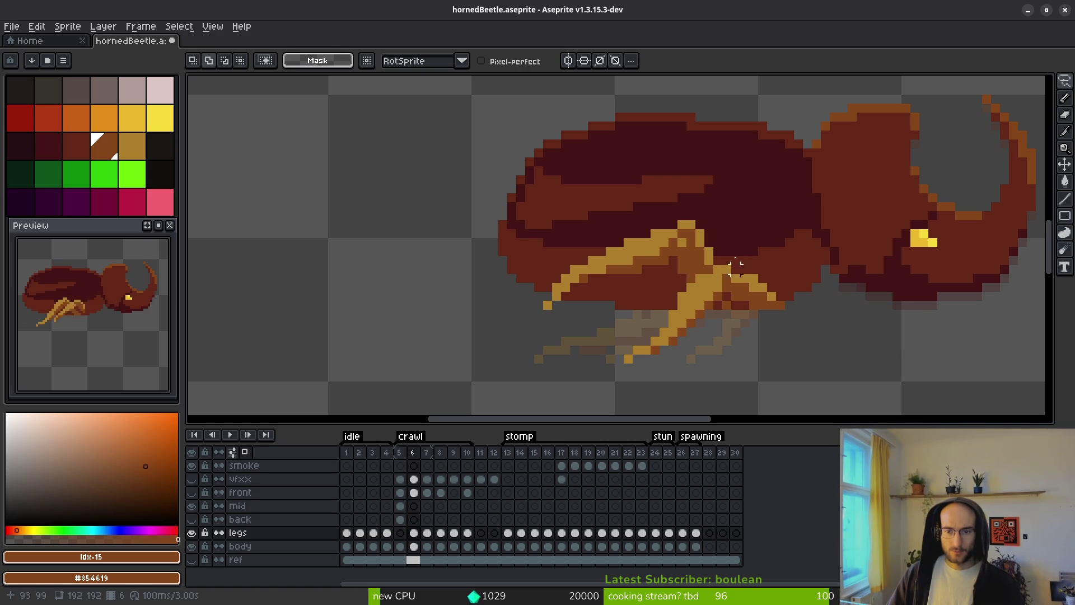
scroll(737, 258, up, 2)
mouse_move(644, 297)
mouse_down()
mouse_move(348, 387)
mouse_move(732, 179)
mouse_move(710, 252)
mouse_up()
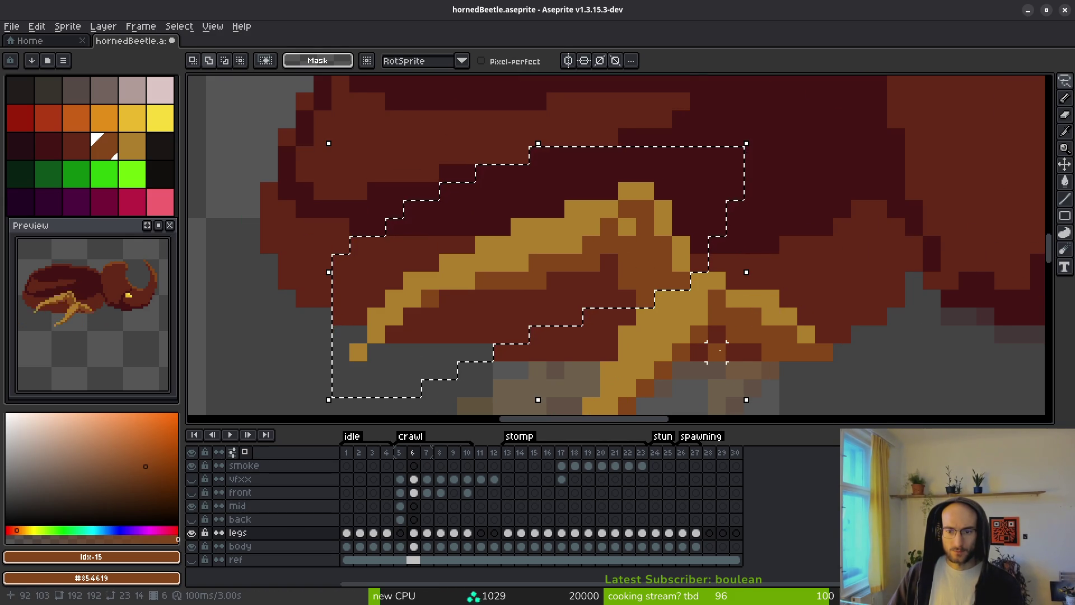
key(Delete)
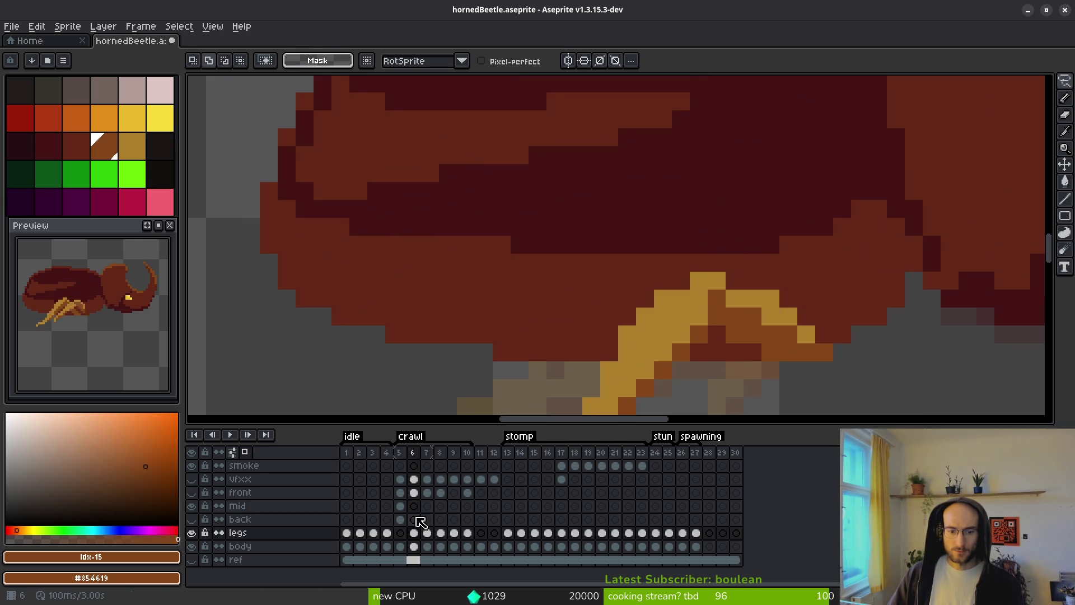
click(417, 520)
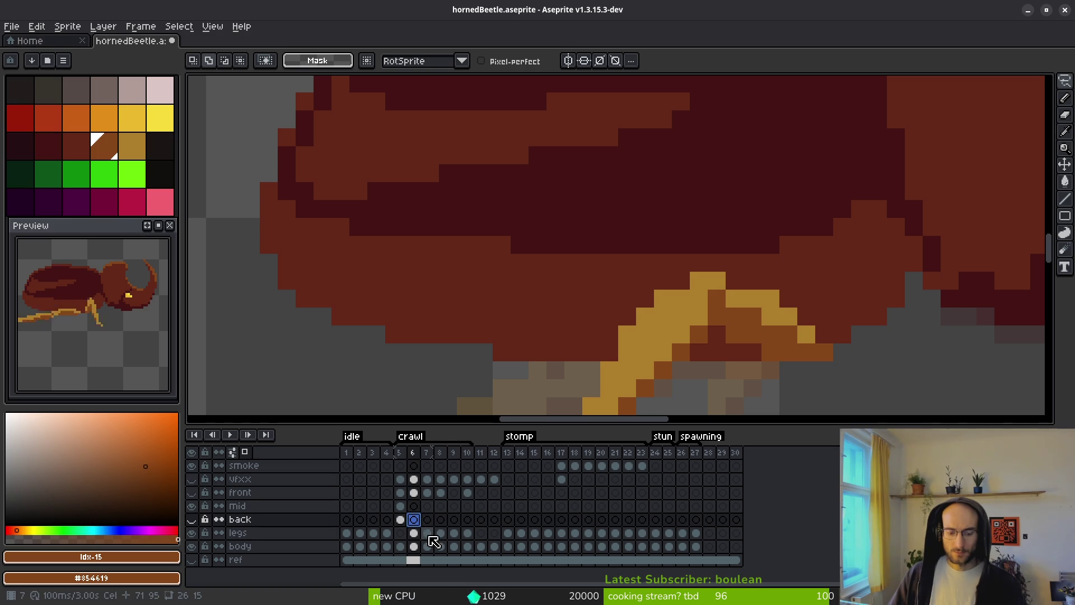
click(197, 525)
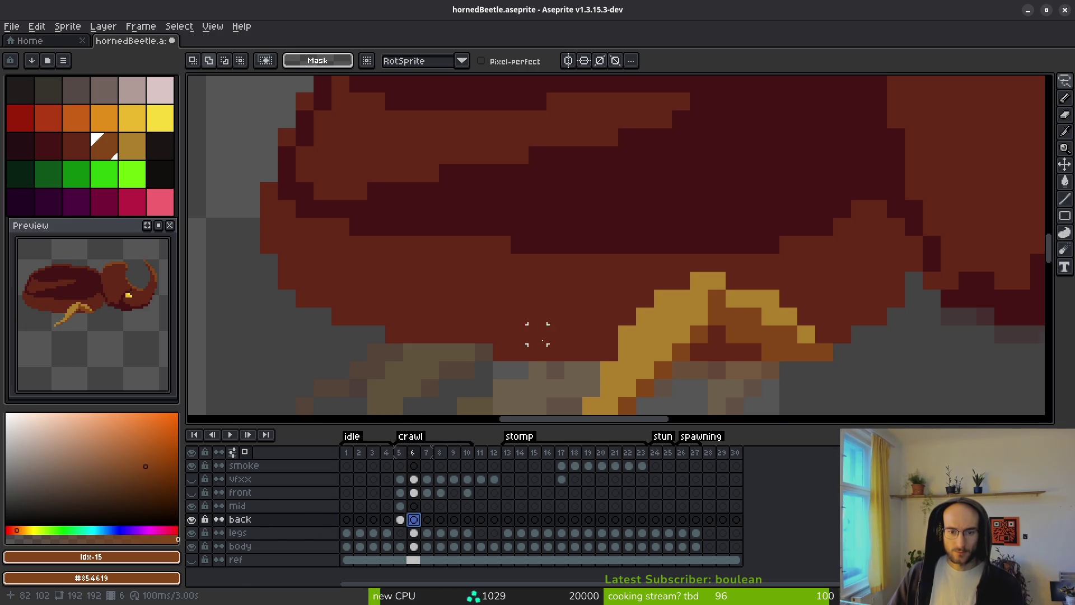
scroll(553, 329, down, 3)
key(ctrl+v)
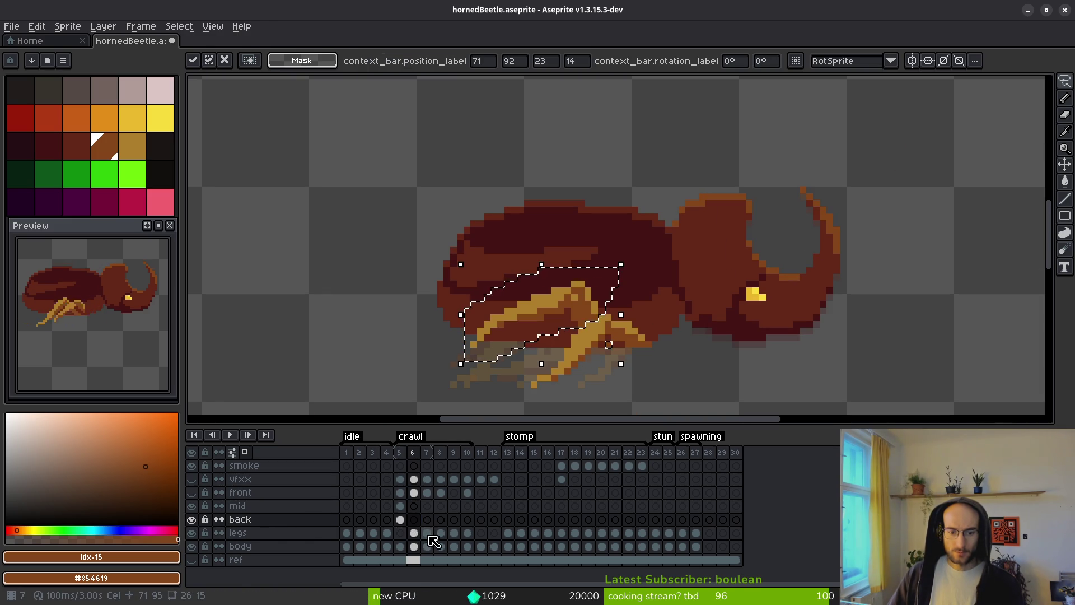
click(427, 533)
Move frame 7's raised rear leg, including its tip, onto the back layer.
key(ctrl+d)
scroll(670, 271, up, 2)
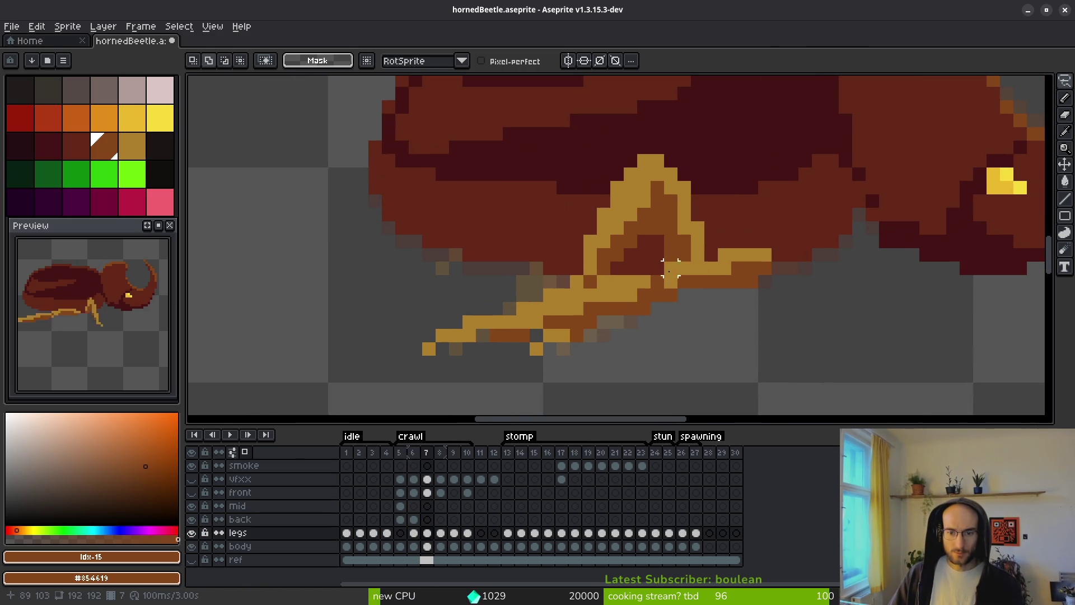
mouse_move(698, 255)
mouse_down()
mouse_move(630, 267)
mouse_move(697, 128)
mouse_move(706, 229)
mouse_up()
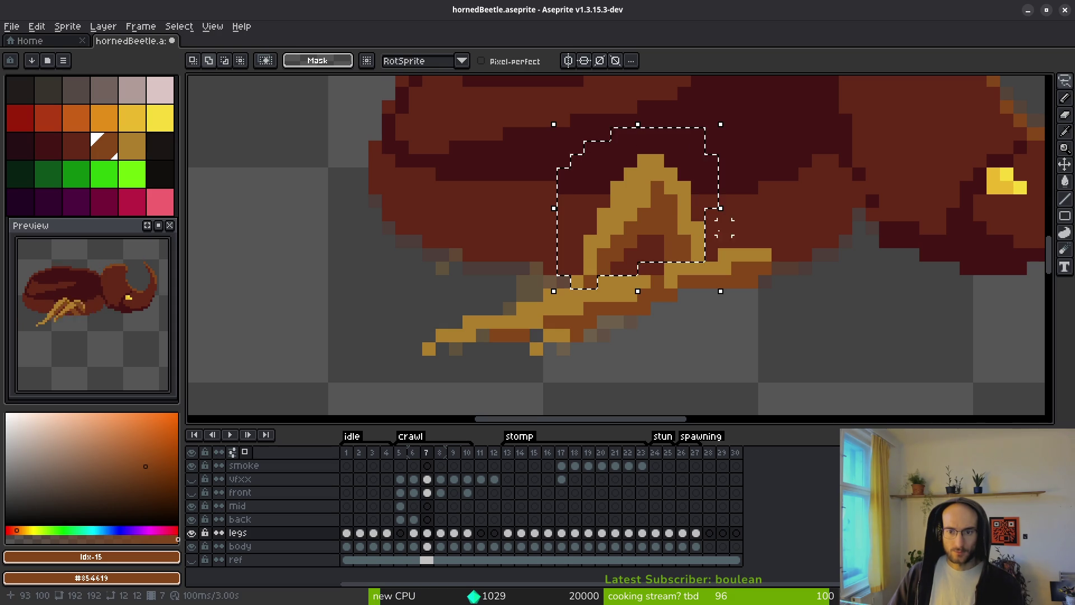
mouse_move(598, 335)
mouse_down()
mouse_move(552, 335)
mouse_move(540, 369)
mouse_up()
key(Delete)
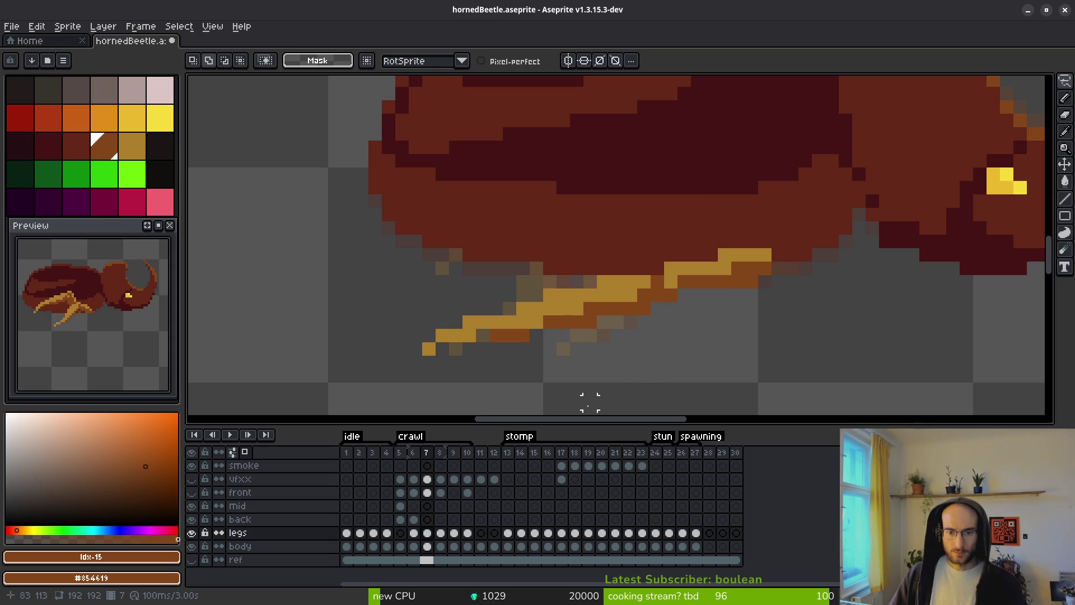
click(427, 520)
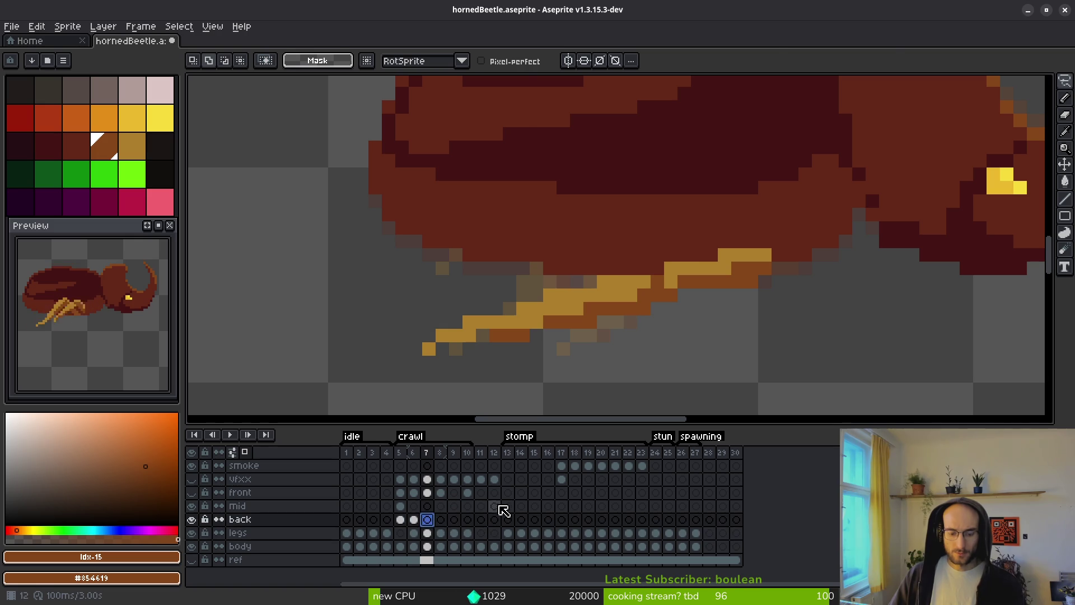
key(ctrl+v)
click(440, 532)
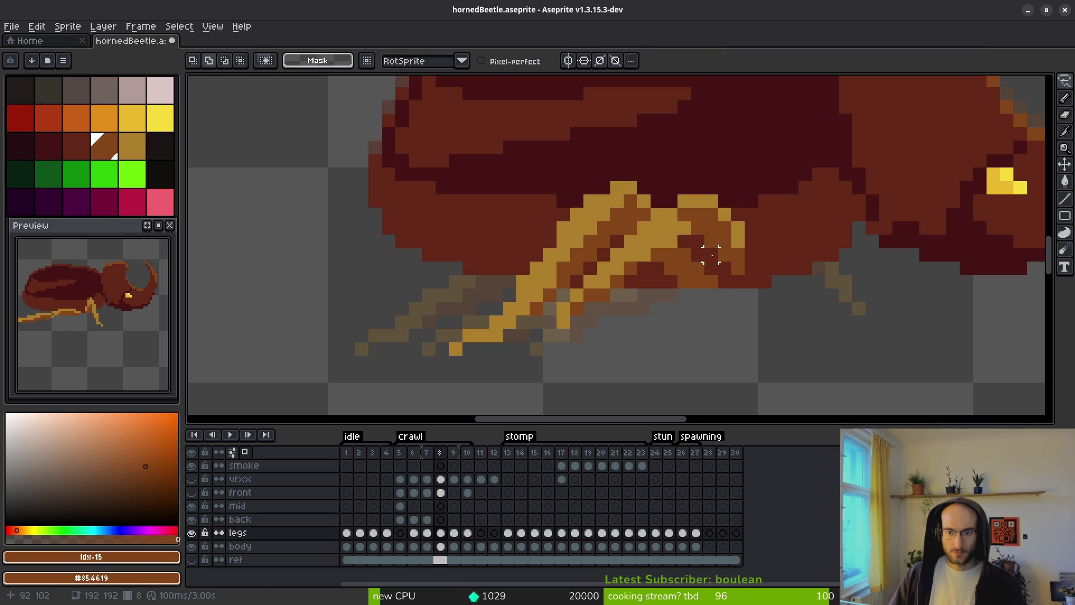
Outline frame 8's rear leg and move it onto the back layer.
mouse_move(705, 255)
mouse_down()
mouse_move(672, 317)
mouse_move(653, 255)
mouse_up()
mouse_move(609, 174)
mouse_down()
mouse_move(397, 406)
mouse_move(511, 309)
mouse_move(549, 194)
mouse_up()
drag(567, 134, 622, 84)
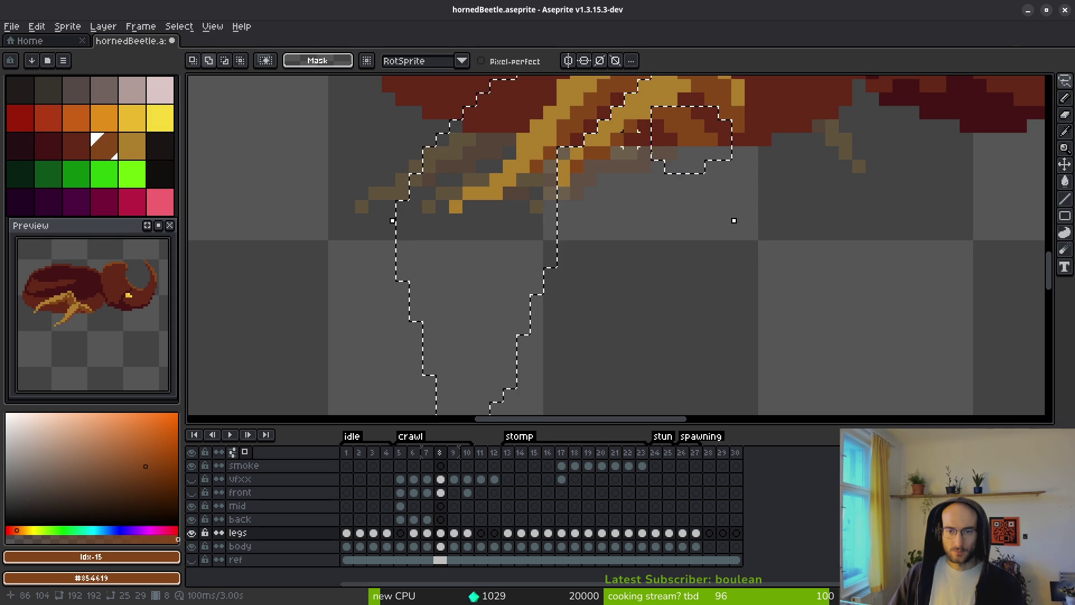
drag(669, 207, 651, 277)
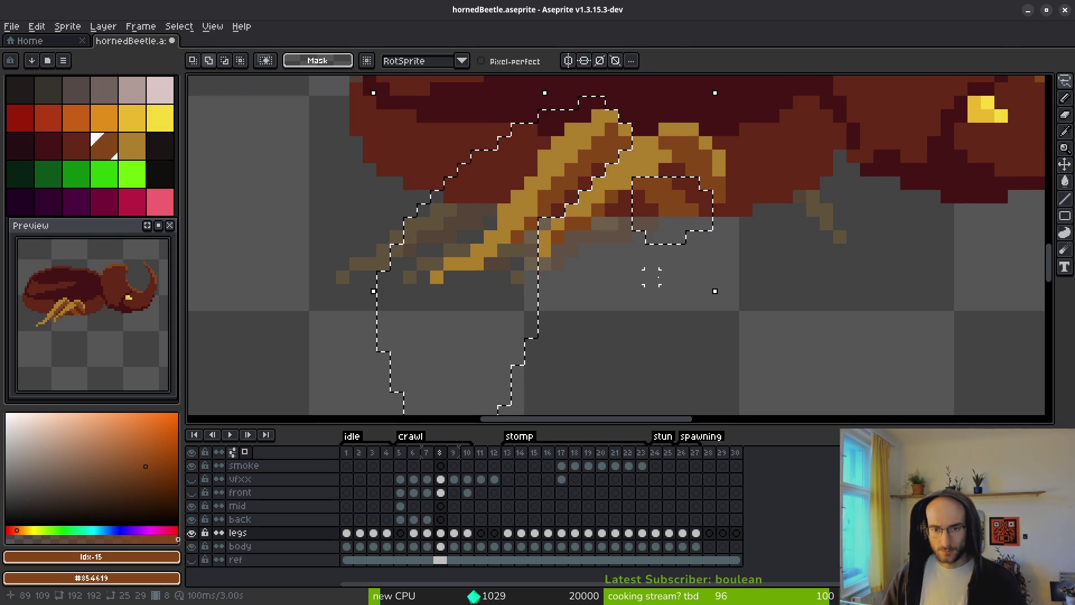
key(Delete)
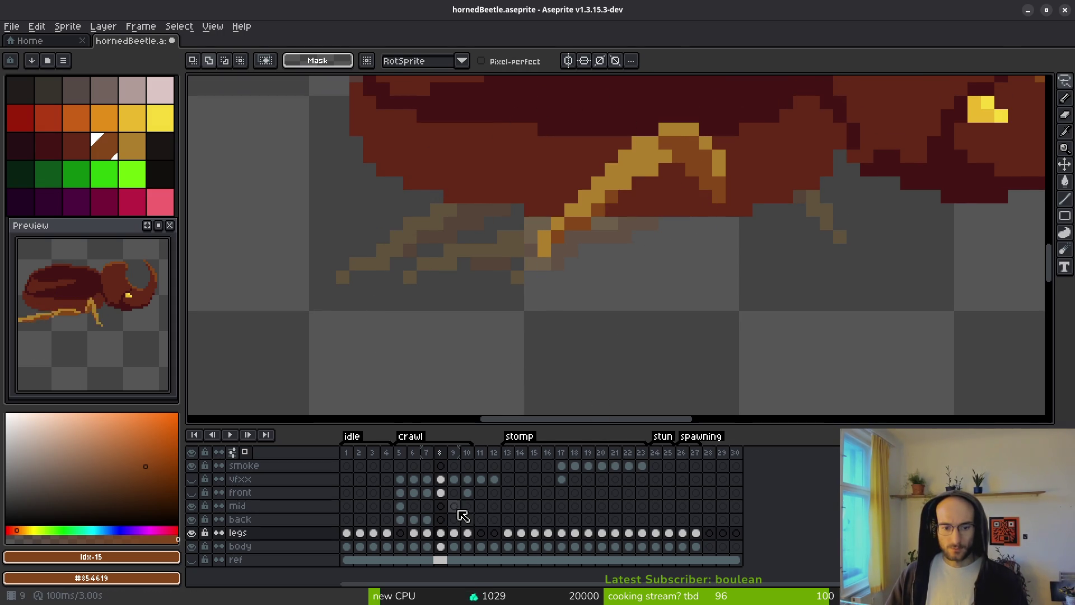
click(441, 520)
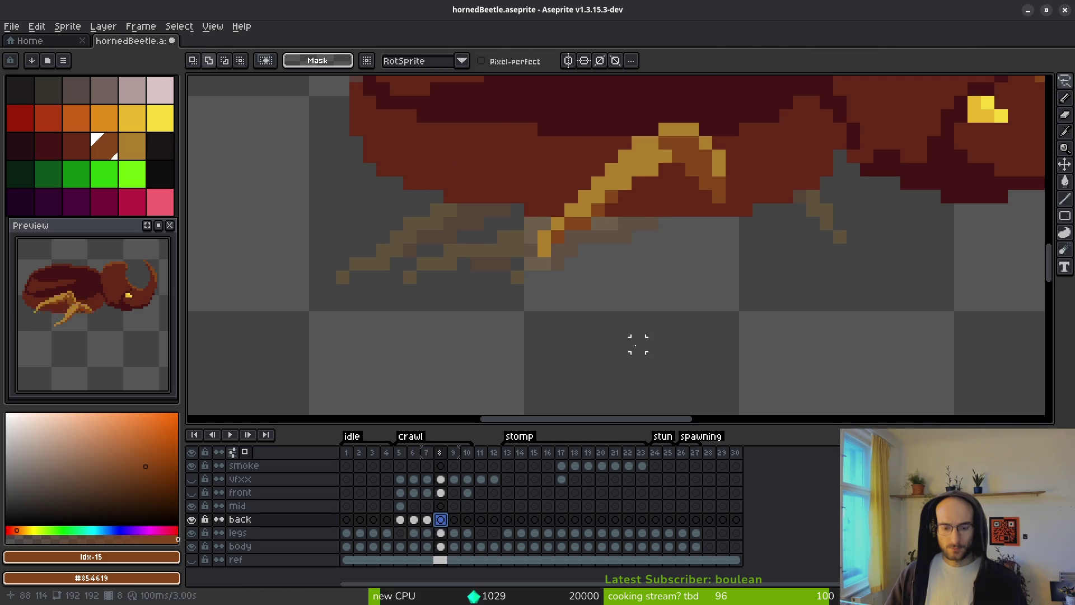
key(ctrl+v)
click(454, 533)
key(ctrl+d)
scroll(643, 177, down, 2)
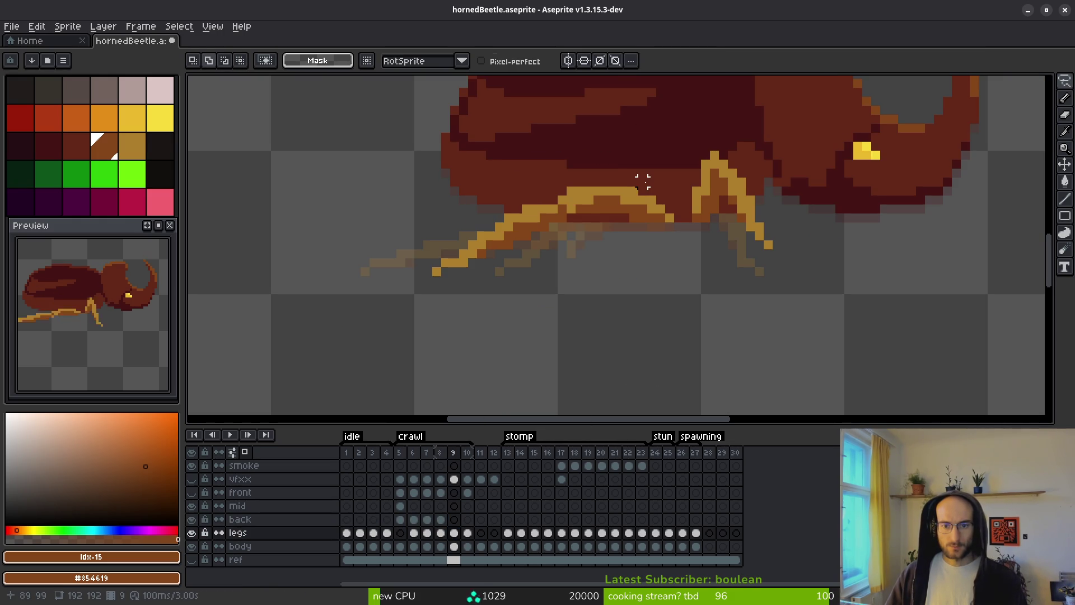
Move the rear legs of frames 9 and 10 onto the back layer and save the file.
mouse_move(670, 187)
mouse_down()
mouse_move(372, 312)
mouse_move(675, 237)
mouse_up()
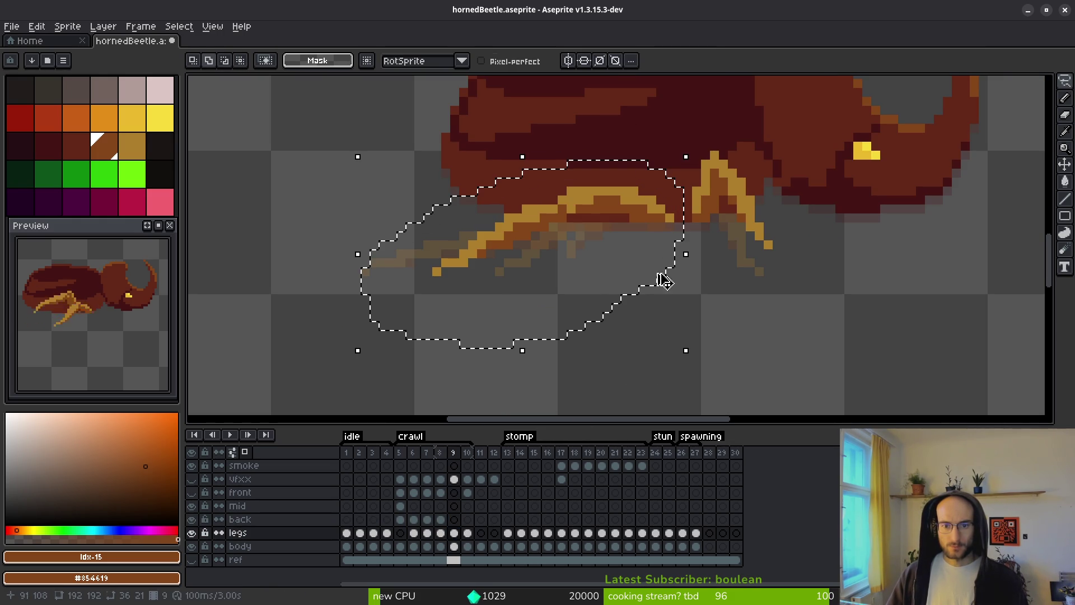
key(Delete)
key(ctrl+z)
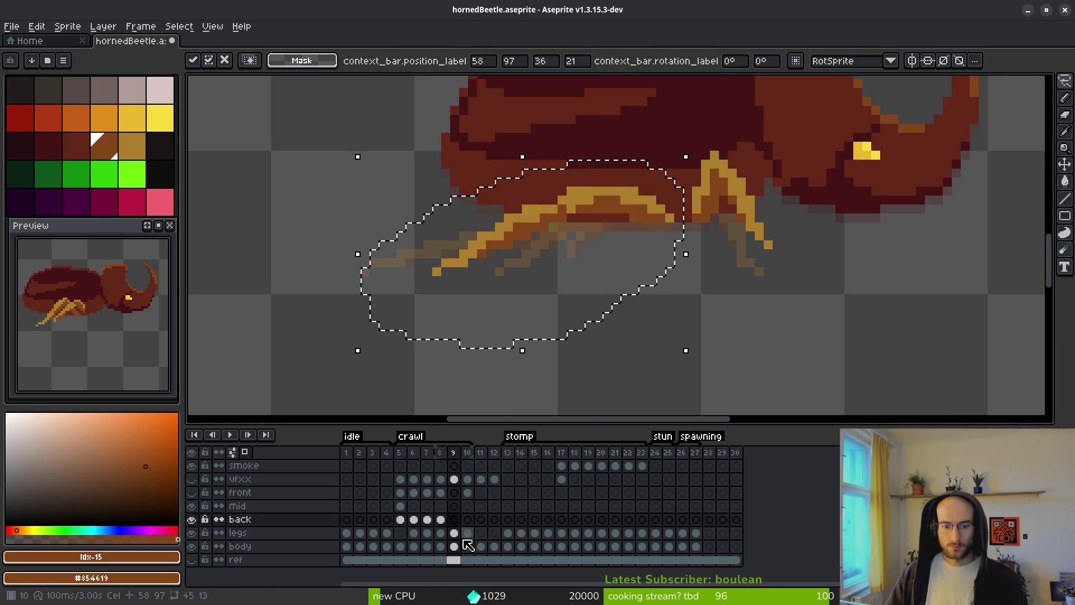
click(468, 533)
key(ctrl+d)
mouse_move(678, 235)
mouse_down()
mouse_move(312, 216)
mouse_move(622, 168)
mouse_move(626, 190)
mouse_up()
key(Delete)
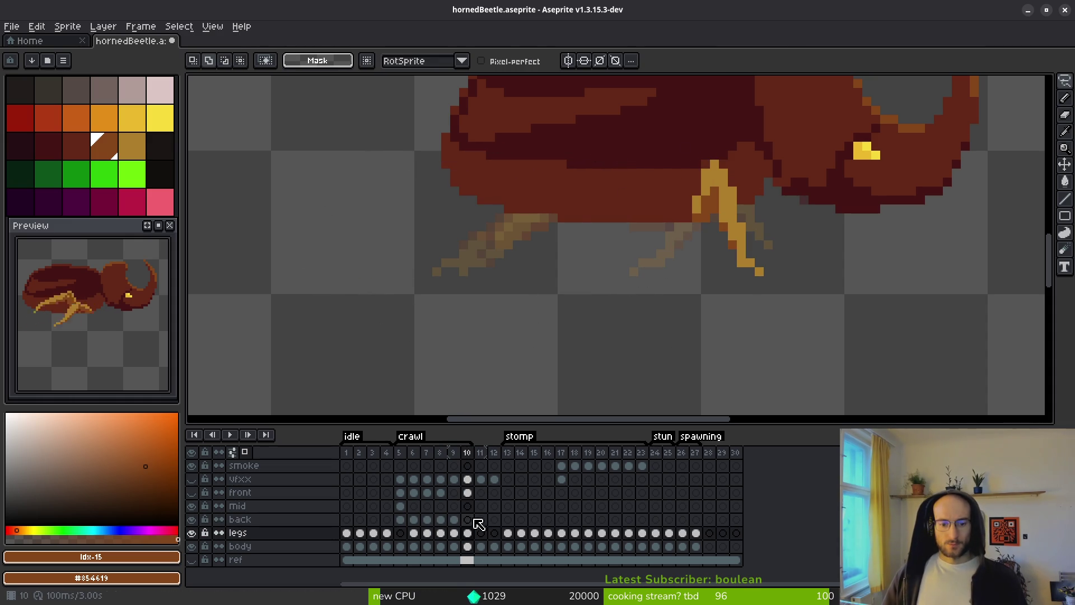
click(468, 519)
key(ctrl+v)
key(ctrl+s)
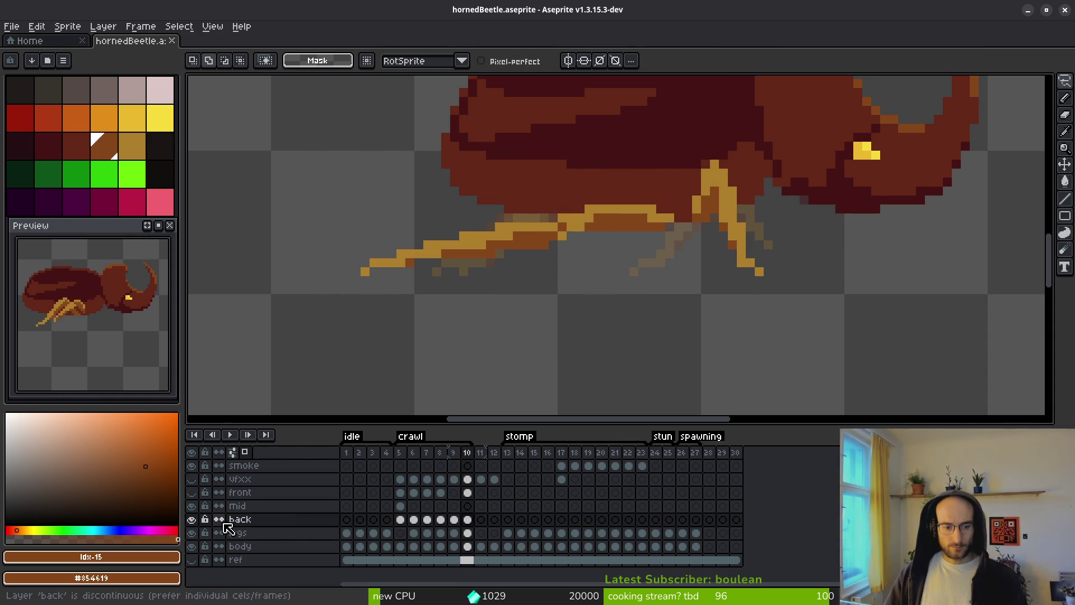
Hide the back layer and step back to frame 6 to outline its middle leg.
click(192, 519)
key(comma)
key(i)
key(comma)
key(comma)
key(comma)
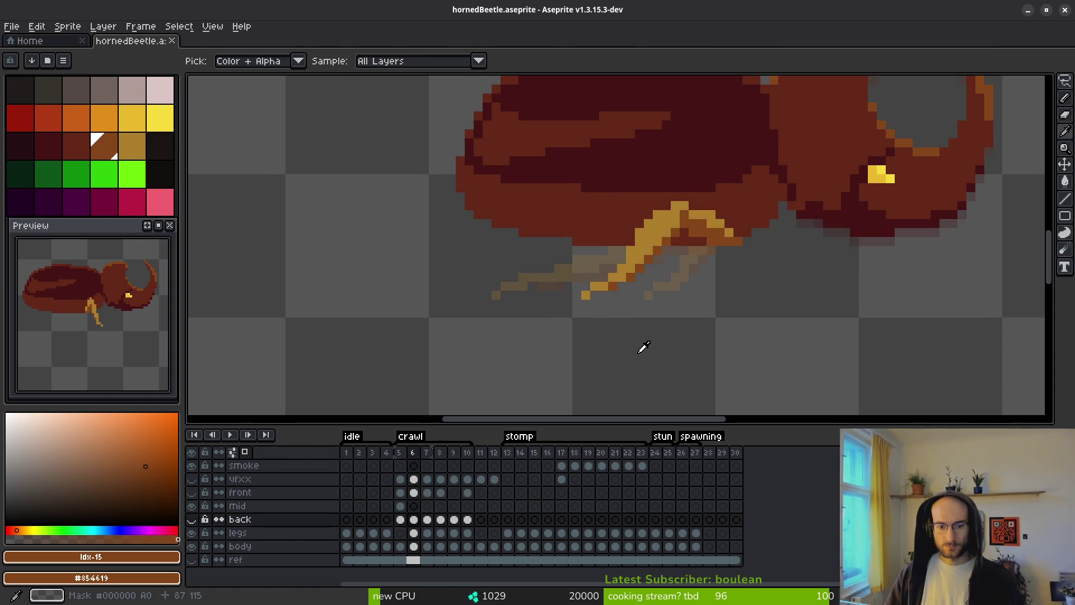
mouse_move(738, 187)
mouse_down()
mouse_move(728, 190)
mouse_move(735, 184)
mouse_up()
click(414, 533)
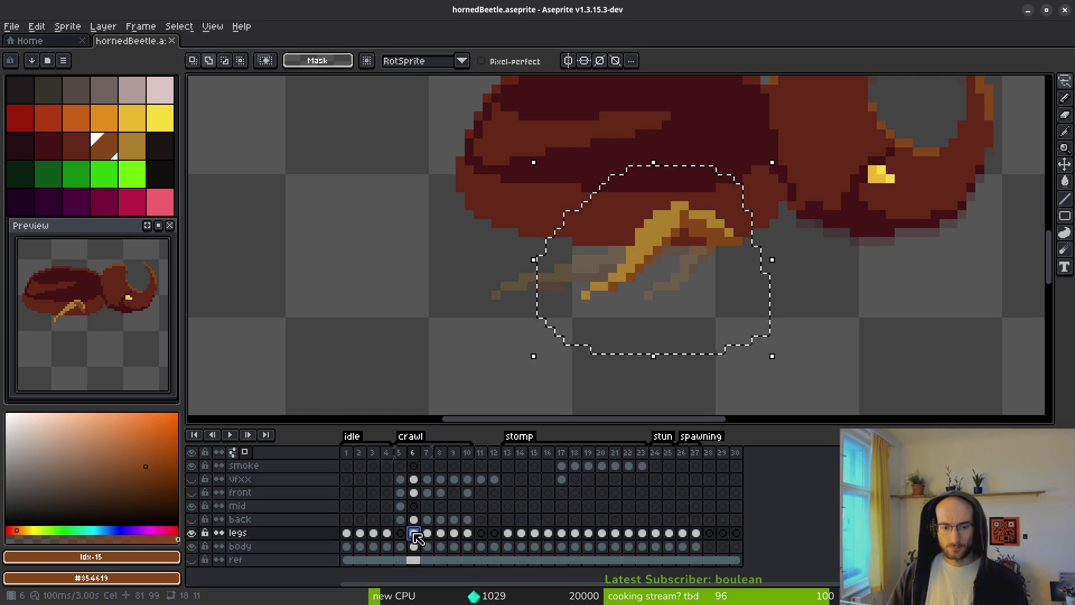
click(427, 532)
Move the middle legs of frames 7 and 8 onto the mid layer.
mouse_move(723, 205)
mouse_down()
mouse_move(511, 232)
mouse_move(727, 204)
mouse_up()
key(ctrl+x)
click(428, 508)
key(ctrl+v)
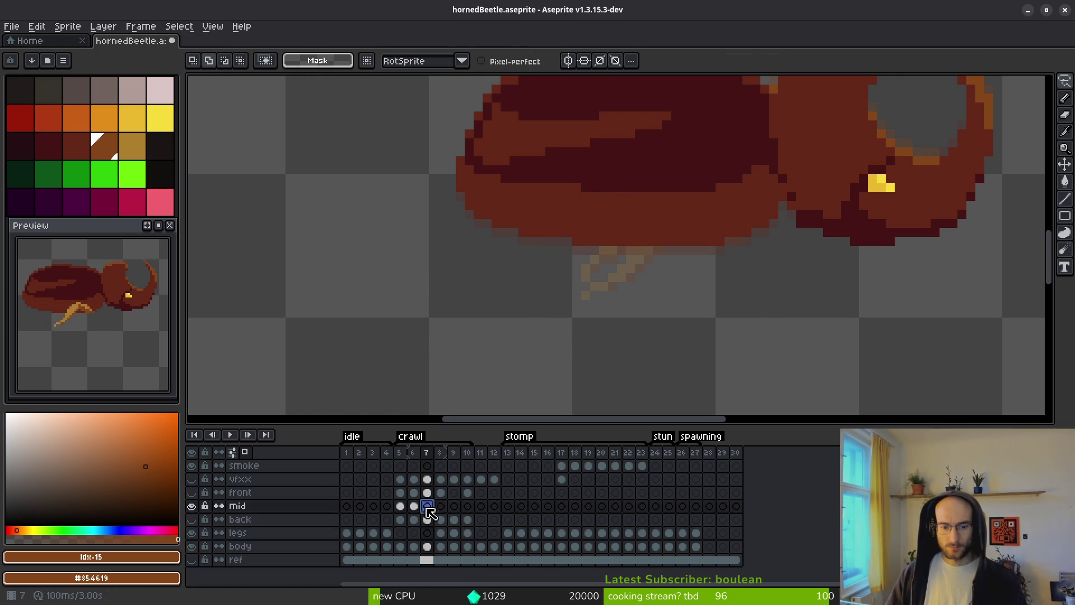
click(621, 331)
click(440, 533)
mouse_move(706, 140)
mouse_down()
mouse_move(715, 331)
mouse_move(759, 168)
mouse_up()
key(ctrl+x)
key(ctrl+v)
Move the middle legs of frames 9 and 10 onto the mid layer and save the beetle file.
click(454, 533)
mouse_move(710, 143)
mouse_down()
mouse_move(630, 258)
mouse_move(744, 180)
mouse_up()
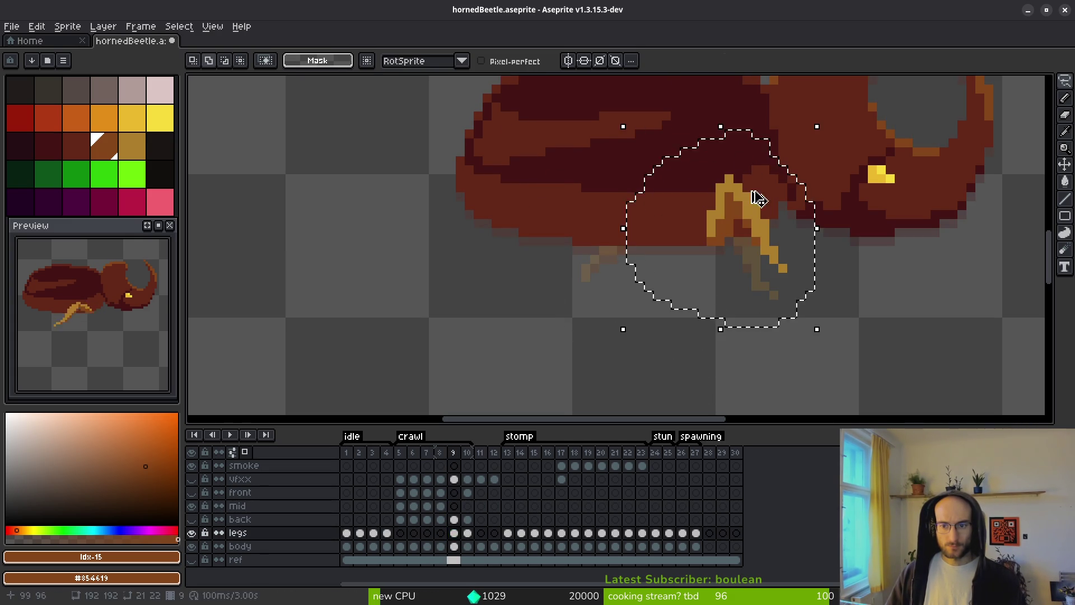
key(ctrl+x)
key(ctrl+v)
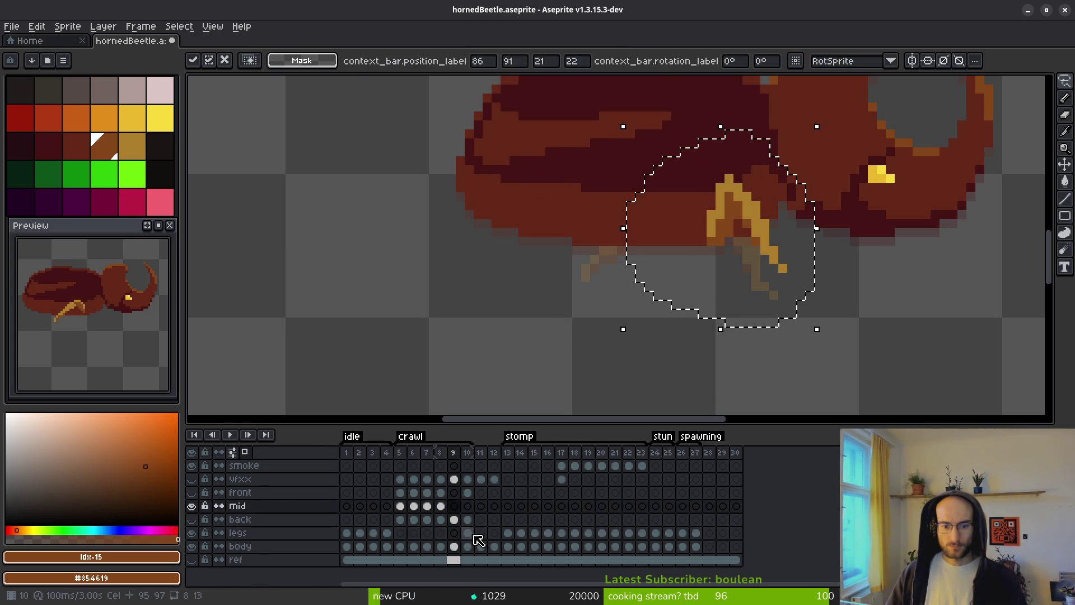
click(468, 533)
mouse_move(748, 149)
mouse_down()
mouse_move(696, 158)
mouse_move(807, 162)
mouse_up()
key(ctrl+x)
click(467, 506)
key(ctrl+v)
key(ctrl+s)
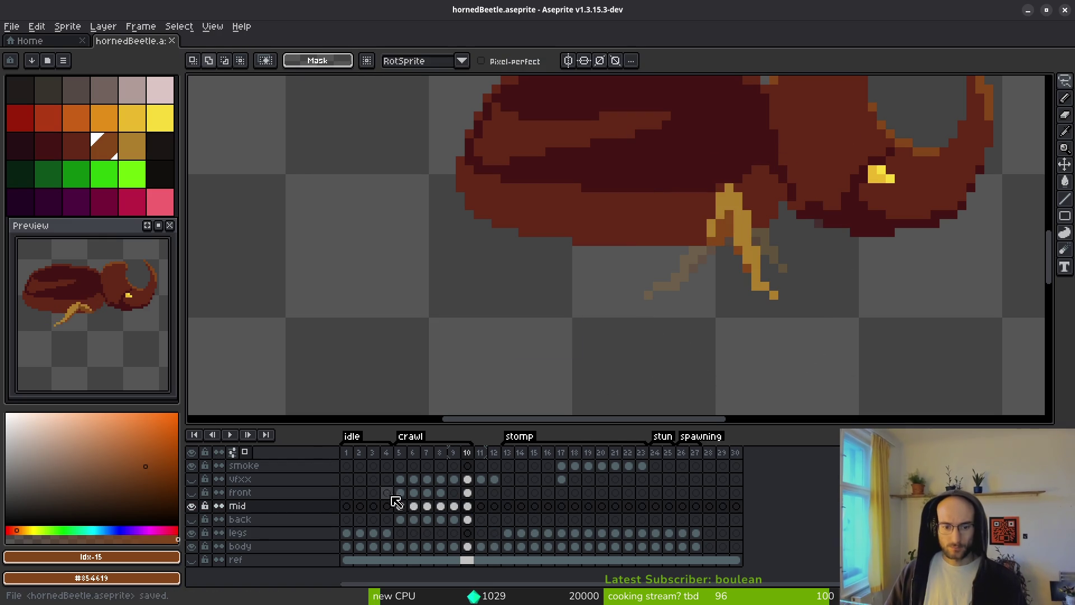
click(400, 492)
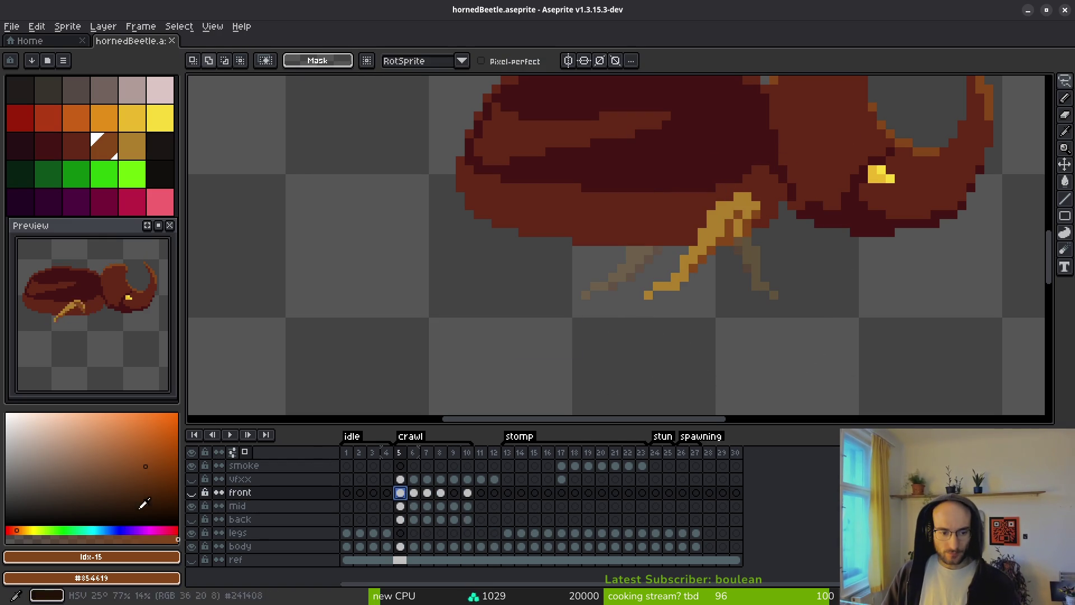
Toggle the front and mid layer visibility and step through crawl frames 5–9 to compare the legs.
click(192, 494)
click(192, 494)
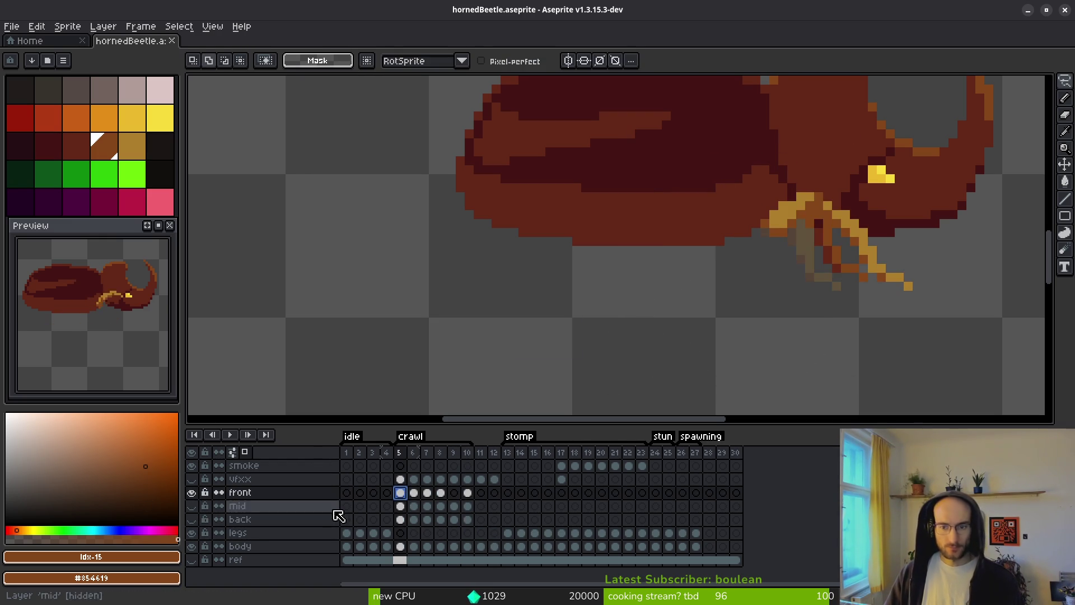
key(i)
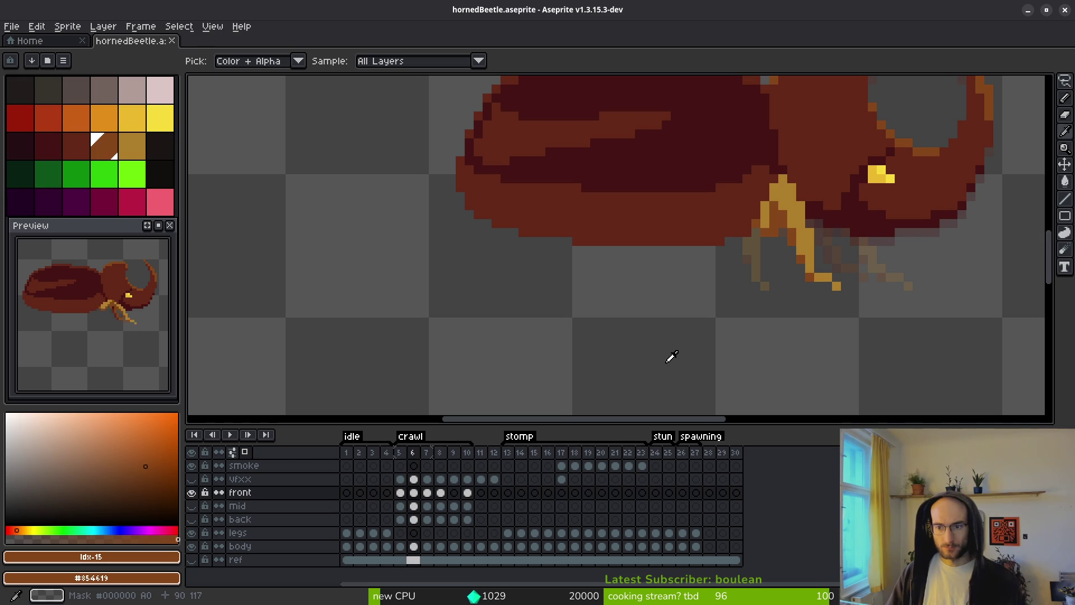
drag(747, 350, 710, 312)
key(m)
key(Right)
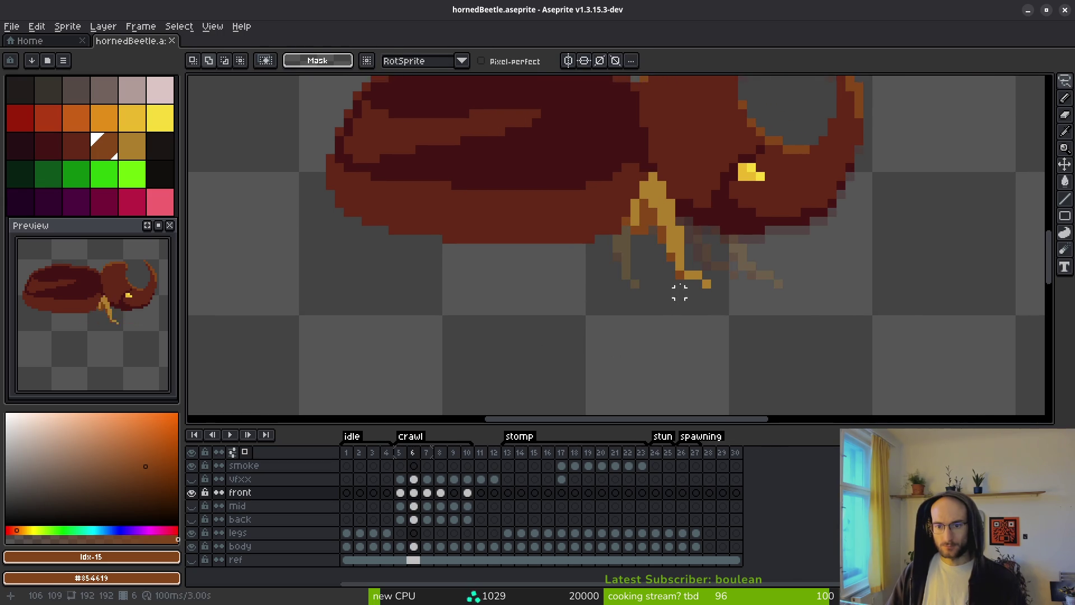
scroll(695, 280, up, 2)
key(i)
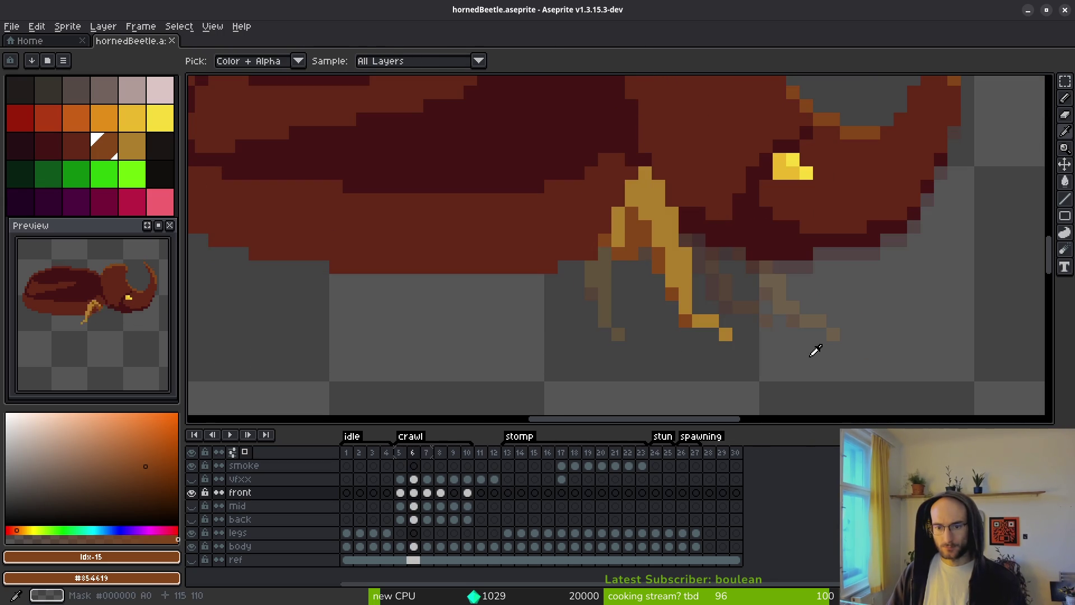
key(Left)
key(Right)
key(Right)
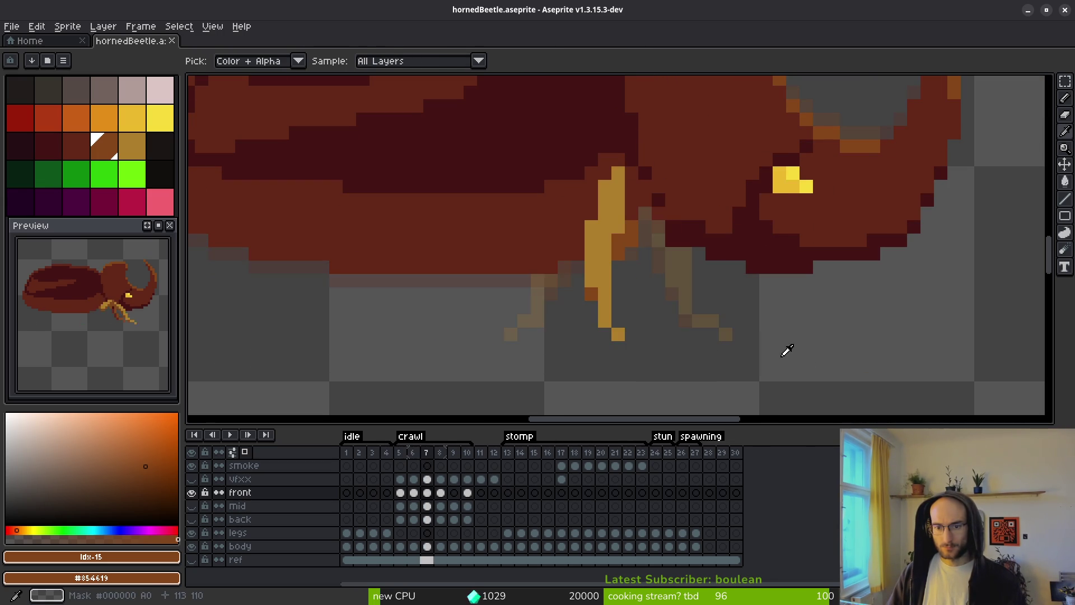
key(Right)
scroll(672, 353, down, 2)
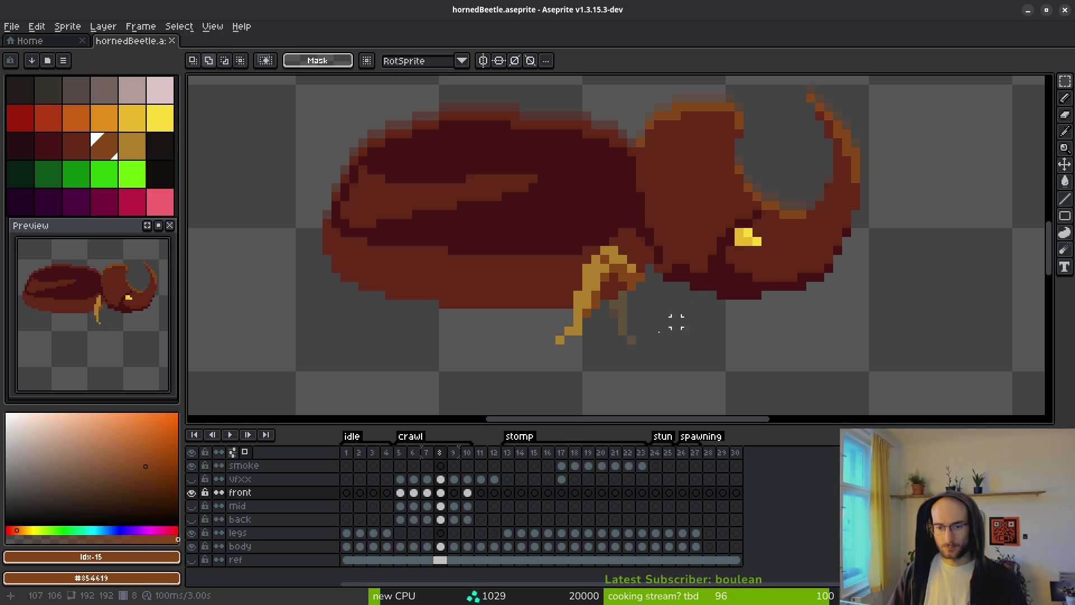
key(Right)
key(Right)
key(Left)
key(Left)
key(Left)
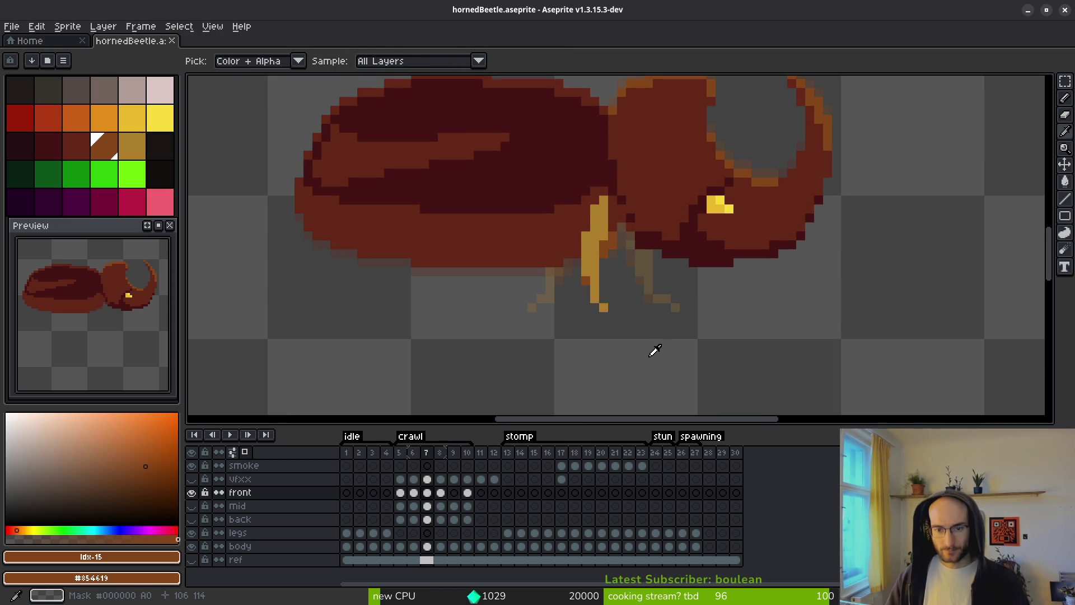
key(Left)
key(Left)
key(m)
scroll(711, 317, up, 1)
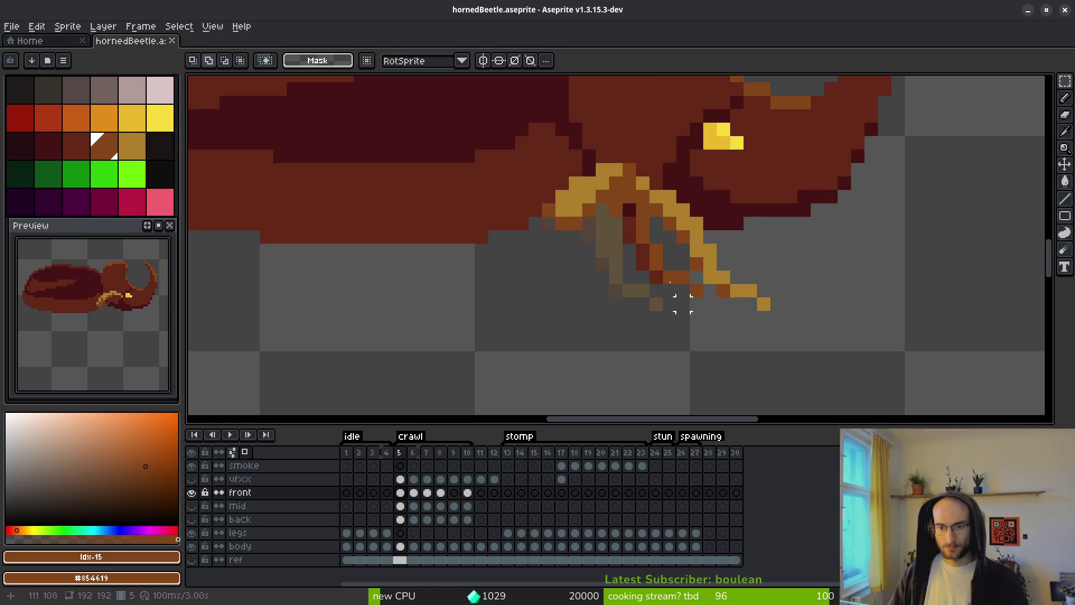
Erase the stray dark leg pixels under the front leg in frame 5.
key(e)
mouse_move(629, 223)
mouse_down()
mouse_move(630, 247)
mouse_move(696, 290)
mouse_move(643, 264)
mouse_up()
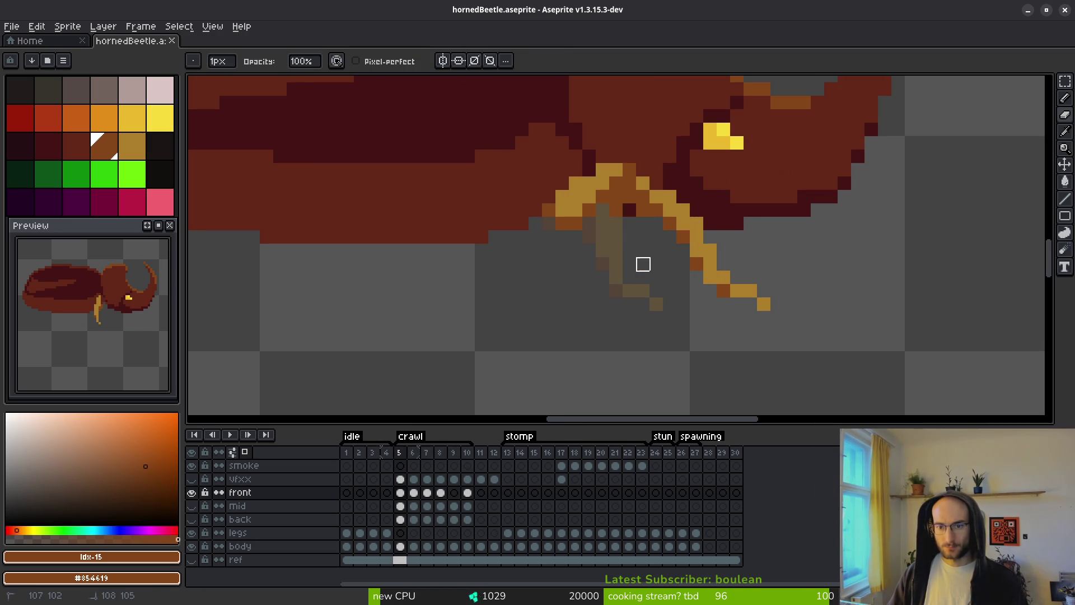
scroll(636, 275, down, 3)
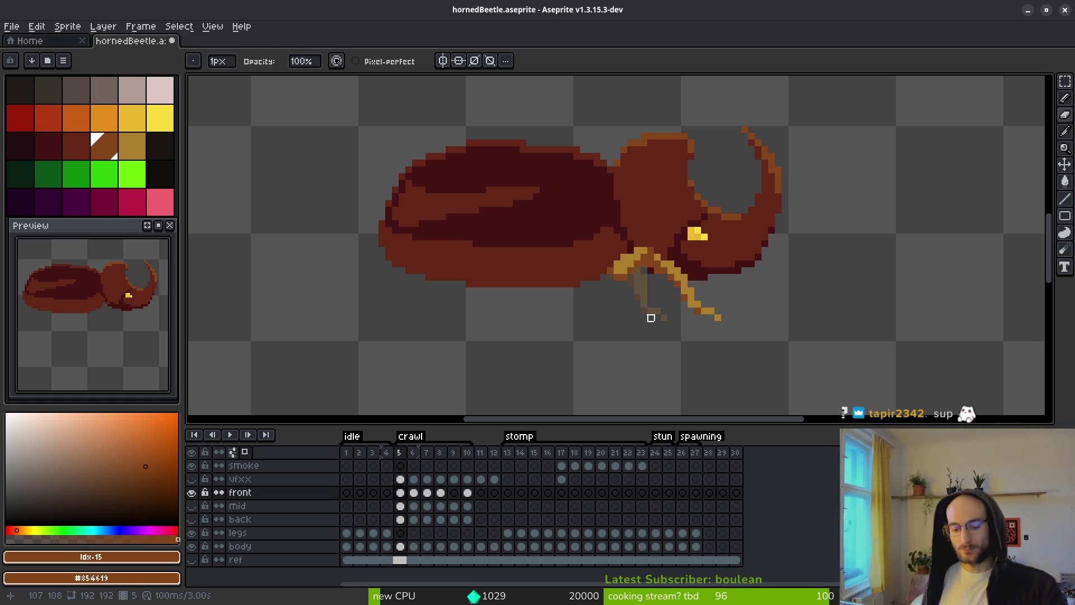
key(alt+Tab)
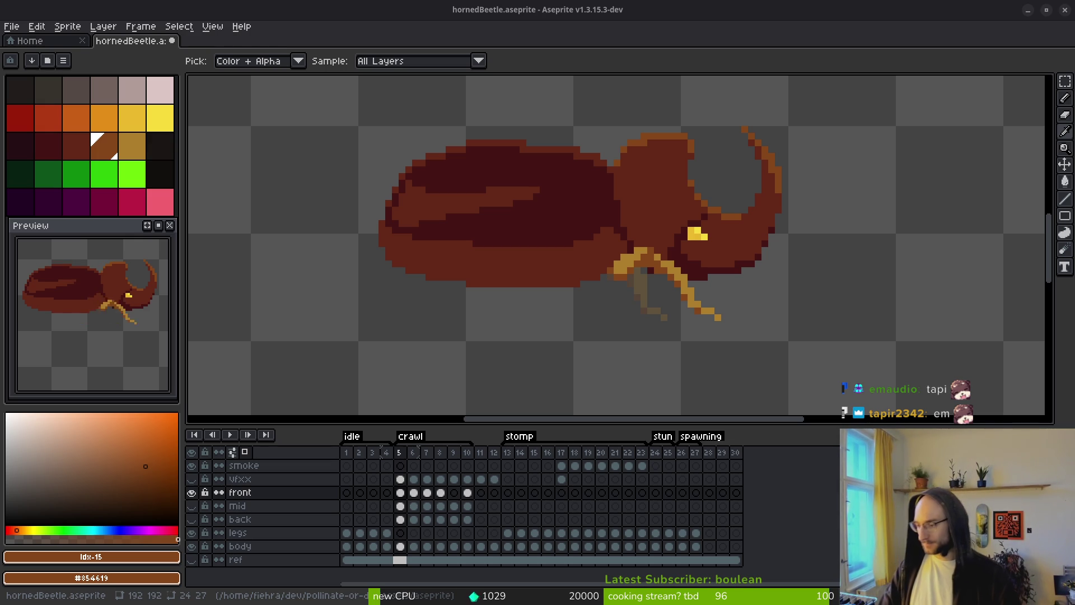
drag(610, 233, 644, 236)
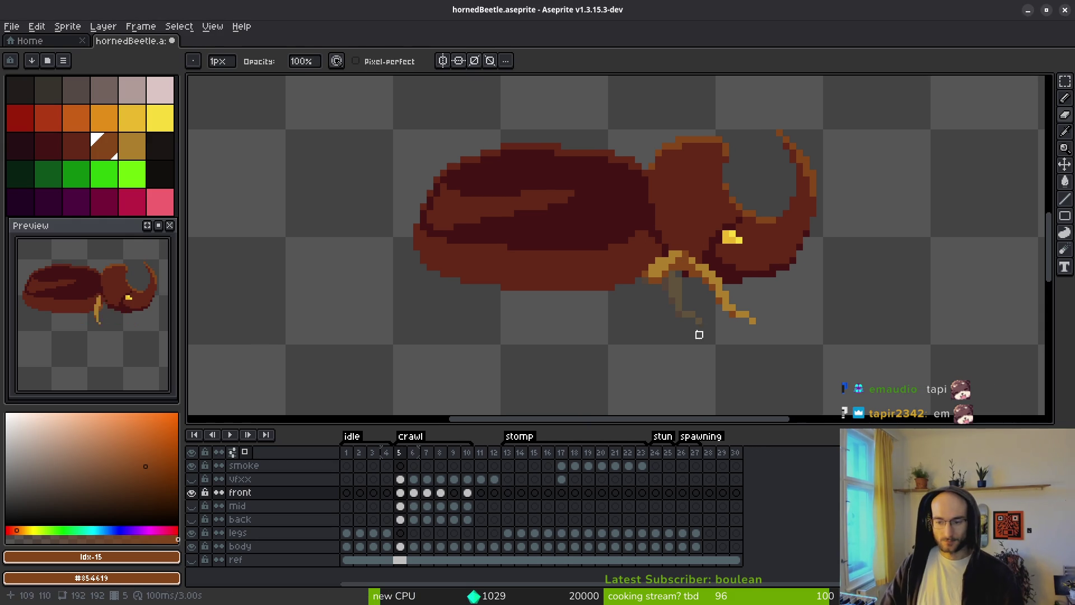
On crawl frame 6, marquee-select the lower front leg and shift it one pixel right.
key(b)
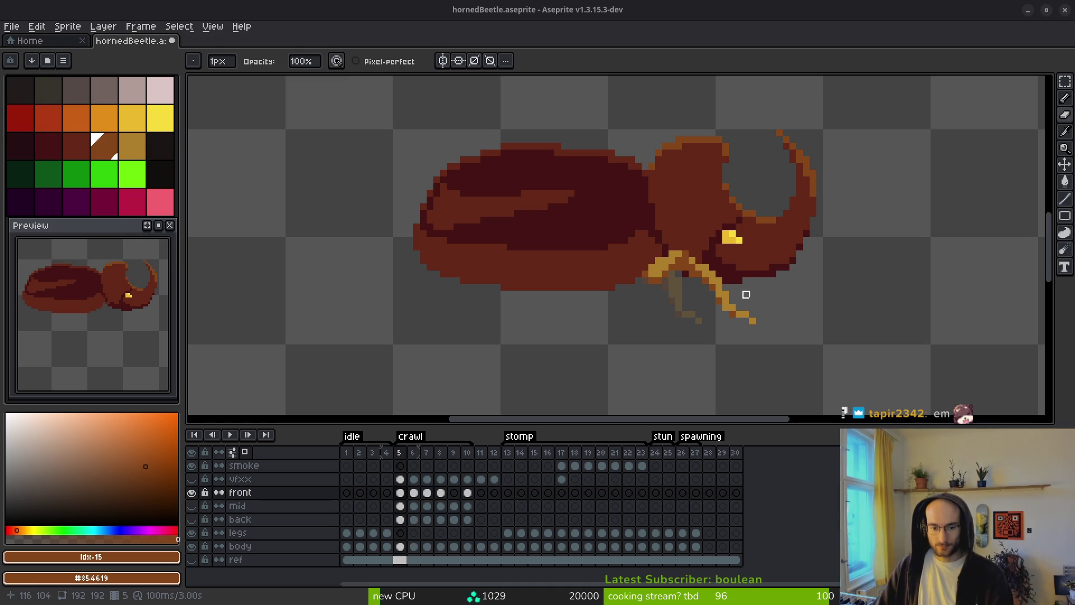
key(.)
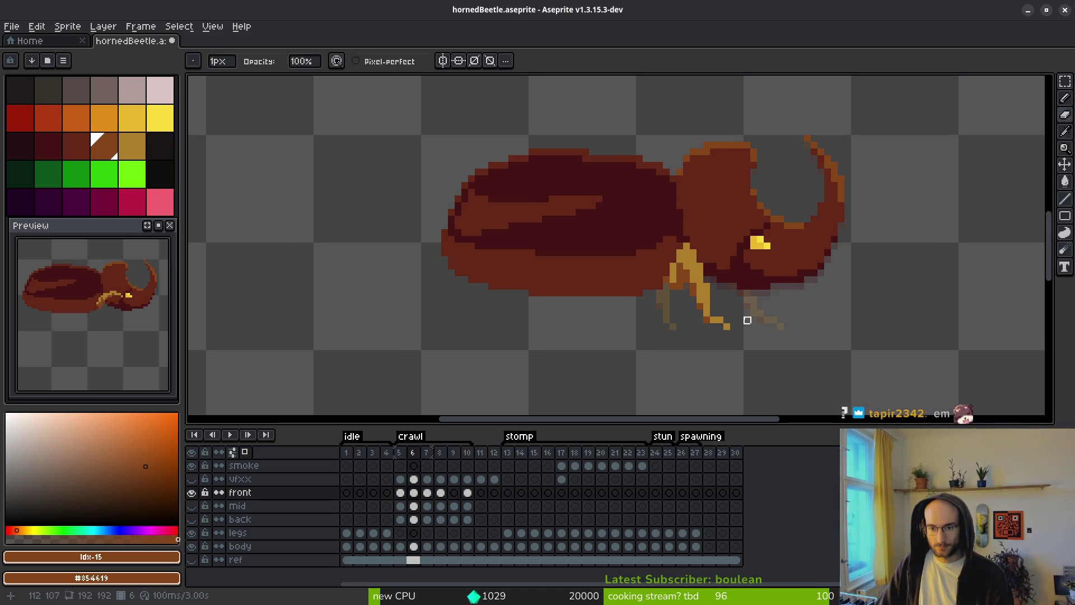
scroll(711, 305, up, 1)
key(m)
key(i)
key(period)
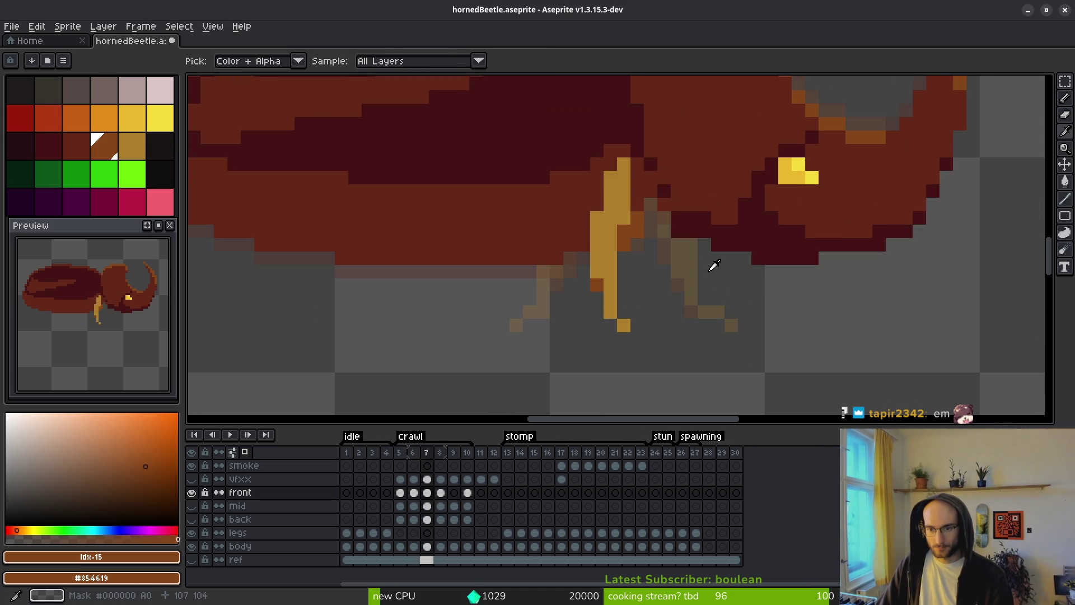
key(comma)
key(m)
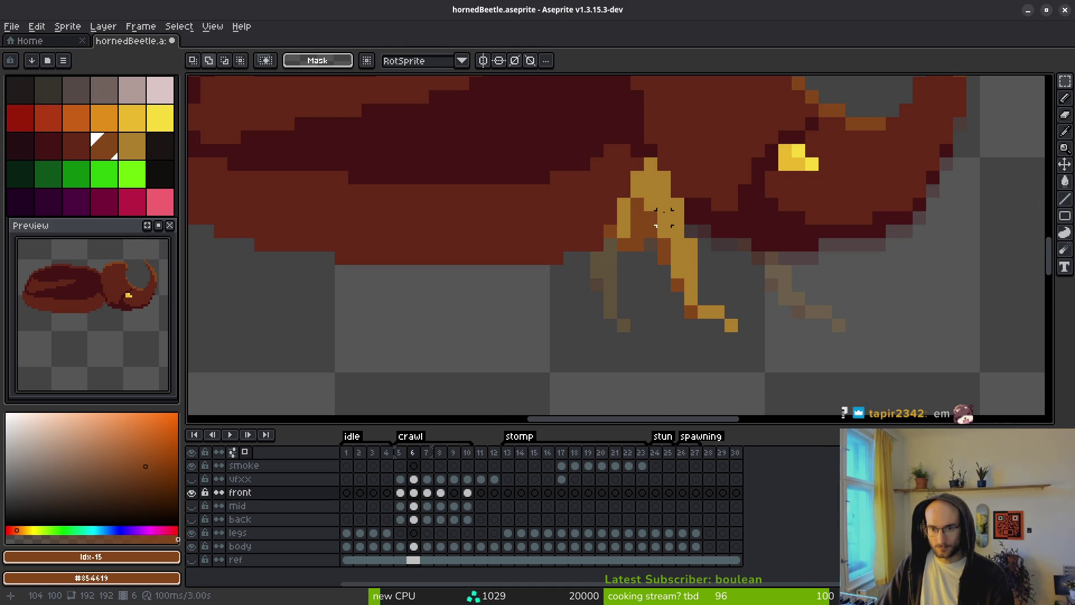
drag(665, 212, 778, 382)
drag(679, 250, 691, 257)
key(ctrl+d)
Pick the leg's gold, test two brown shading pixels, undo them, and re-pick gold.
key(b)
alt+click(664, 204)
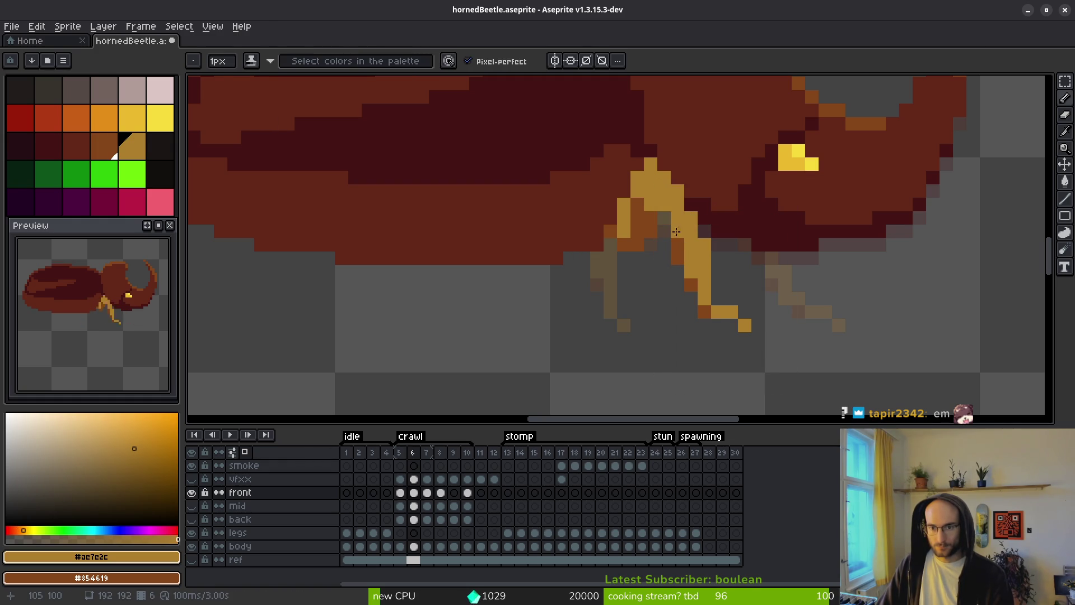
alt+click(664, 216)
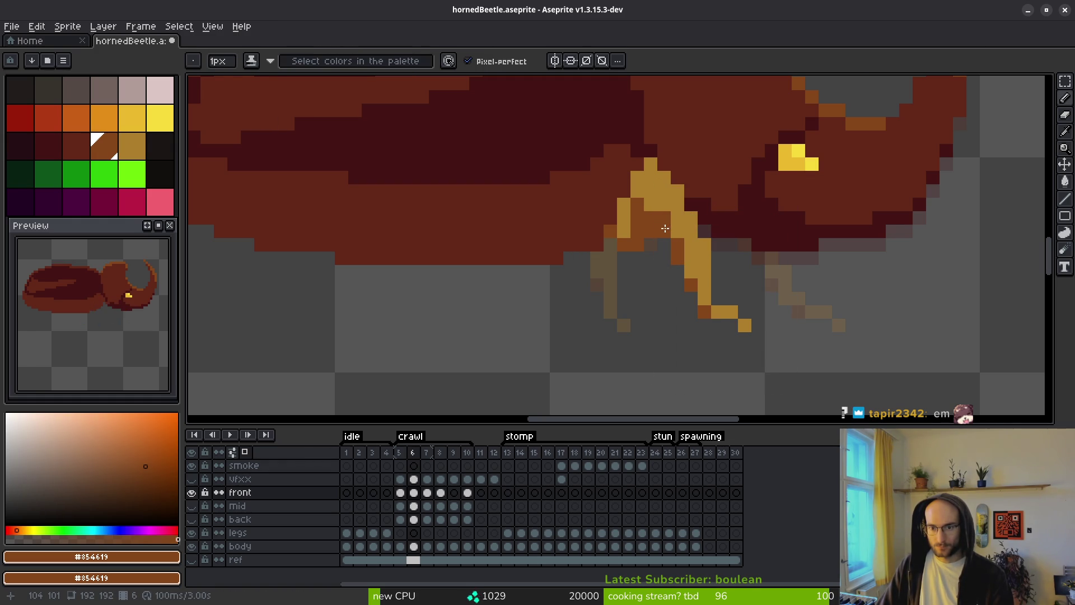
click(653, 202)
click(648, 193)
key(ctrl+z)
key(ctrl+z)
scroll(679, 214, down, 2)
scroll(679, 214, up, 2)
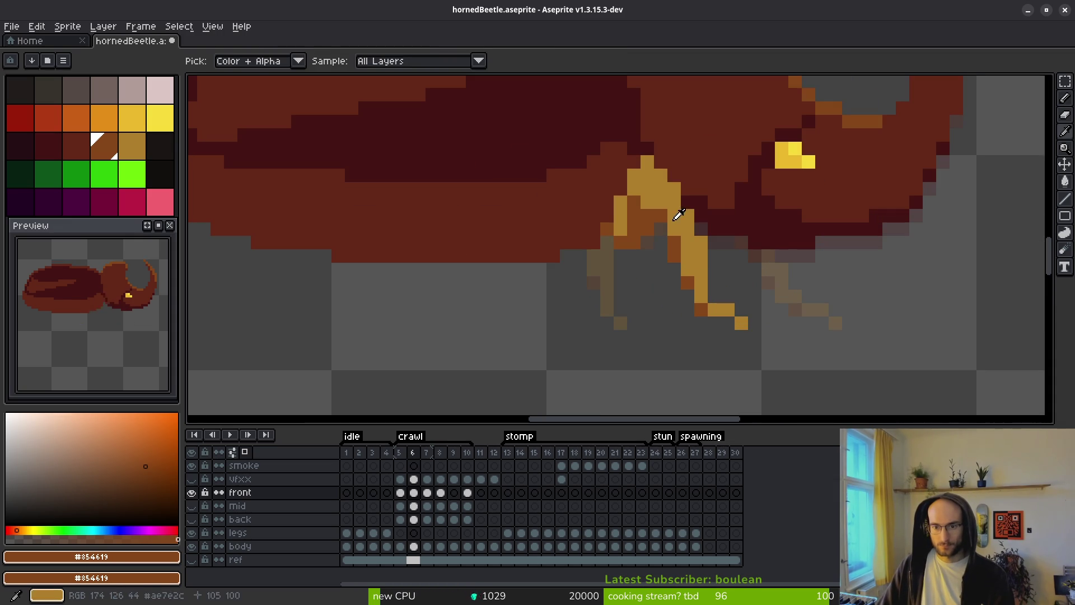
alt+click(674, 221)
scroll(729, 276, down, 2)
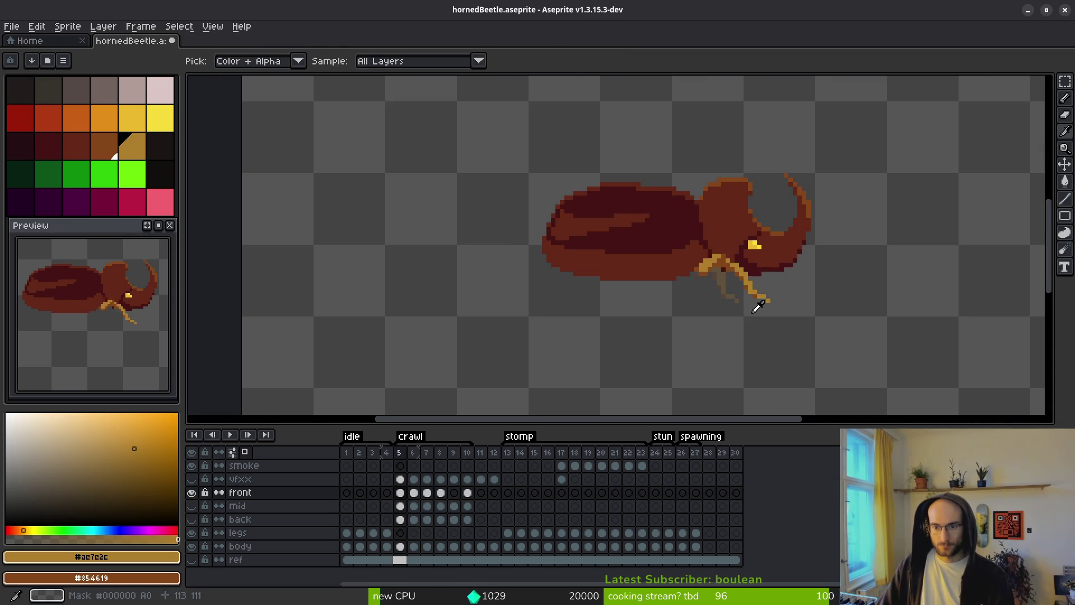
Erase a stray leg pixel and test a gold pixel at the leg tip, using undo/redo.
scroll(674, 265, up, 2)
key(e)
drag(675, 252, 689, 266)
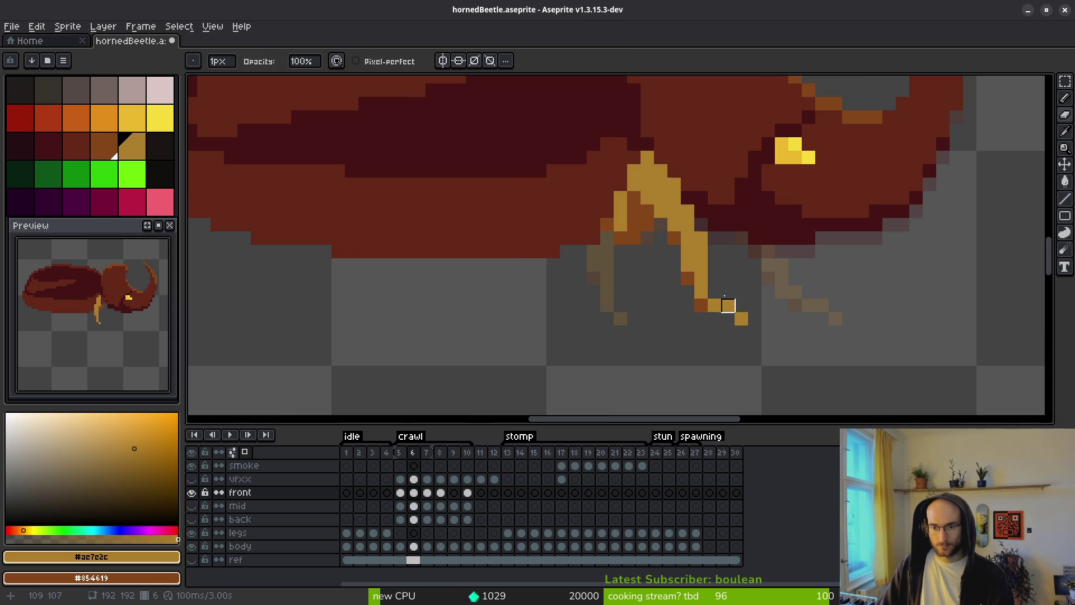
key(b)
click(712, 316)
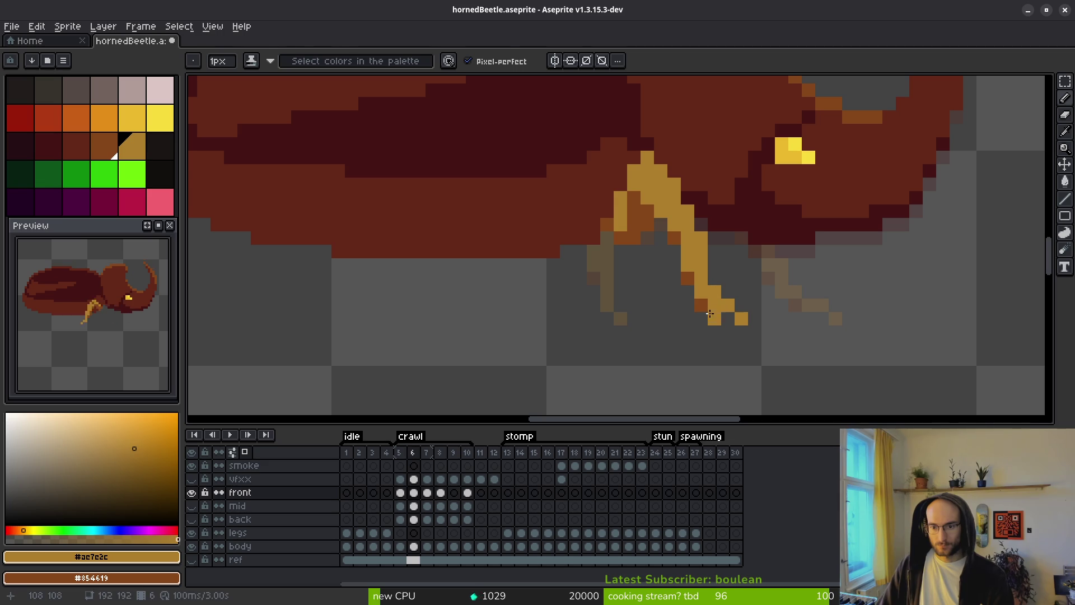
key(e)
click(712, 316)
key(ctrl+z)
key(ctrl+y)
key(ctrl+y)
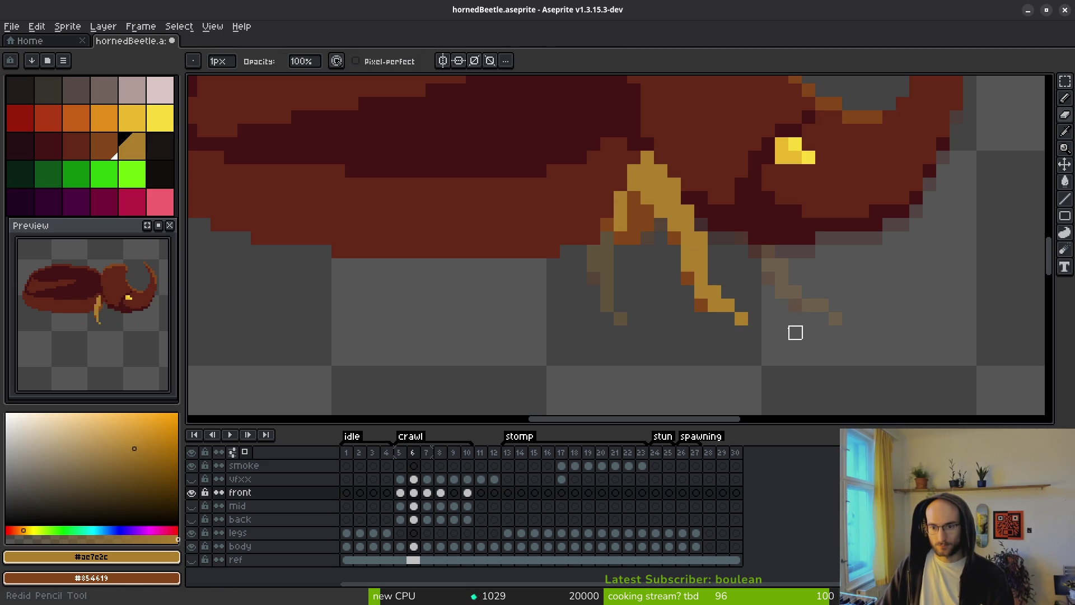
Select the lower leg and move it one more pixel right.
key(m)
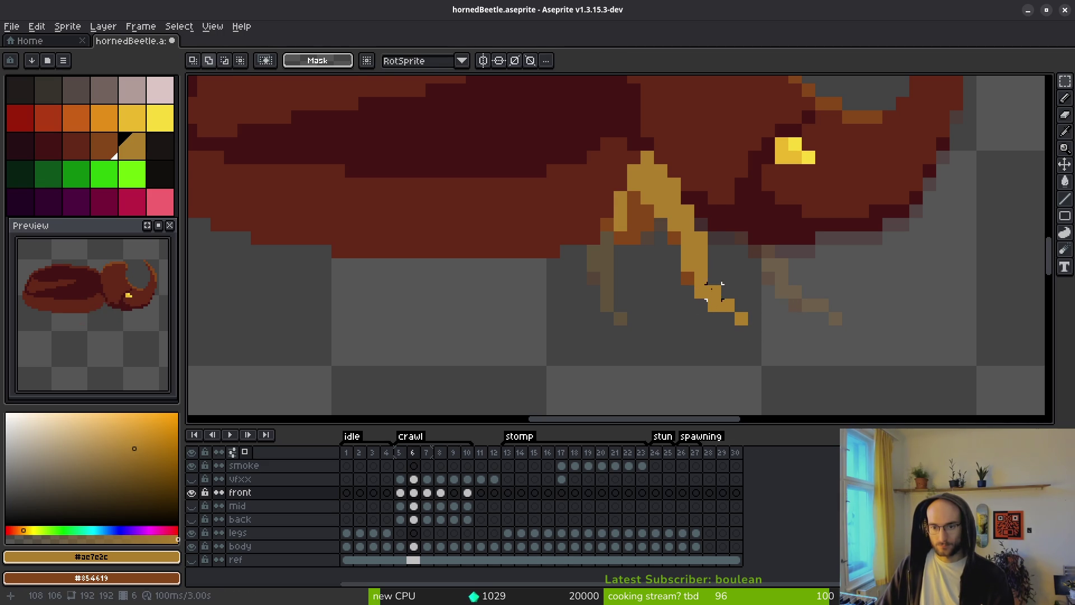
drag(689, 278, 762, 348)
drag(739, 312, 749, 317)
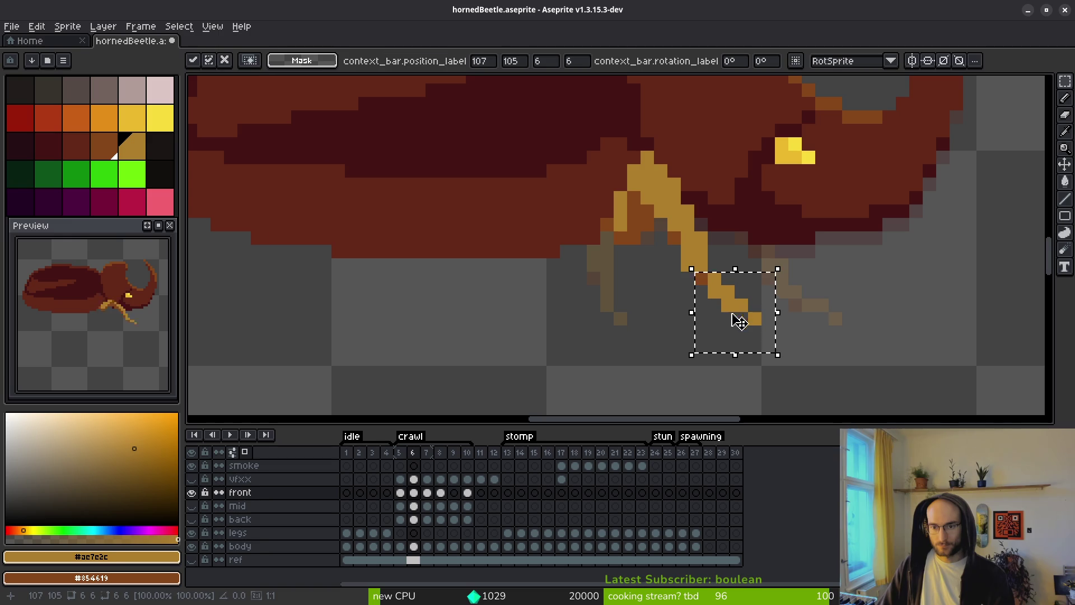
key(ctrl+d)
key(b)
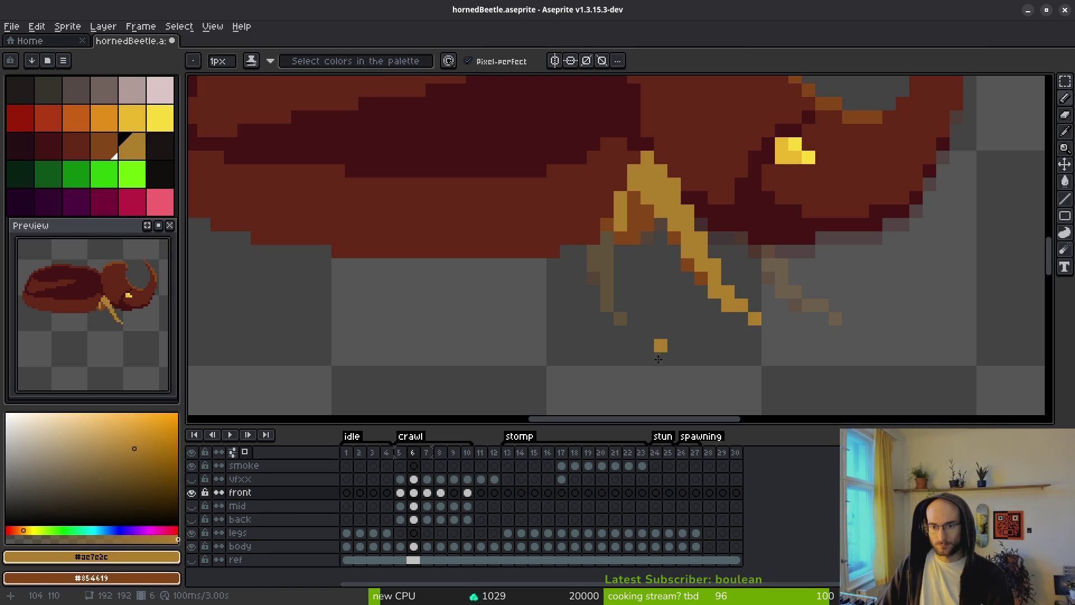
Flip between frames 6 and 7 to compare the leg poses.
scroll(742, 343, down, 4)
key(i)
key(Left)
key(Right)
key(Right)
key(Left)
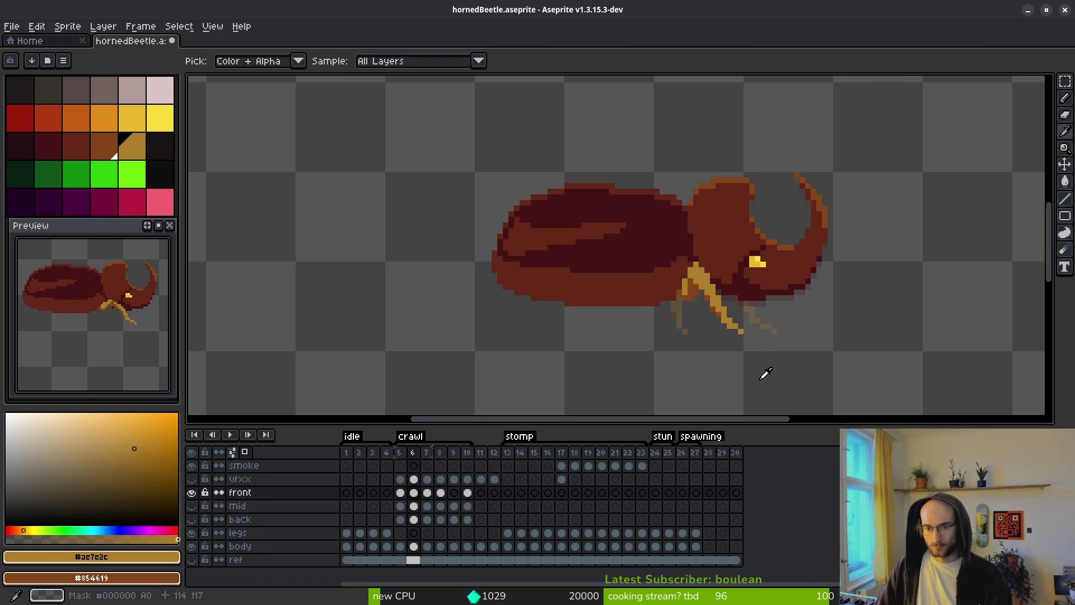
On frame 7, draw a new forward-angled front leg and erase the old one.
key(Right)
key(b)
scroll(705, 277, up, 3)
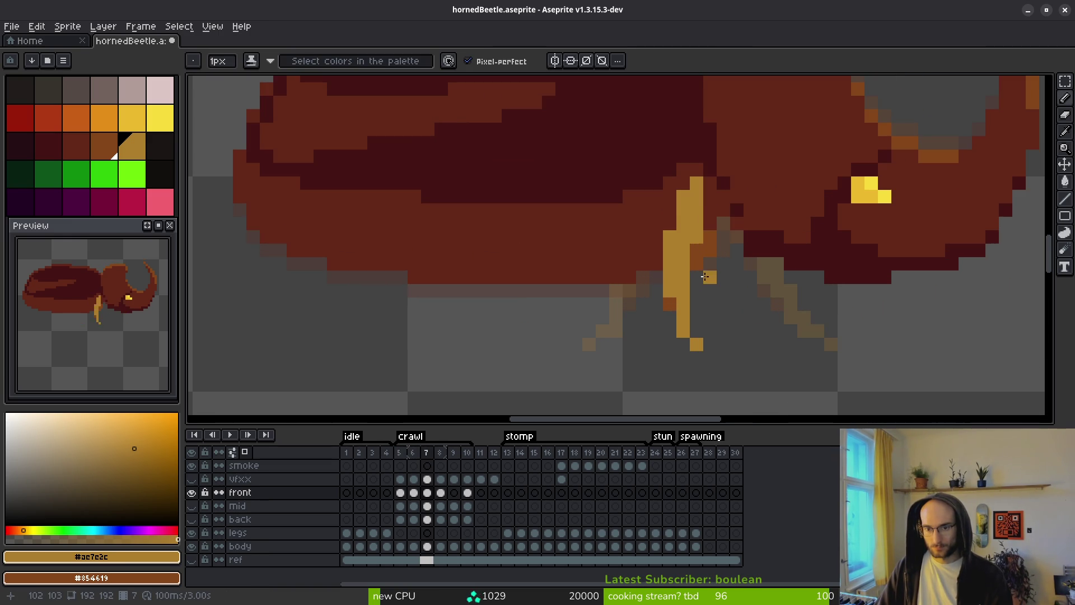
mouse_move(707, 210)
mouse_down()
mouse_move(711, 270)
mouse_move(739, 344)
mouse_up()
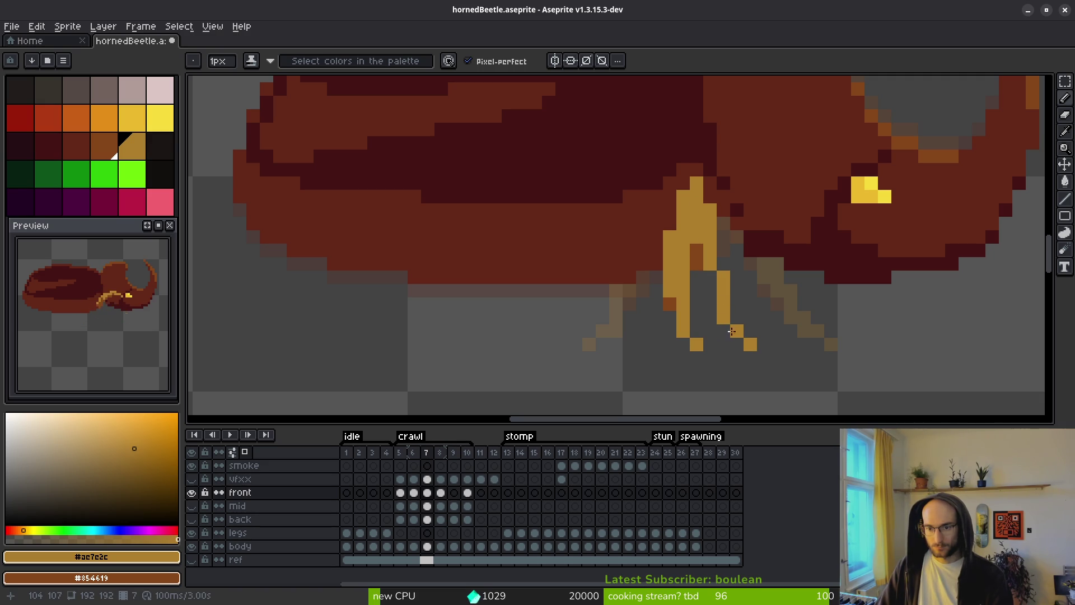
mouse_move(711, 307)
mouse_down()
mouse_move(697, 259)
mouse_move(697, 280)
mouse_up()
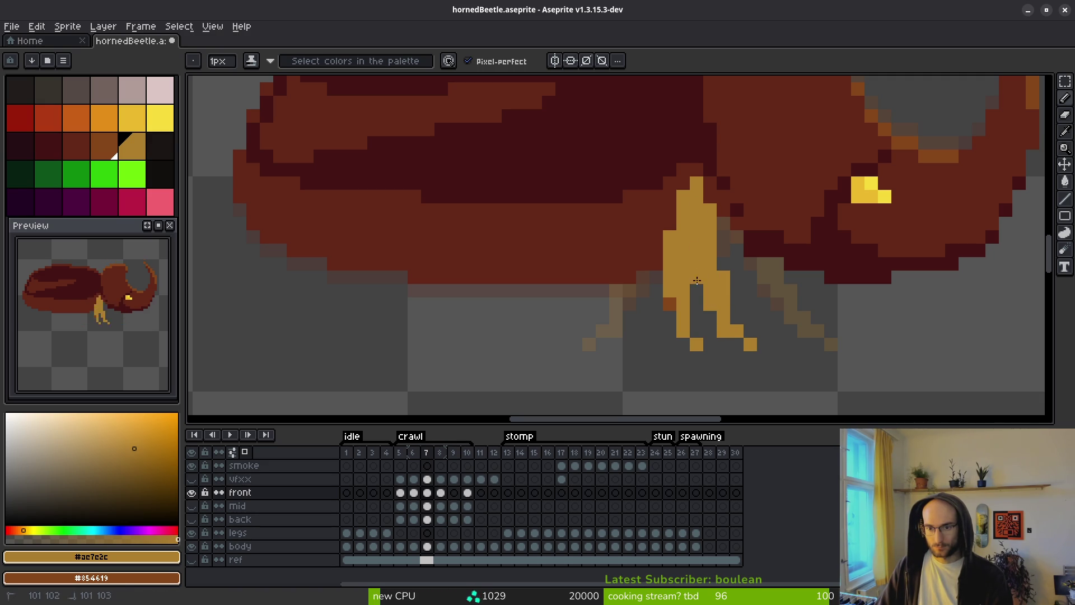
key(e)
mouse_move(669, 235)
mouse_down()
mouse_move(683, 331)
mouse_move(655, 261)
mouse_up()
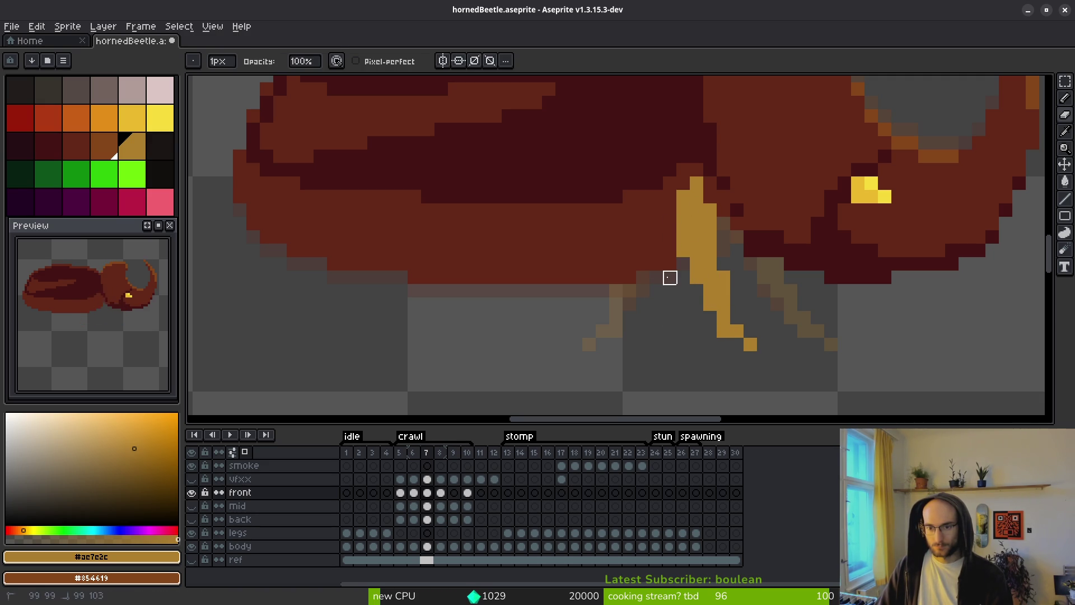
Shade the new leg with dark-brown pixels along its length, undoing a stray gold pixel.
key(b)
right_click(707, 307)
right_click(726, 334)
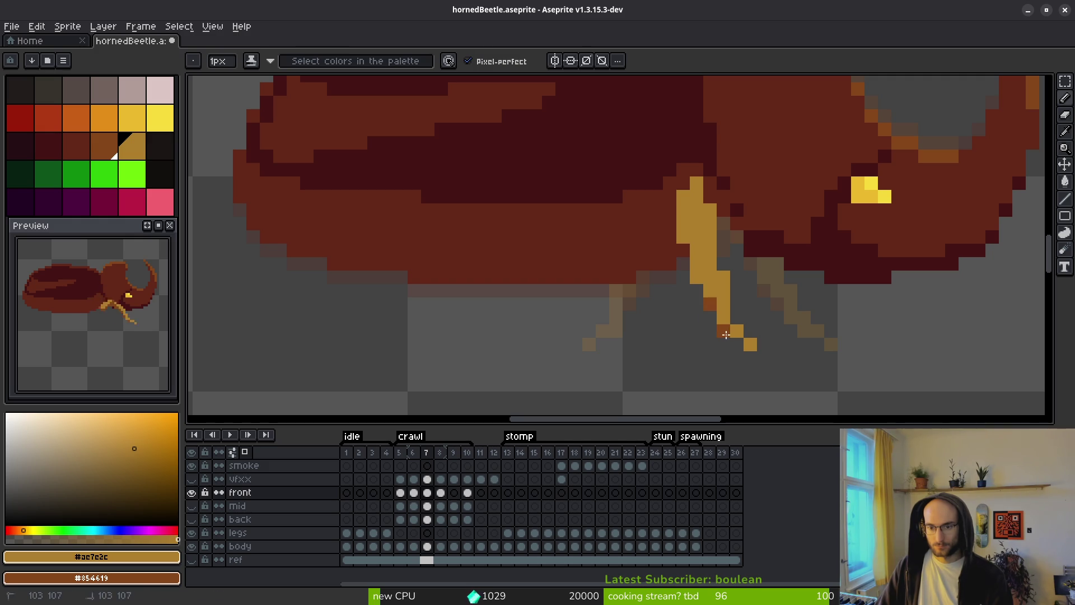
right_click(697, 277)
right_click(697, 263)
right_click(683, 236)
click(683, 330)
key(ctrl+z)
Add a brown pixel and a gold pixel on the leg's left edge.
scroll(688, 328, down, 3)
scroll(688, 328, up, 3)
key(alt)
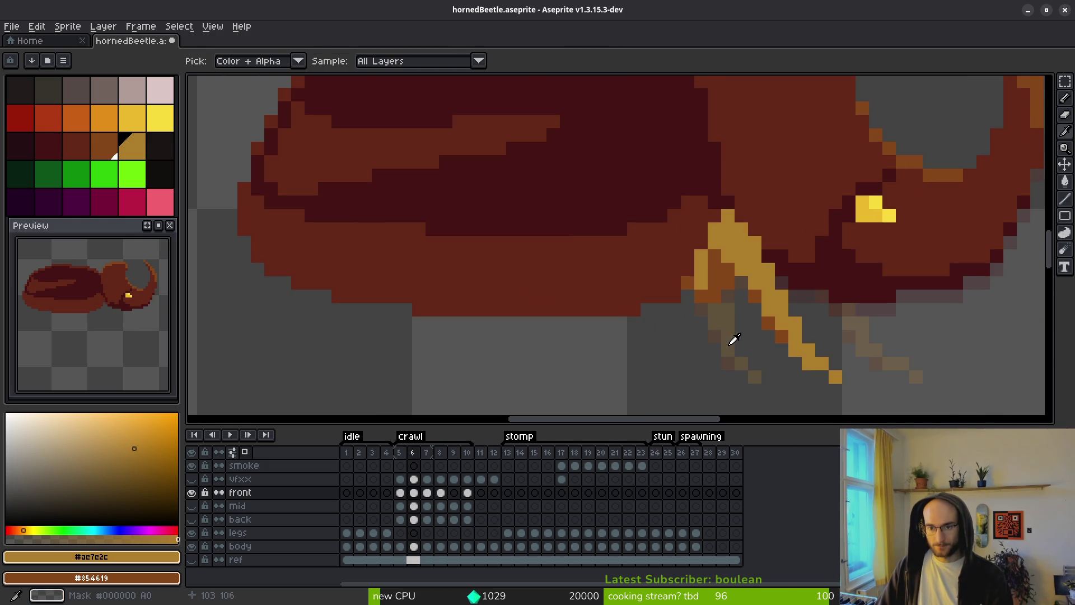
right_click(675, 281)
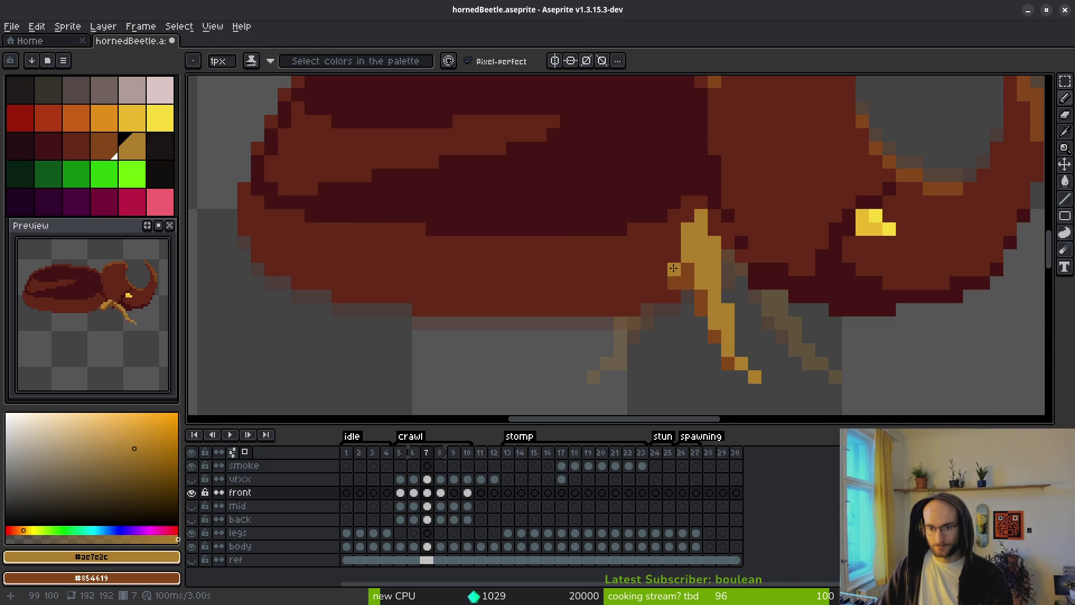
click(675, 270)
scroll(683, 268, down, 3)
scroll(683, 273, up, 3)
key(e)
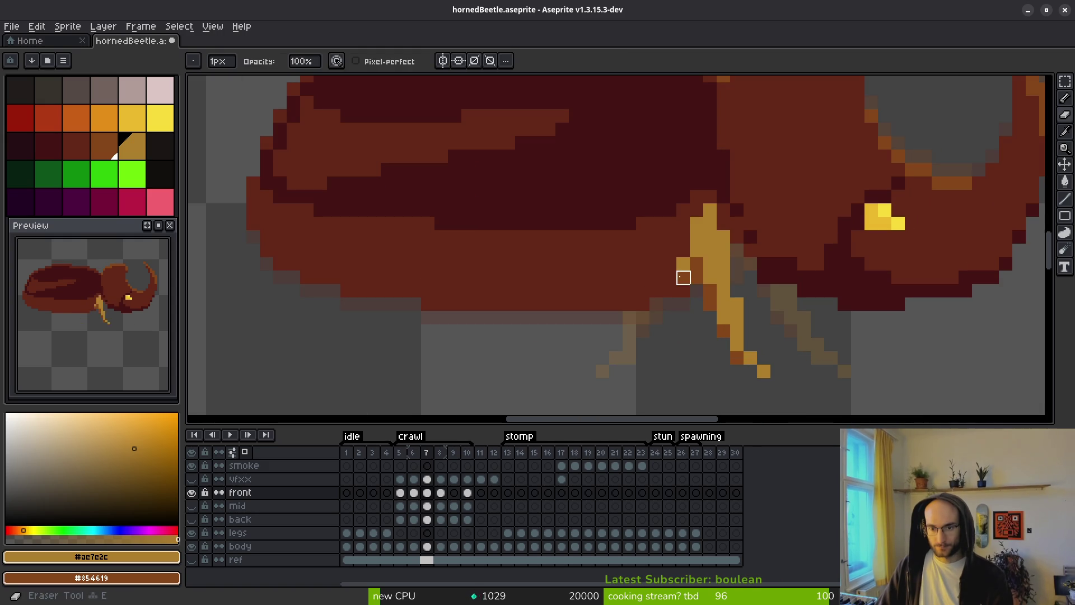
Compare frames 6 and 7, then advance to frame 8.
key(Left)
key(Right)
scroll(710, 348, down, 3)
key(alt)
key(Left)
key(Right)
scroll(760, 367, down, 1)
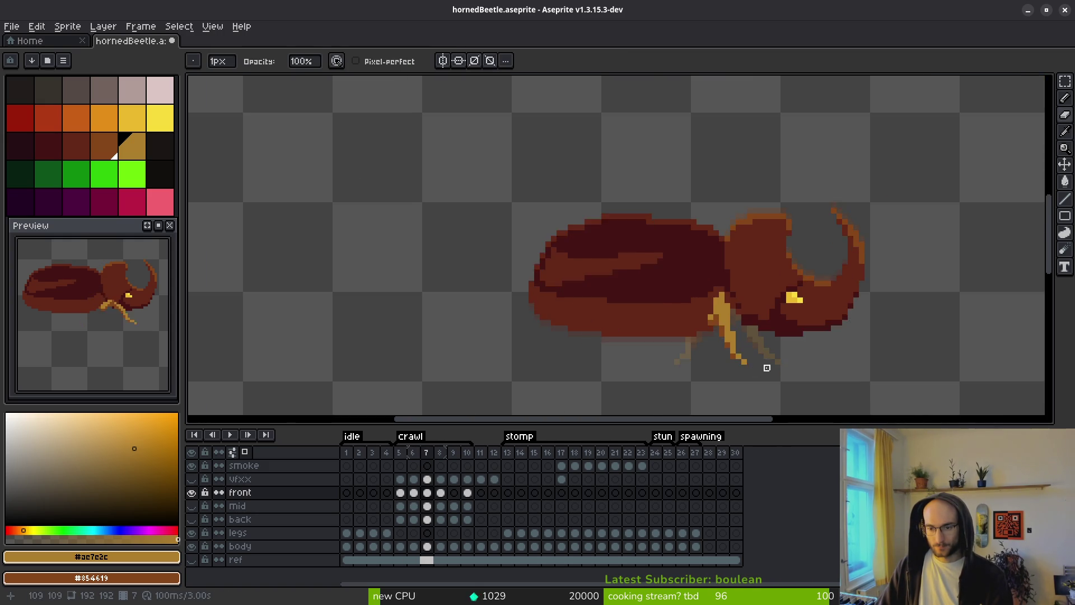
key(Right)
scroll(791, 373, up, 5)
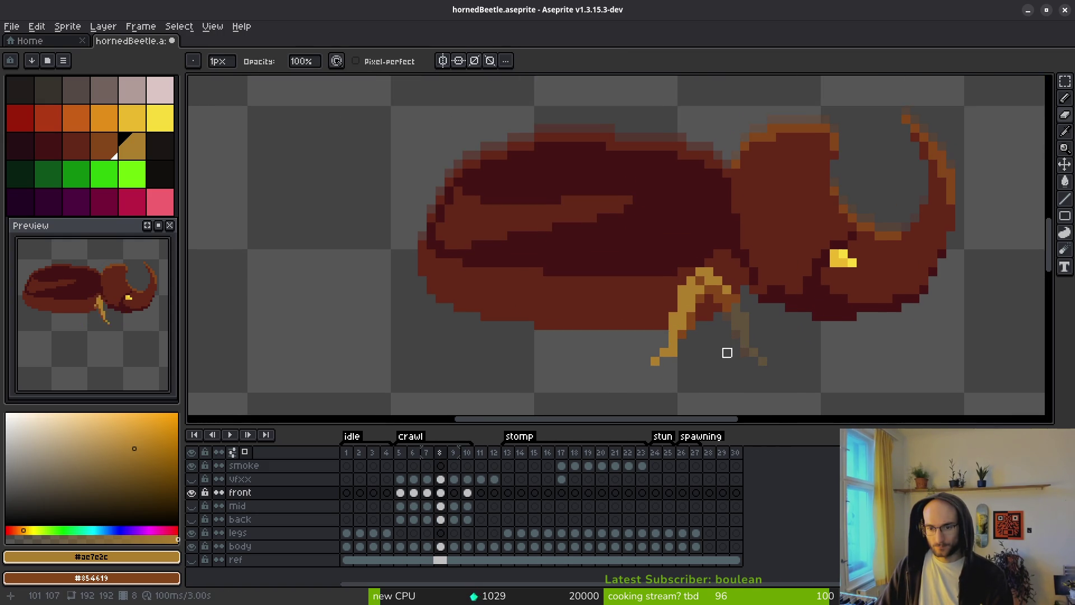
On frame 8, select the front leg and shift its lower part one pixel right.
key(m)
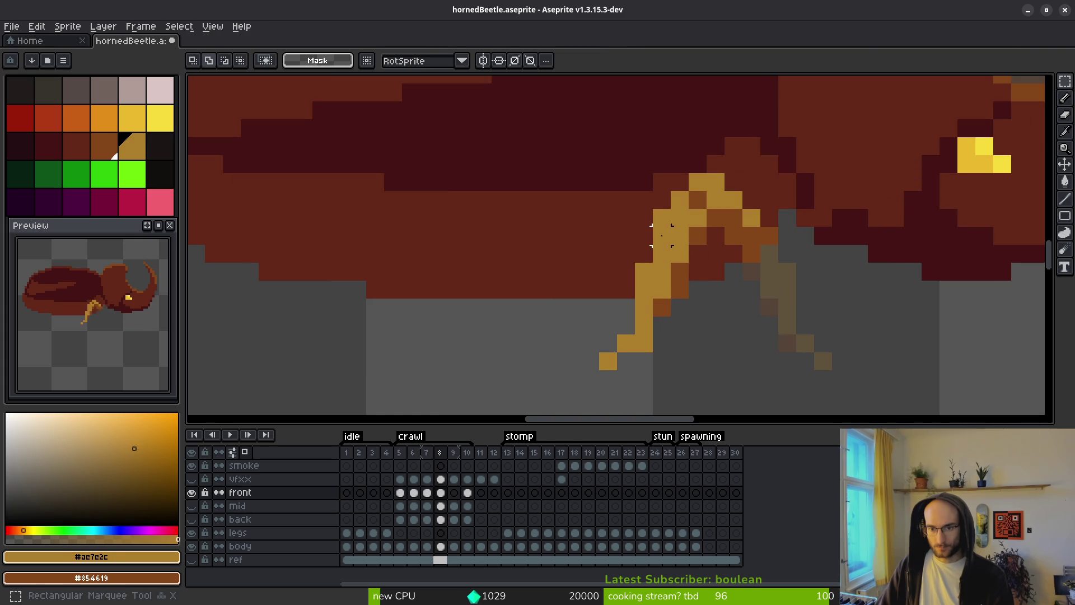
mouse_move(547, 156)
mouse_down()
mouse_move(634, 329)
mouse_move(688, 388)
mouse_move(664, 381)
mouse_move(689, 407)
mouse_up()
drag(655, 329, 683, 333)
key(Return)
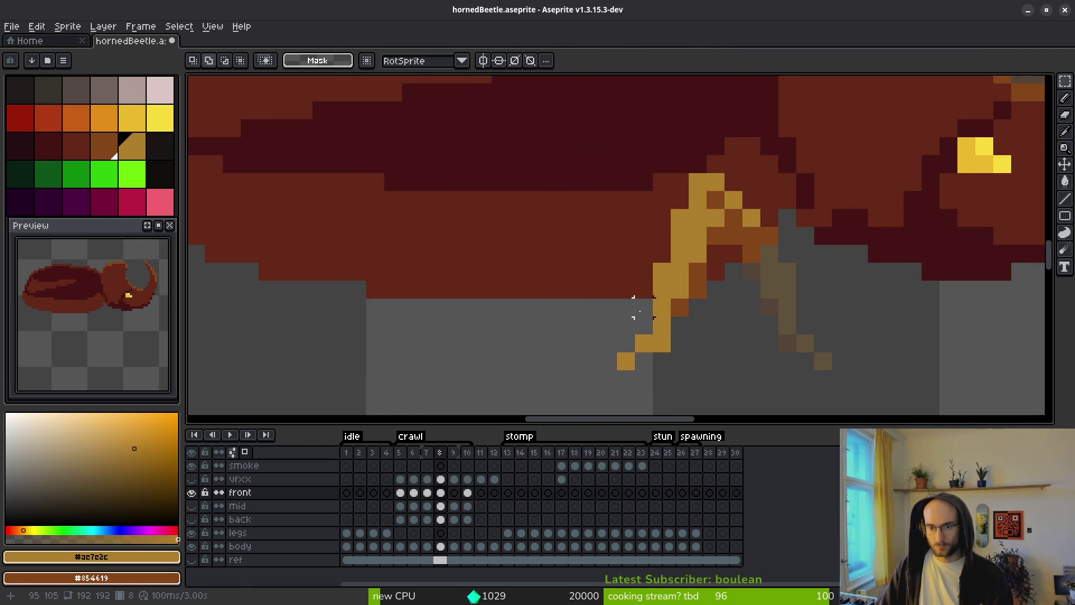
scroll(639, 264, down, 1)
mouse_move(711, 372)
mouse_down()
mouse_move(708, 246)
mouse_move(582, 345)
mouse_move(674, 246)
mouse_move(560, 381)
mouse_up()
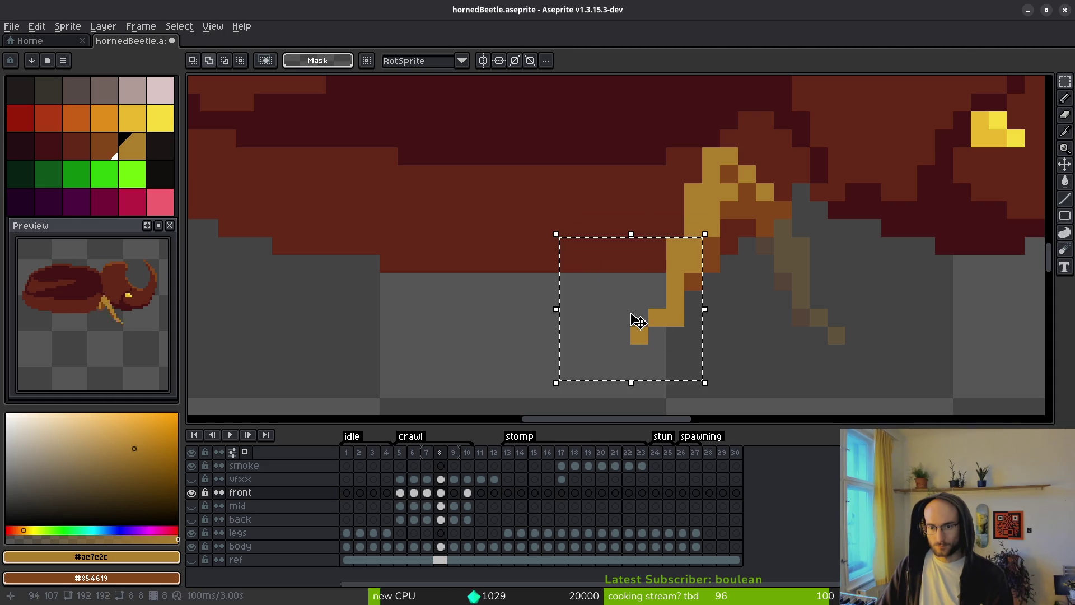
drag(636, 319, 658, 321)
key(Return)
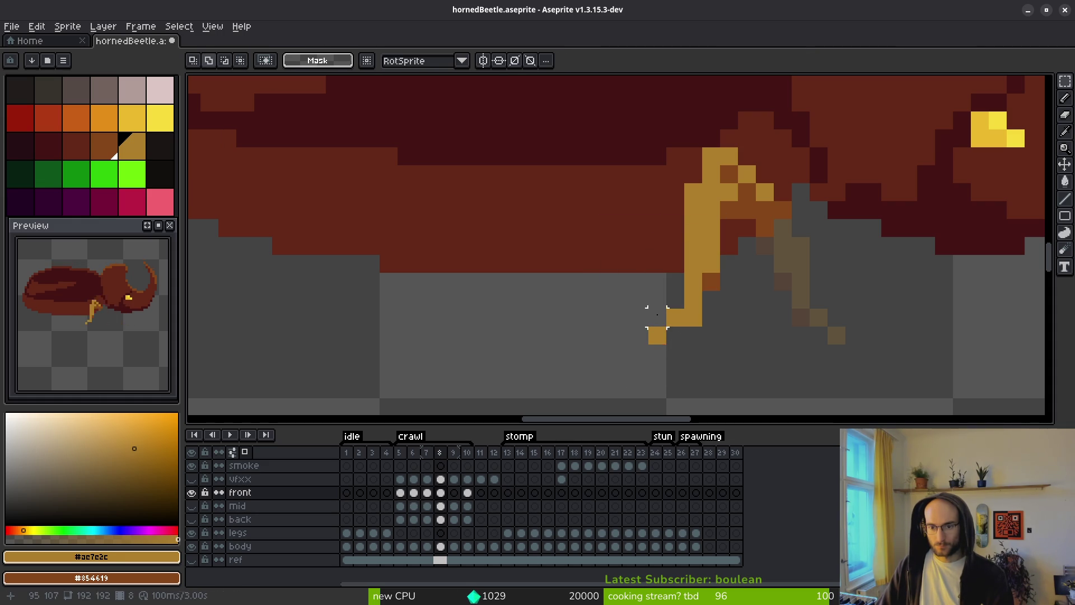
key(ctrl+d)
Select the front leg's foot and move it further right.
drag(639, 299, 697, 359)
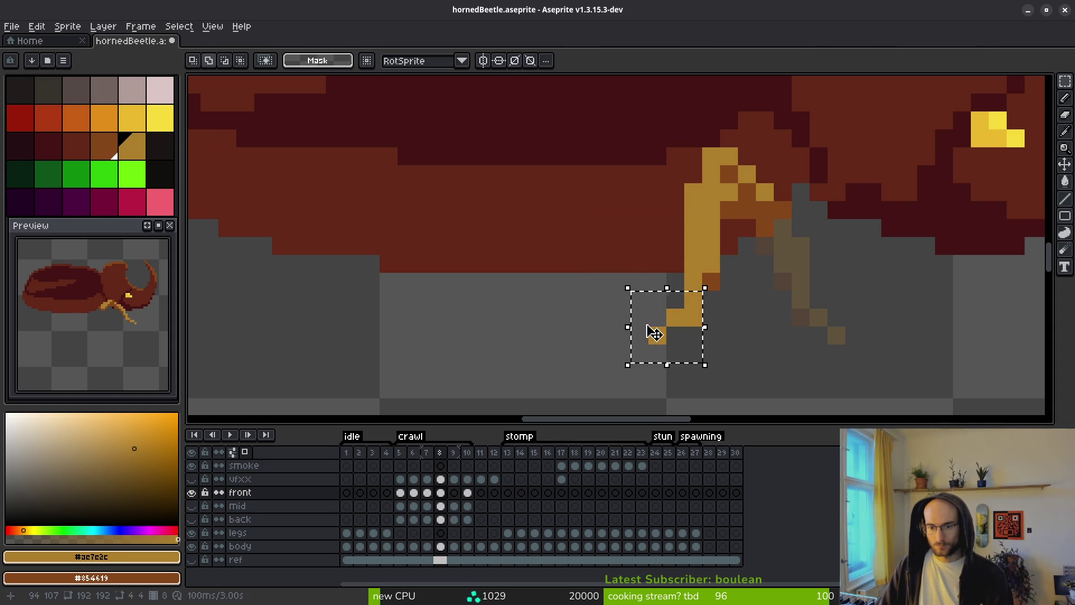
click(639, 300)
mouse_move(639, 300)
mouse_down()
mouse_move(674, 349)
mouse_move(728, 350)
mouse_up()
key(ctrl+d)
Redraw the foot pixel one cell left, erasing the old foot pixels.
key(b)
click(712, 318)
key(e)
click(729, 318)
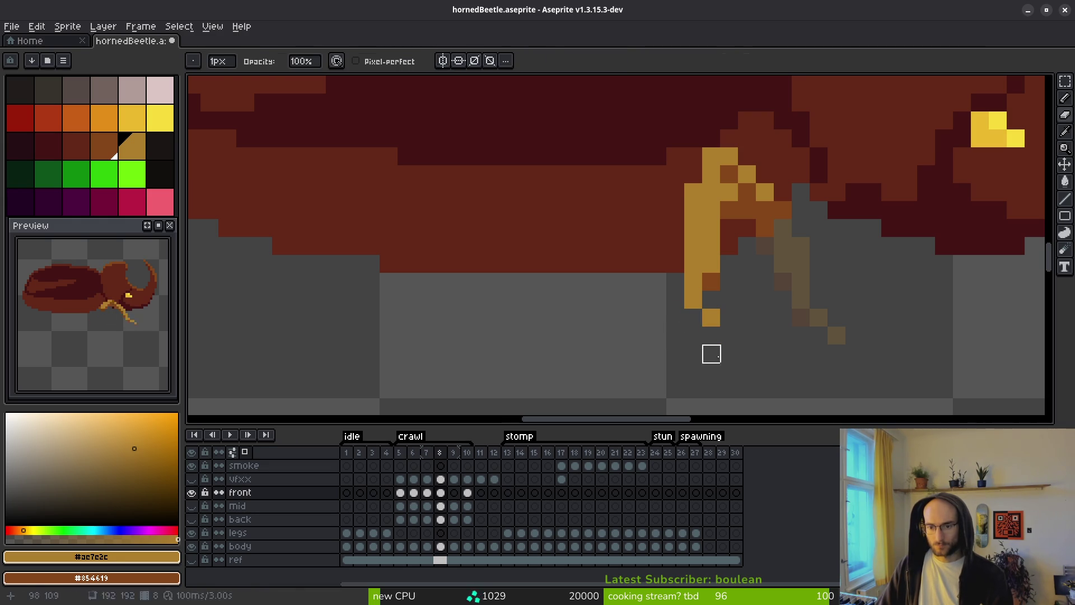
key(b)
click(693, 318)
key(e)
click(711, 317)
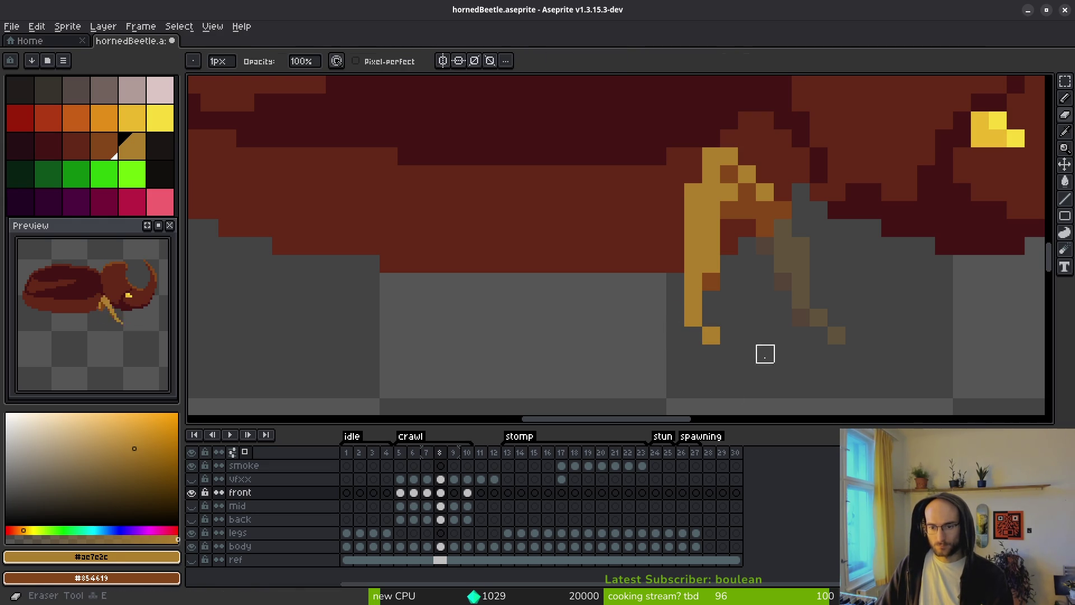
scroll(739, 364, down, 3)
scroll(742, 344, up, 2)
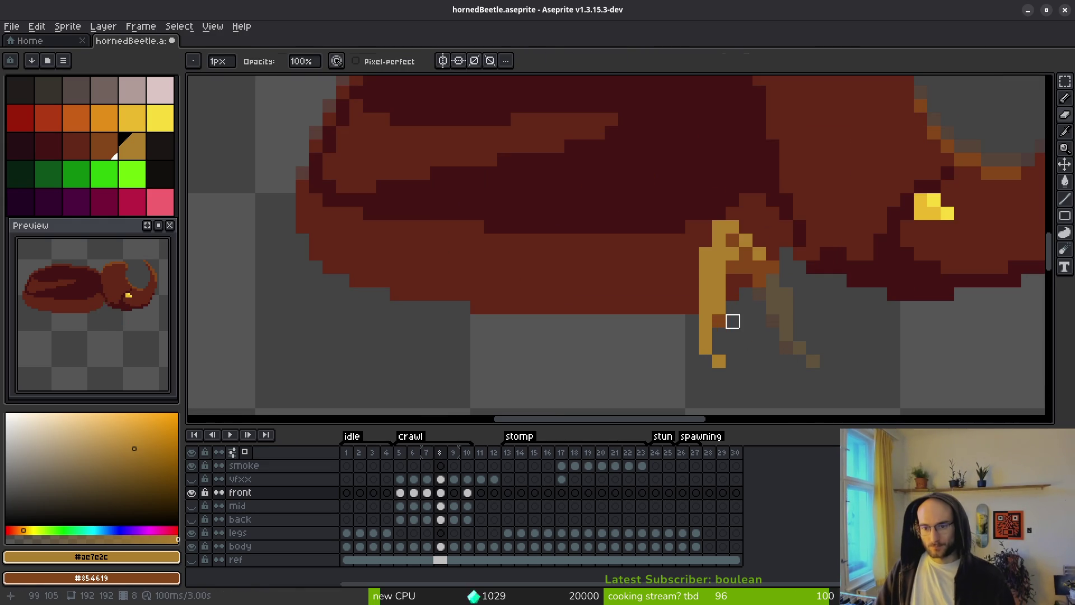
key(b)
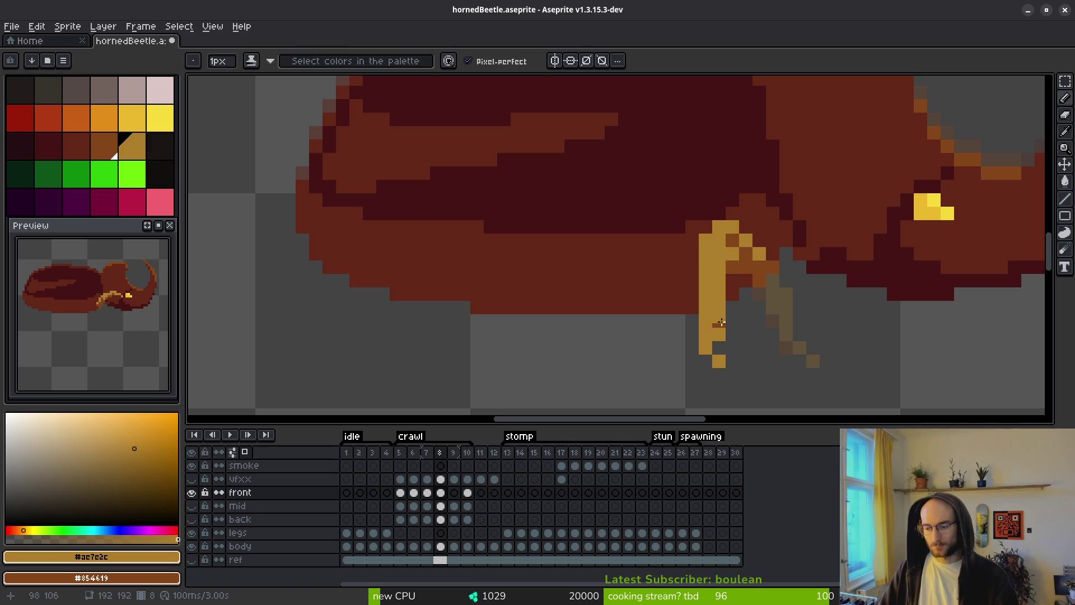
Shade front-leg pixels brown and gold, undoing a stray gold pixel below the leg.
right_click(723, 241)
click(732, 240)
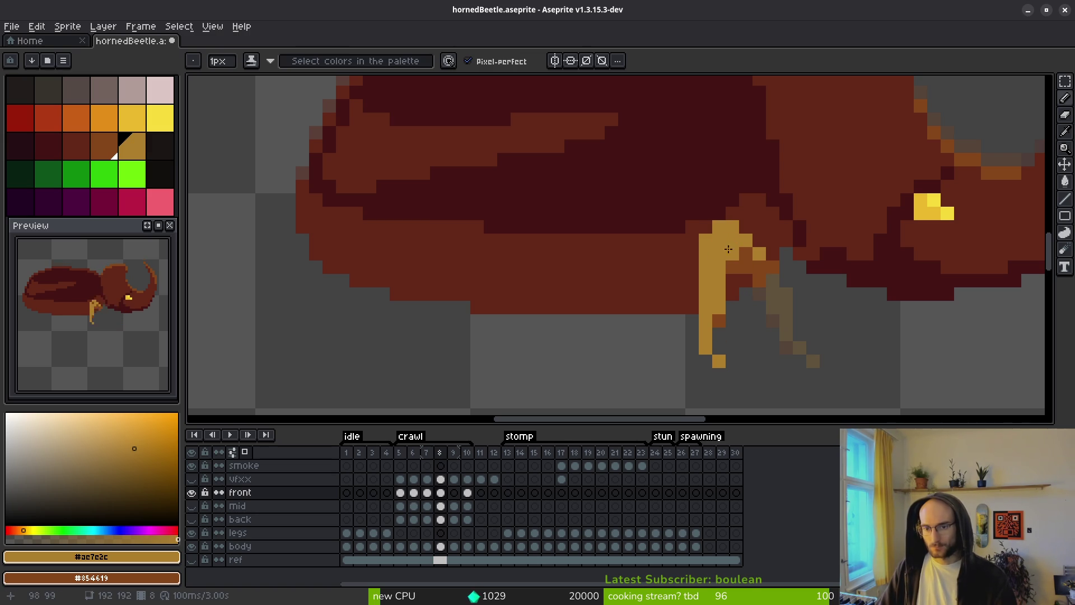
right_click(745, 269)
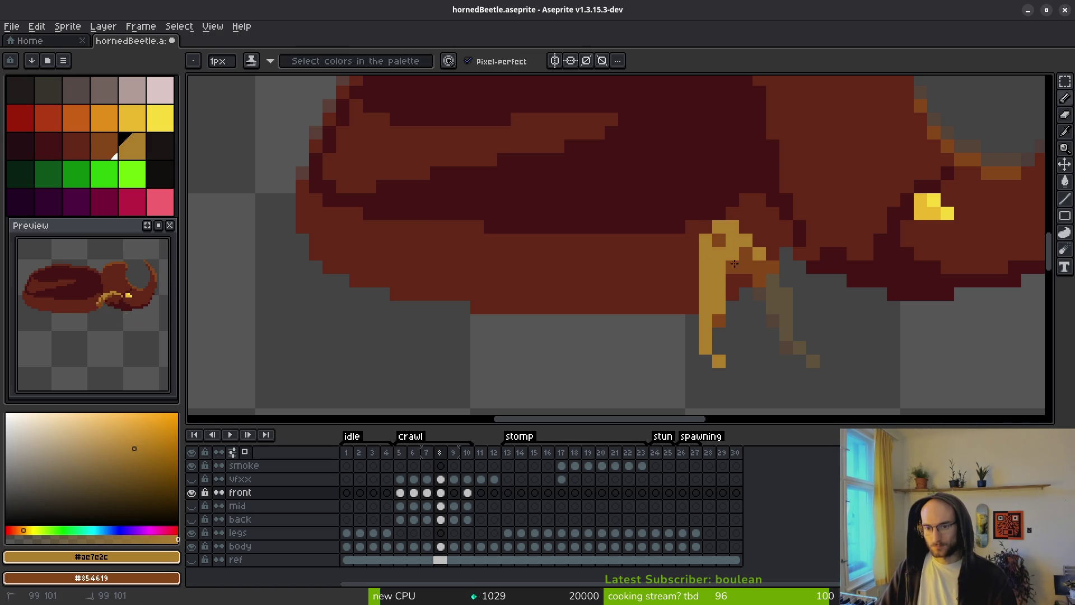
click(773, 309)
key(ctrl+z)
key(ctrl+z)
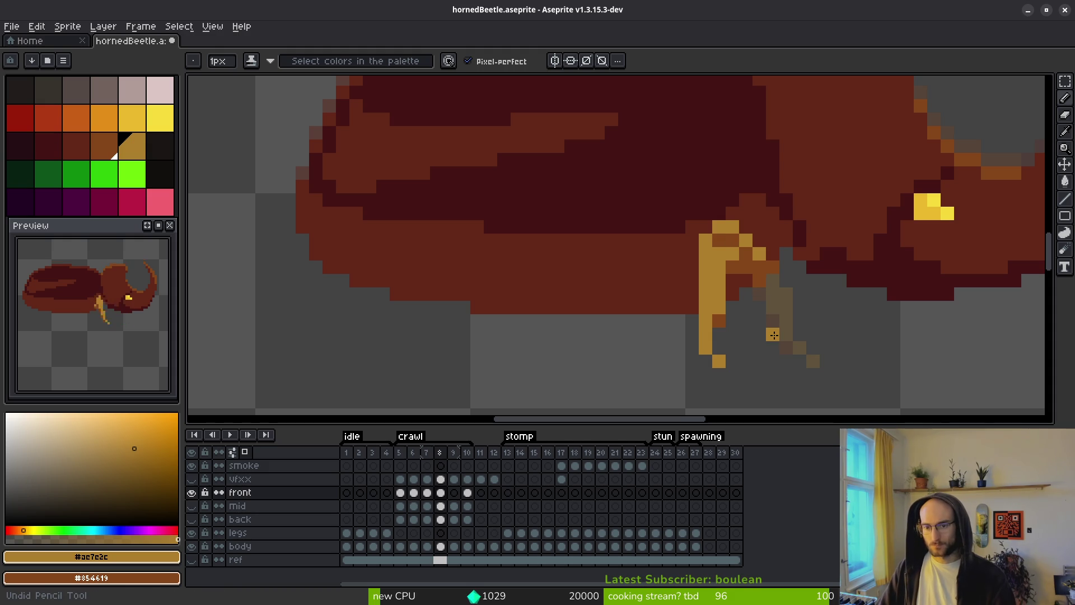
Marquee the lower front leg, drop the selection, and pan across the beetle.
scroll(774, 335, down, 5)
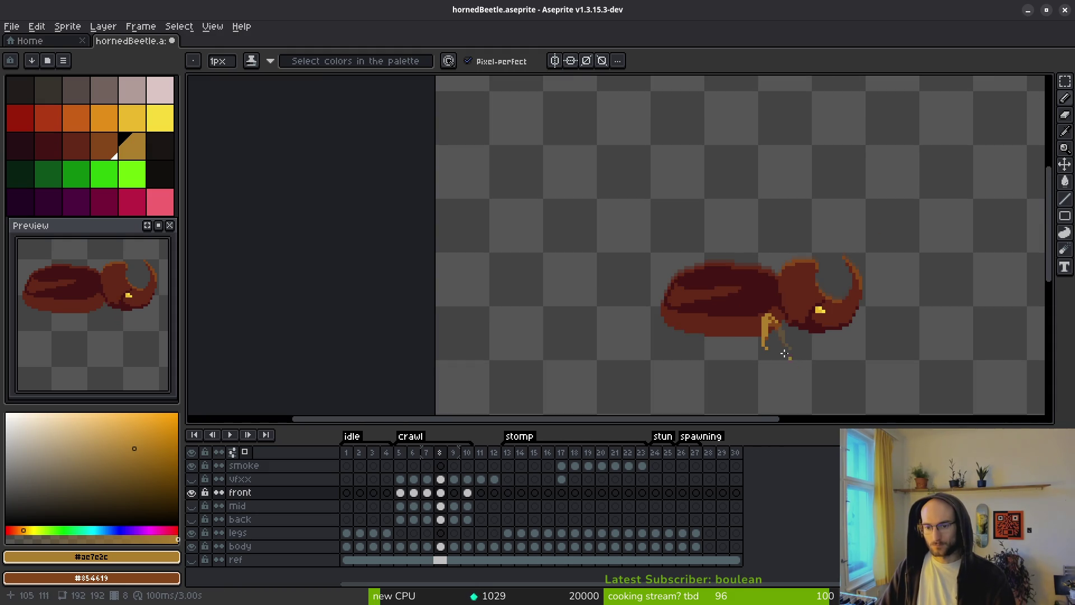
scroll(793, 362, up, 4)
key(m)
drag(739, 275, 824, 386)
key(ctrl+d)
key(b)
scroll(888, 359, down, 4)
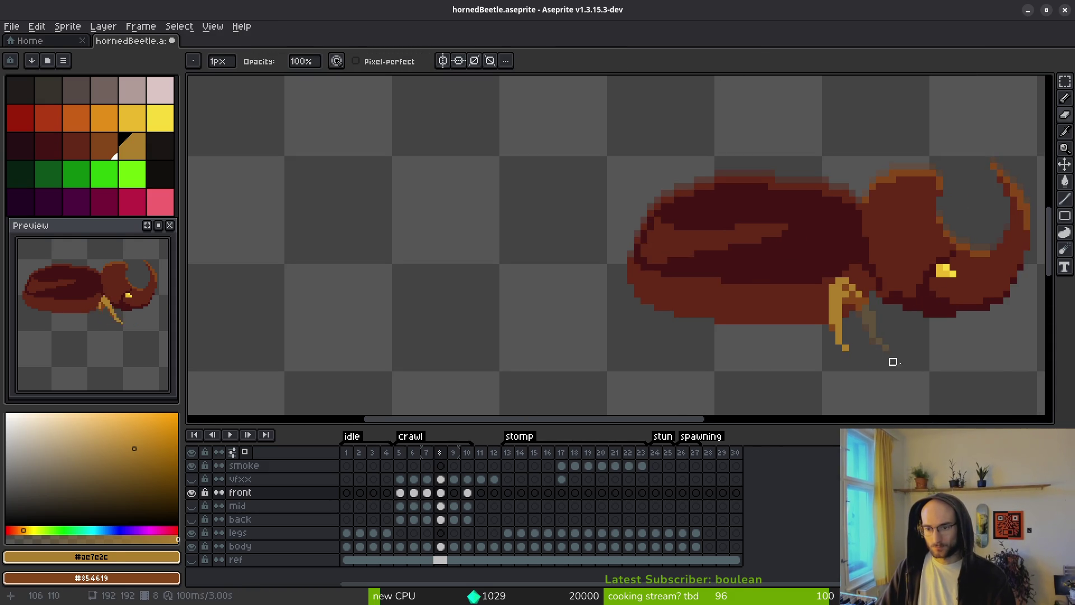
drag(886, 355, 847, 321)
Step through frames 6 to 9 to compare the leg, ending on frame 9 with the Pencil.
key(i)
key(Left)
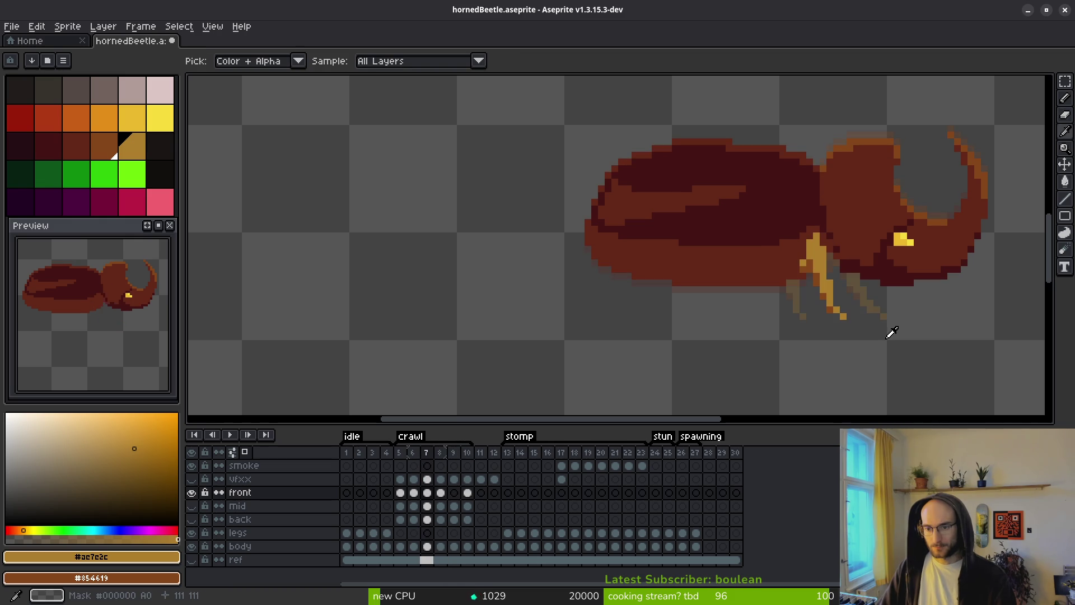
key(Right)
key(Right)
key(Left)
key(Left)
key(Left)
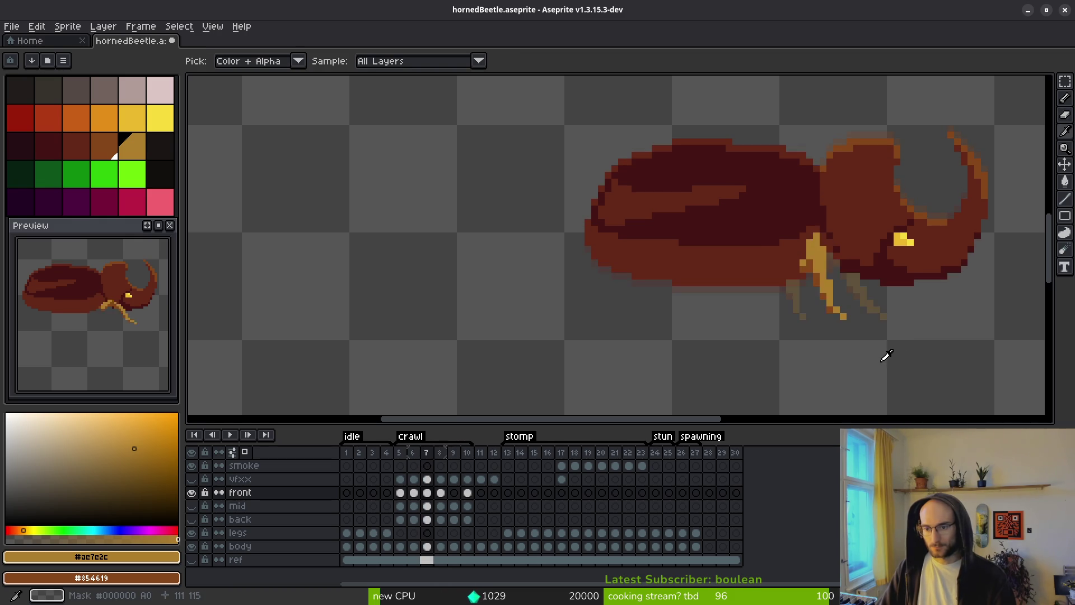
key(Right)
key(Right)
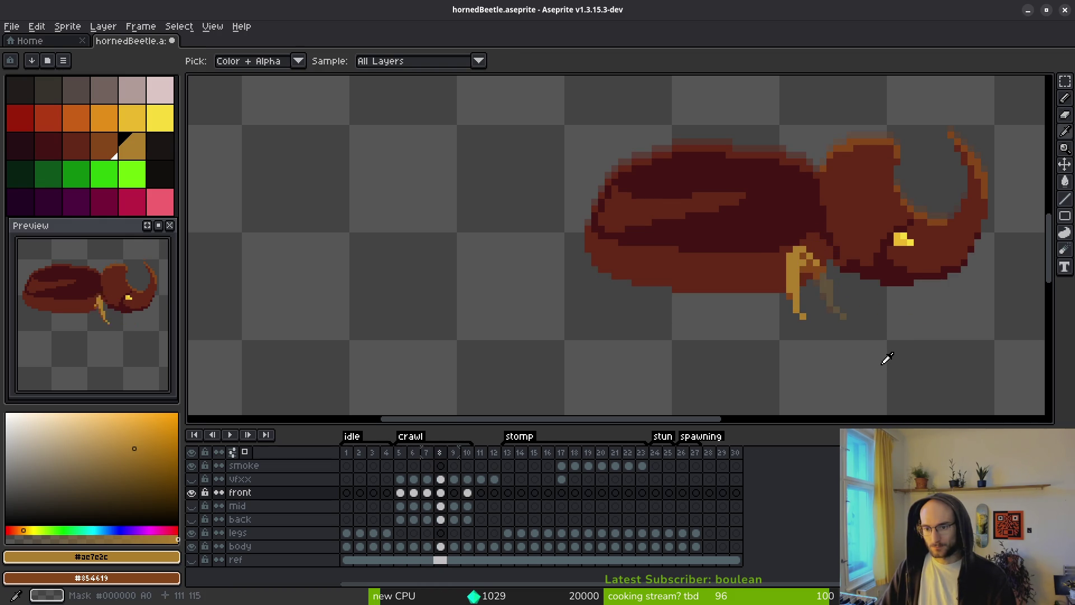
key(Right)
key(Right)
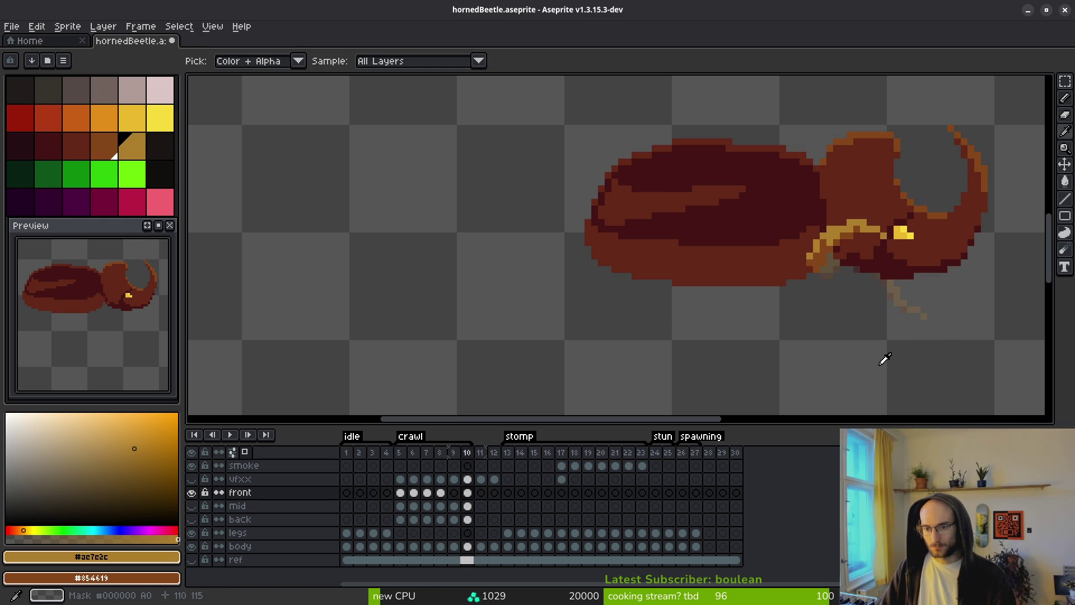
key(Left)
key(f)
scroll(835, 328, up, 4)
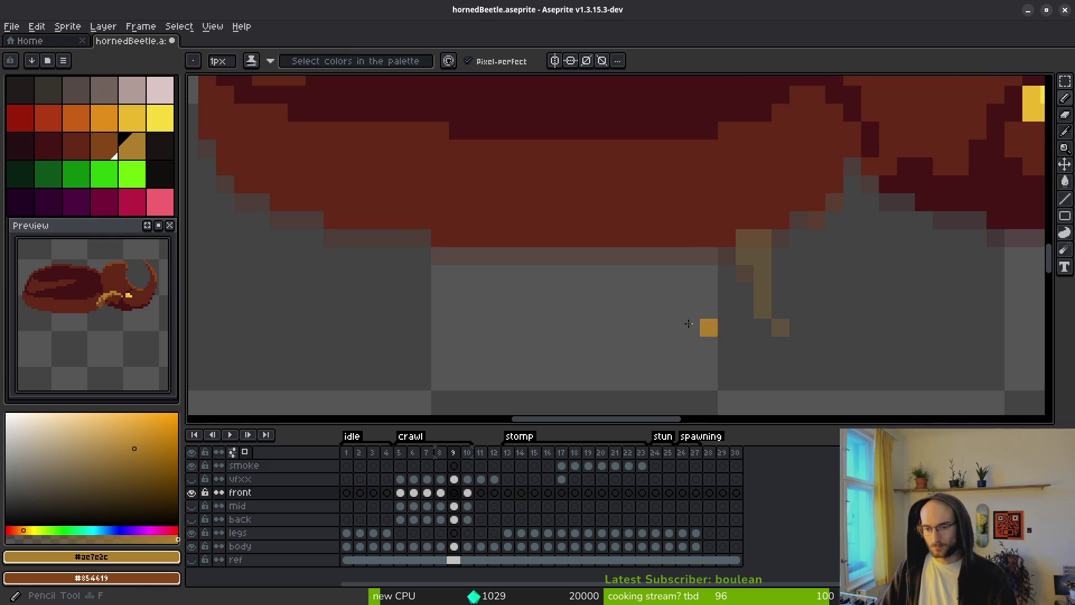
Draw frame 9's new gold front leg bent down under the body, adding brown pixels.
click(703, 328)
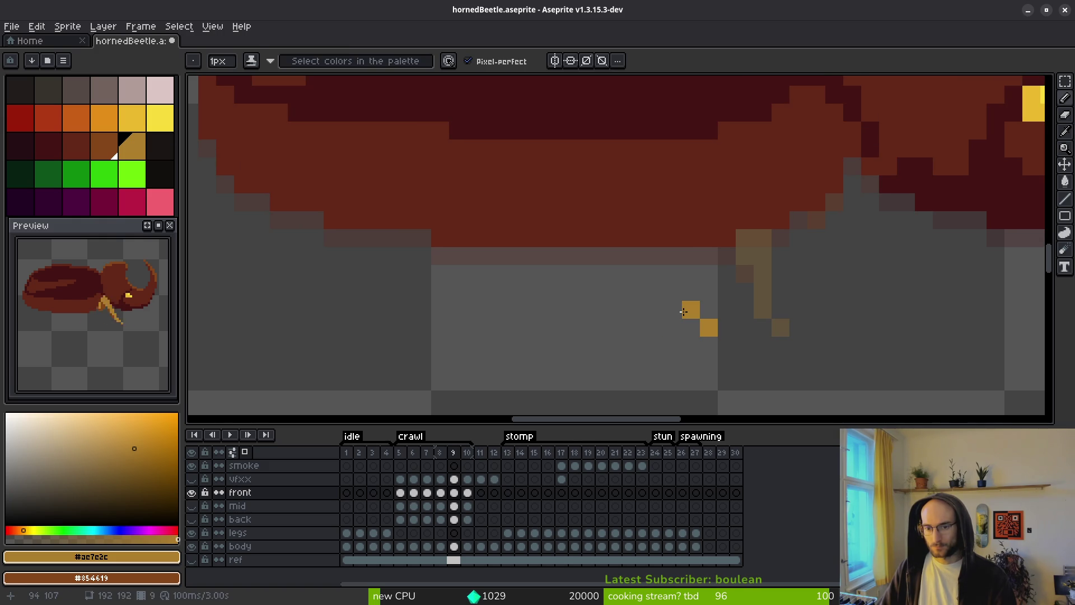
mouse_move(676, 295)
mouse_down()
mouse_move(691, 238)
mouse_move(700, 288)
mouse_move(707, 225)
mouse_move(792, 270)
mouse_move(795, 246)
mouse_move(751, 200)
mouse_up()
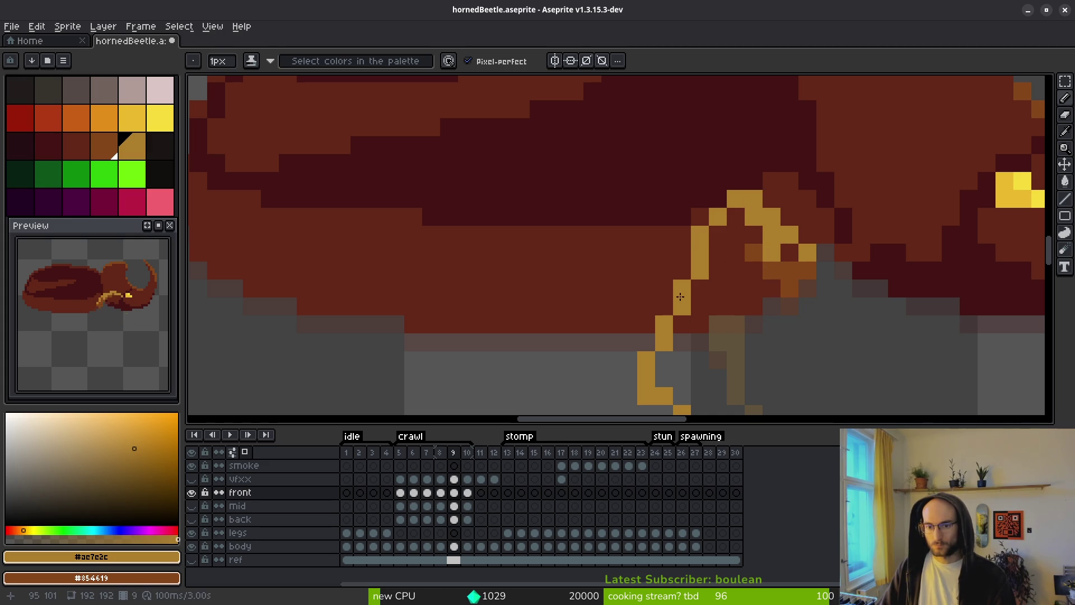
mouse_move(735, 229)
mouse_down()
mouse_move(718, 314)
mouse_move(675, 350)
mouse_move(717, 264)
mouse_up()
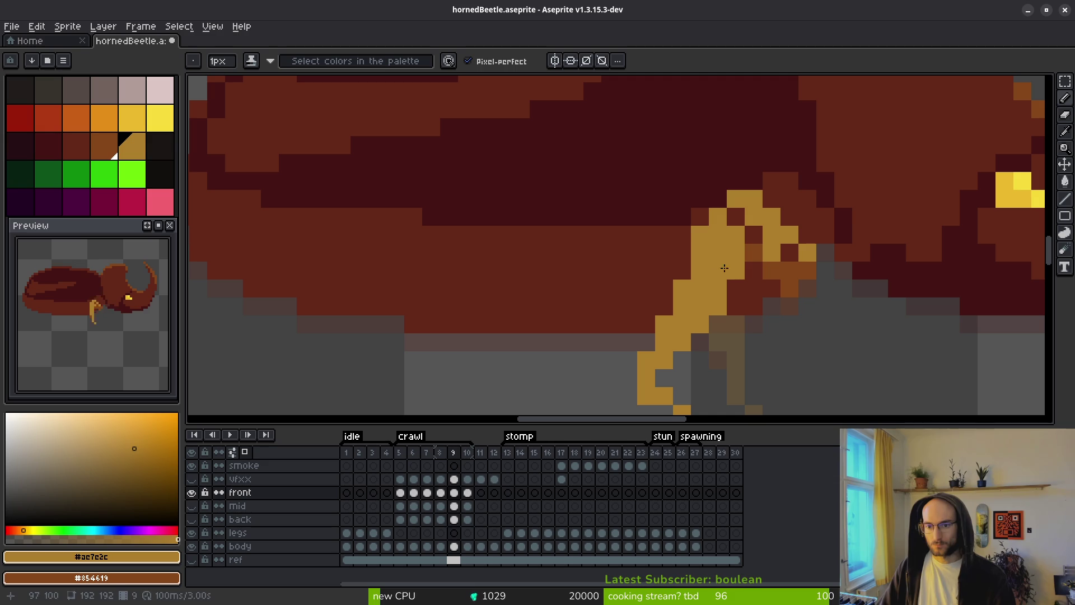
click(736, 217)
key(e)
click(718, 198)
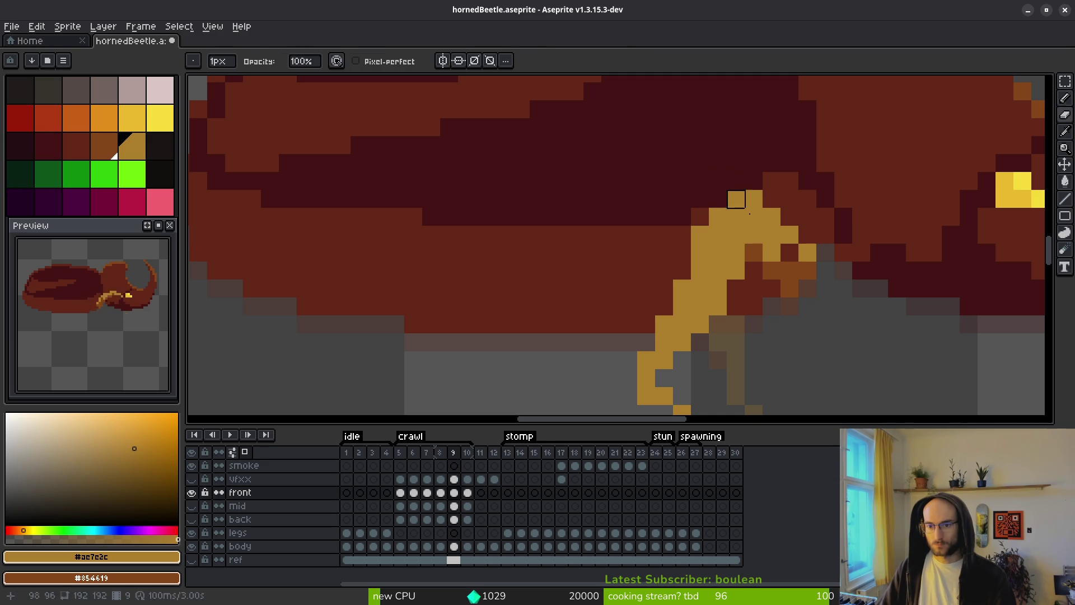
key(b)
click(790, 253)
right_click(772, 253)
right_click(756, 255)
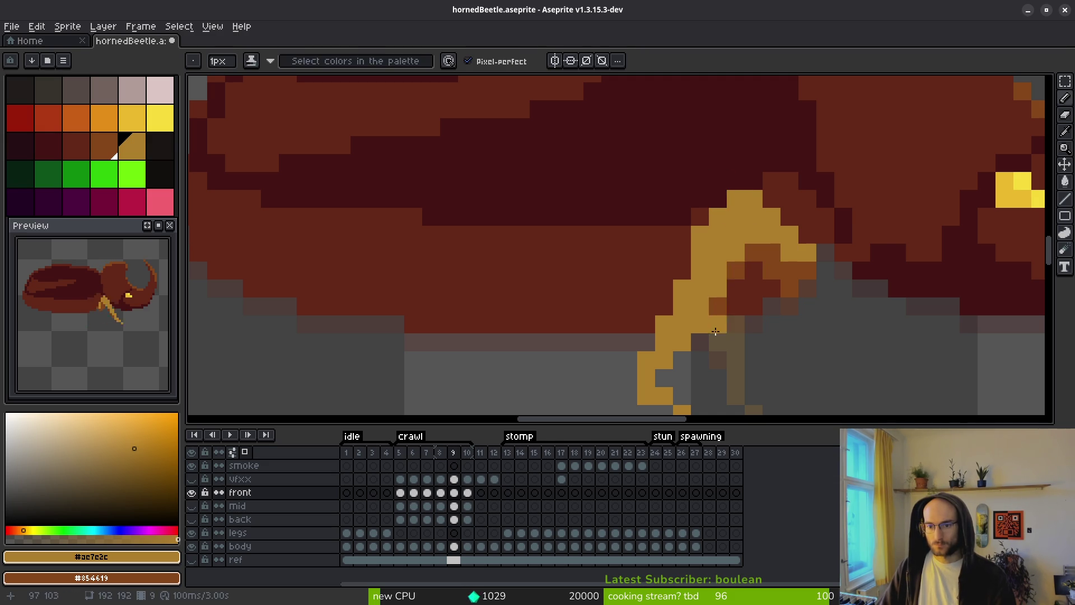
Paint the leg joint pixel brown, then select and deselect the foot area.
scroll(790, 331, down, 8)
scroll(788, 344, up, 8)
right_click(708, 287)
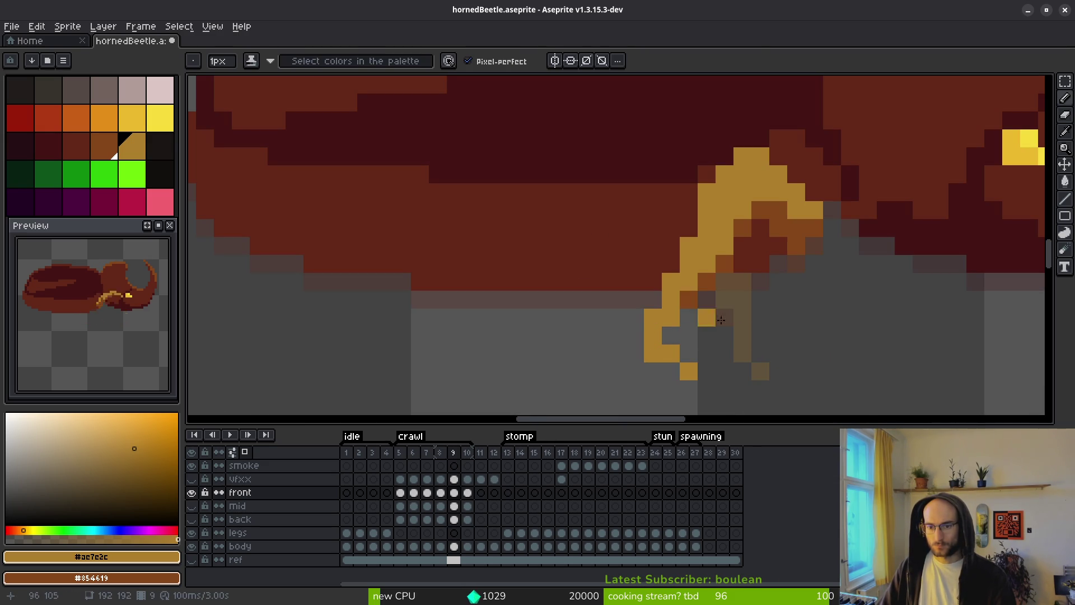
scroll(759, 343, down, 8)
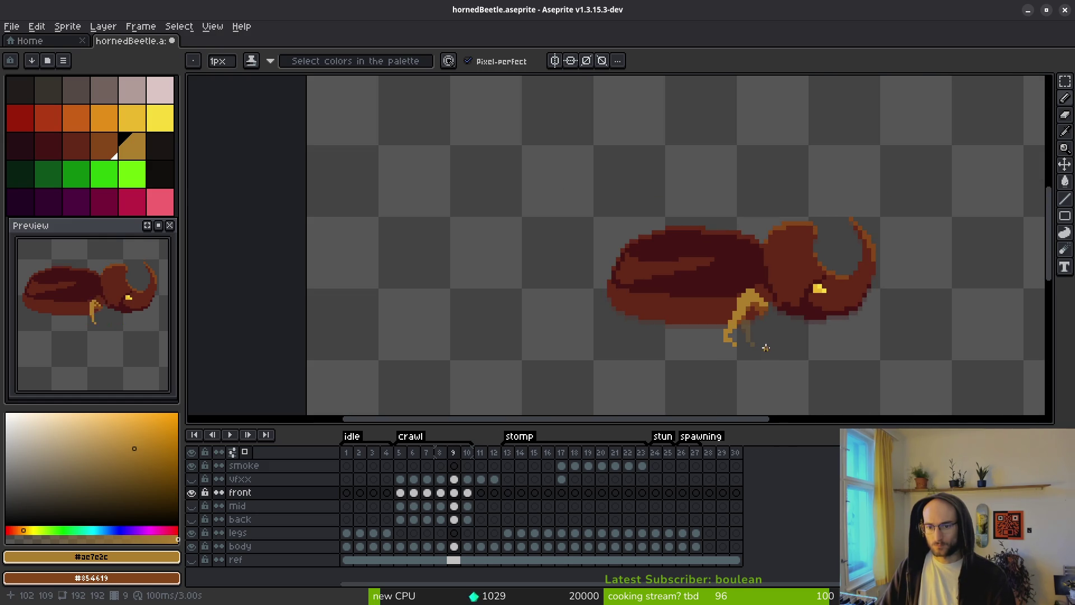
scroll(768, 348, up, 3)
key(m)
drag(658, 291, 718, 364)
key(ctrl+d)
key(b)
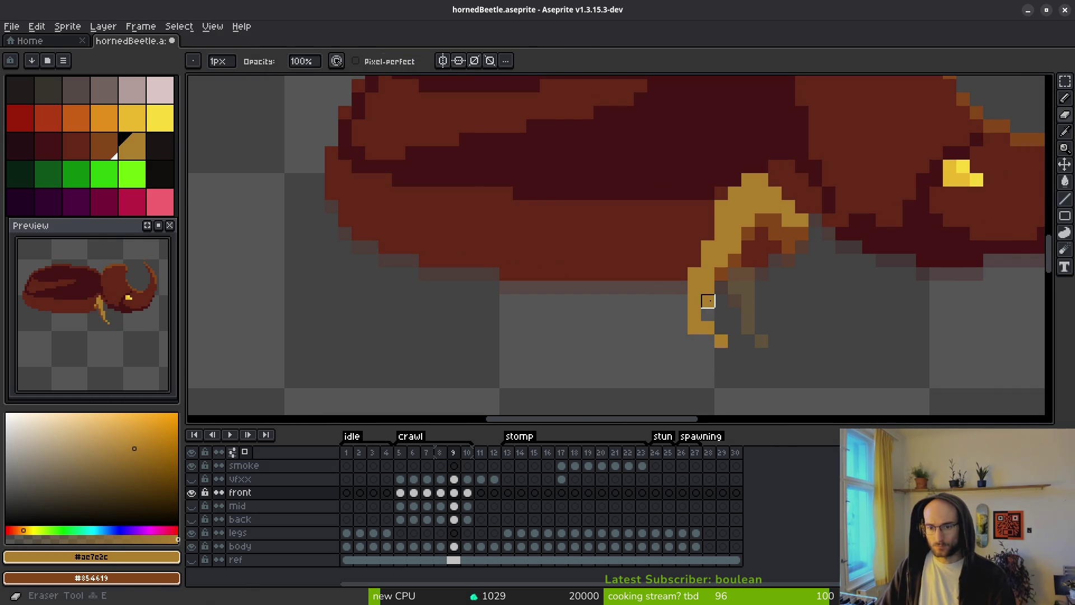
Undo a stray pixel and shade the pixel where the leg meets the body.
scroll(802, 350, down, 4)
key(b)
scroll(802, 350, down, 1)
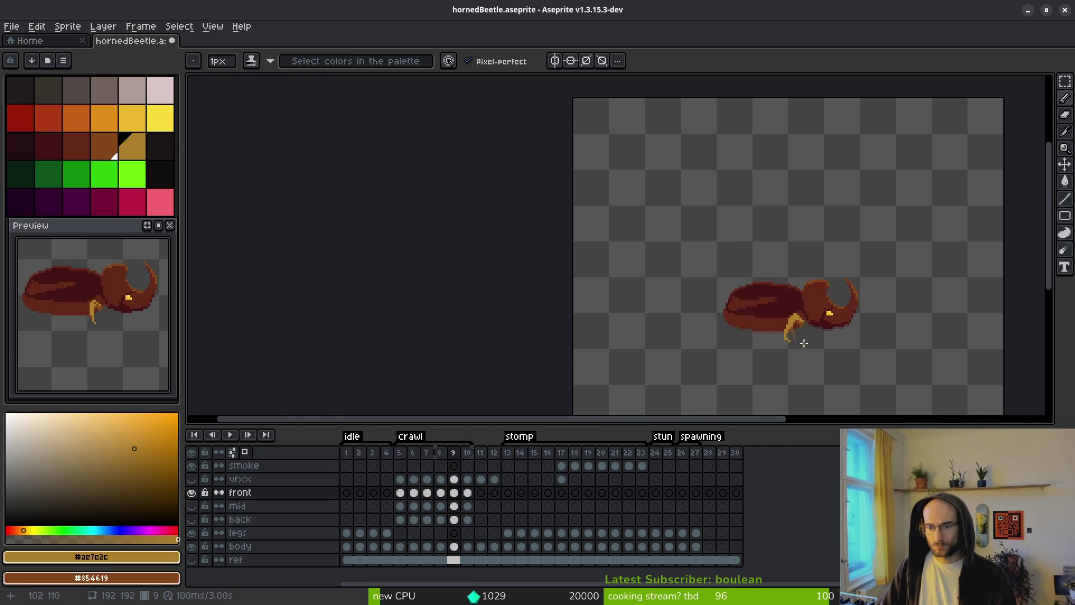
scroll(801, 336, up, 2)
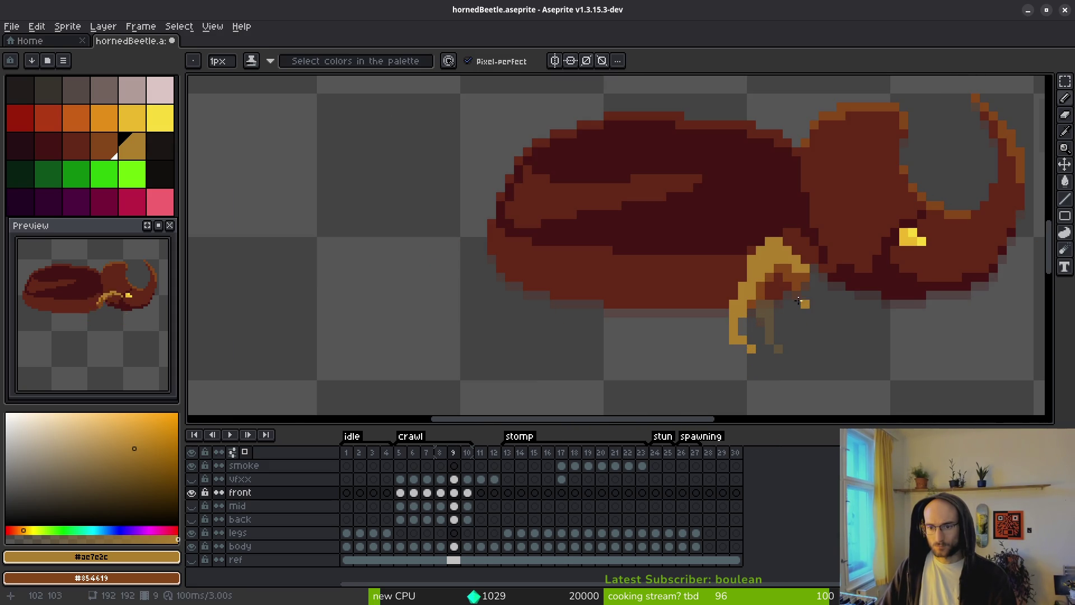
scroll(802, 304, up, 4)
key(ctrl+z)
click(832, 275)
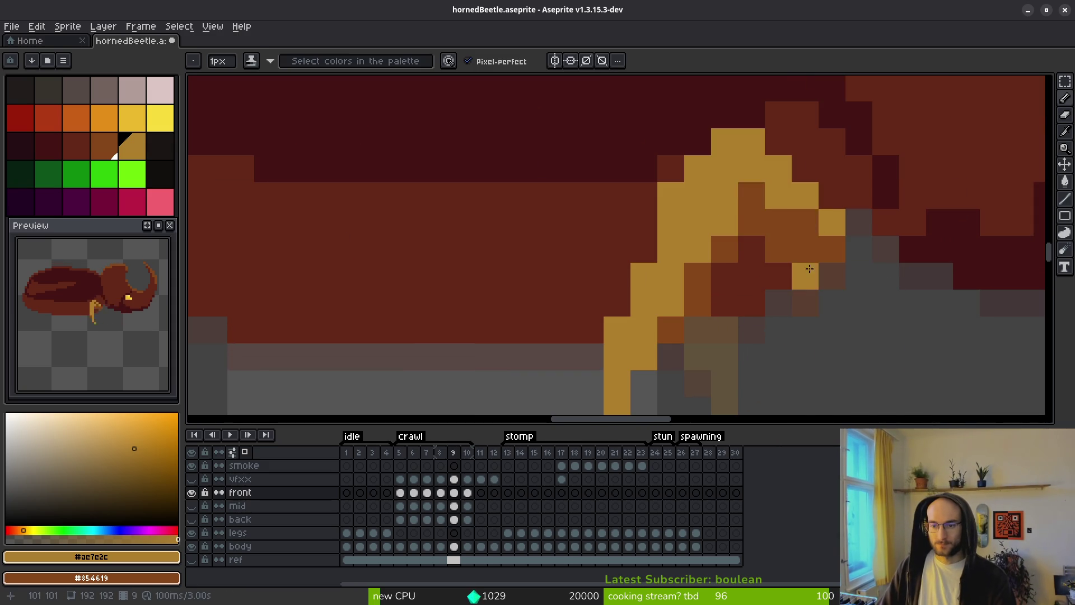
scroll(881, 322, down, 5)
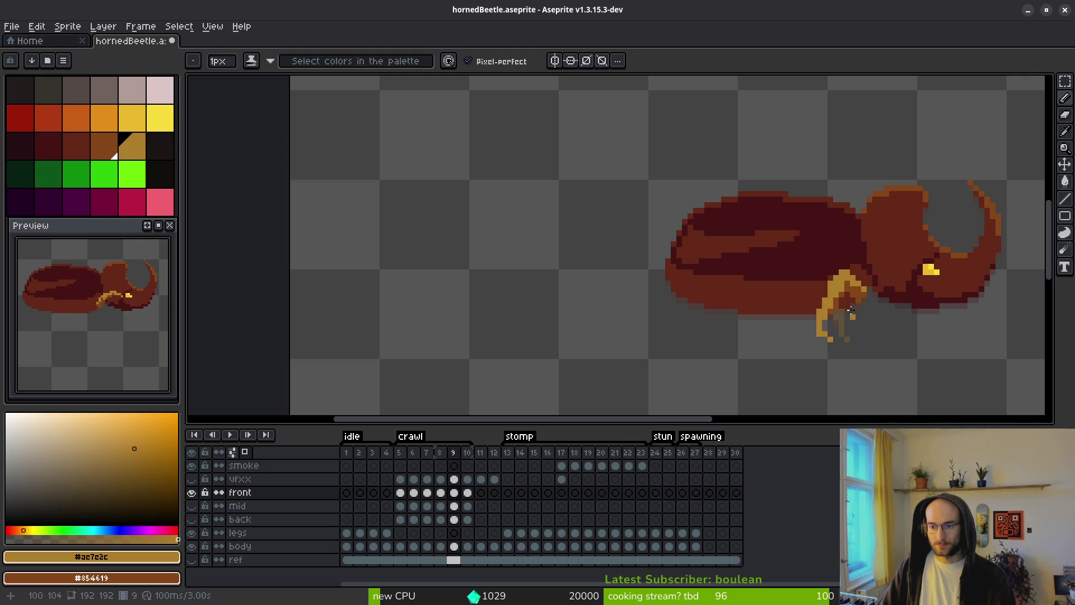
scroll(857, 317, up, 5)
Erase a stray pixel on the leg outline and advance to frame 10.
key(e)
click(825, 200)
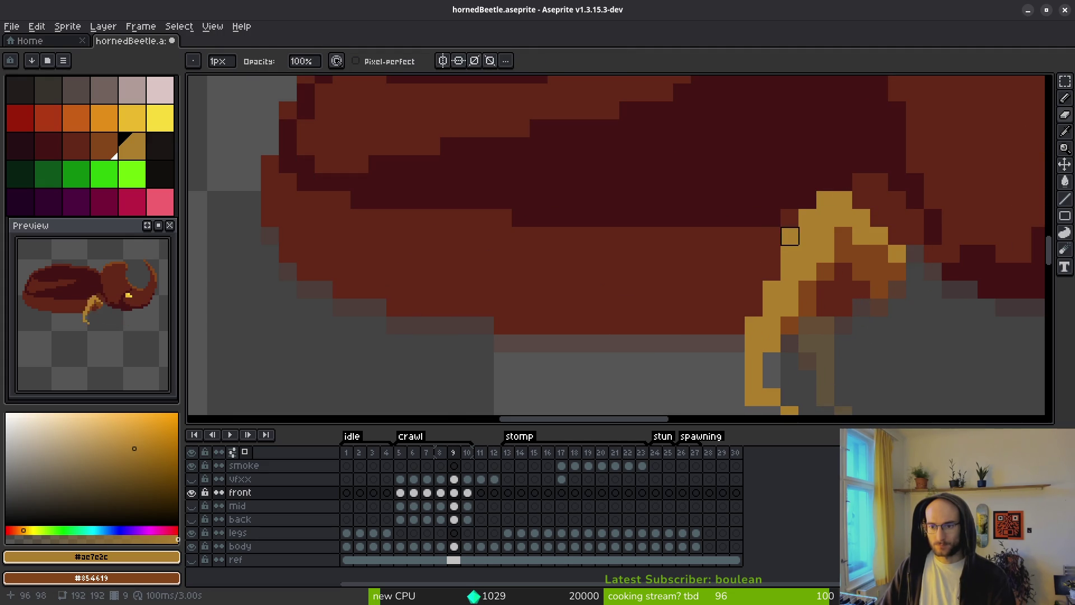
scroll(898, 331, down, 5)
key(b)
scroll(890, 350, down, 3)
key(Right)
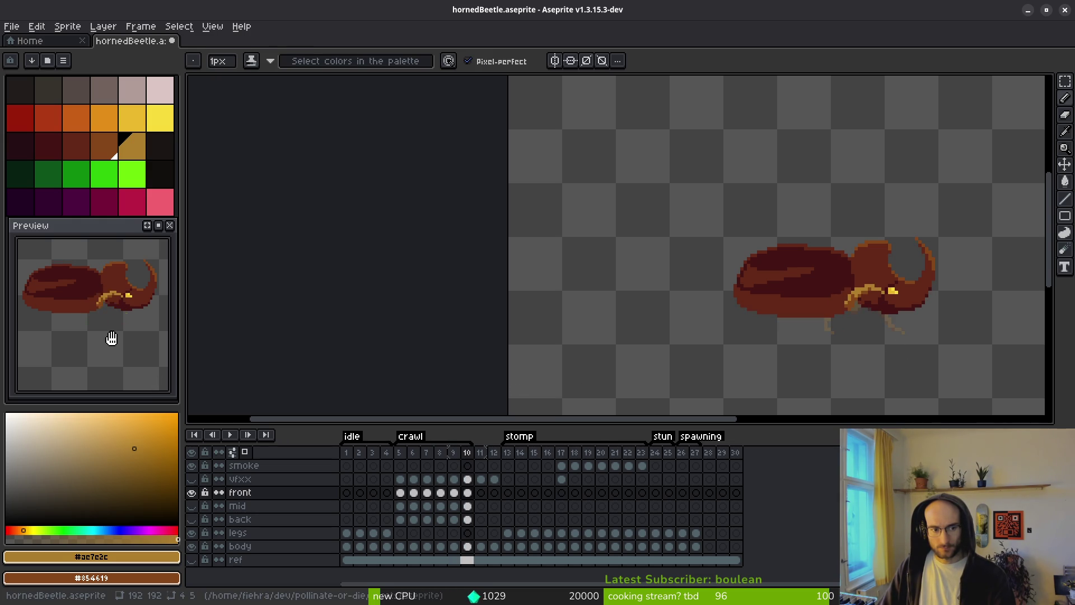
Hide the front legs layer and show the mid layer's legs on frame 10.
key(Left)
key(alt)
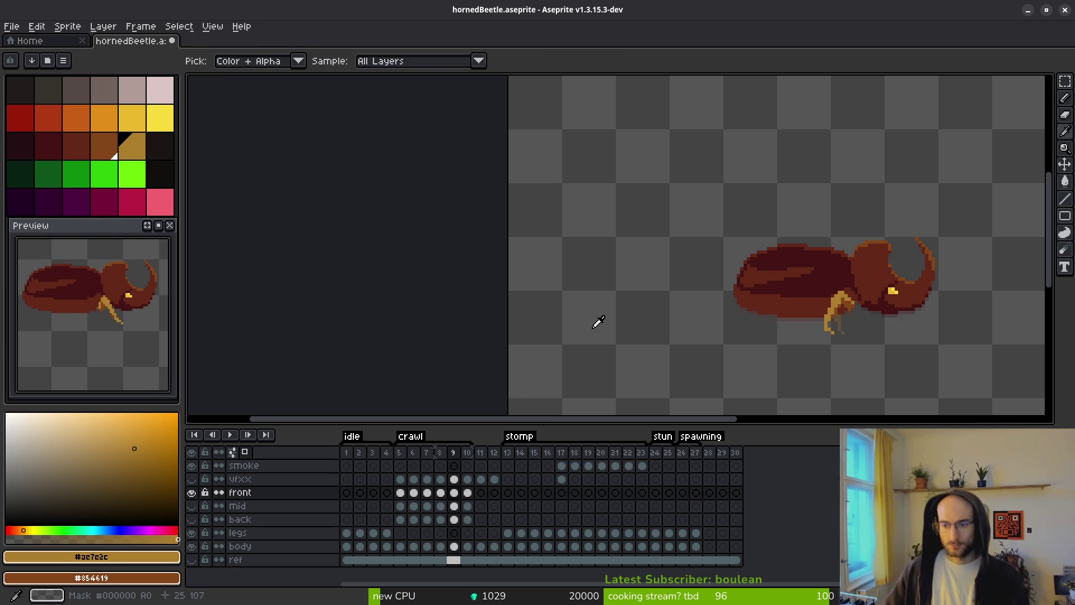
key(Right)
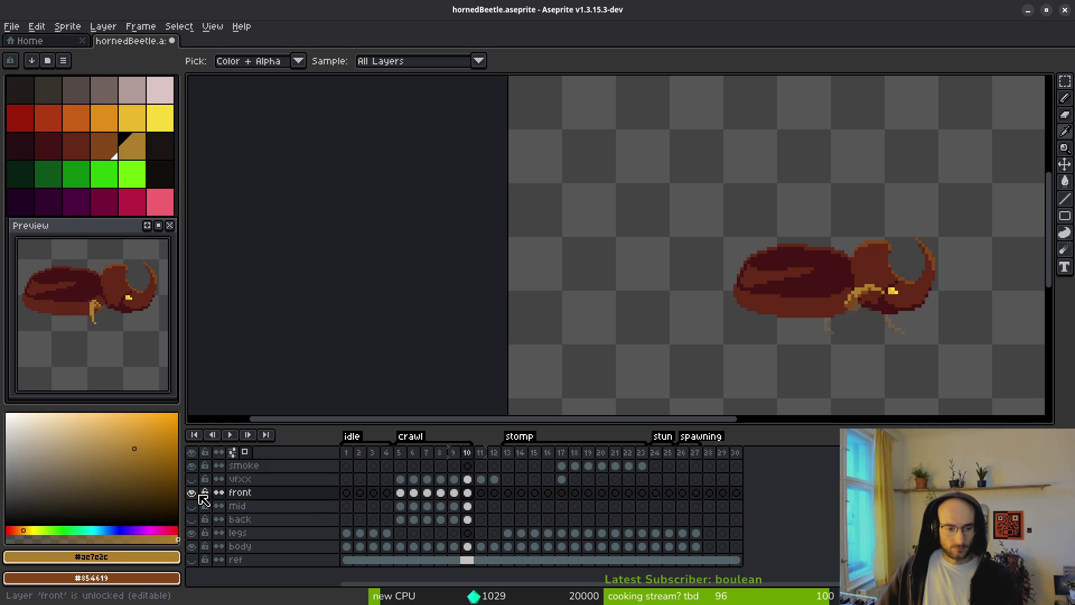
click(192, 492)
click(192, 505)
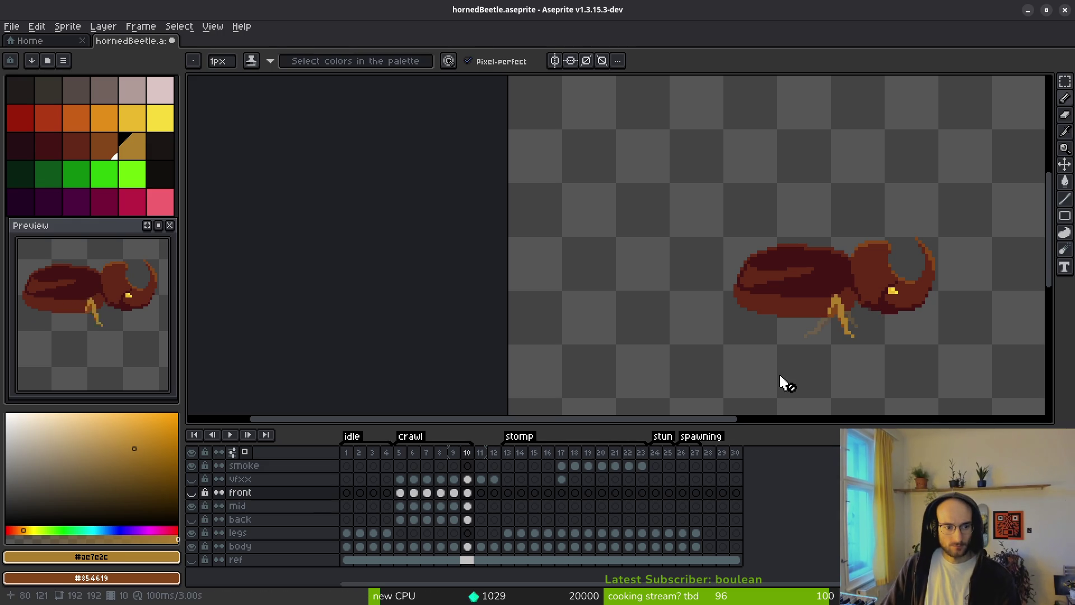
Review crawl frames 6 through 11, then select the mid layer's frame 5 cel.
scroll(798, 364, right, 2)
key(alt)
key(Right)
key(Left)
key(Left)
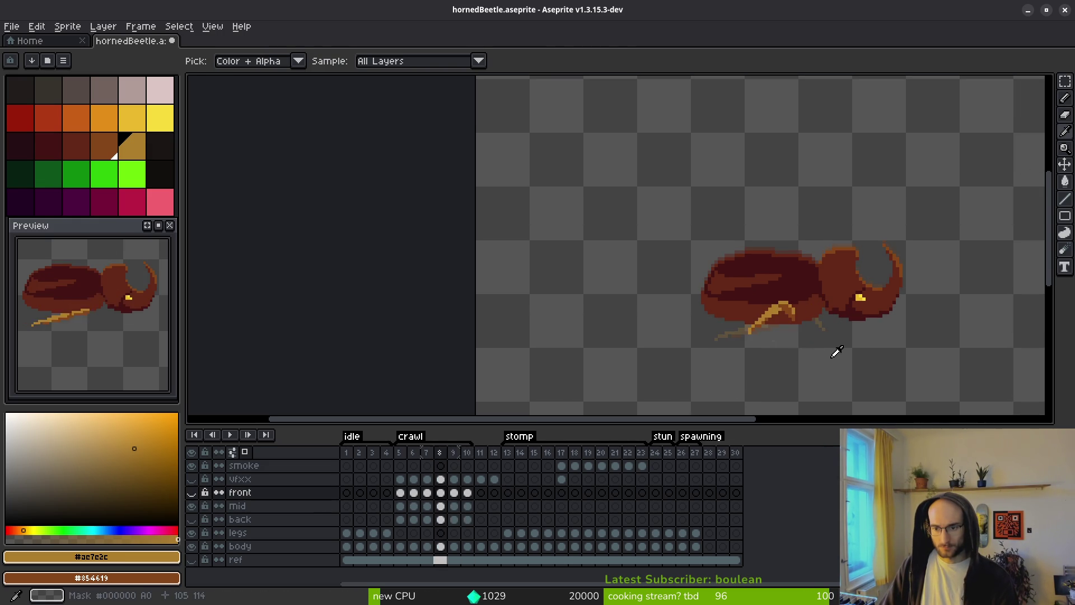
key(Left)
key(Left)
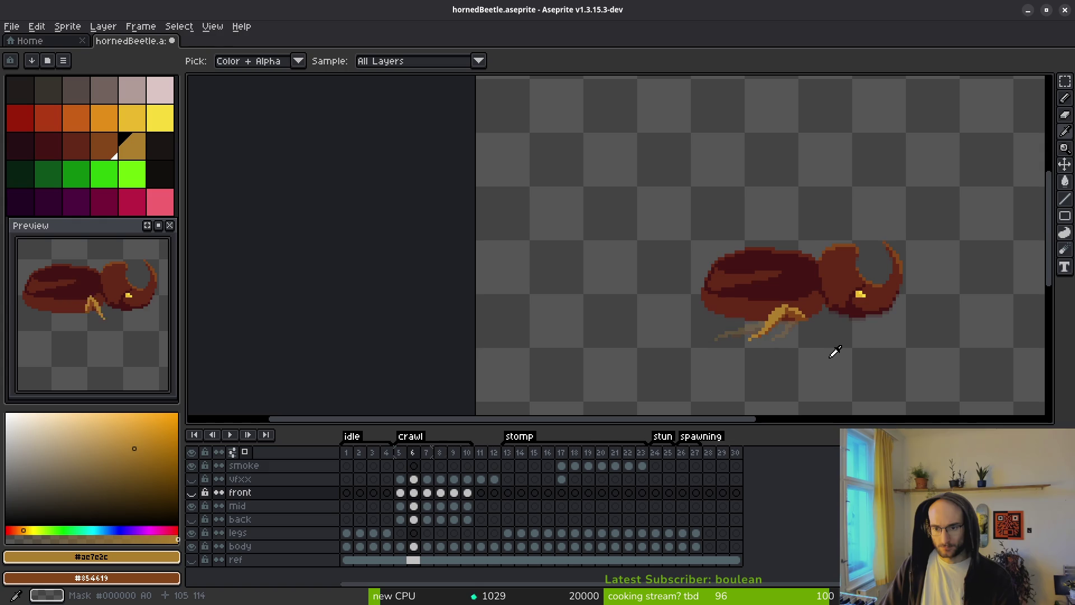
key(Left)
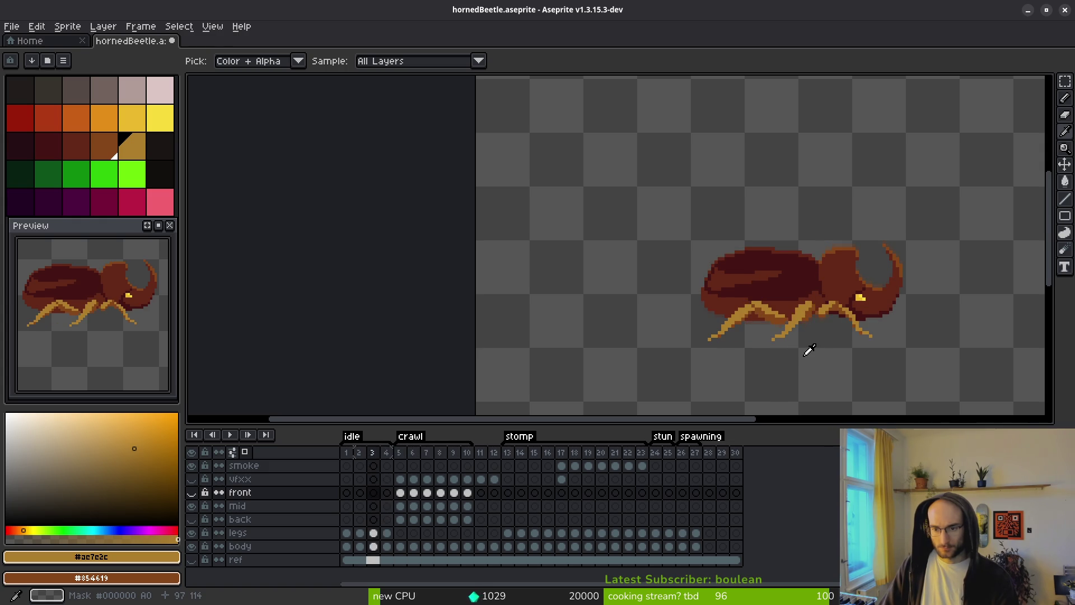
key(Right)
key(Right)
key(Right)
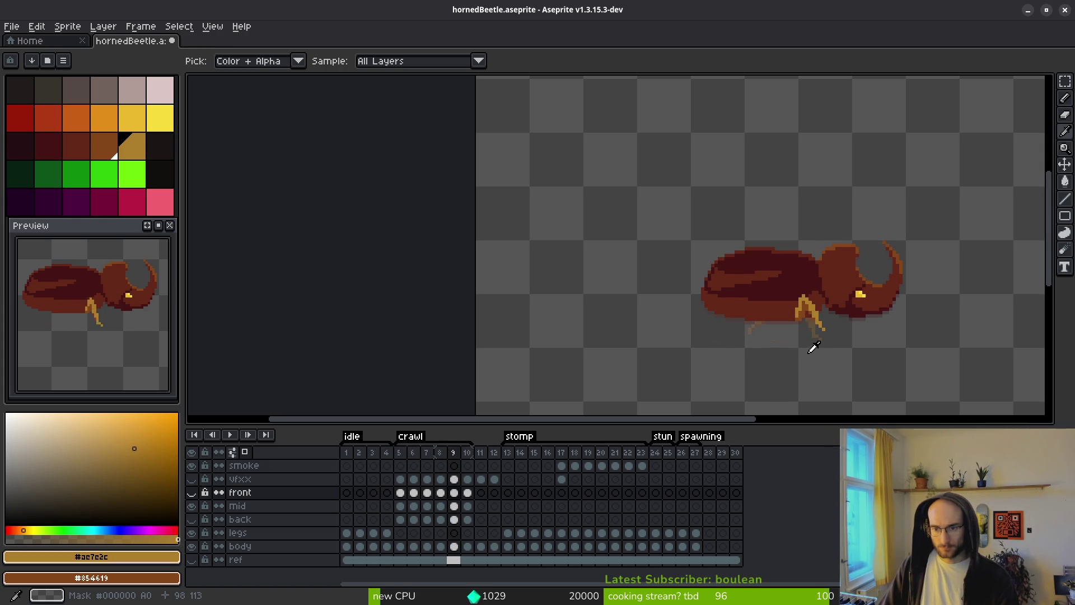
scroll(831, 334, up, 1)
key(Right)
key(Right)
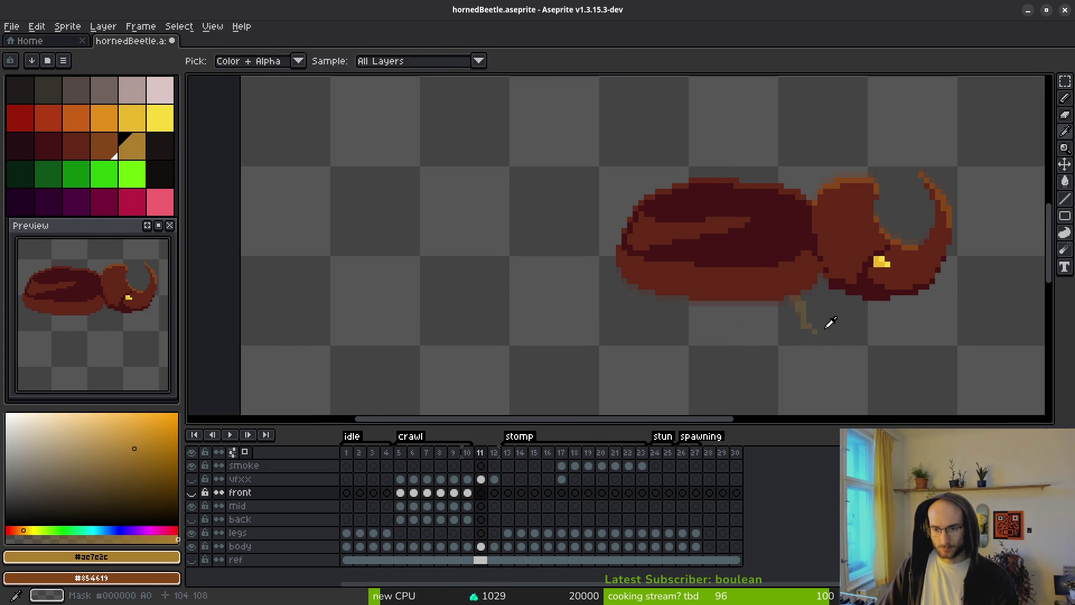
key(Left)
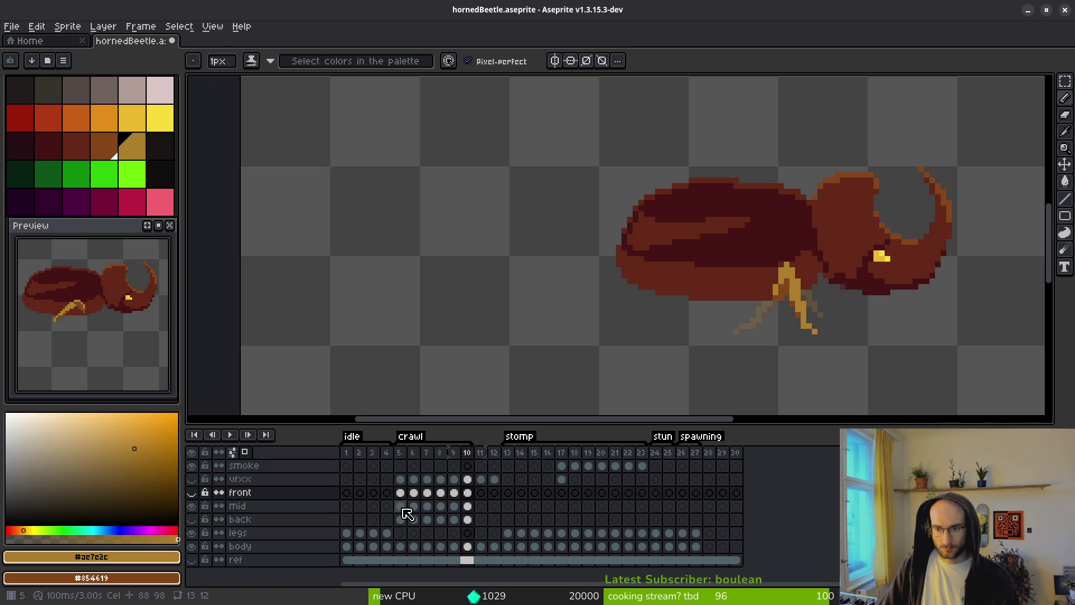
click(401, 506)
Check the mid-layer leg poses on frames 10 and 4 against frame 5.
key(alt)
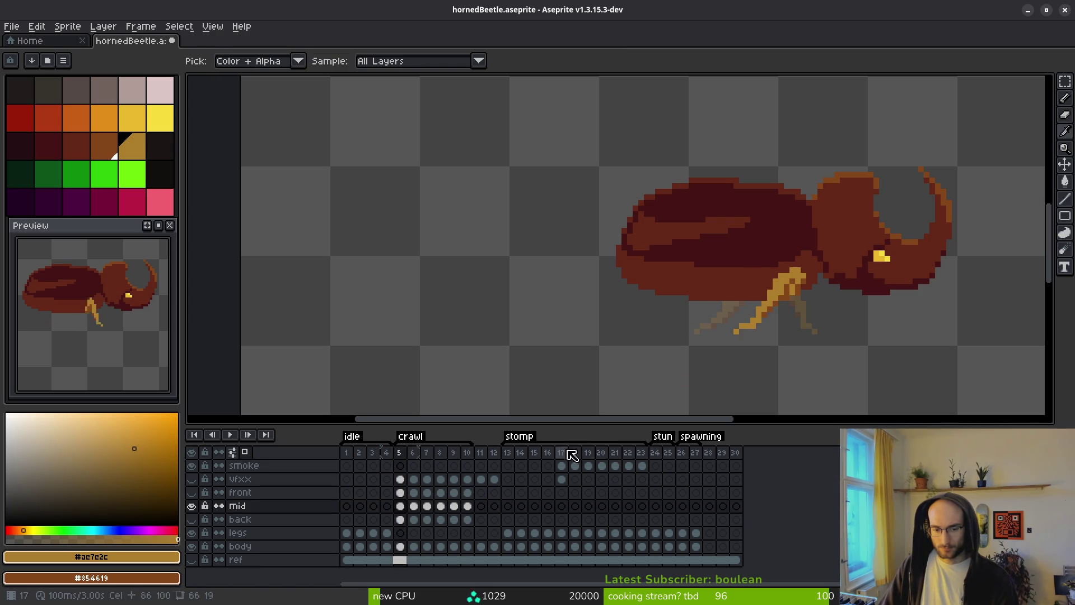
click(468, 507)
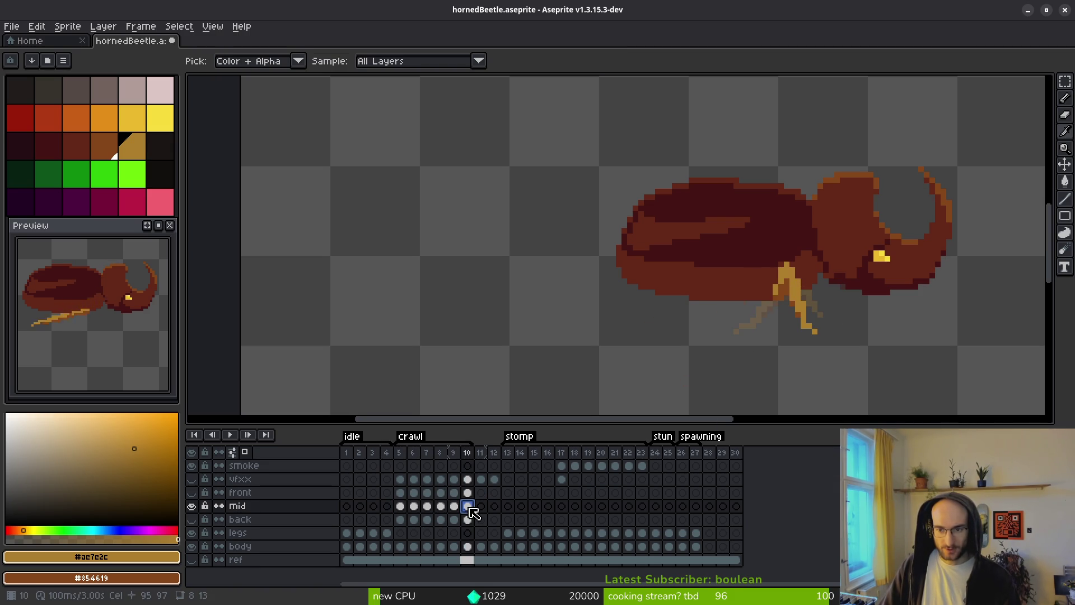
click(400, 506)
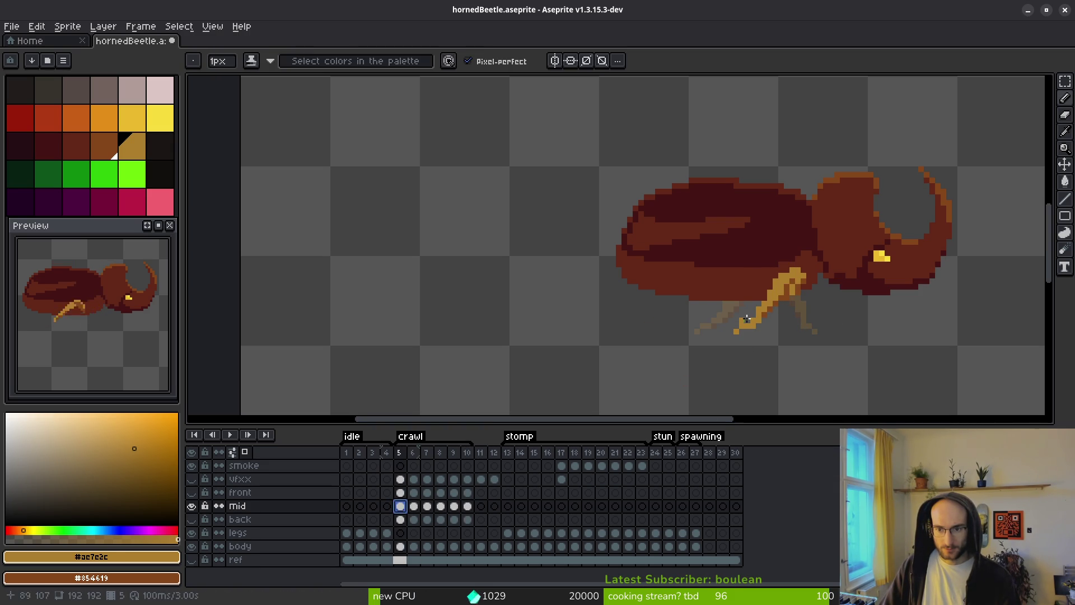
scroll(898, 285, up, 3)
scroll(728, 313, down, 3)
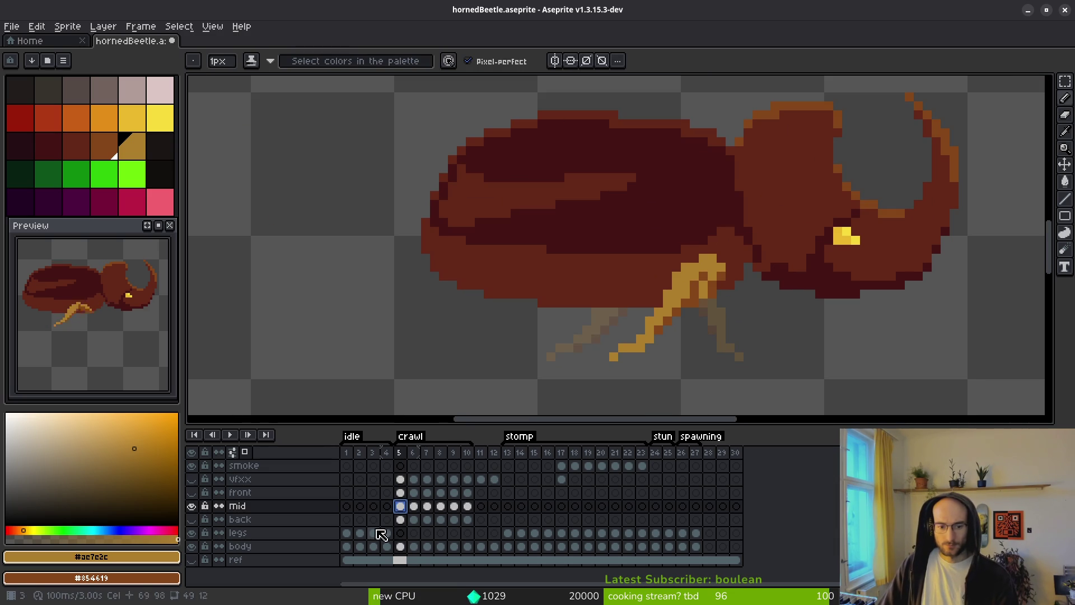
click(399, 508)
click(386, 506)
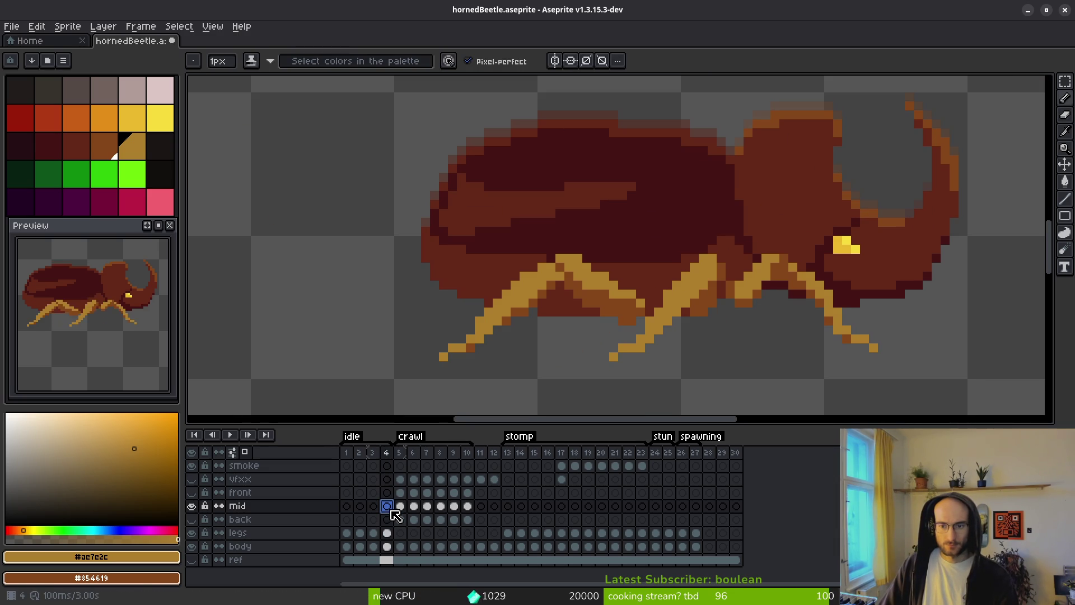
click(400, 507)
click(390, 507)
Flick between frames 4 and 5 to compare the mid-layer leg poses.
key(Right)
key(Left)
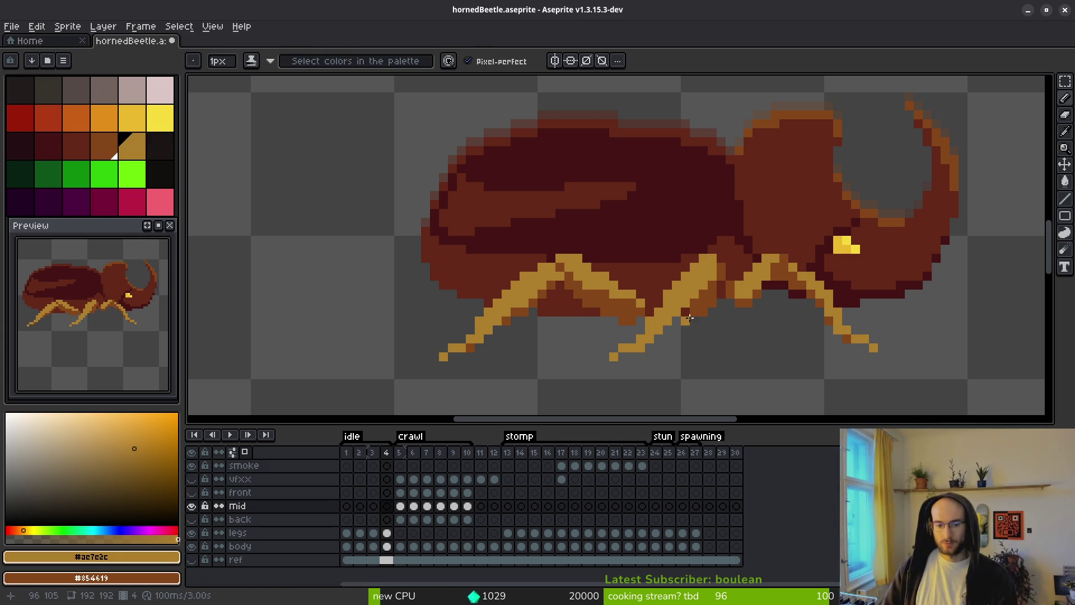
key(Right)
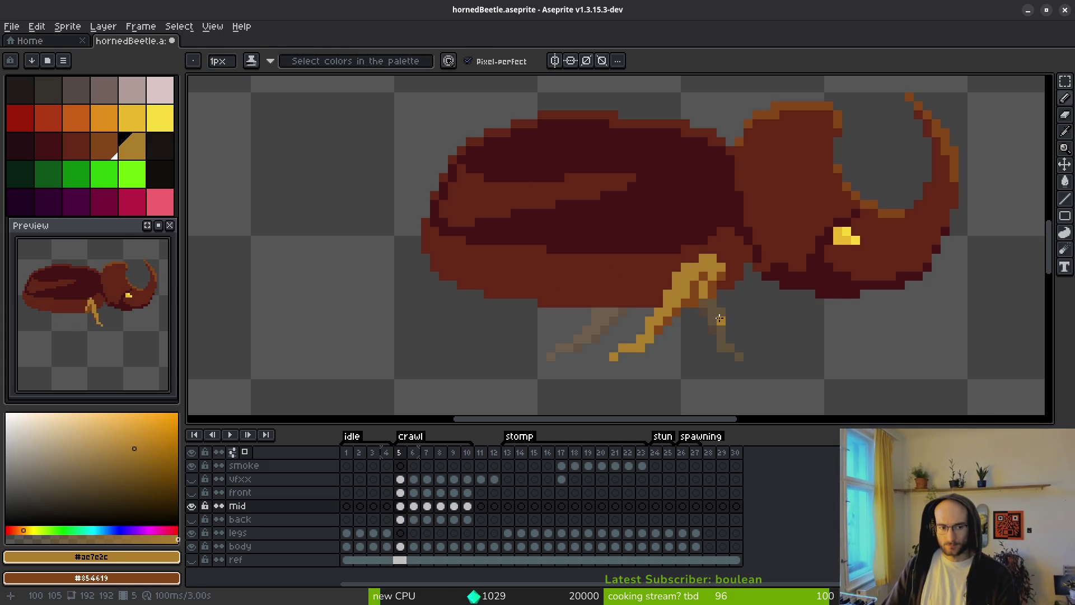
key(i)
key(Left)
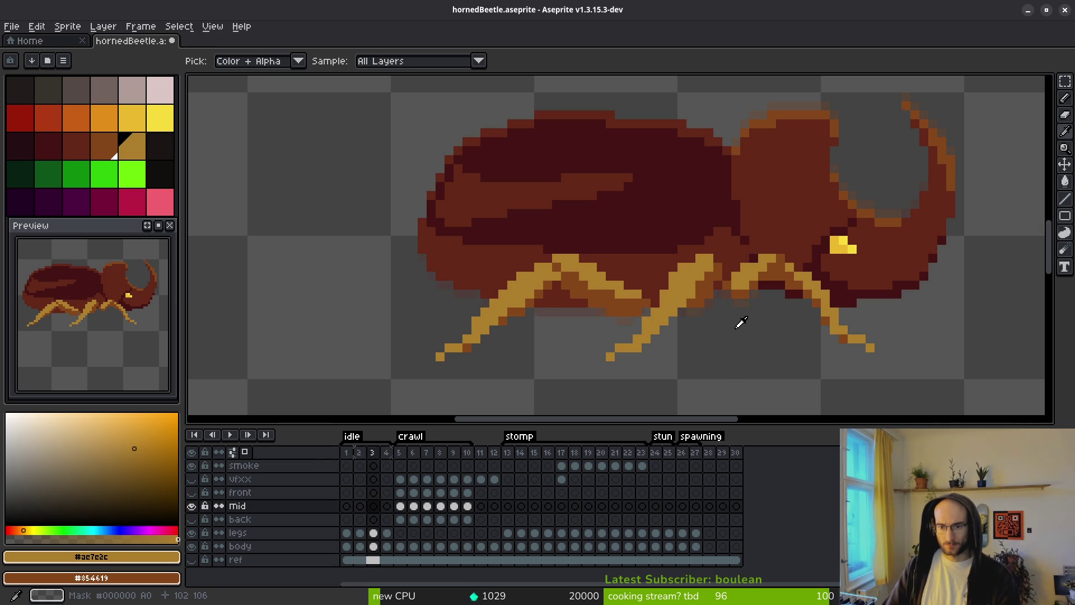
key(Right)
key(Left)
key(Right)
Recheck the leg pose on frame 10, then return to the mid layer's frame 5.
key(b)
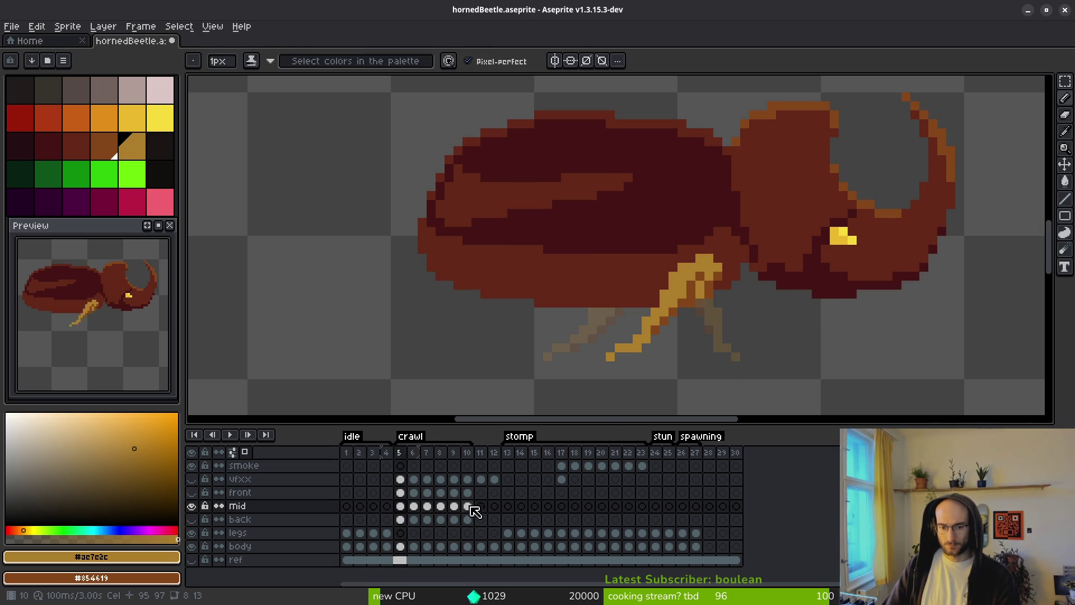
click(473, 507)
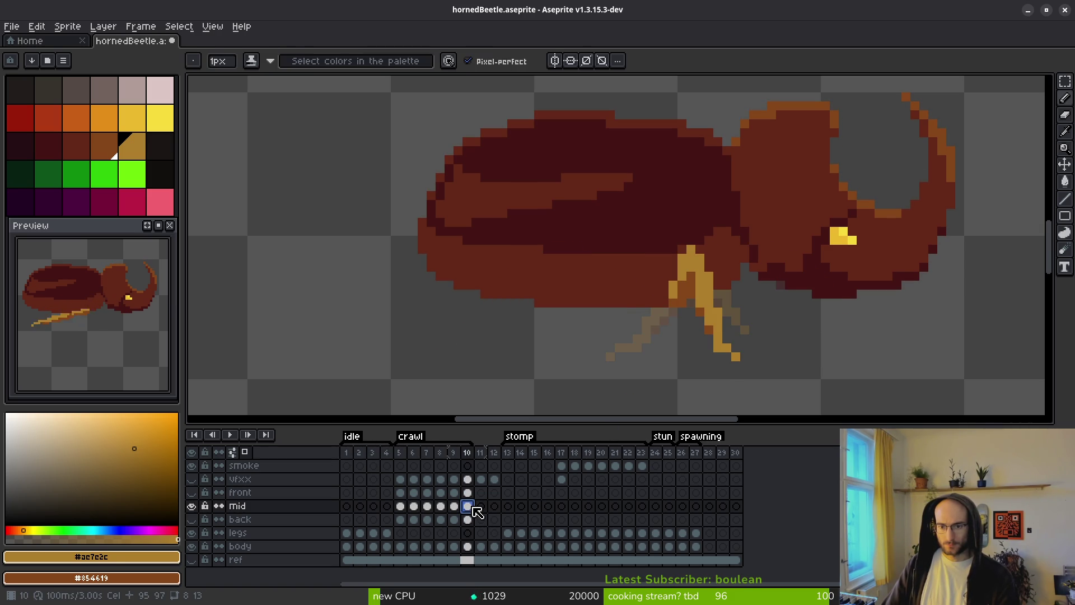
key(e)
key(b)
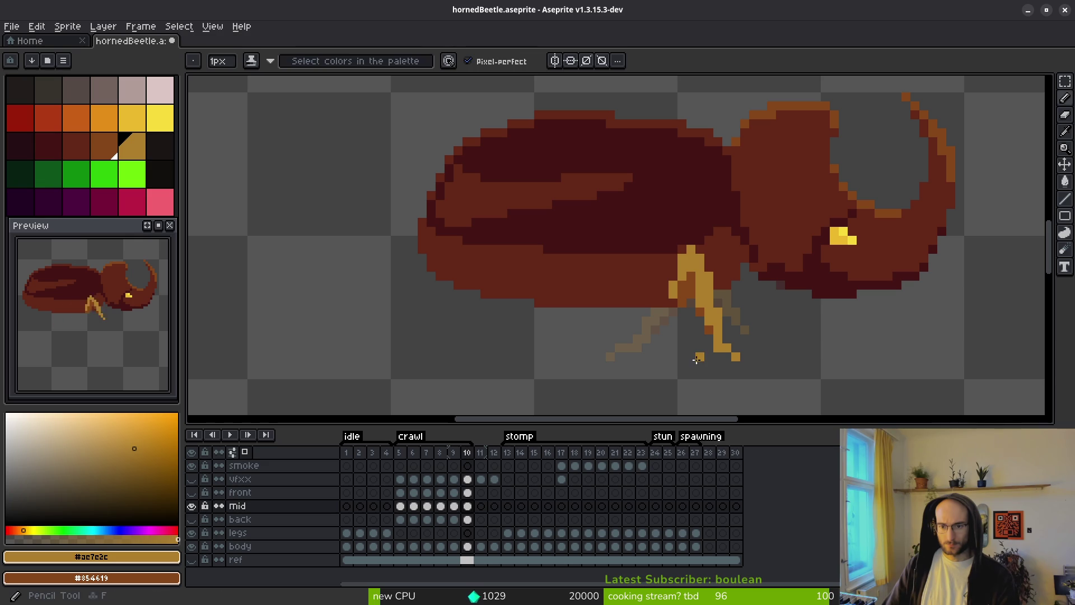
click(401, 506)
scroll(703, 288, up, 3)
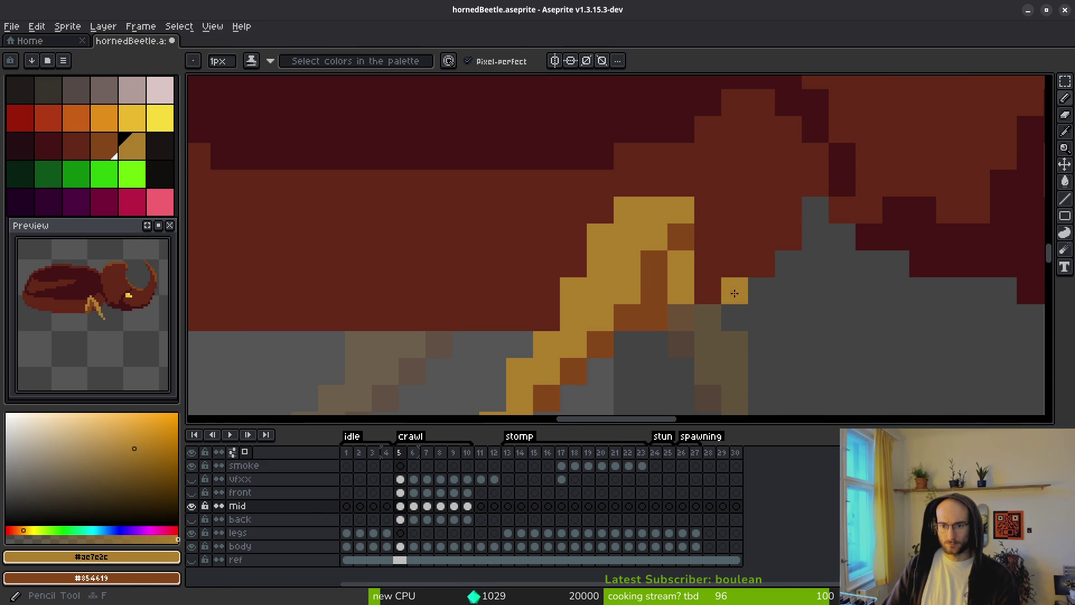
scroll(732, 288, down, 2)
scroll(660, 351, down, 1)
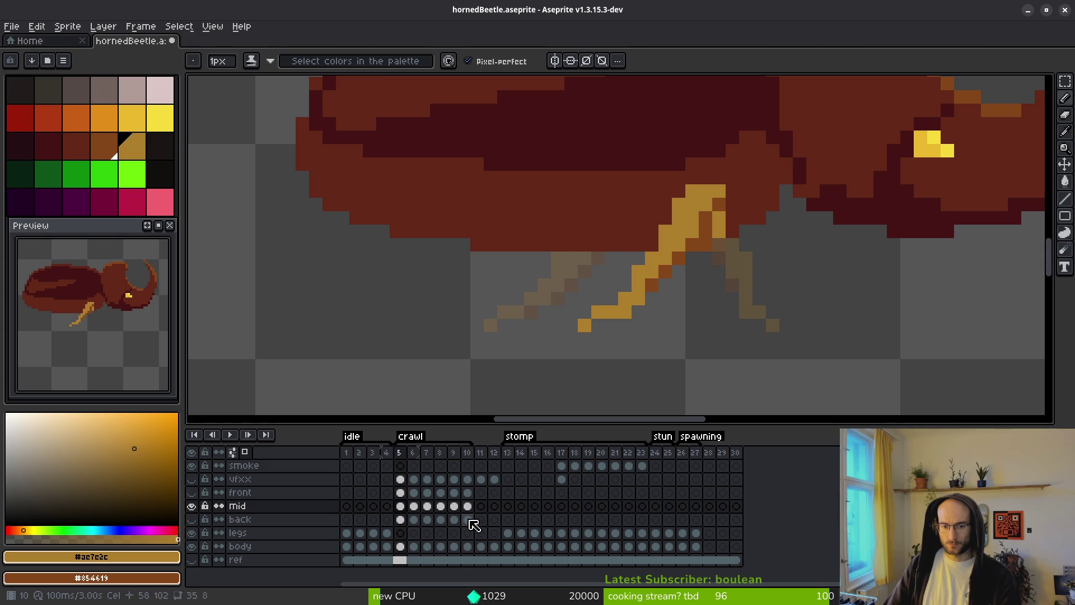
click(468, 507)
click(401, 506)
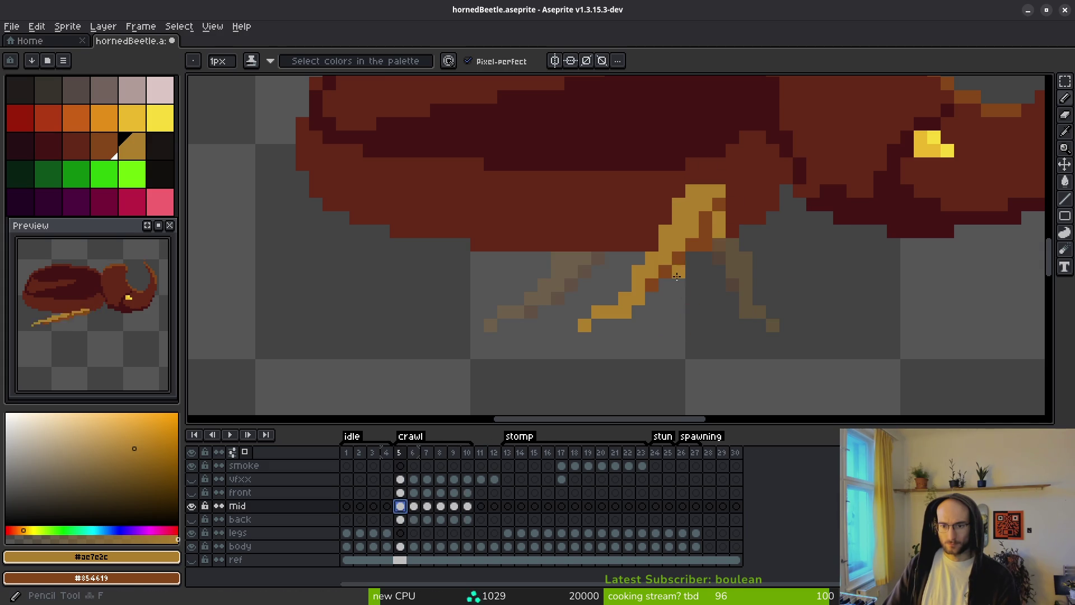
Draw a new orange leg line down from the body and erase the old diagonal leg.
mouse_move(691, 237)
mouse_down()
mouse_move(652, 312)
mouse_move(670, 296)
mouse_up()
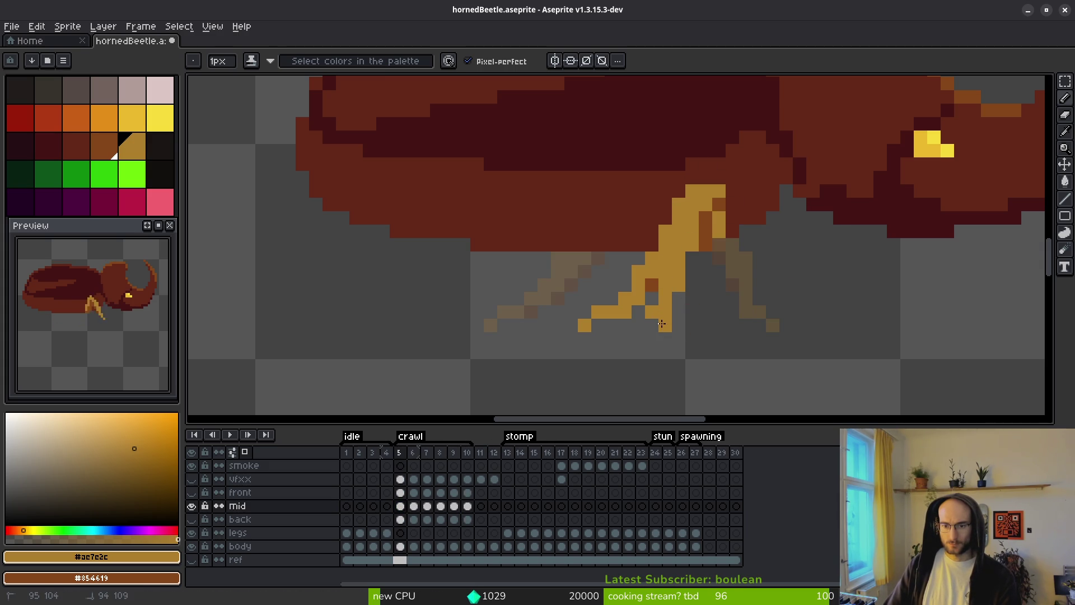
key(e)
click(665, 326)
click(652, 312)
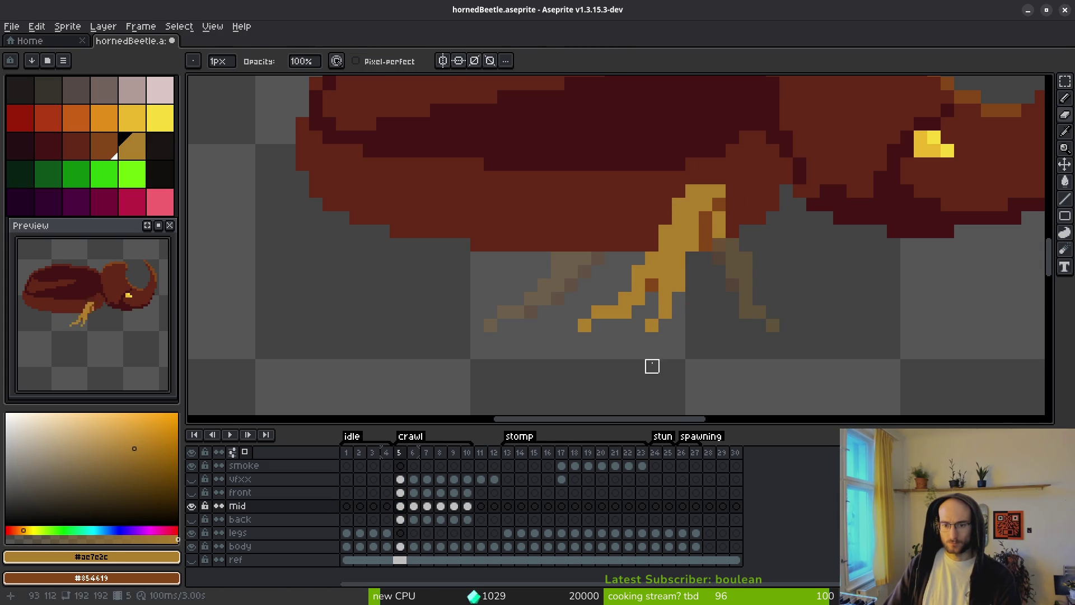
key(e)
drag(638, 258, 612, 325)
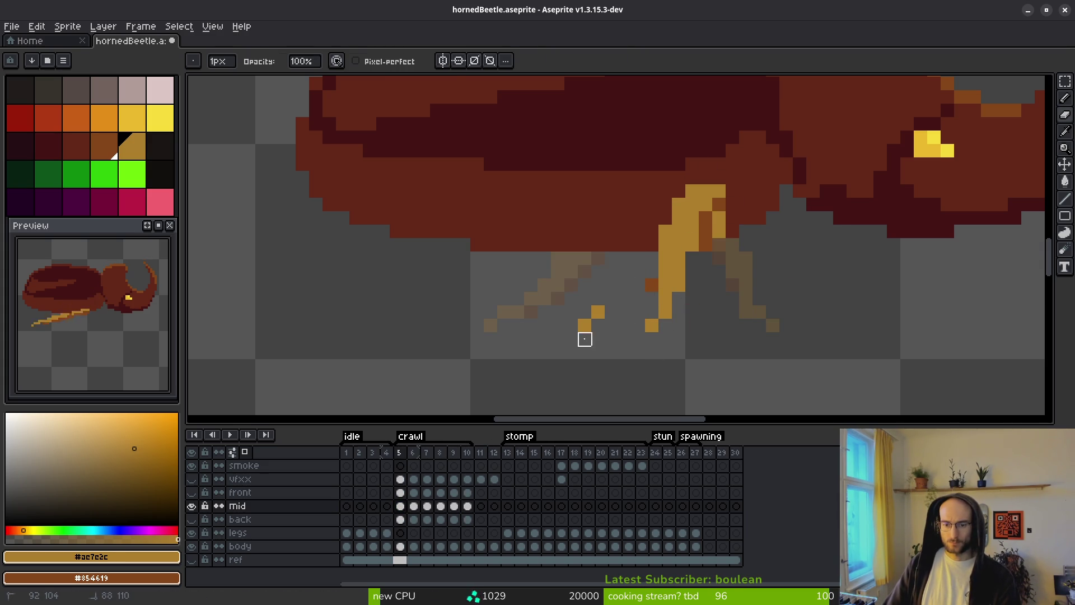
click(652, 285)
key(b)
drag(678, 311, 666, 229)
key(e)
Select the leg's foot and shift it one pixel left.
key(b)
key(m)
mouse_move(698, 305)
mouse_down()
mouse_move(649, 338)
mouse_move(676, 324)
mouse_move(698, 279)
mouse_up()
drag(676, 330, 663, 330)
key(b)
Fill in orange pixels along the leg and extend its top.
click(665, 273)
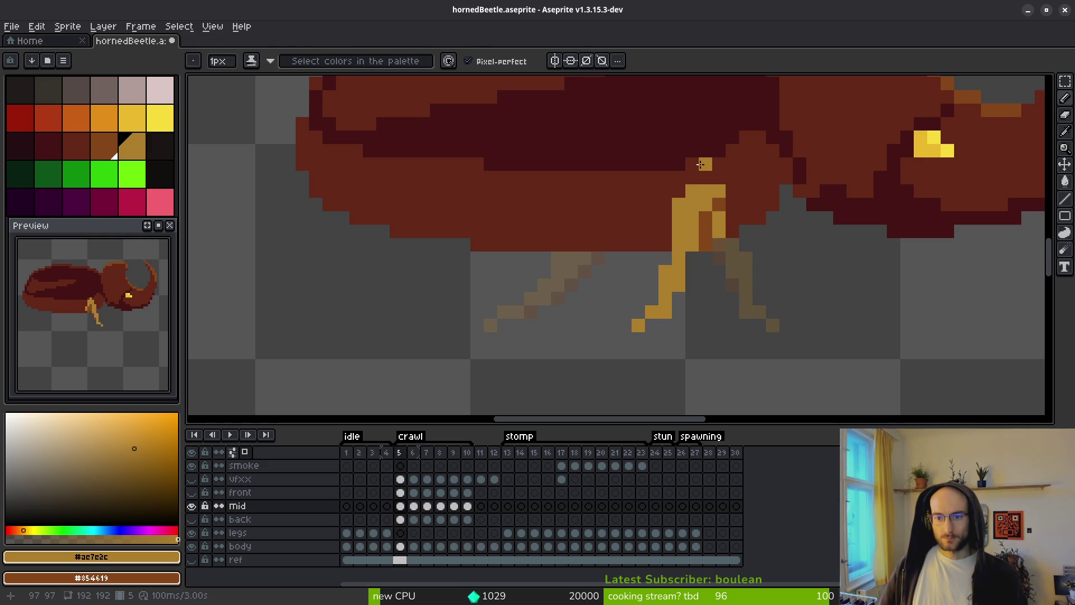
drag(665, 230, 666, 260)
scroll(665, 260, down, 3)
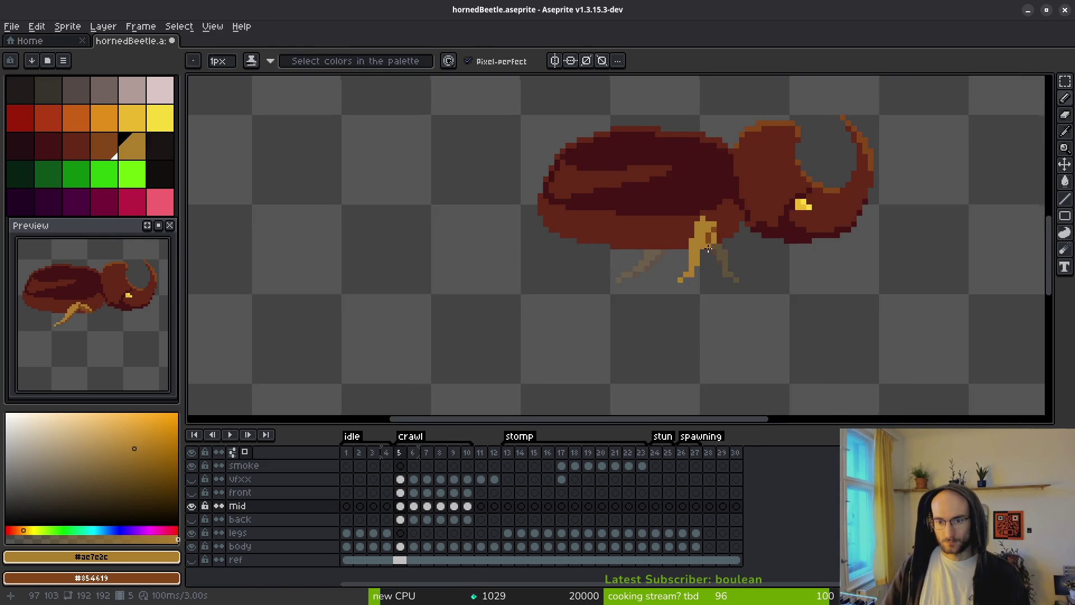
scroll(640, 185, up, 4)
click(640, 185)
key(ctrl+z)
click(677, 179)
click(702, 202)
click(712, 198)
Darken two leg pixels to brown and touch up pixels along the leg.
drag(711, 258, 714, 270)
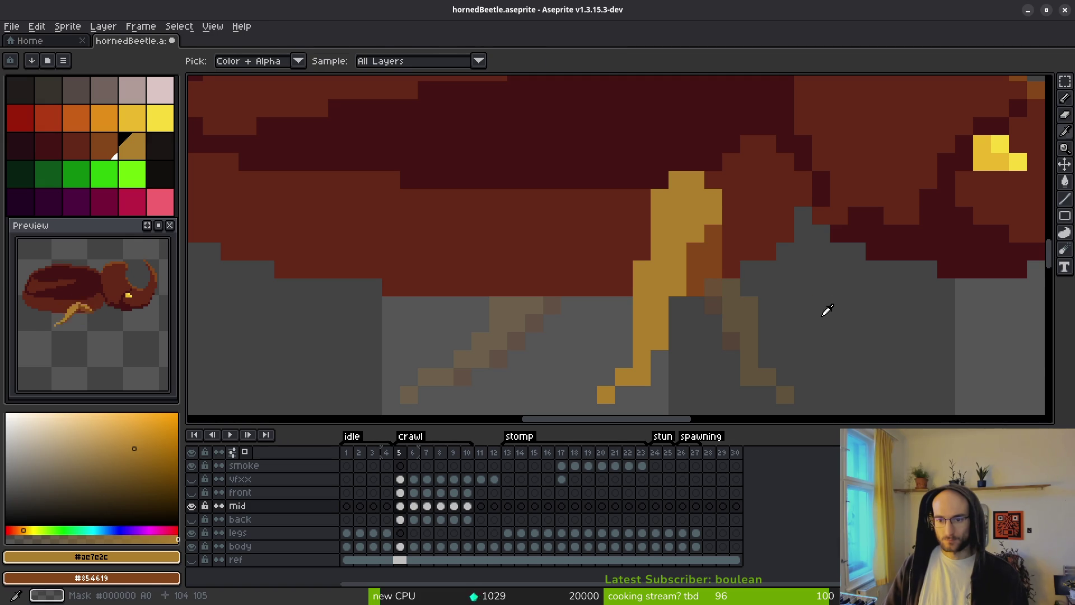
scroll(737, 323, down, 3)
scroll(737, 323, up, 3)
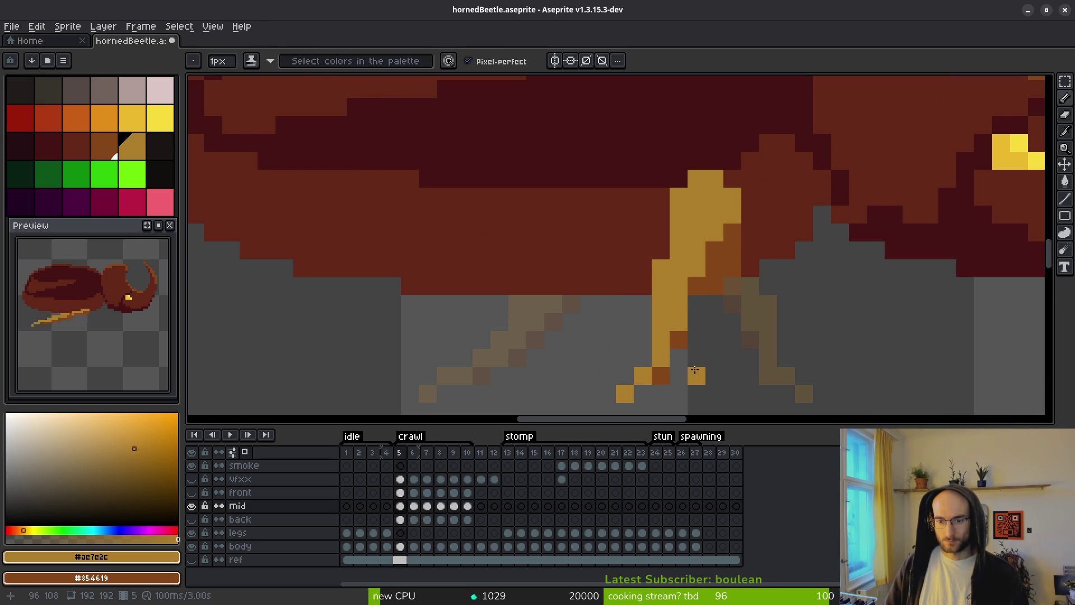
mouse_move(697, 265)
mouse_down()
mouse_move(714, 252)
mouse_move(711, 283)
mouse_move(712, 269)
mouse_move(700, 271)
mouse_move(721, 218)
mouse_up()
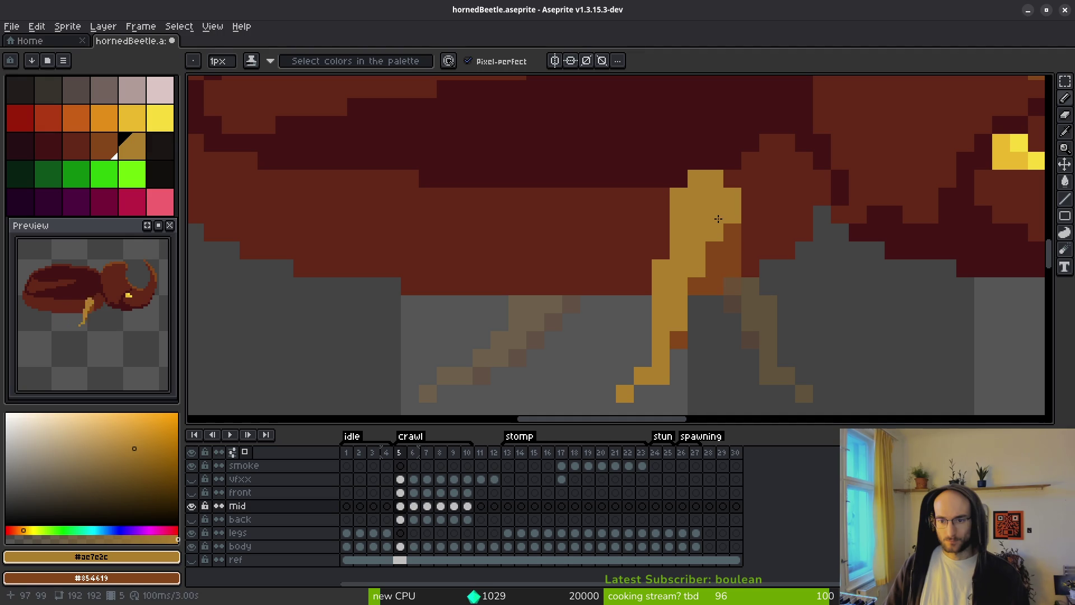
scroll(734, 224, down, 3)
scroll(739, 235, up, 2)
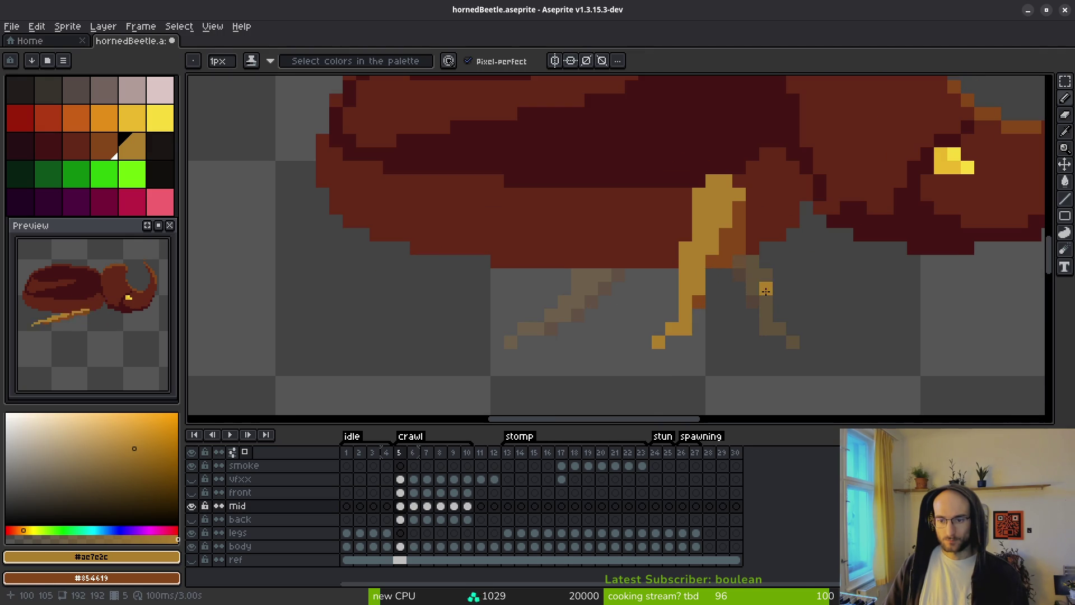
key(e)
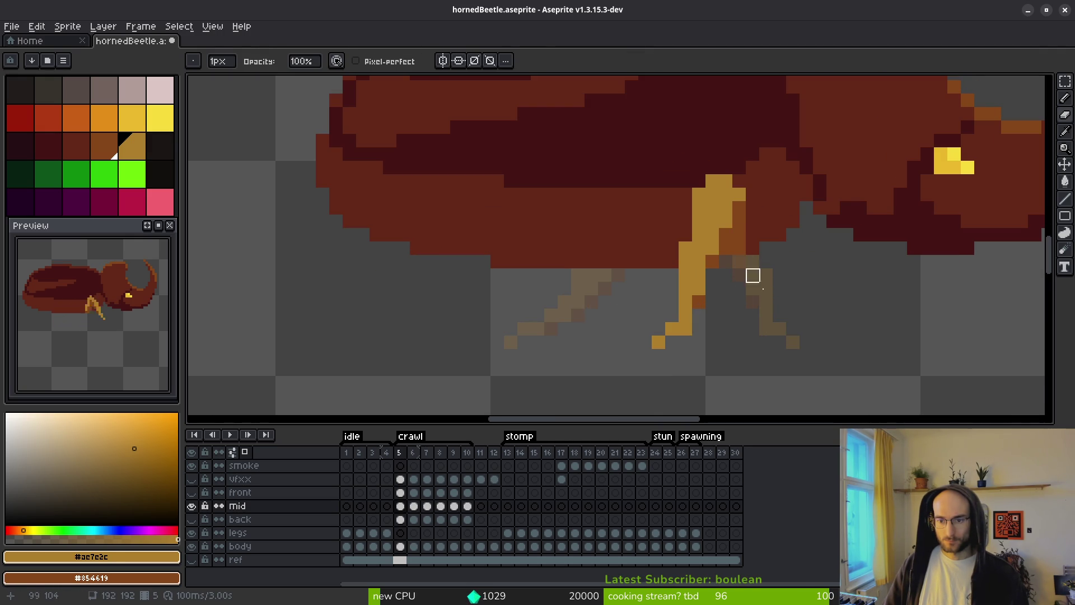
scroll(784, 307, down, 4)
scroll(778, 317, down, 4)
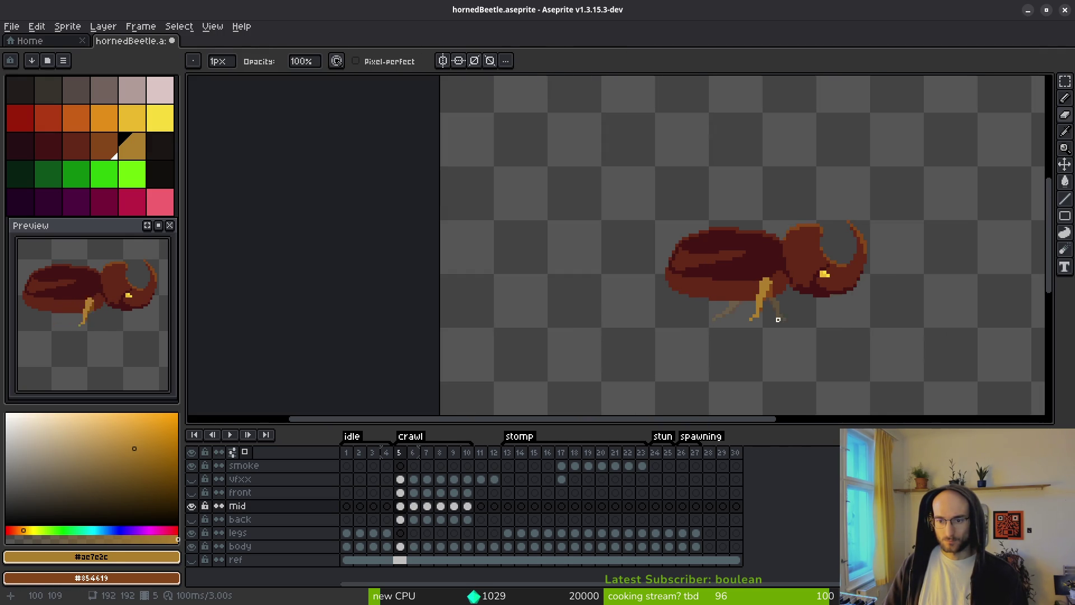
scroll(777, 334, up, 3)
Shade three leg pixels from gold to brown and erase the leg's top-left gold pixel.
key(b)
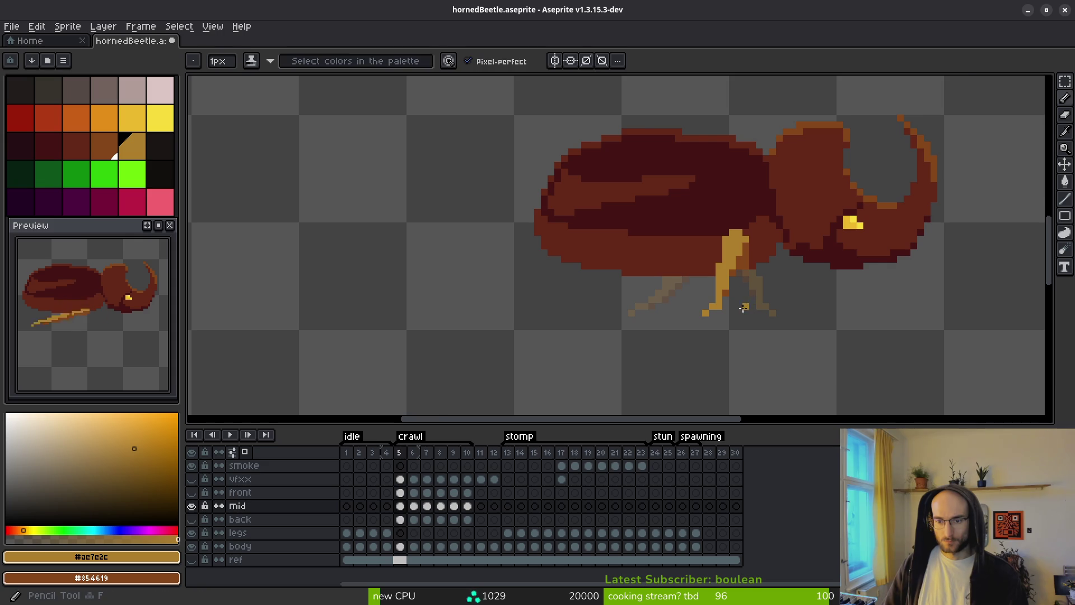
scroll(737, 295, up, 1)
click(714, 277)
click(727, 236)
click(740, 210)
scroll(818, 267, down, 3)
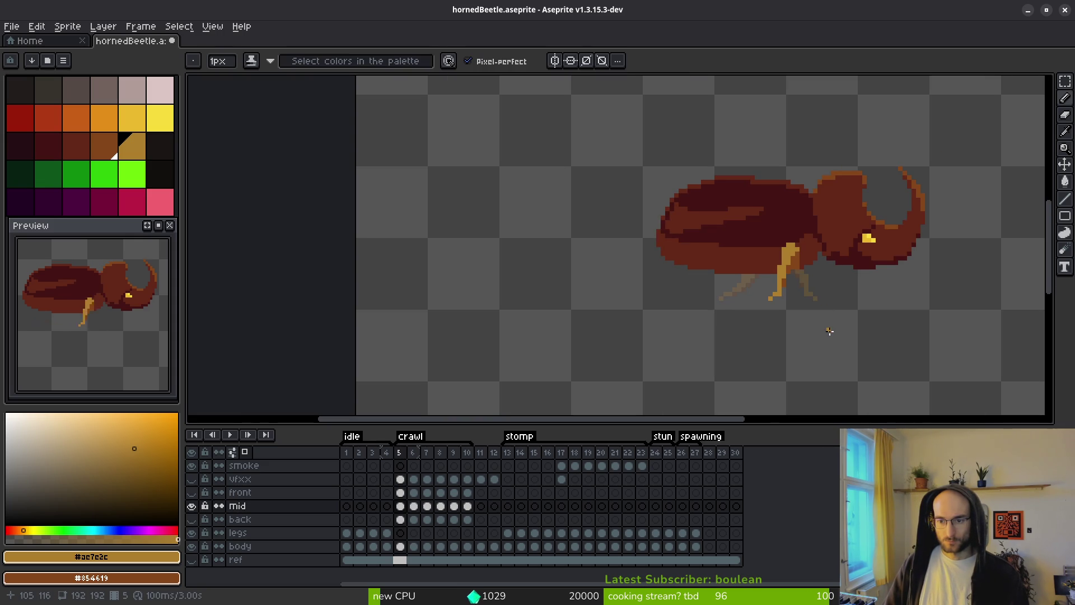
scroll(784, 324, up, 3)
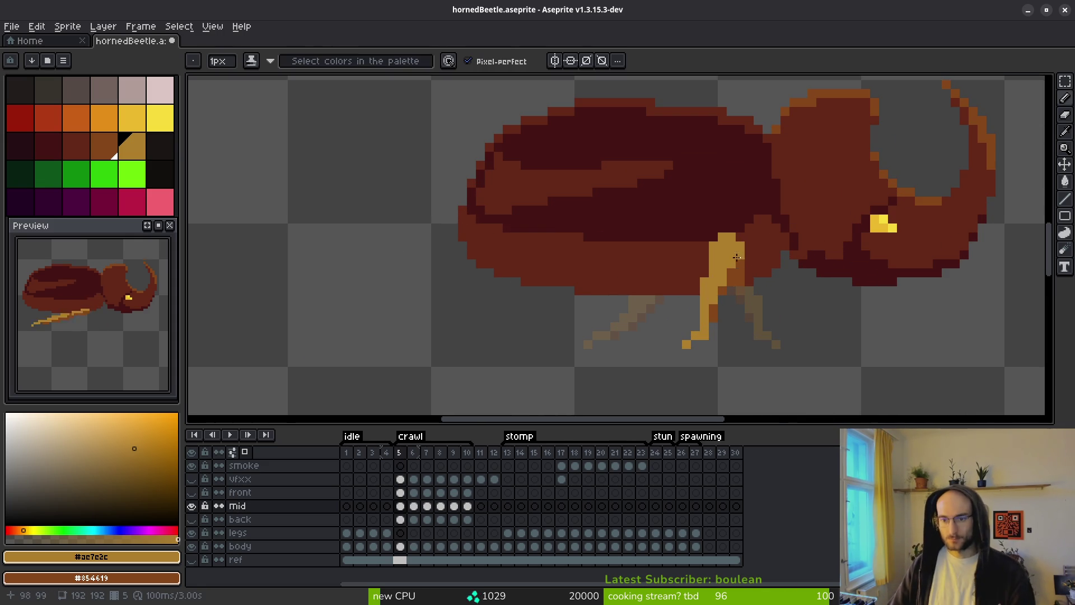
key(e)
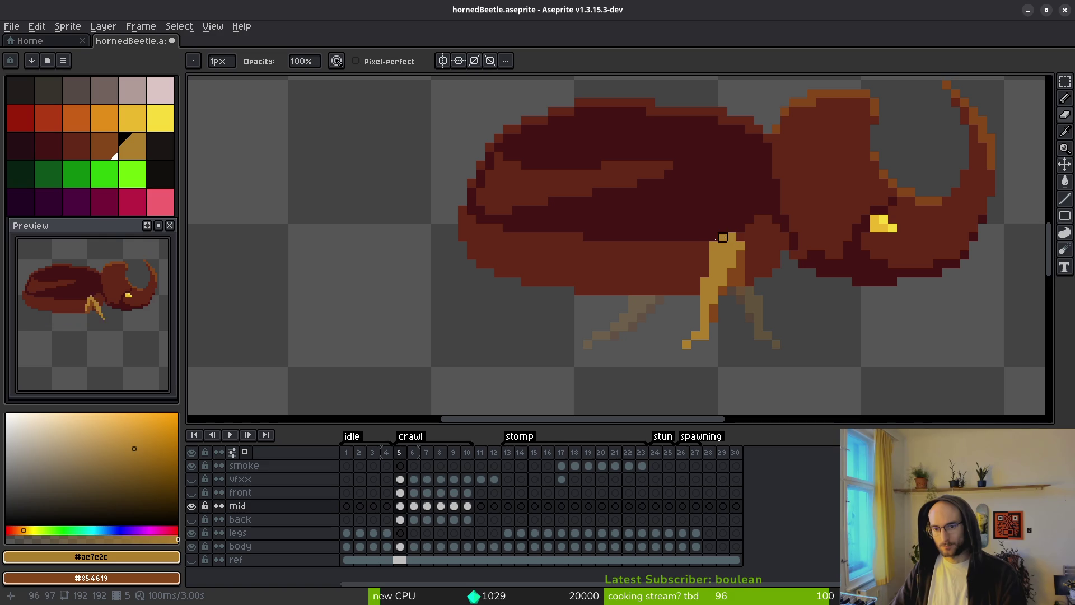
click(722, 236)
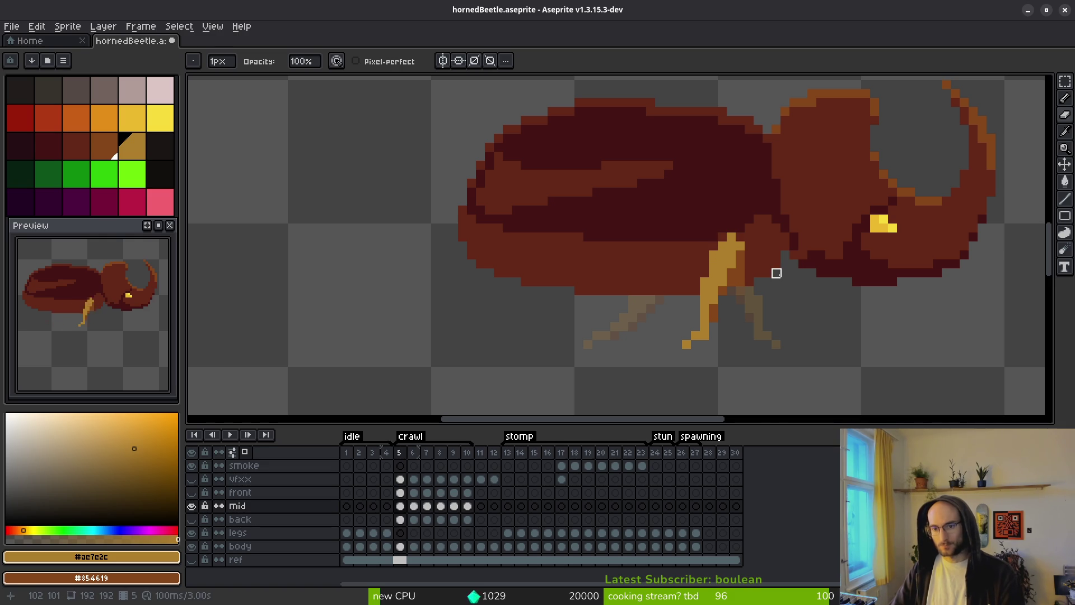
scroll(777, 301, down, 2)
scroll(777, 301, down, 1)
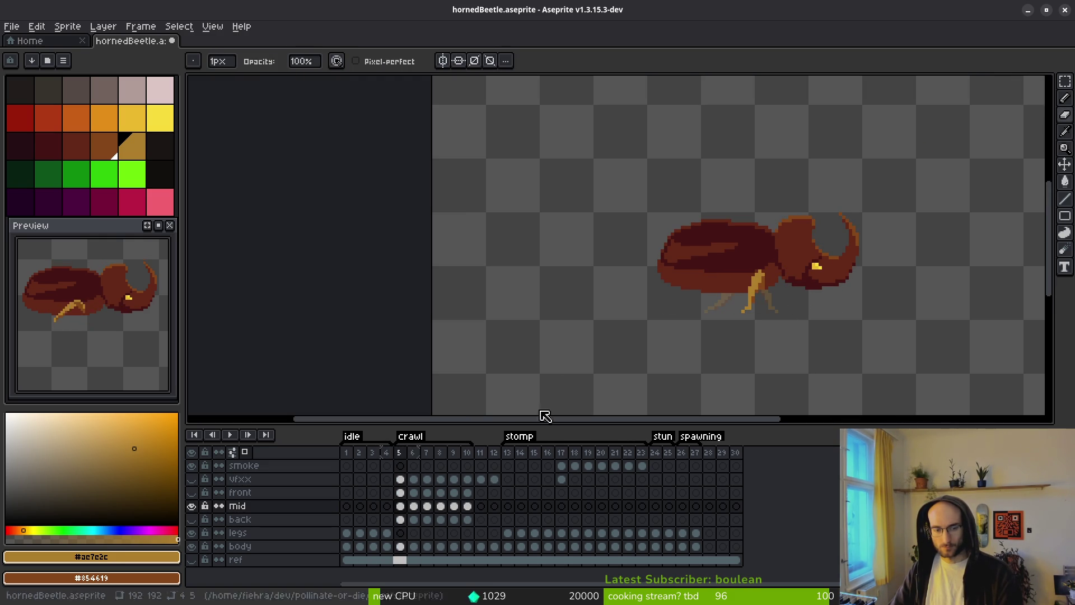
On crawl frame 6, select the mid-layer leg and shift it right.
key(.)
scroll(736, 303, up, 4)
key(m)
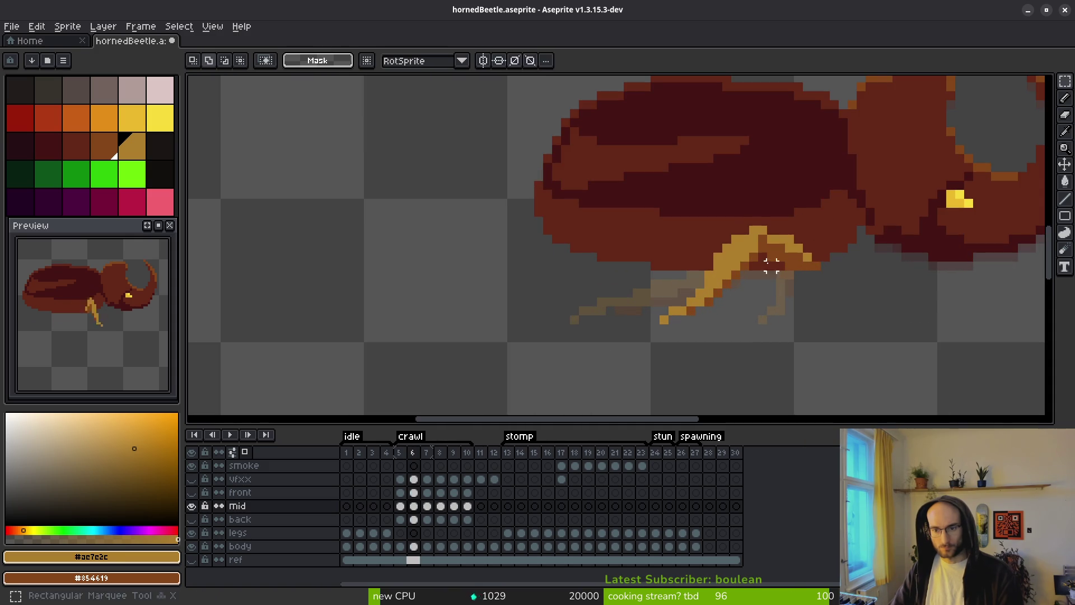
scroll(736, 303, up, 2)
drag(738, 282, 572, 360)
key(Right)
key(Right)
key(Return)
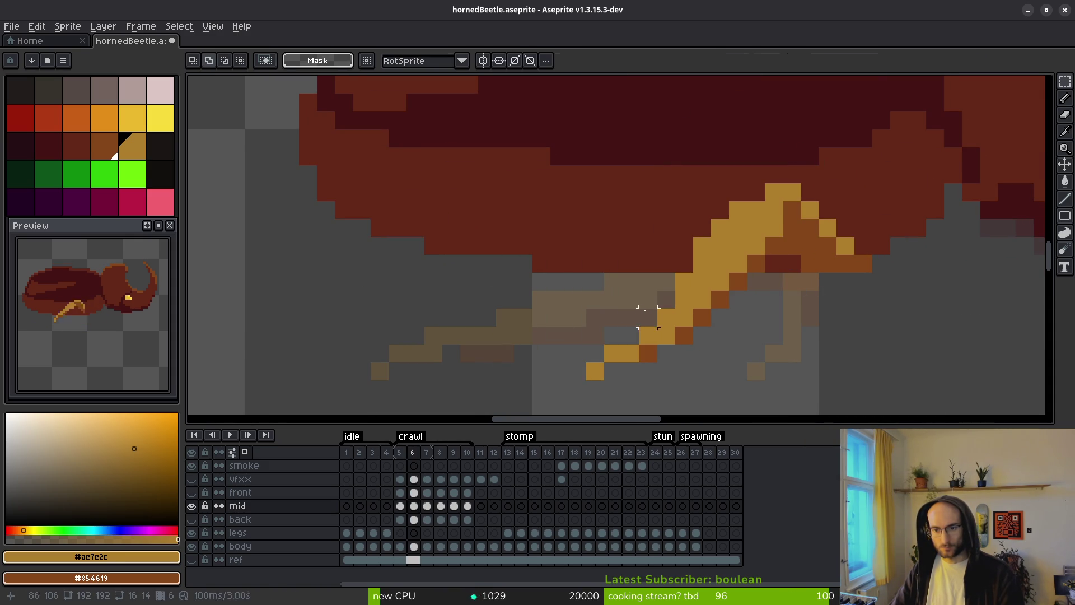
Nudge leg sections one pixel right, then another section one pixel left.
scroll(708, 306, down, 1)
mouse_move(554, 283)
mouse_down()
mouse_move(672, 368)
mouse_move(725, 385)
mouse_up()
drag(648, 343, 667, 344)
key(ctrl+d)
mouse_move(581, 295)
mouse_down()
mouse_move(708, 365)
mouse_move(604, 312)
mouse_move(720, 348)
mouse_move(746, 388)
mouse_up()
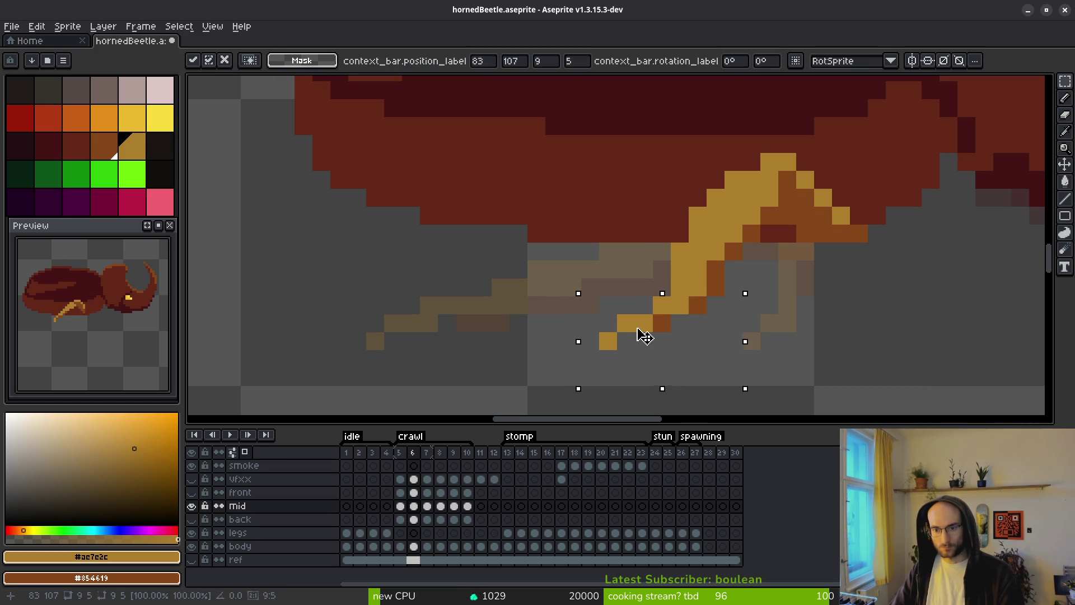
drag(641, 335, 659, 335)
key(ctrl+d)
mouse_move(715, 287)
mouse_down()
mouse_move(725, 313)
mouse_move(689, 307)
mouse_move(672, 330)
mouse_move(661, 325)
mouse_up()
key(ctrl+d)
key(ctrl+d)
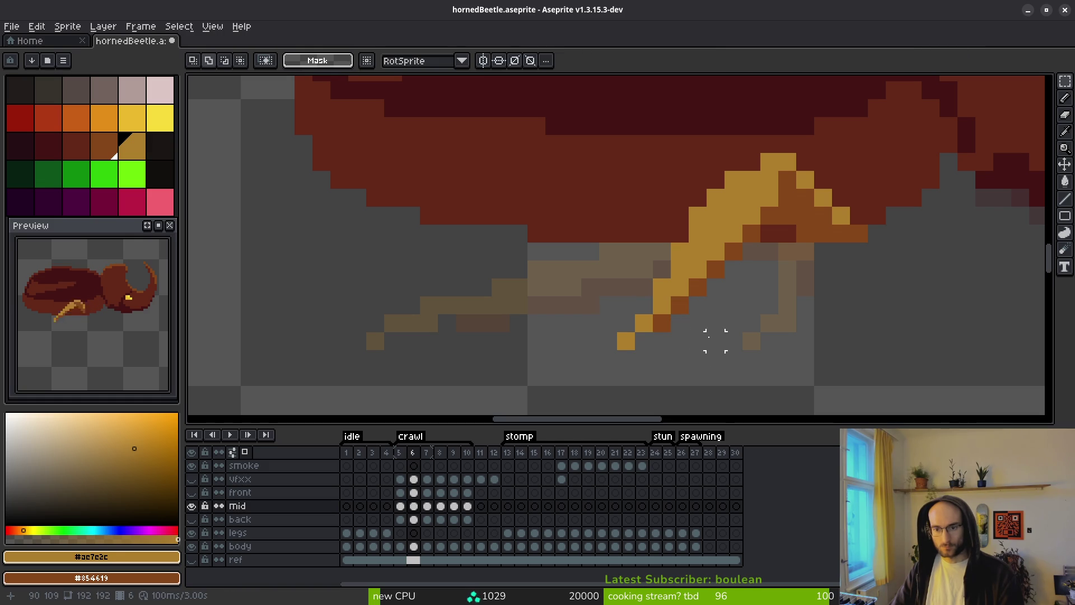
Shift the lower leg one pixel right and commit it.
scroll(697, 341, down, 3)
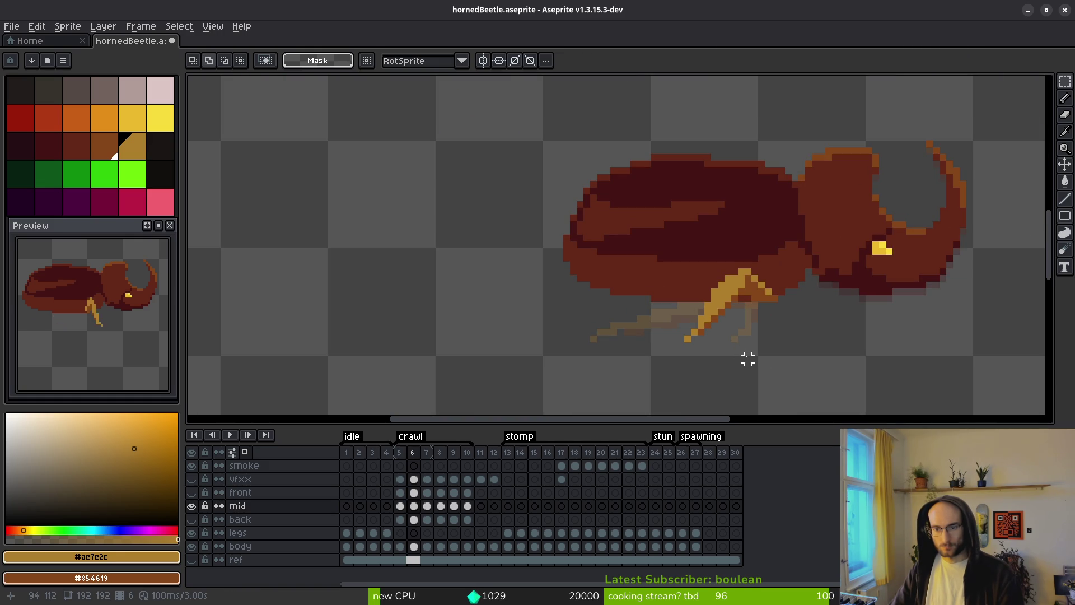
scroll(734, 325, up, 3)
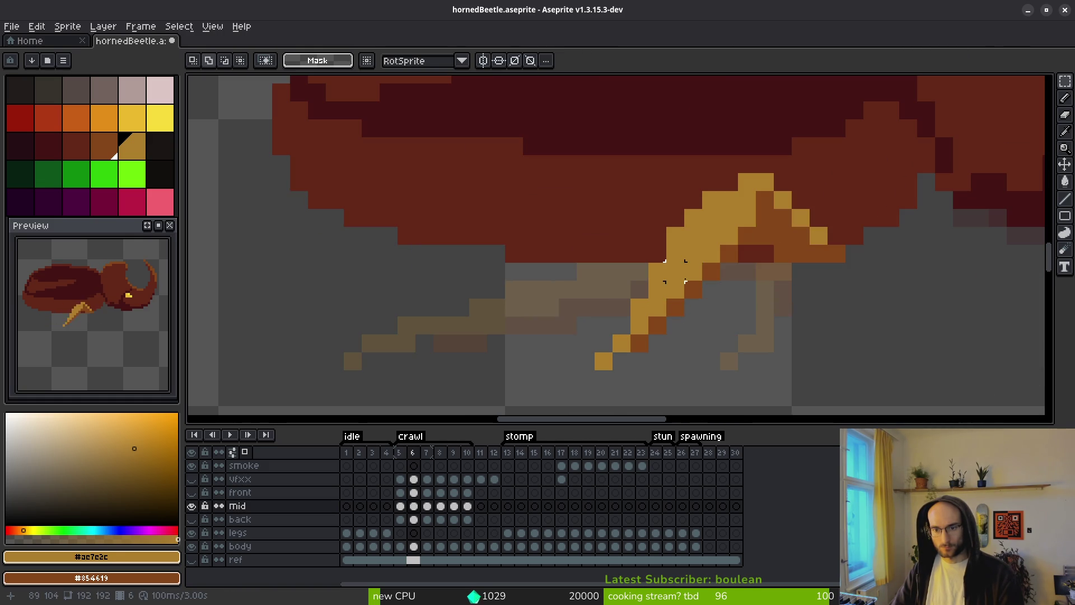
drag(704, 263, 557, 408)
drag(615, 354, 633, 354)
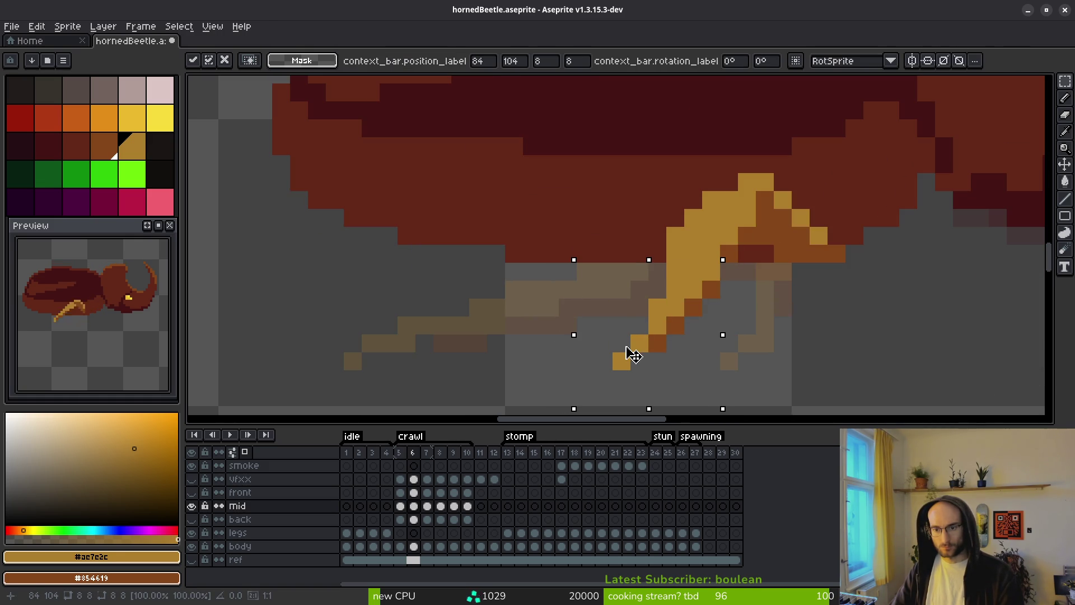
key(Return)
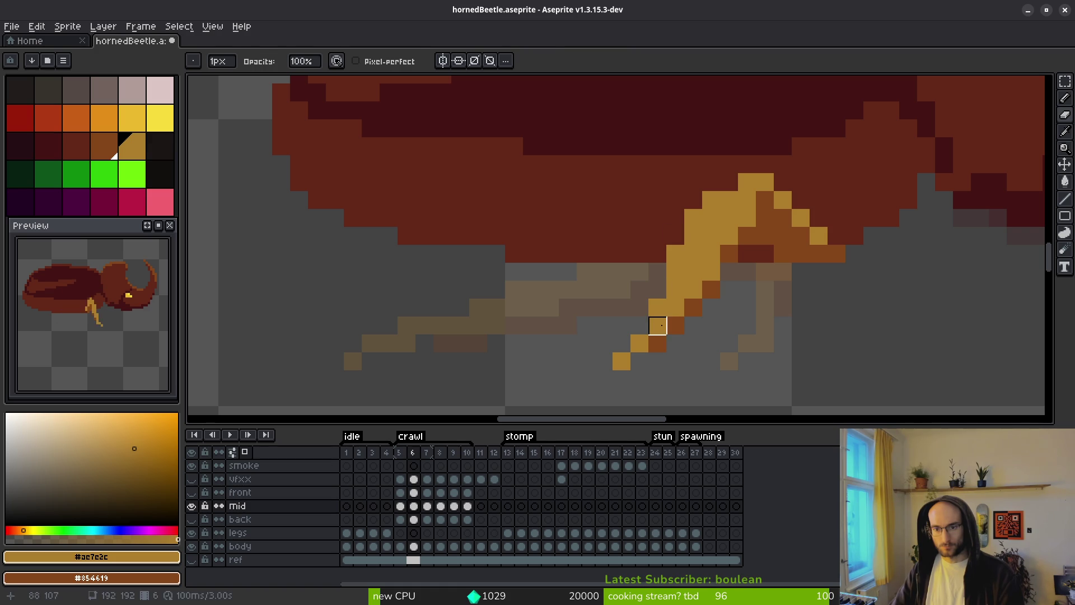
Darken two leg pixels for shading and erase the upper knee-joint pixel.
key(b)
scroll(768, 328, down, 4)
scroll(787, 338, up, 3)
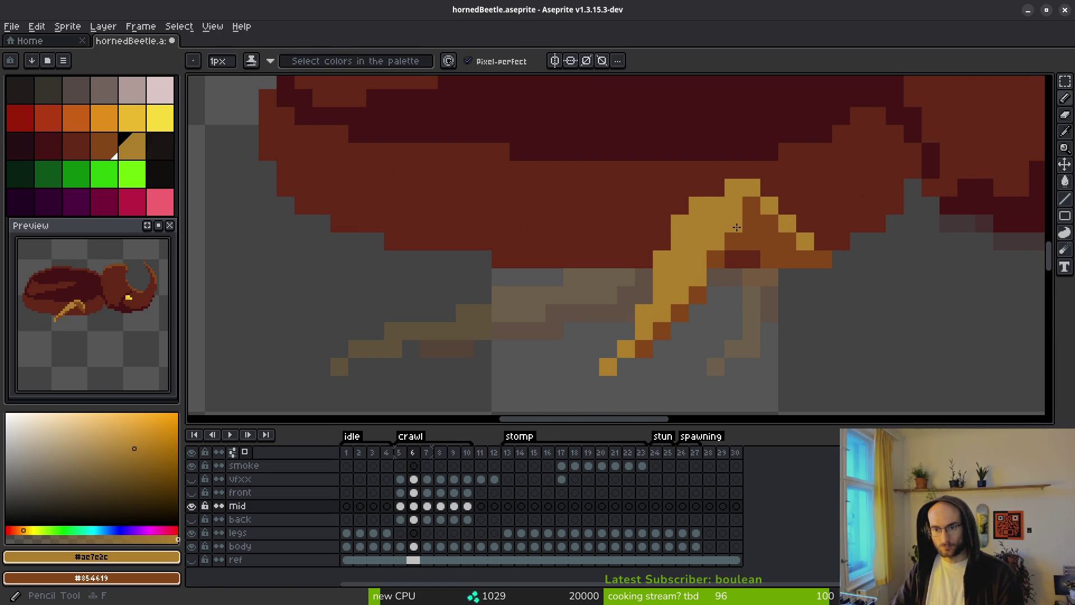
drag(716, 241, 702, 281)
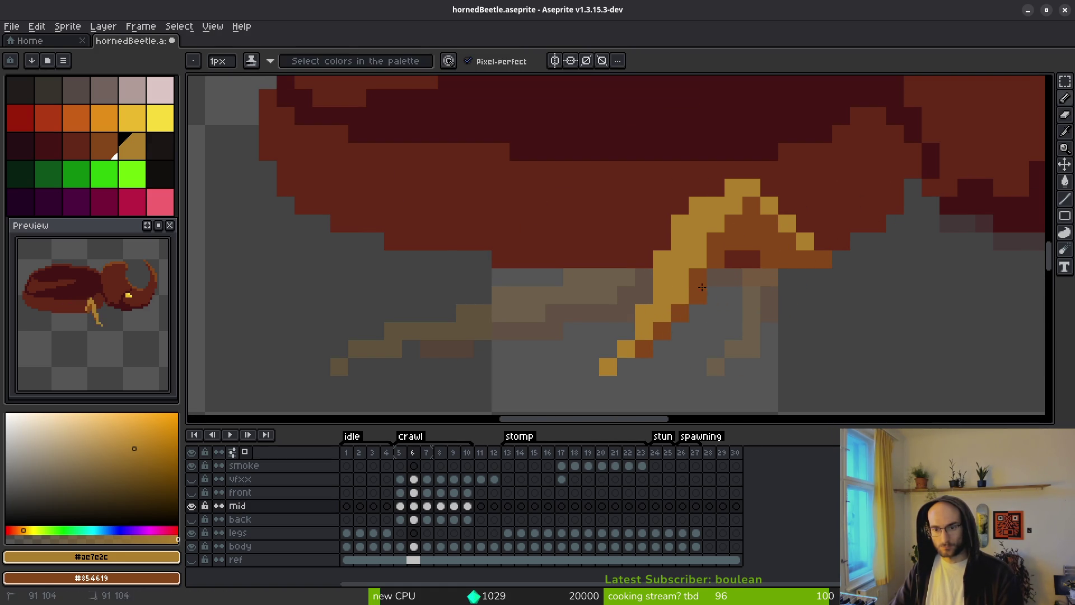
key(e)
click(734, 241)
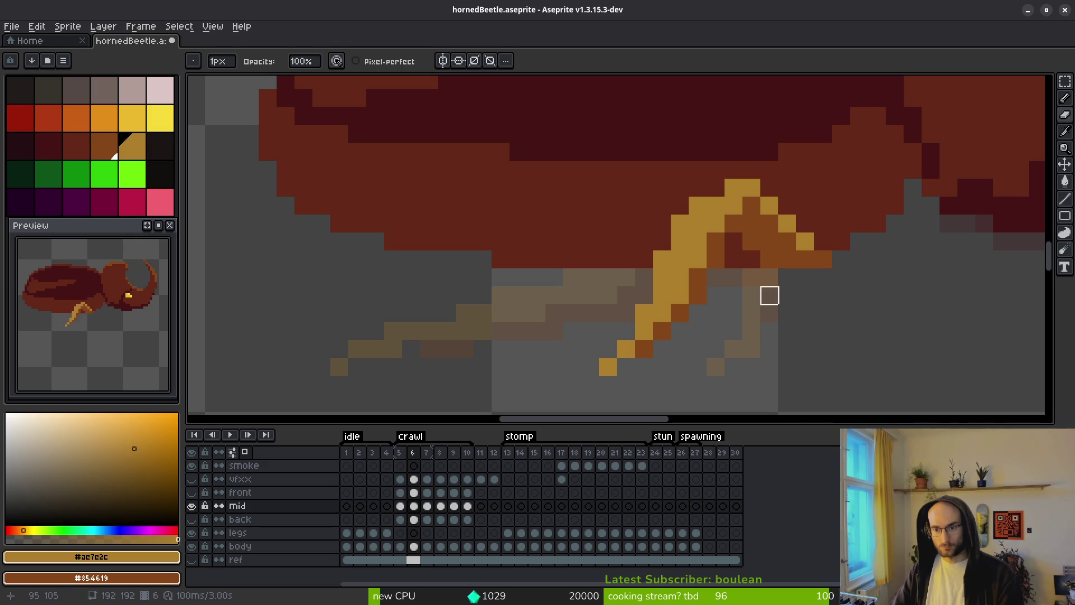
key(ctrl+z)
click(716, 259)
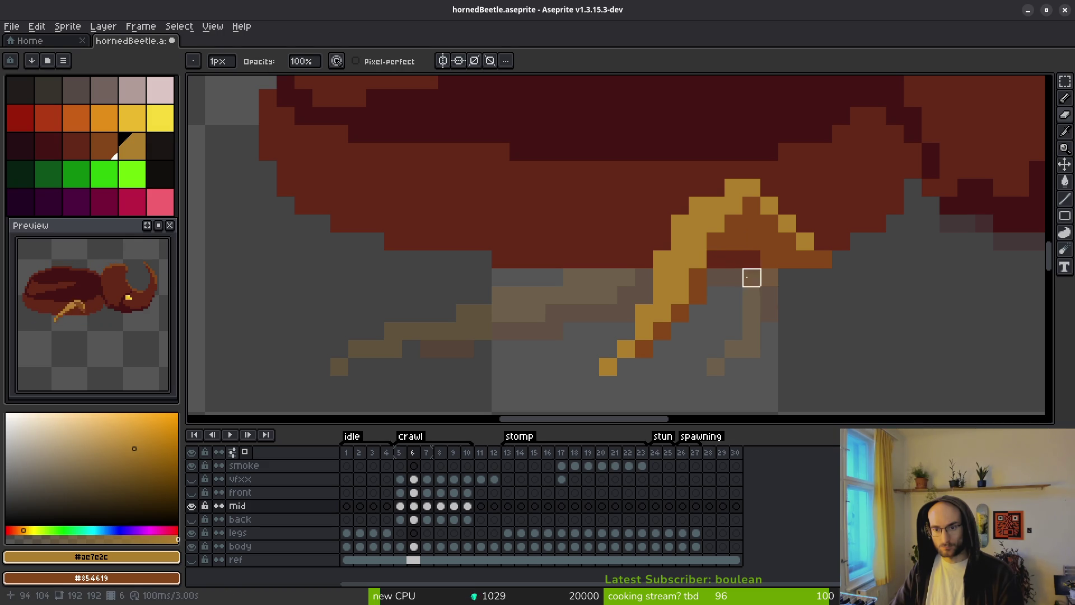
key(ctrl+z)
click(734, 241)
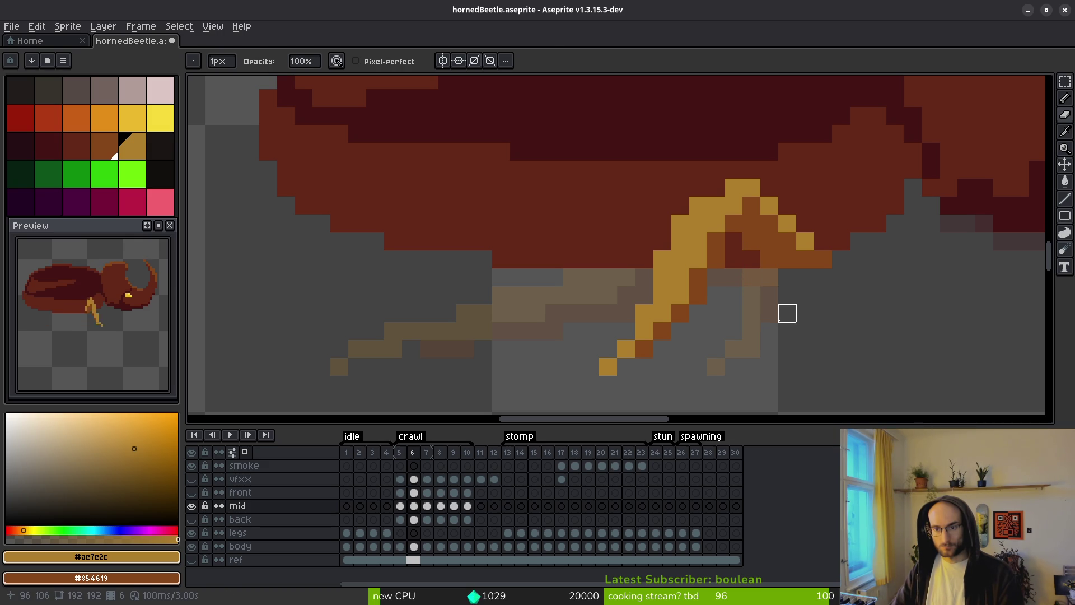
Paint a gold highlight along the upper leg and one more gold pixel.
key(b)
drag(787, 206, 798, 227)
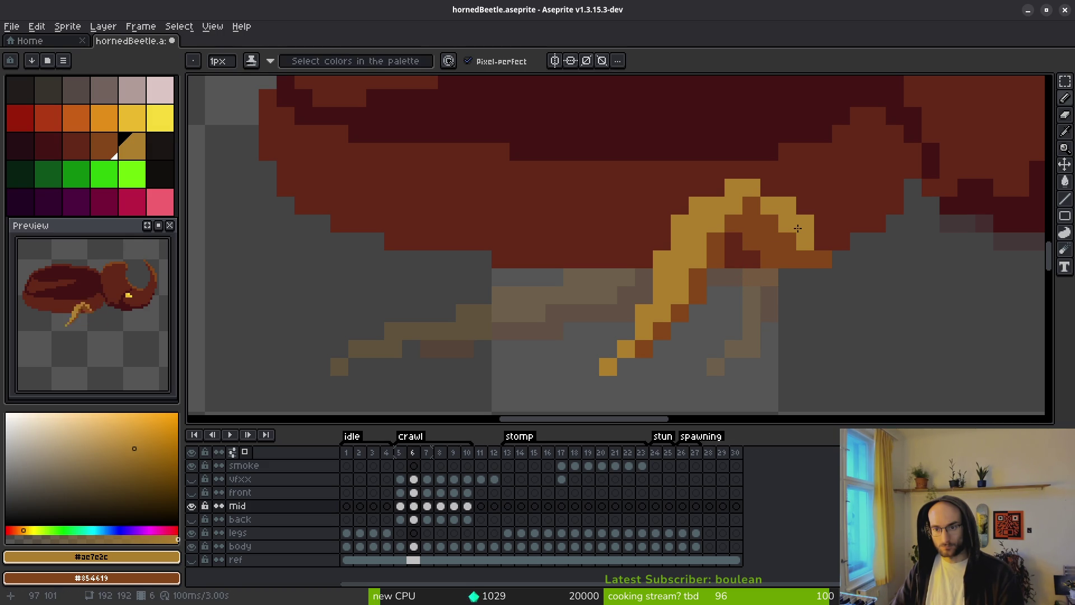
click(823, 259)
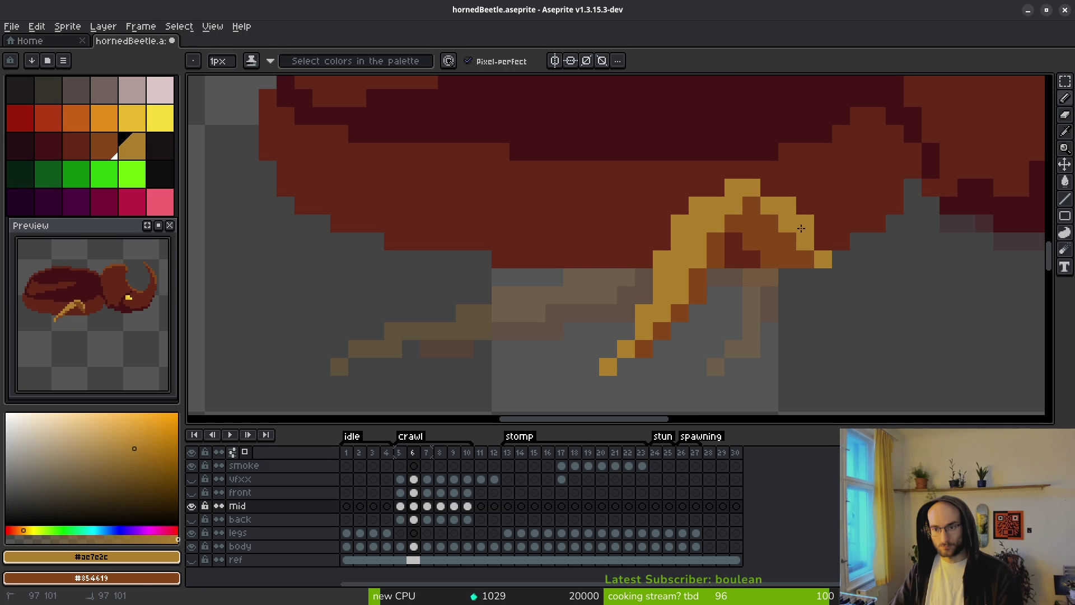
scroll(864, 324, down, 5)
scroll(864, 330, up, 5)
key(e)
scroll(889, 315, down, 5)
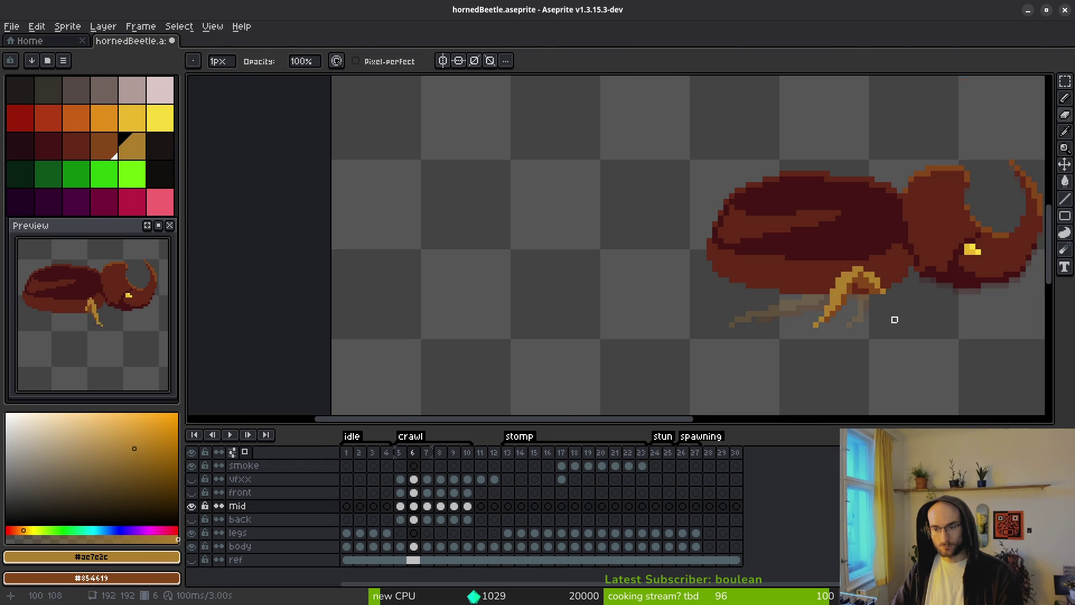
Compare against crawl frame 4, then advance to frame 7.
key(i)
key(Left)
key(Left)
key(Right)
key(Right)
key(e)
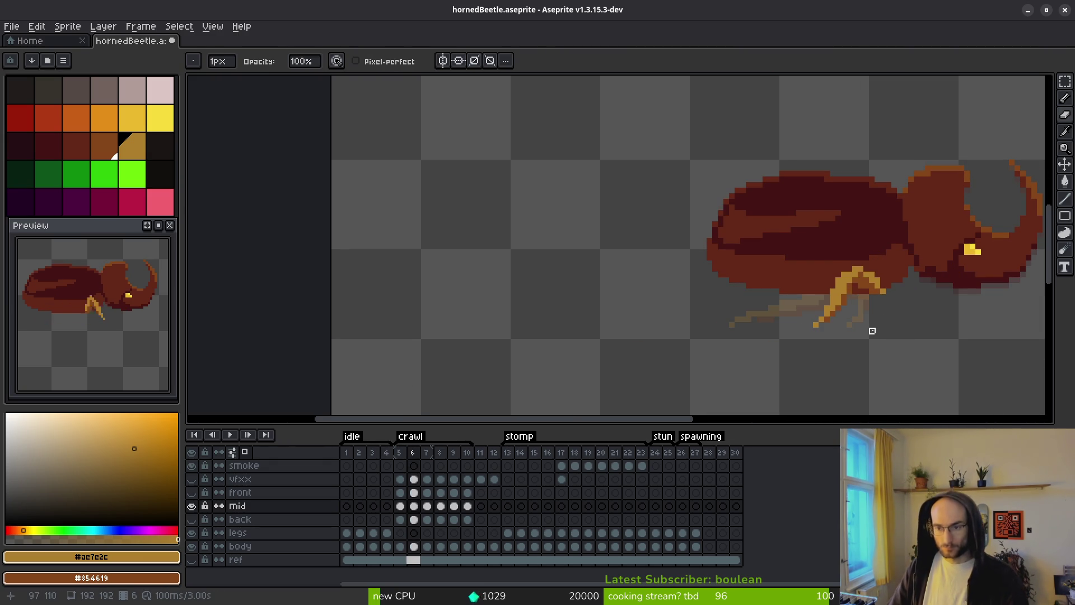
key(Right)
scroll(818, 307, up, 3)
On frame 7, select the mid-layer leg and nudge it one pixel right.
key(b)
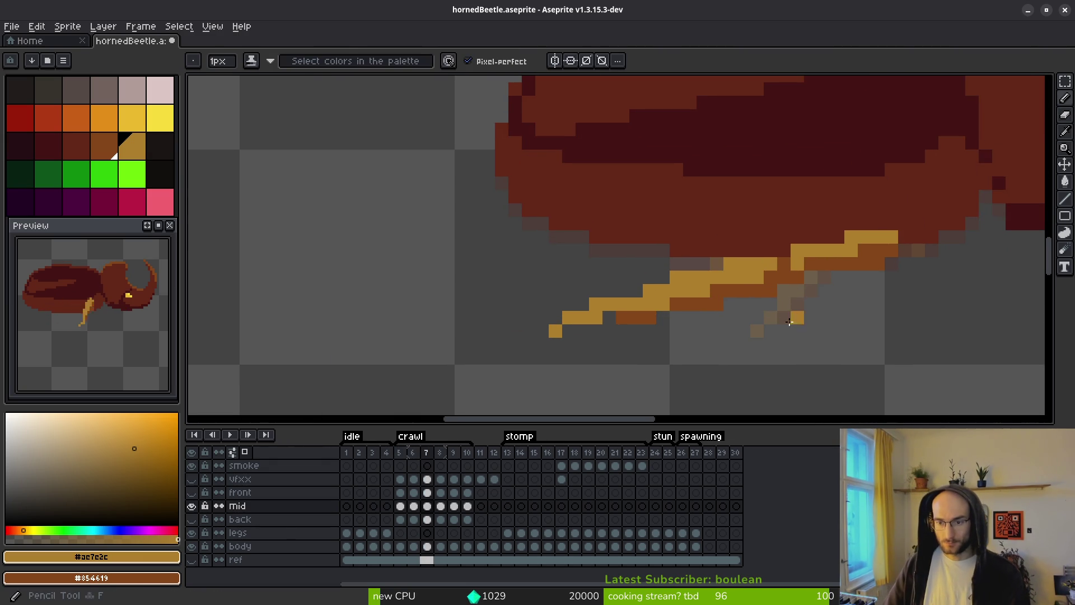
key(m)
mouse_move(502, 235)
mouse_down()
mouse_move(707, 359)
mouse_move(772, 369)
mouse_move(753, 375)
mouse_up()
mouse_move(655, 312)
mouse_down()
mouse_move(677, 312)
mouse_move(667, 314)
mouse_up()
drag(571, 256, 696, 376)
key(Right)
key(ctrl+d)
Erase the two leg-tip pixels and add brown shading pixels at the tip.
key(b)
key(e)
drag(649, 318, 676, 318)
key(b)
right_click(692, 305)
right_click(636, 318)
key(m)
drag(506, 228, 659, 366)
key(ctrl+d)
Move the leg joint pixels up and paint yellow along the leg.
scroll(885, 334, right, 1)
drag(757, 237, 879, 314)
mouse_move(742, 240)
mouse_down()
mouse_move(807, 307)
mouse_move(792, 287)
mouse_up()
key(ctrl+d)
key(b)
mouse_move(756, 237)
mouse_down()
mouse_move(805, 237)
mouse_move(824, 251)
mouse_move(769, 251)
mouse_move(456, 360)
mouse_move(636, 344)
mouse_move(661, 326)
mouse_up()
key(e)
key(b)
click(783, 251)
click(744, 251)
Add yellow pixels along the leg and extend the tip downward.
key(m)
key(ctrl+d)
key(b)
click(717, 263)
click(627, 328)
click(609, 331)
click(610, 344)
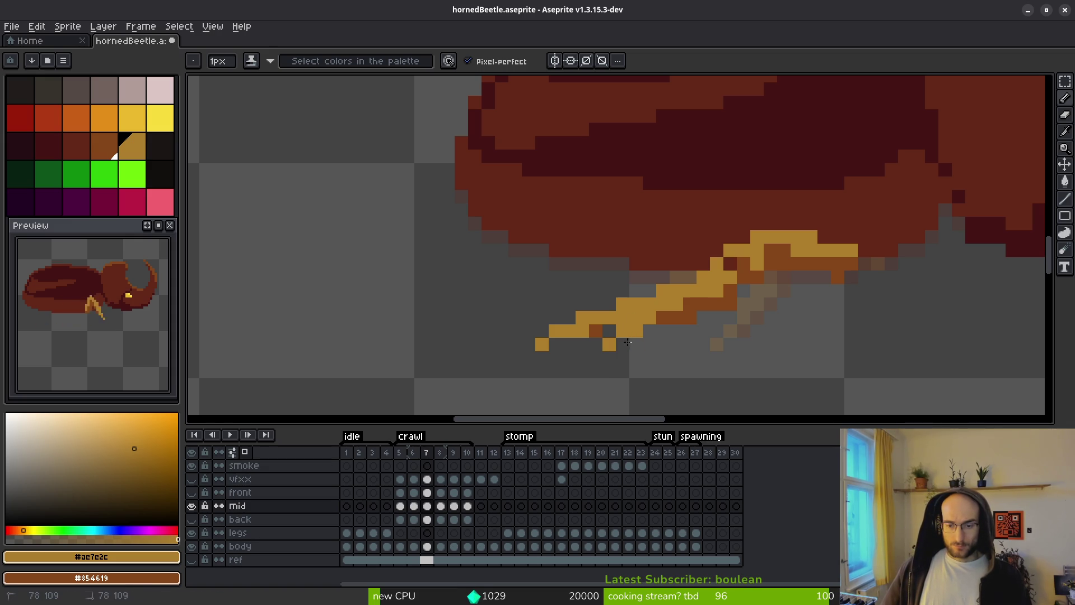
Erase the yellow pixels along the lower leg.
key(e)
mouse_move(616, 317)
mouse_down()
mouse_move(633, 315)
mouse_move(557, 343)
mouse_up()
mouse_move(717, 305)
mouse_down()
mouse_move(663, 288)
mouse_move(684, 277)
mouse_move(716, 313)
mouse_move(664, 322)
mouse_up()
key(b)
click(728, 330)
key(ctrl+z)
Redraw the lower leg as a long backward diagonal with added yellow pixels.
mouse_move(591, 324)
mouse_down()
mouse_move(633, 291)
mouse_move(678, 282)
mouse_up()
right_click(691, 283)
right_click(645, 309)
key(ctrl+z)
key(ctrl+z)
click(705, 283)
click(704, 309)
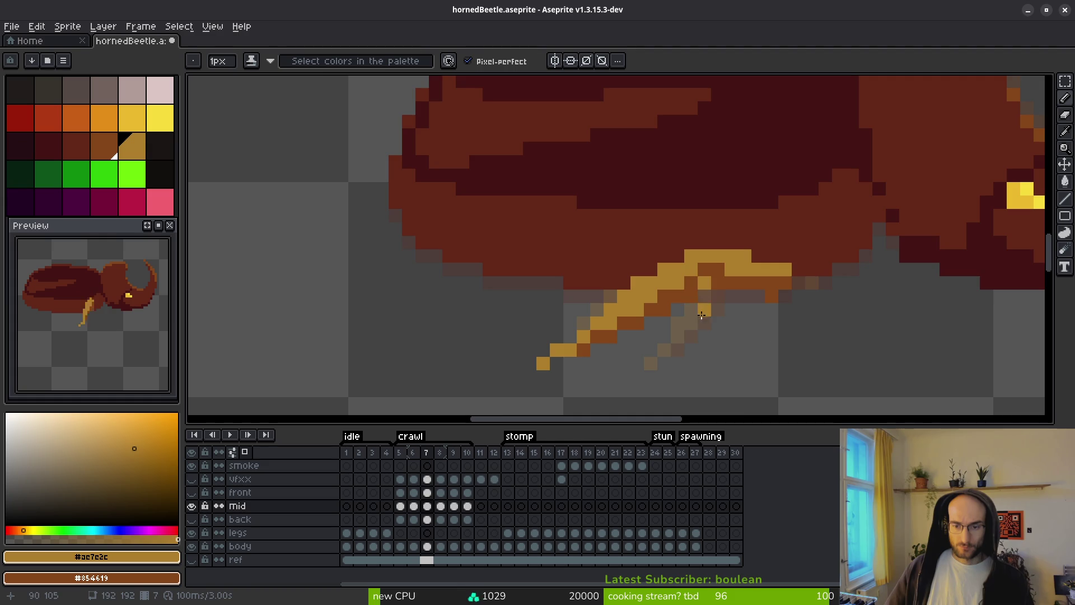
scroll(796, 322, down, 5)
scroll(759, 328, up, 5)
Erase the stray pixel to the right of the leg.
key(e)
click(810, 275)
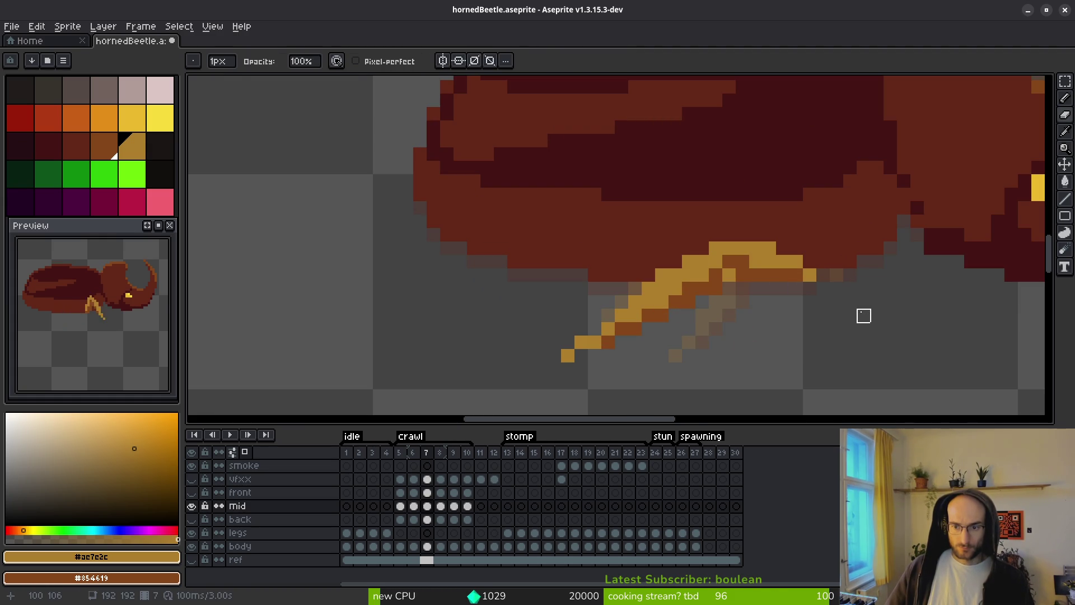
scroll(845, 318, down, 5)
scroll(826, 325, up, 4)
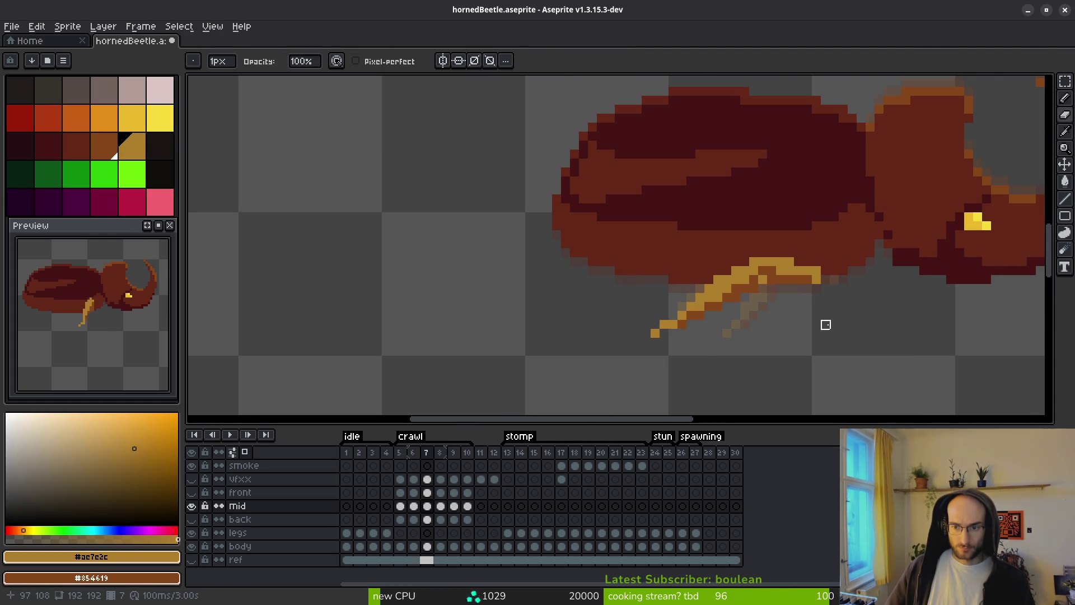
key(b)
scroll(754, 285, up, 3)
Shade the joint pixels brown and extend the yellow highlight along the leg.
right_click(754, 285)
click(734, 284)
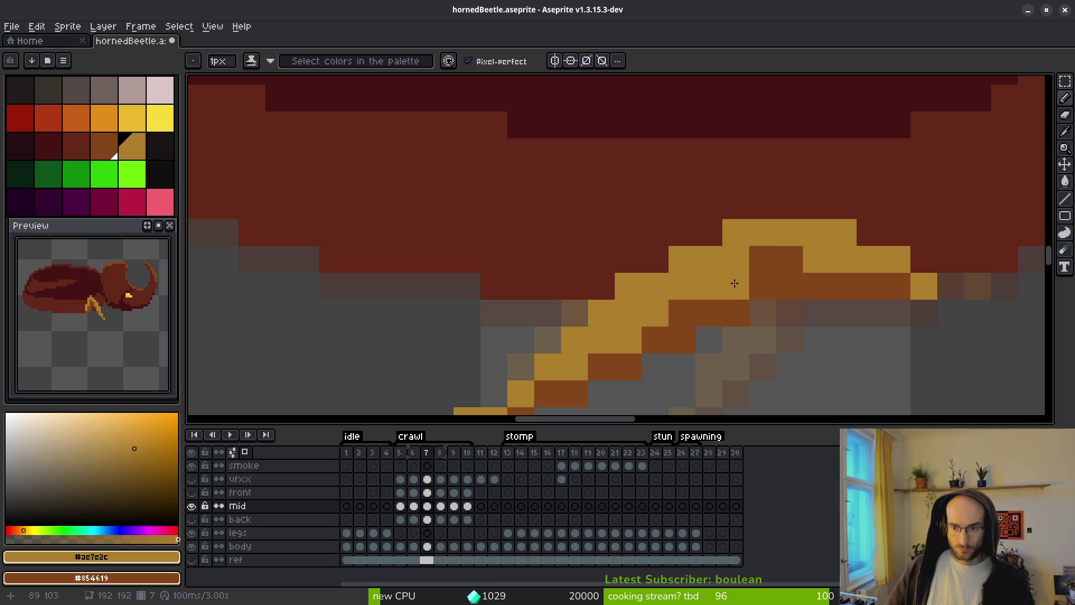
click(756, 285)
click(736, 285)
scroll(737, 283, down, 5)
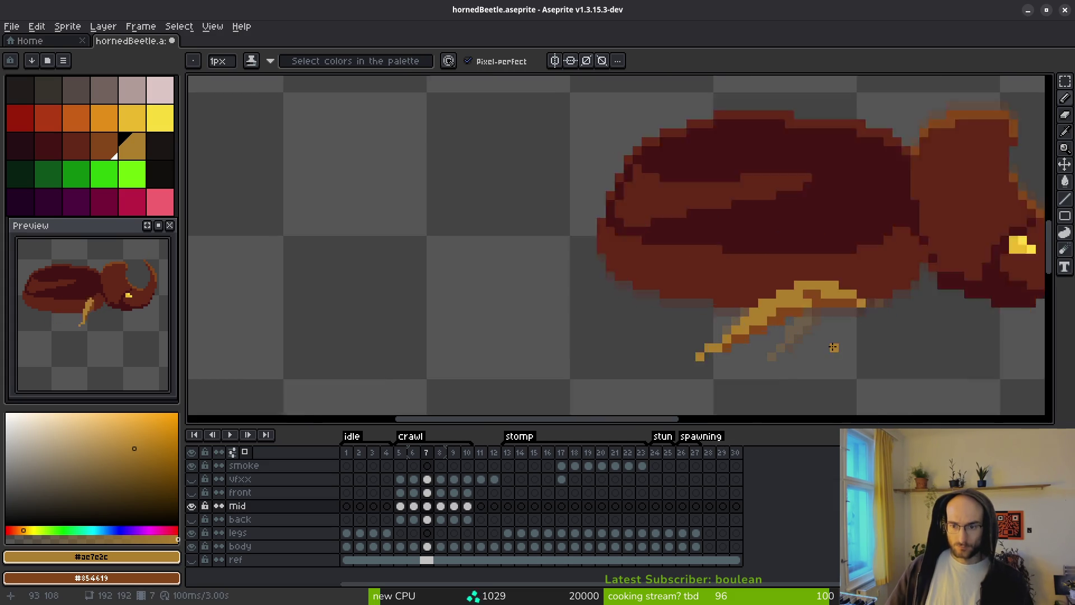
scroll(744, 271, up, 4)
right_click(743, 275)
click(728, 277)
click(821, 334)
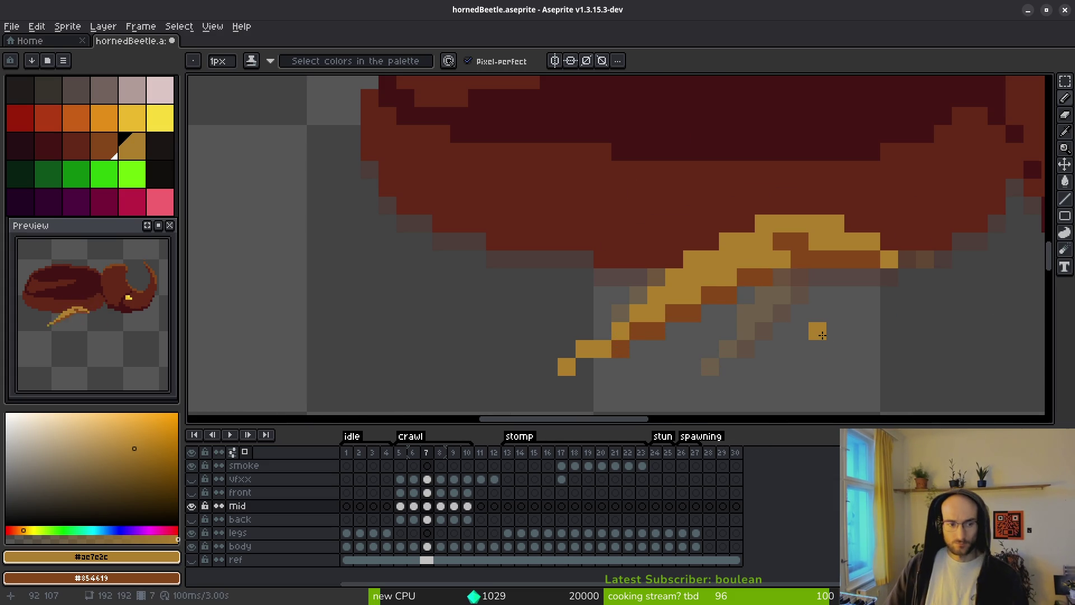
scroll(822, 335, down, 4)
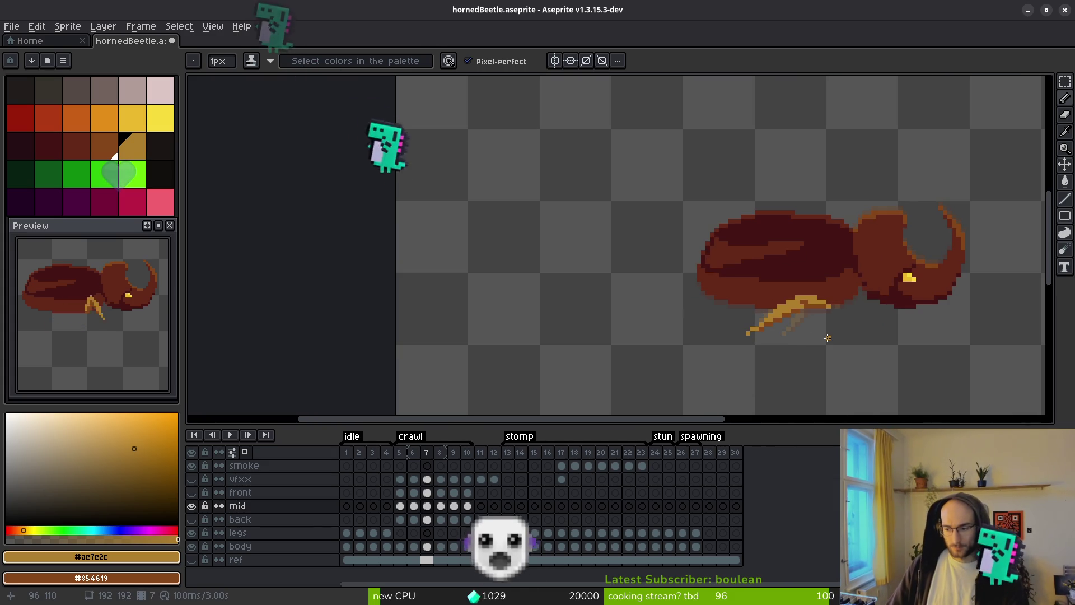
scroll(785, 335, up, 2)
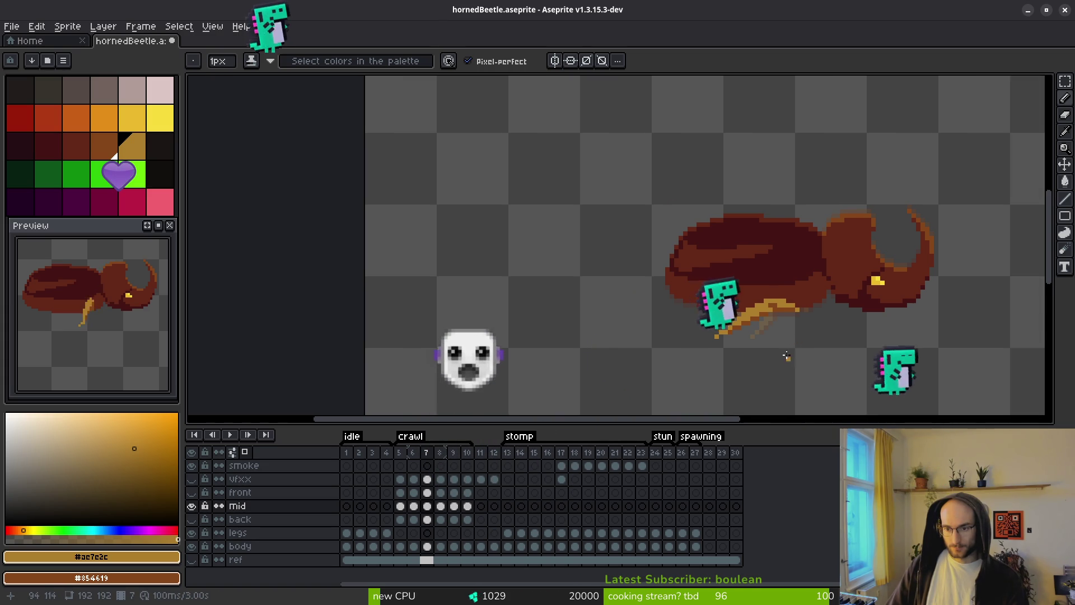
scroll(784, 335, up, 3)
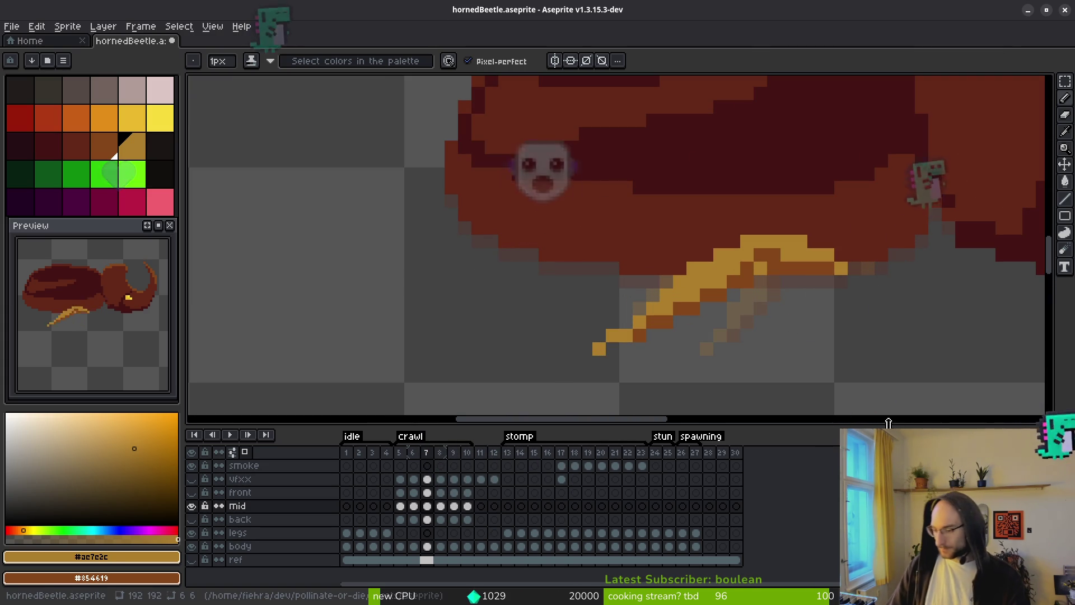
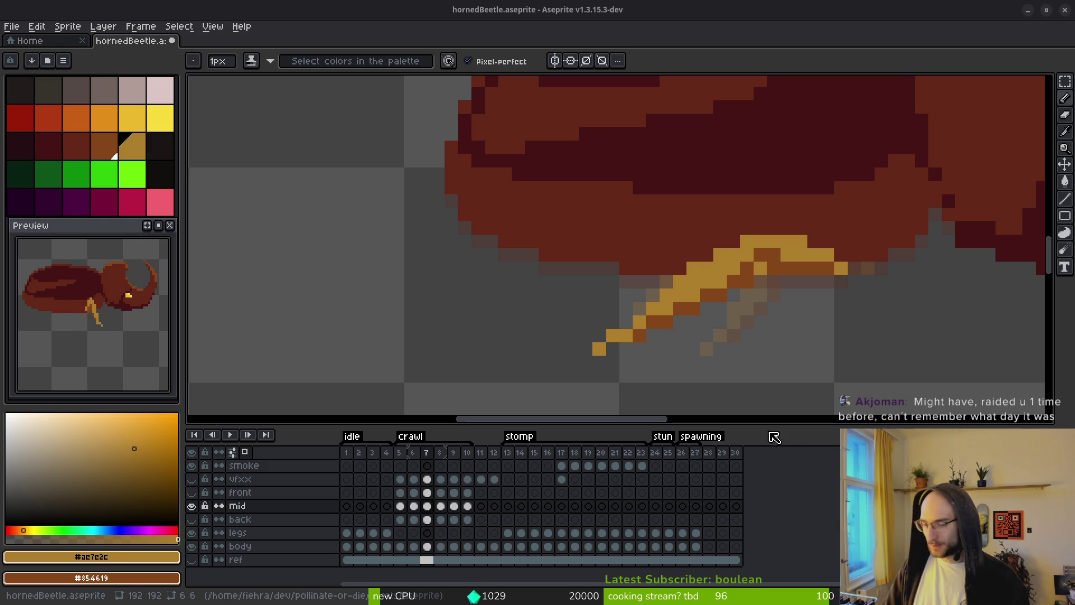
Flip between crawl frames 7, 8 and 9 to compare the mid leg pose, returning to frame 8.
scroll(463, 204, right, 3)
scroll(664, 302, down, 2)
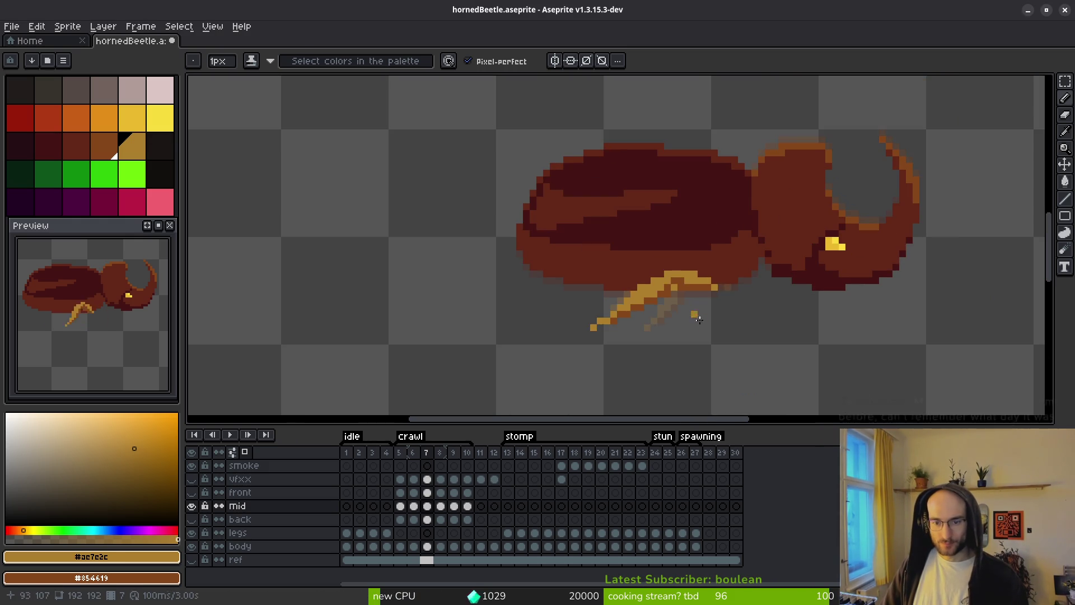
key(i)
key(period)
key(comma)
key(period)
key(period)
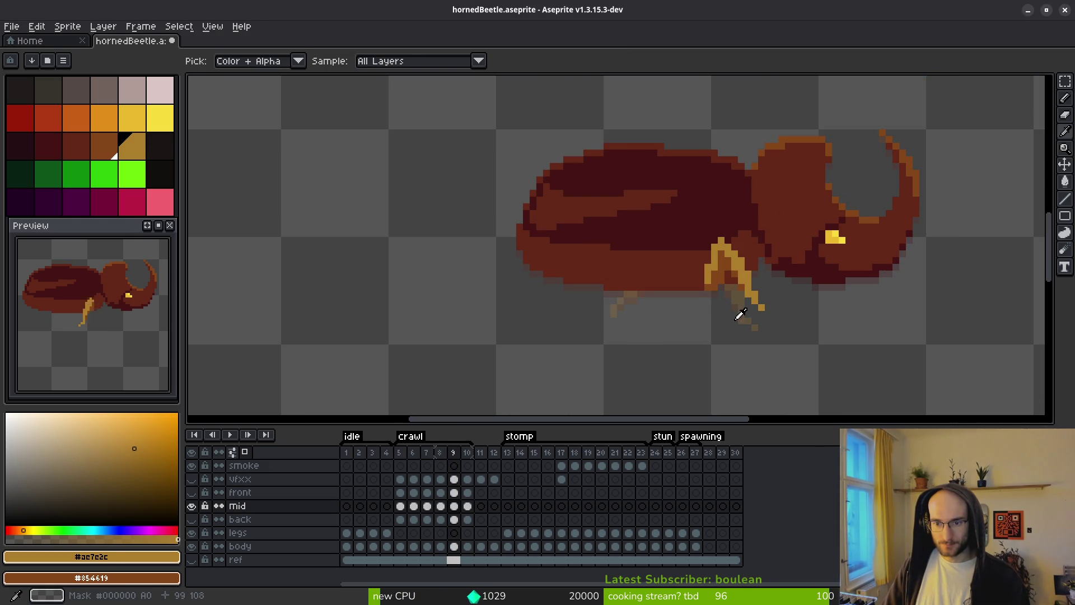
key(comma)
key(b)
scroll(739, 291, up, 4)
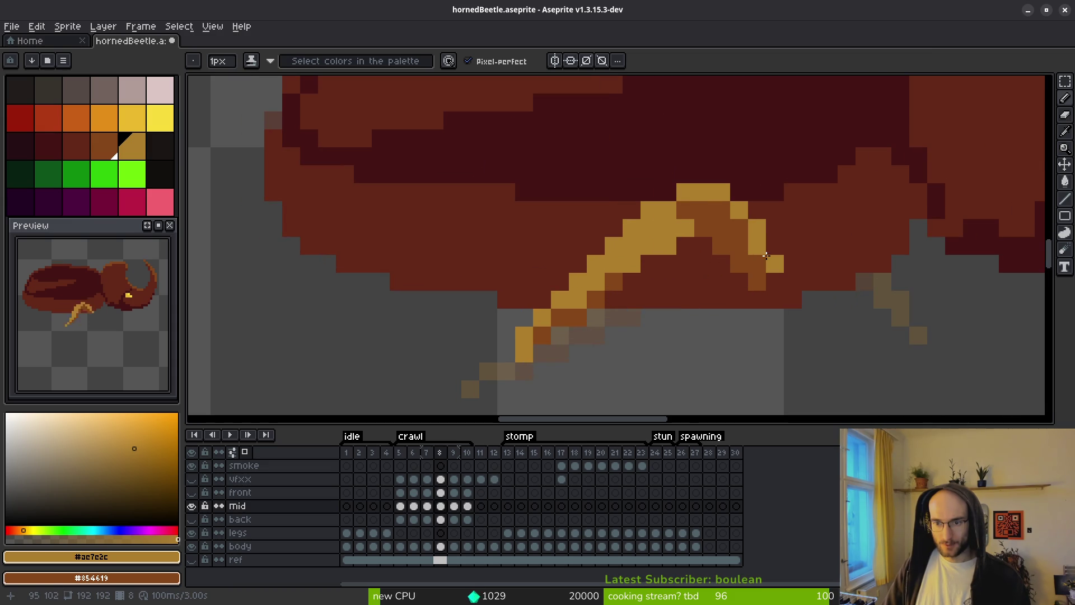
Recheck frame 7, then on frame 8 draw a gold stroke bending the mid leg up into the body.
key(i)
key(period)
key(comma)
key(b)
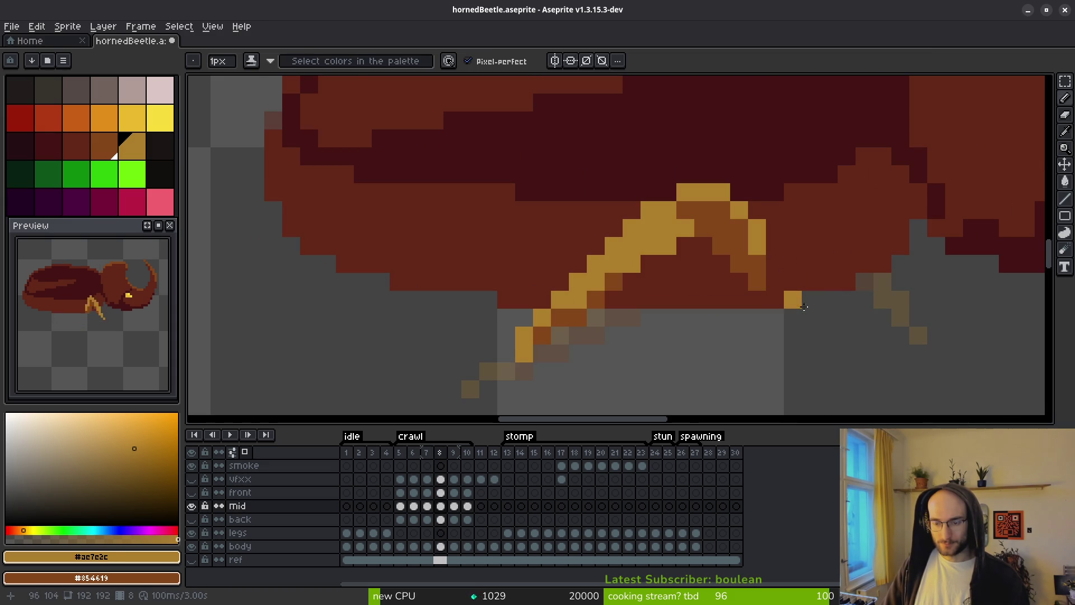
key(i)
key(comma)
key(comma)
key(period)
key(period)
key(b)
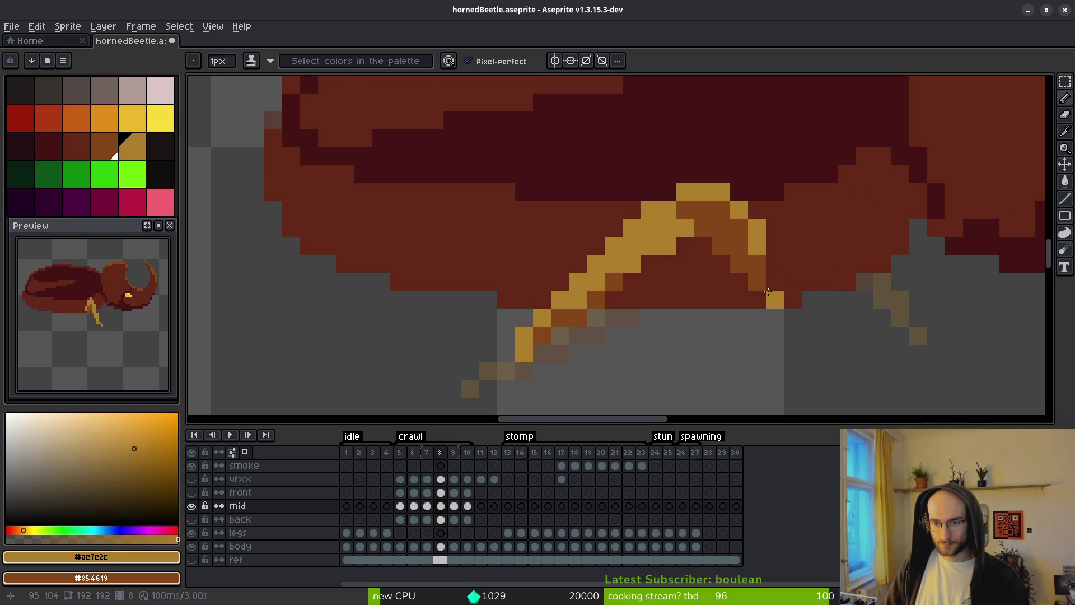
mouse_move(784, 279)
mouse_down()
mouse_move(753, 185)
mouse_move(725, 167)
mouse_move(559, 324)
mouse_move(715, 336)
mouse_up()
Lasso-select the lower piece of the mid leg.
scroll(725, 168, left, 2)
scroll(726, 167, down, 1)
key(shift+w)
mouse_move(648, 247)
mouse_down()
mouse_move(677, 246)
mouse_move(650, 242)
mouse_up()
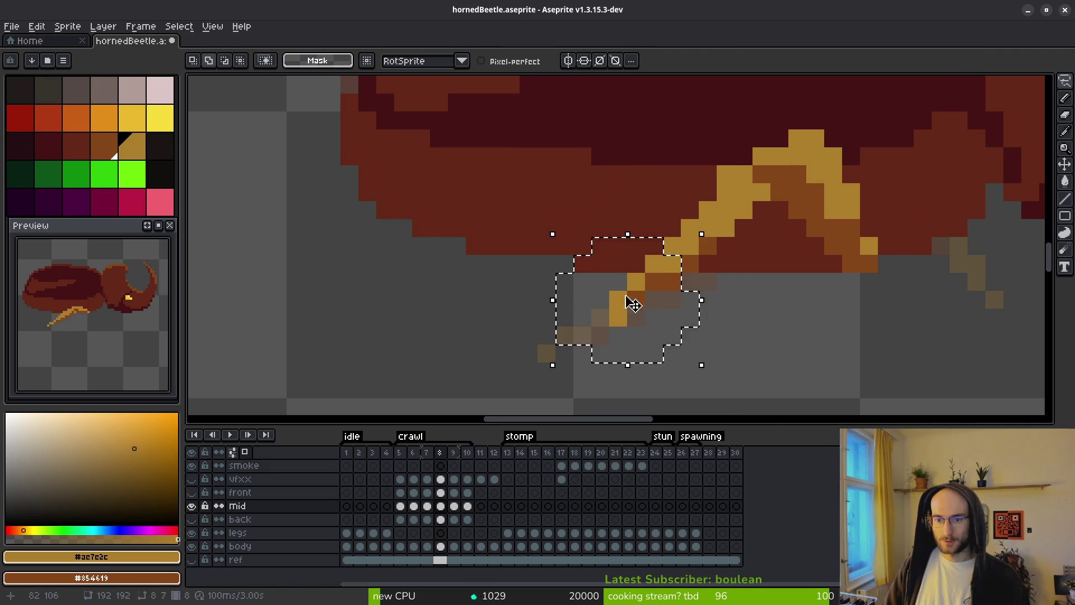
Nudge two lassoed pieces of the mid leg up one pixel each.
key(Up)
key(ctrl+d)
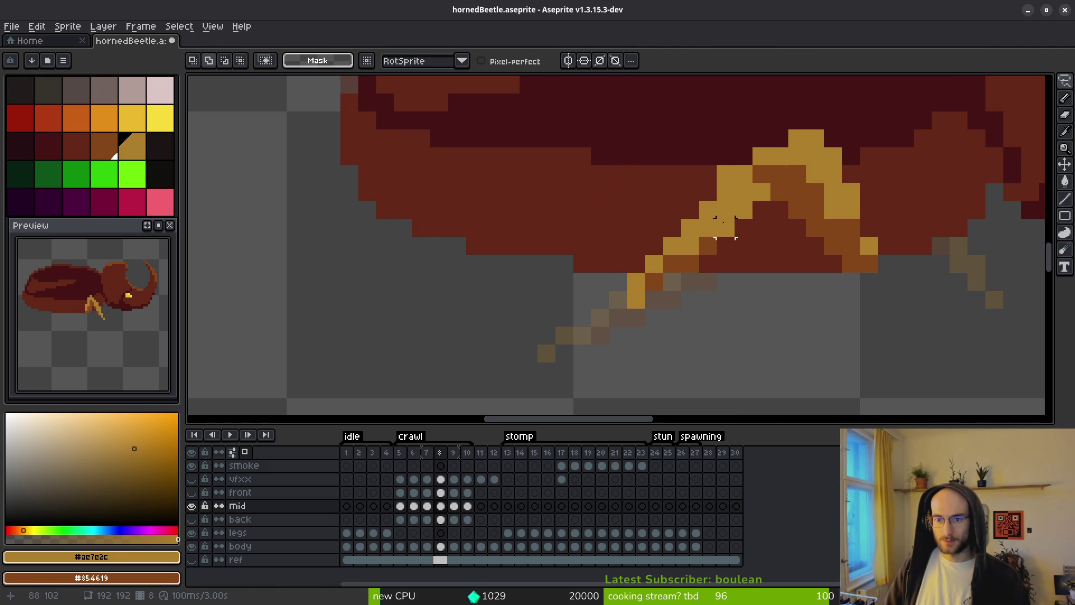
drag(733, 202, 750, 224)
key(Up)
key(ctrl+d)
key(b)
scroll(784, 246, down, 5)
scroll(784, 246, up, 4)
Move a 12x12 marquee block of the leg up and right.
key(m)
mouse_move(771, 193)
mouse_down()
mouse_move(770, 241)
mouse_move(616, 257)
mouse_move(616, 347)
mouse_up()
drag(680, 292, 688, 282)
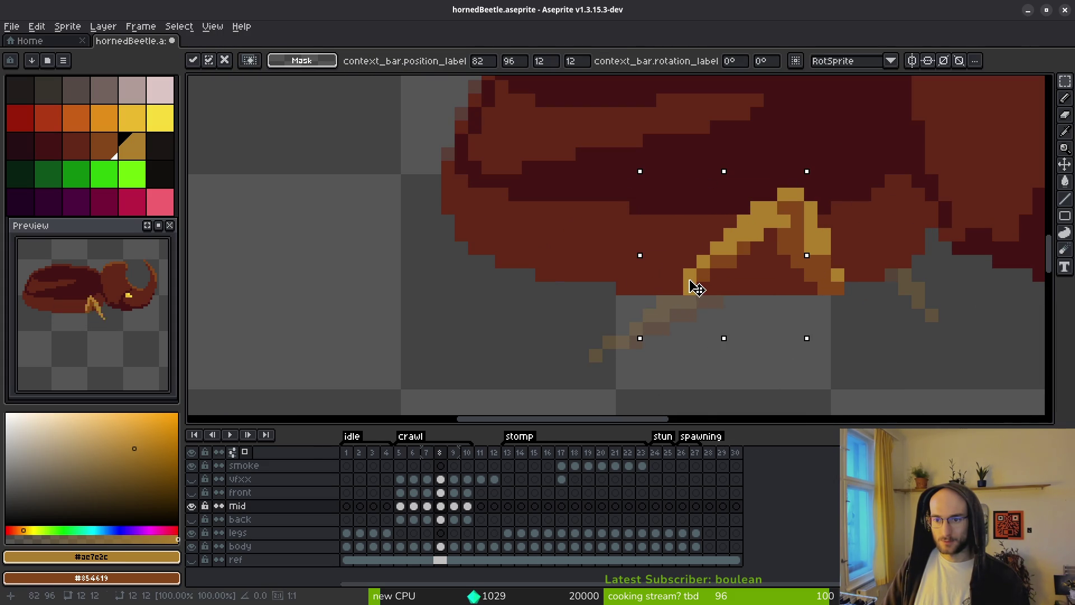
key(ctrl+d)
Erase stray pixels to thin the leg into a clean diagonal.
key(e)
click(784, 207)
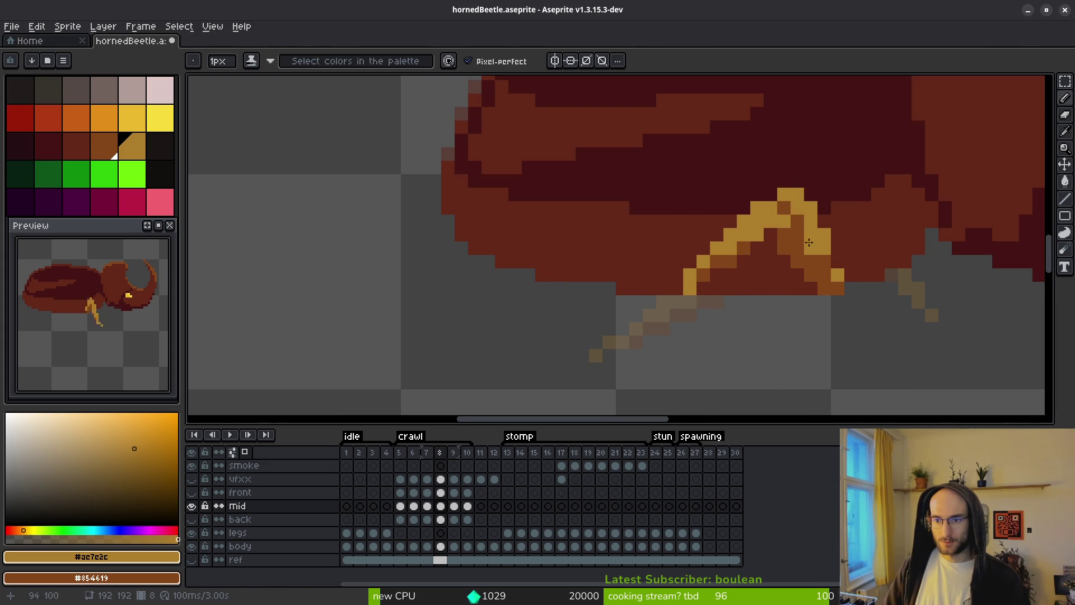
click(810, 248)
click(824, 235)
Add a gold pixel at the leg joint and darken one leg pixel with shading ink.
key(b)
click(824, 221)
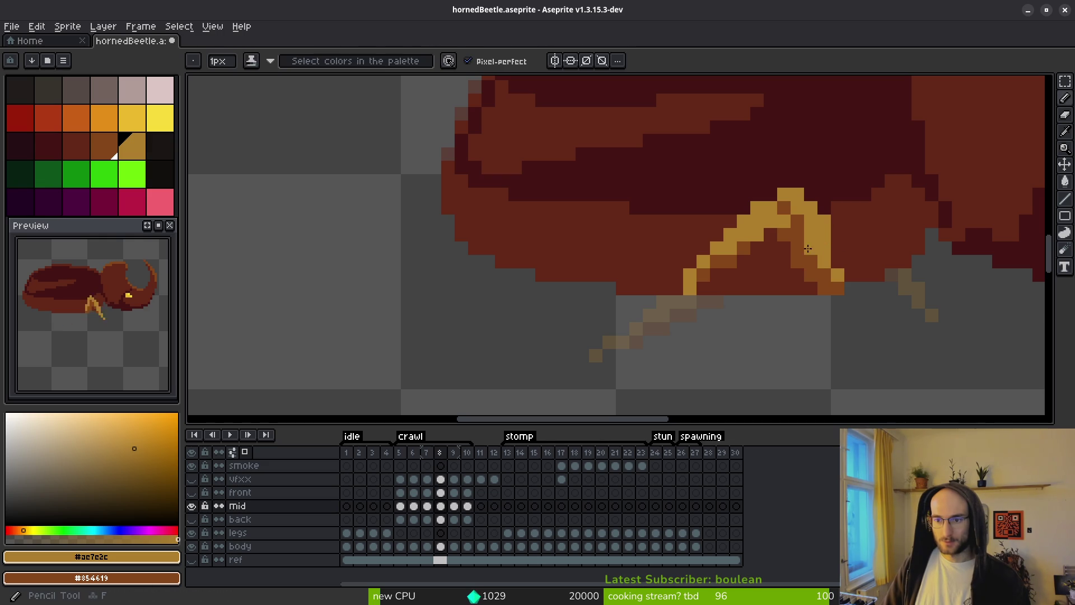
key(s)
click(772, 236)
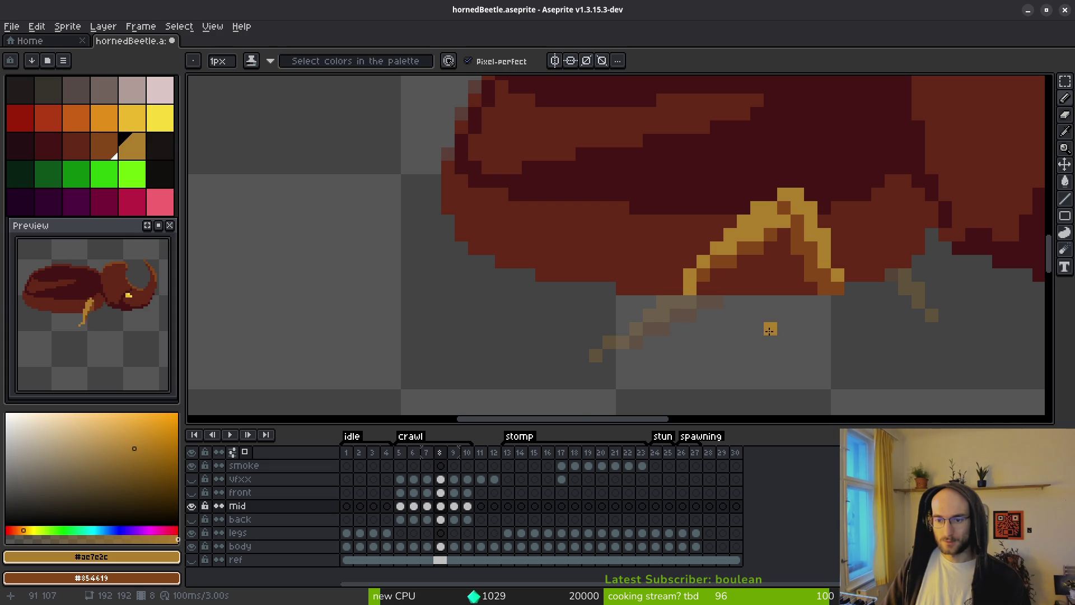
scroll(770, 330, down, 2)
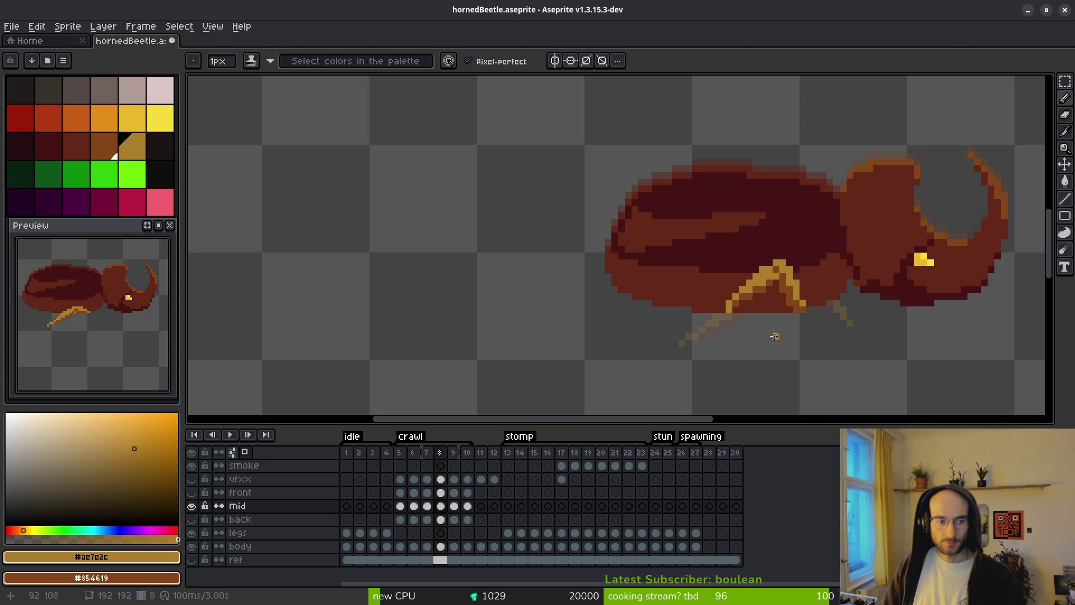
scroll(739, 332, up, 2)
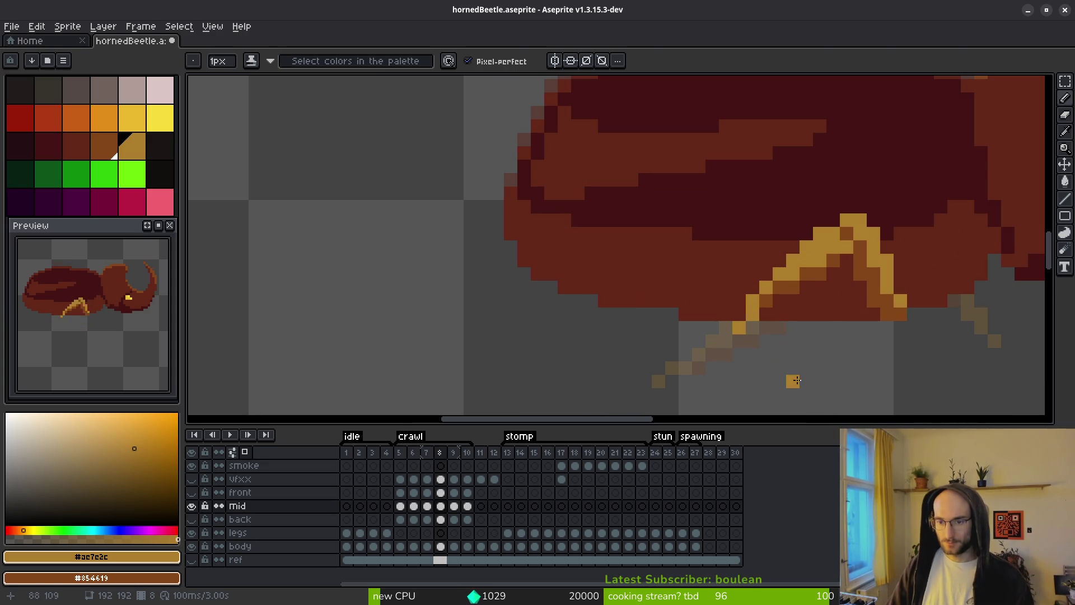
scroll(801, 379, down, 3)
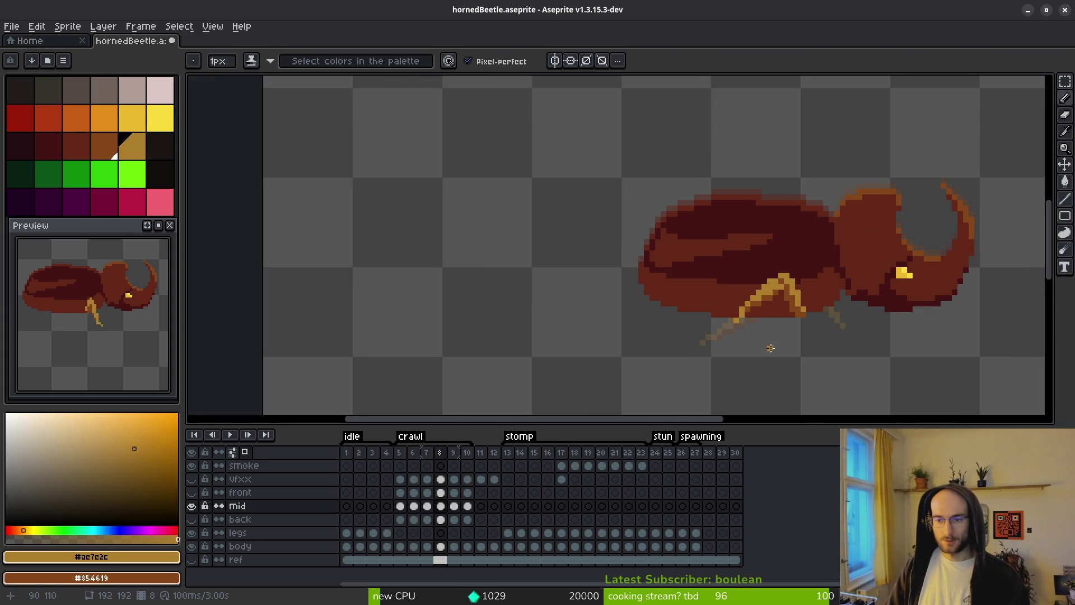
Step through crawl frames 9, 8, 10 and 5 to compare the mid leg poses.
key(i)
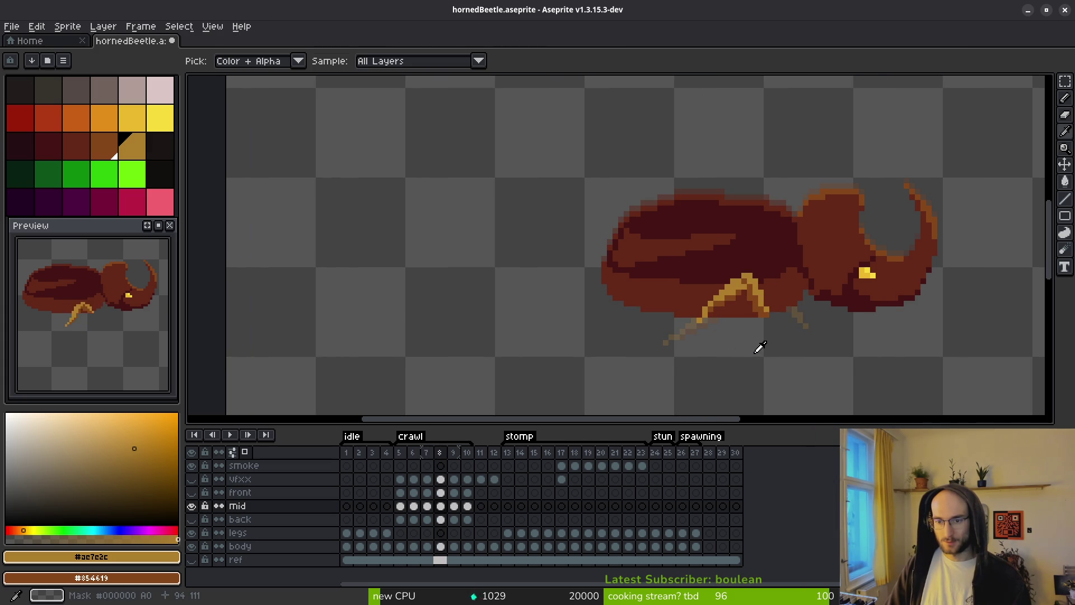
key(Right)
key(Right)
key(Left)
key(Left)
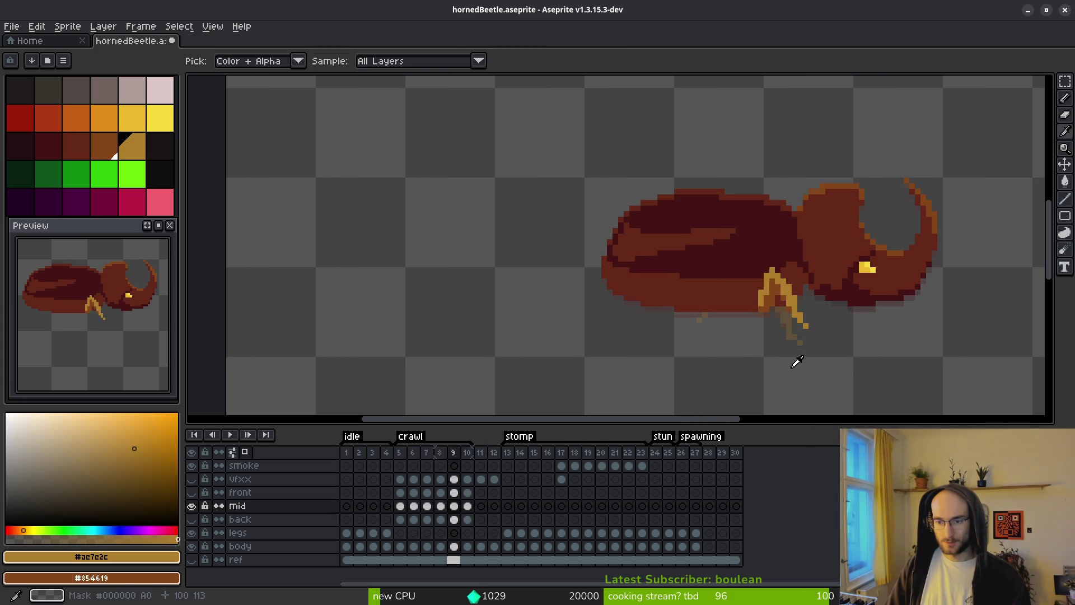
key(Right)
key(Right)
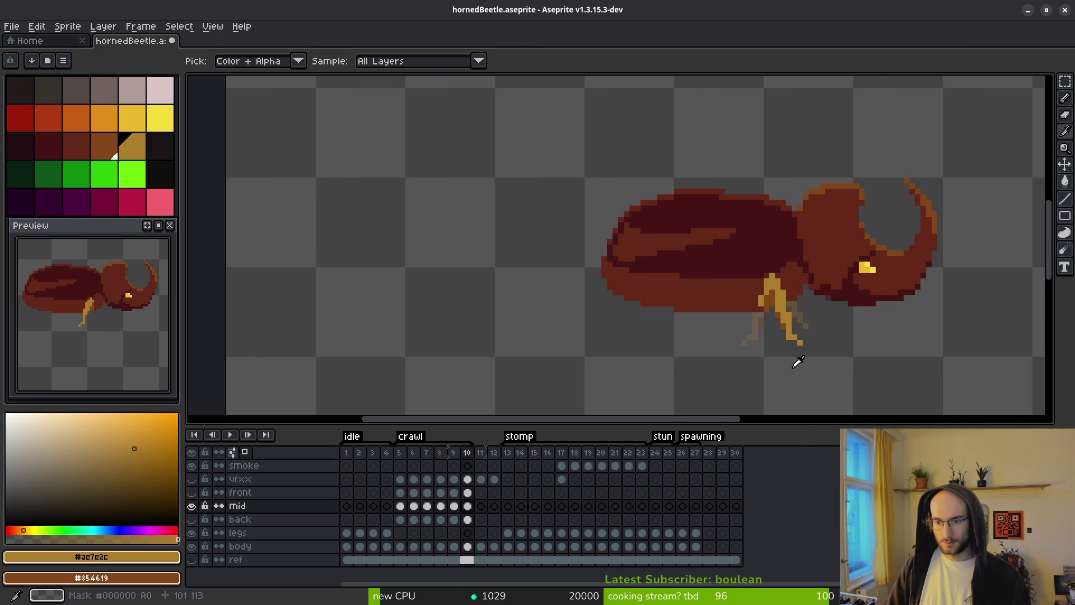
key(Return)
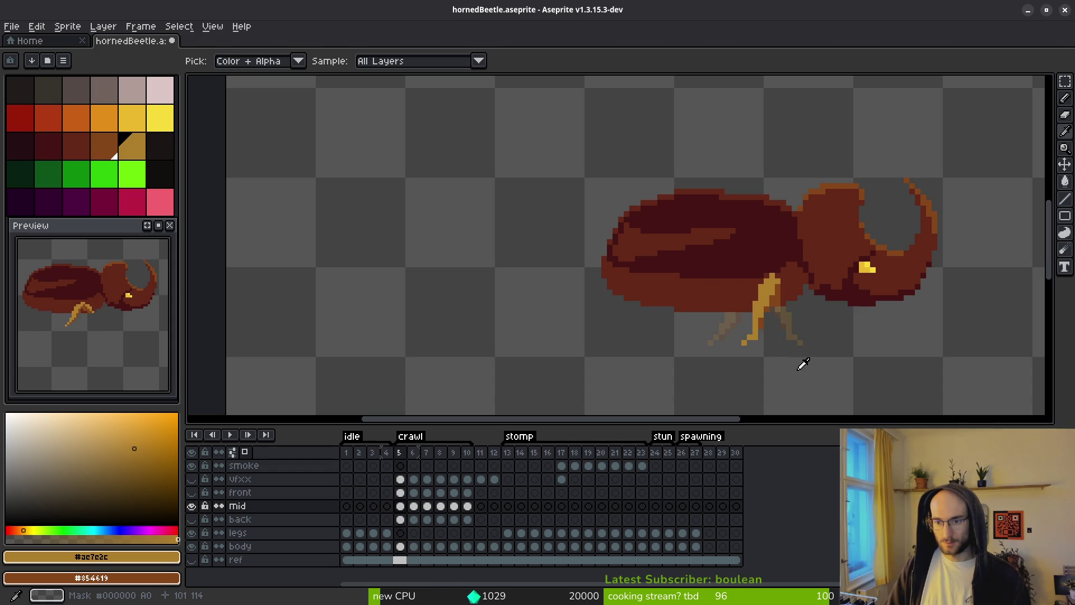
scroll(807, 353, up, 4)
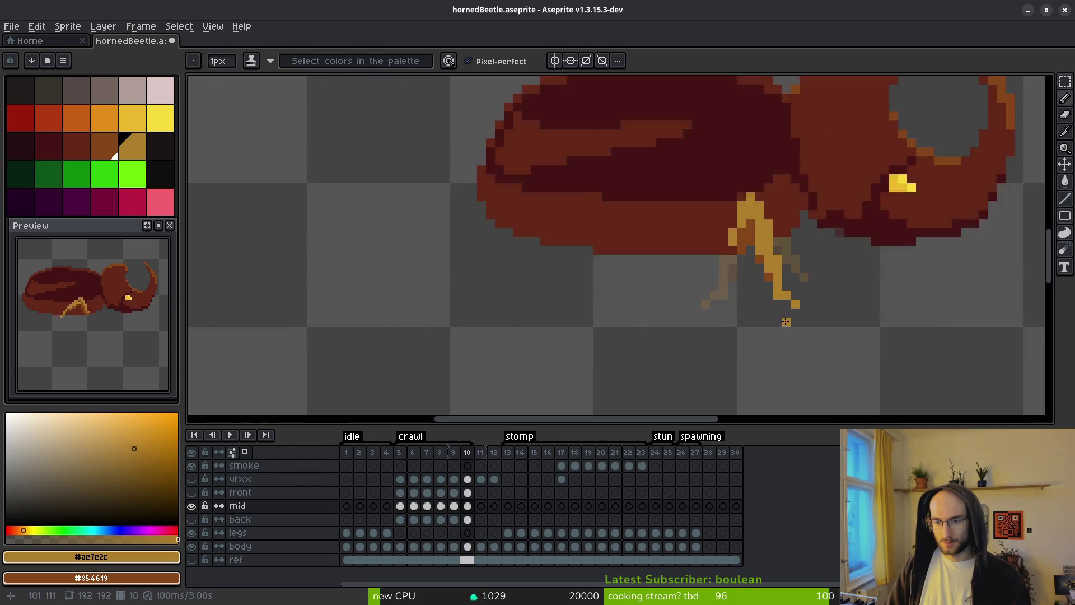
On frame 10, shift the mid leg's lower part one pixel left.
mouse_move(744, 227)
mouse_down()
mouse_move(828, 283)
mouse_move(835, 329)
mouse_move(778, 298)
mouse_up()
key(Return)
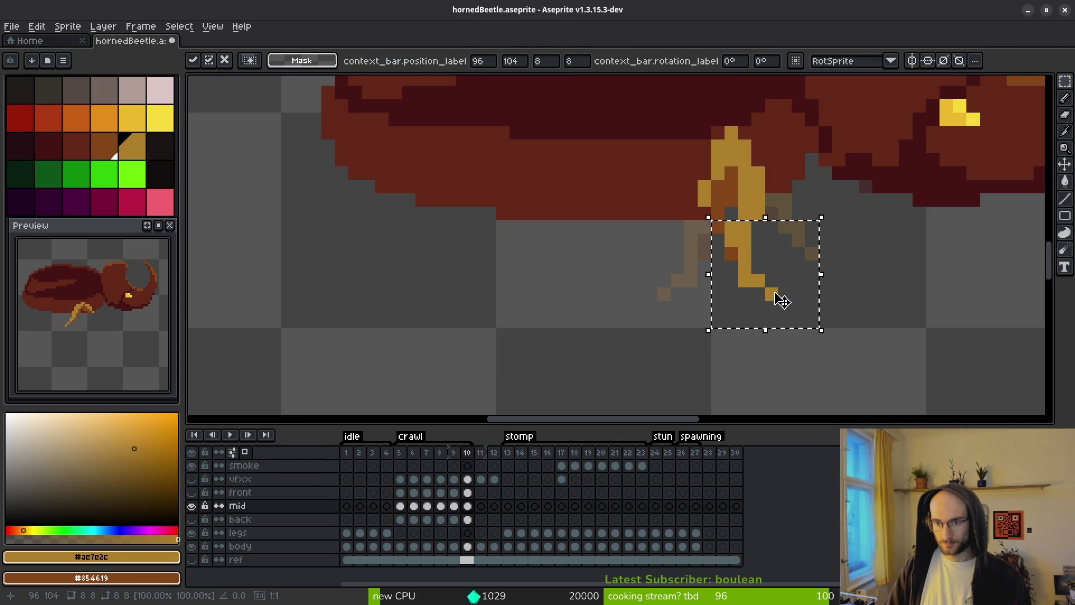
key(ctrl+d)
key(b)
Erase stray leg pixels and repaint one with shading ink.
key(e)
click(718, 227)
key(b)
click(731, 235)
scroll(821, 298, down, 4)
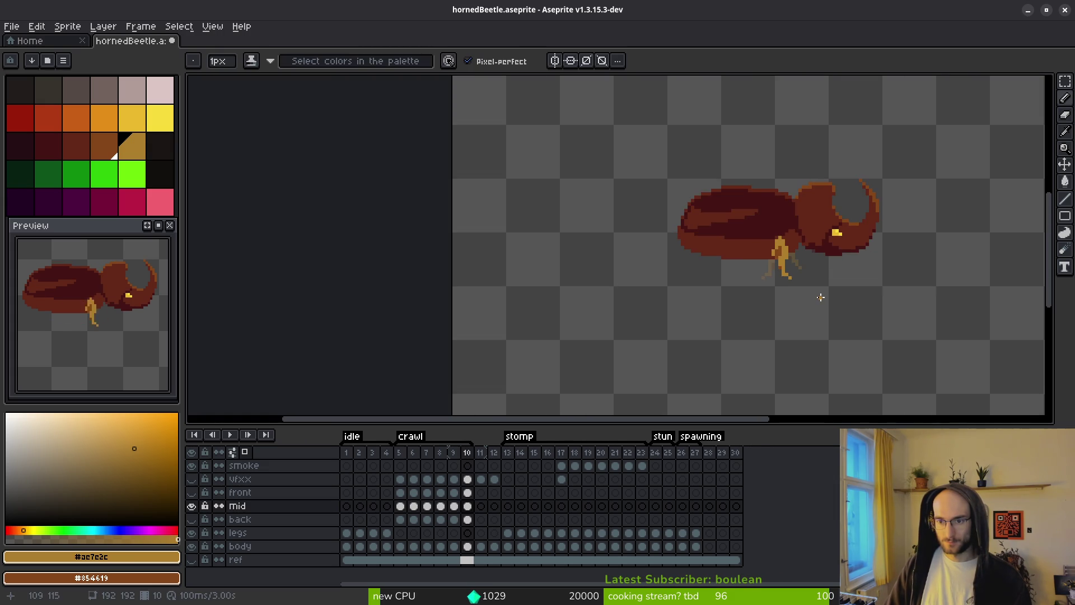
scroll(793, 273, up, 6)
key(e)
key(b)
scroll(855, 274, down, 4)
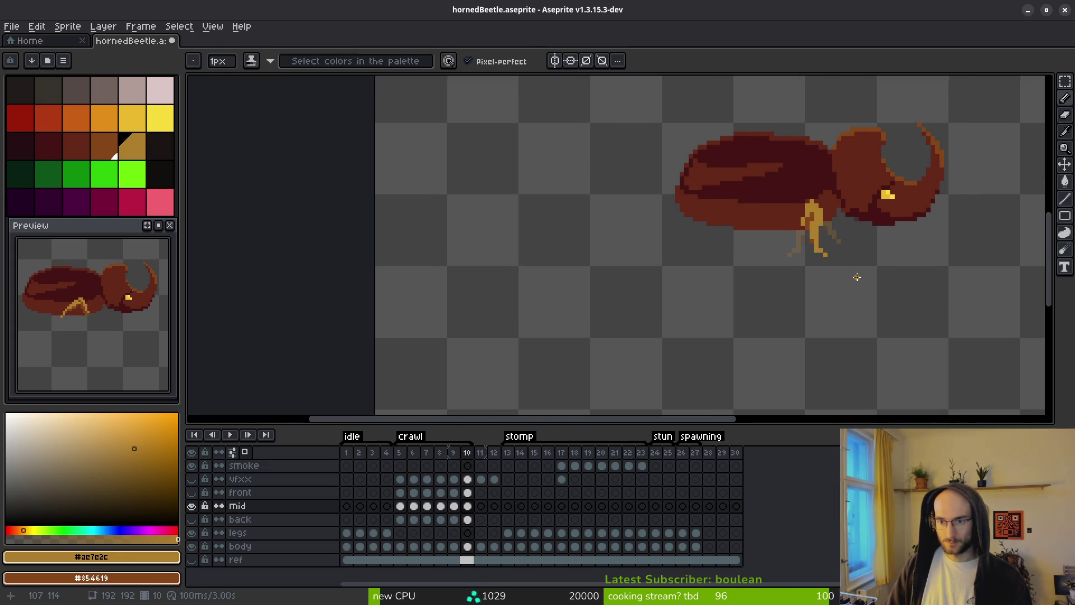
scroll(856, 281, down, 4)
scroll(858, 241, up, 6)
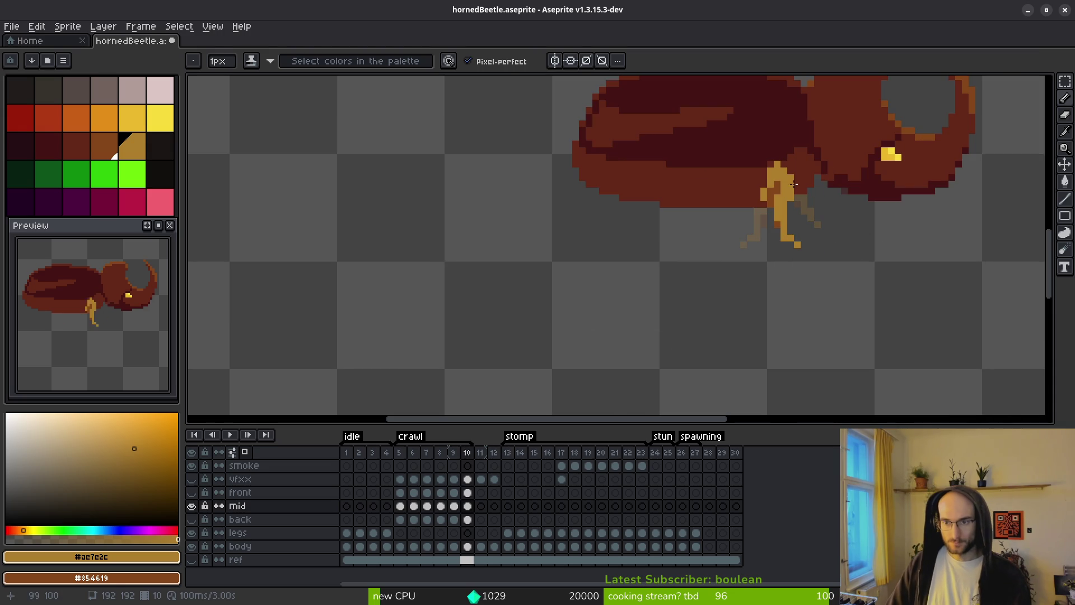
scroll(812, 239, up, 1)
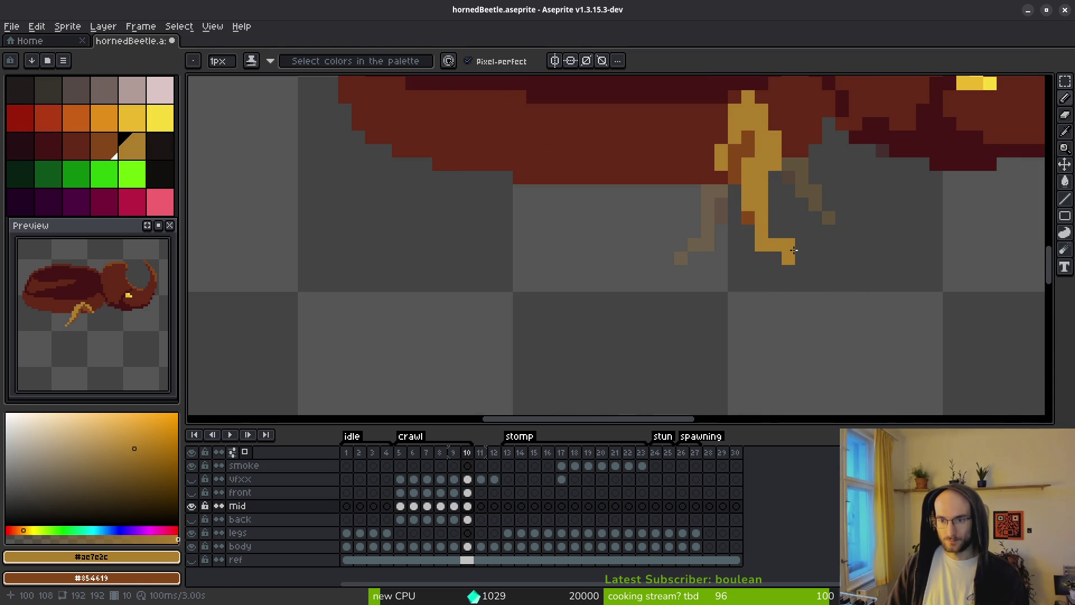
scroll(876, 277, down, 2)
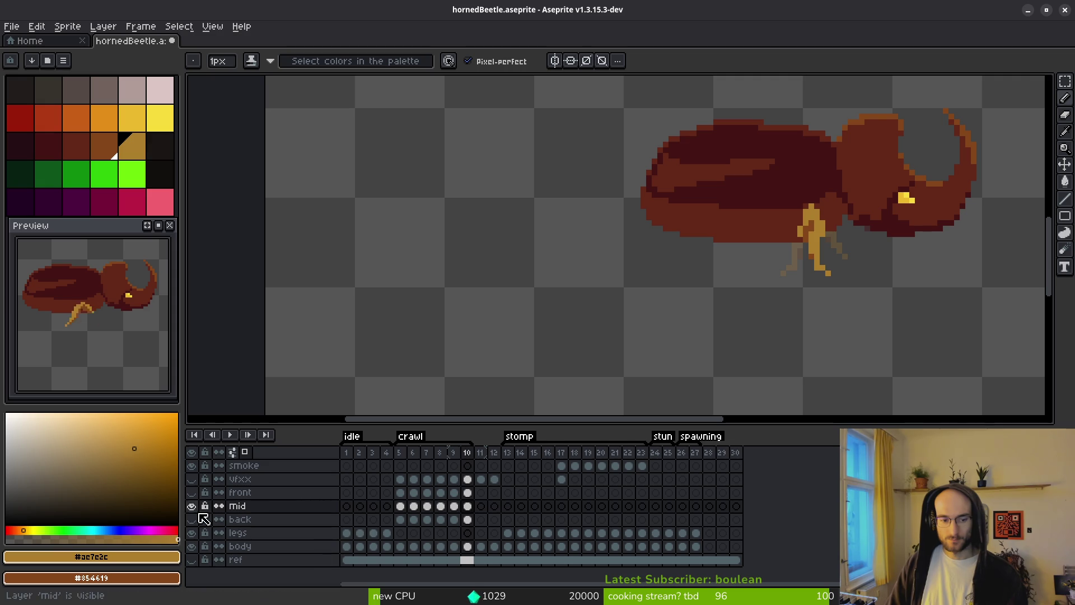
Hide the mid layer, show the back layer, and select its frame 8 cel.
click(191, 506)
click(192, 519)
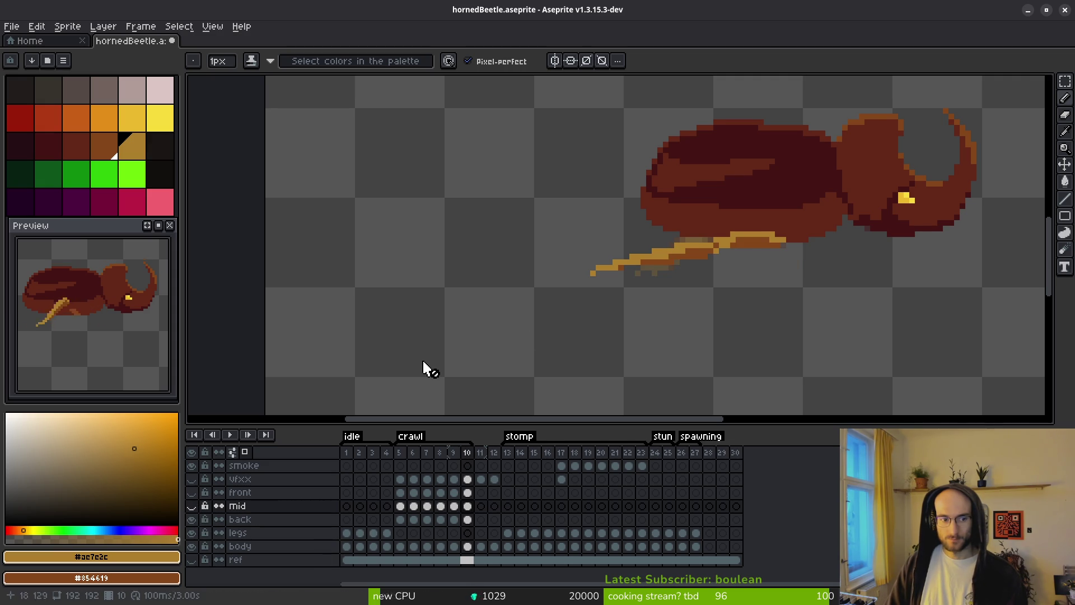
drag(693, 303, 708, 307)
key(i)
key(Left)
key(Left)
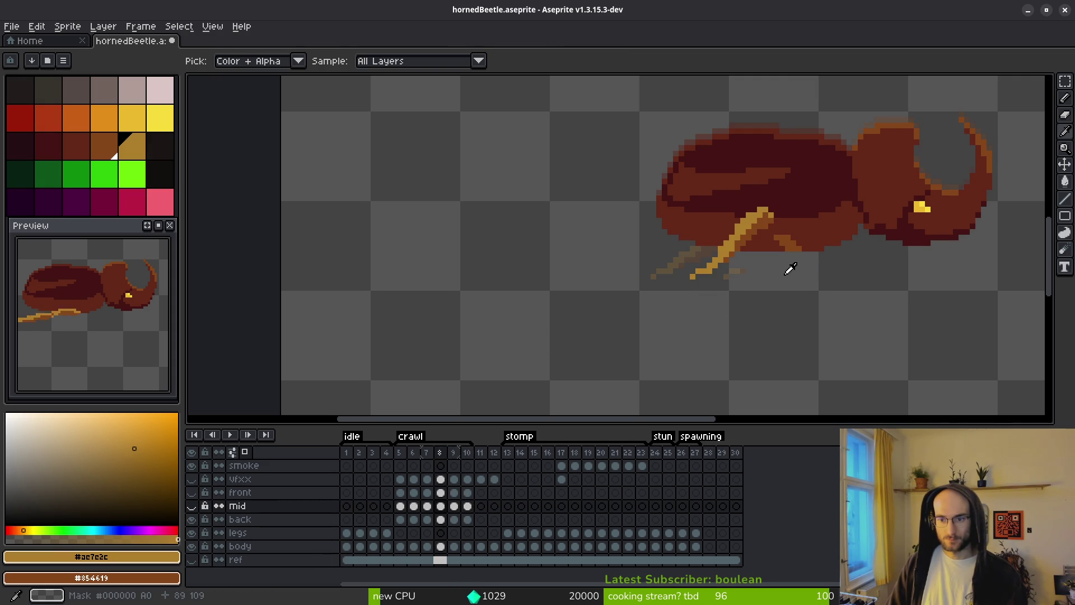
key(b)
scroll(801, 258, up, 3)
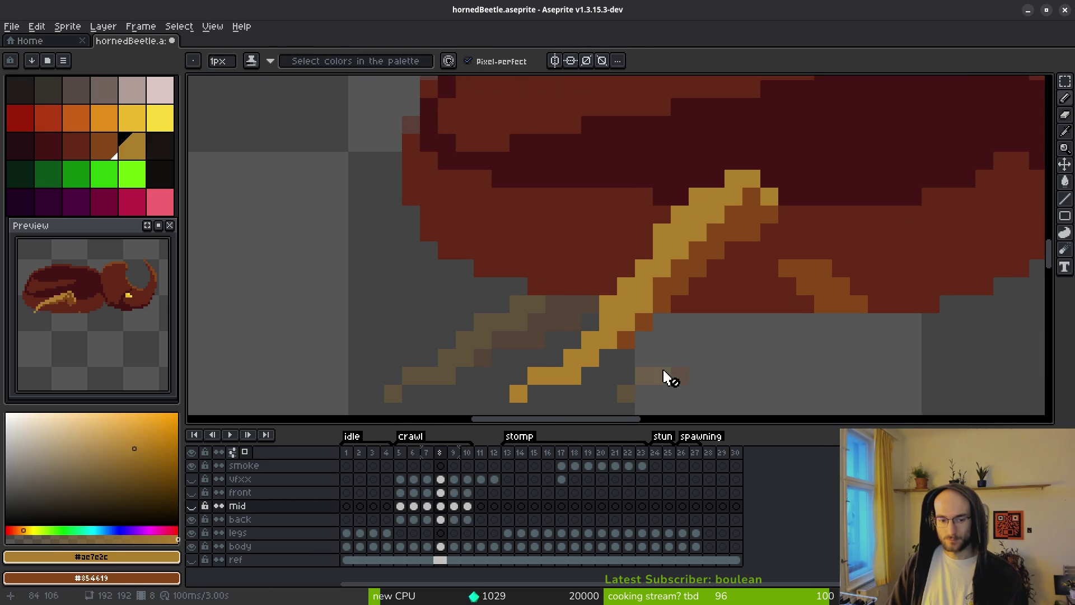
click(445, 520)
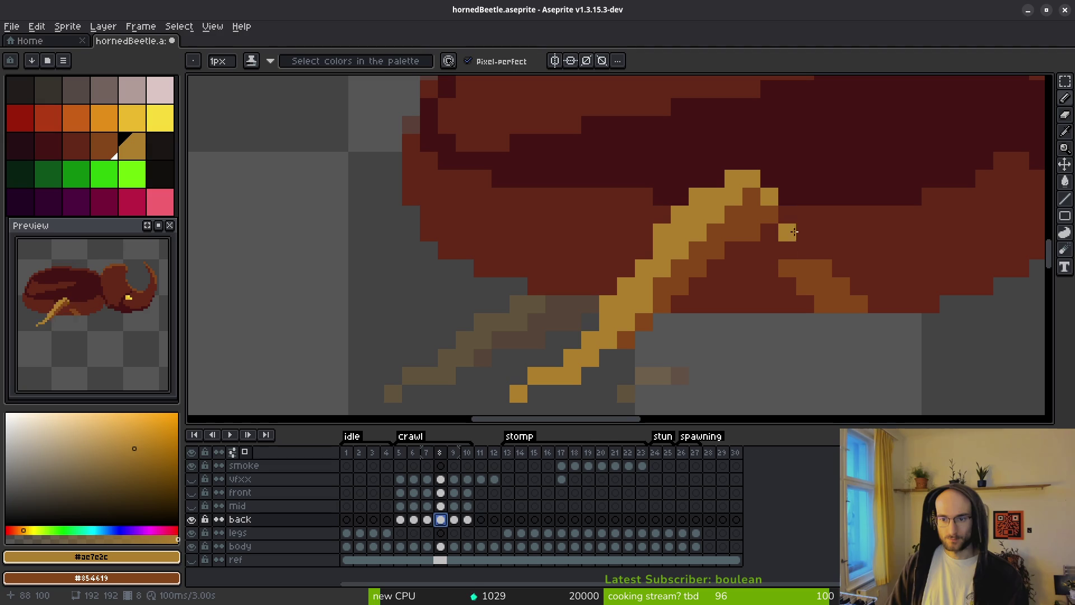
Draw tan diagonals extending and thickening the back leg on frame 8.
mouse_move(790, 222)
mouse_down()
mouse_move(824, 252)
mouse_move(775, 238)
mouse_up()
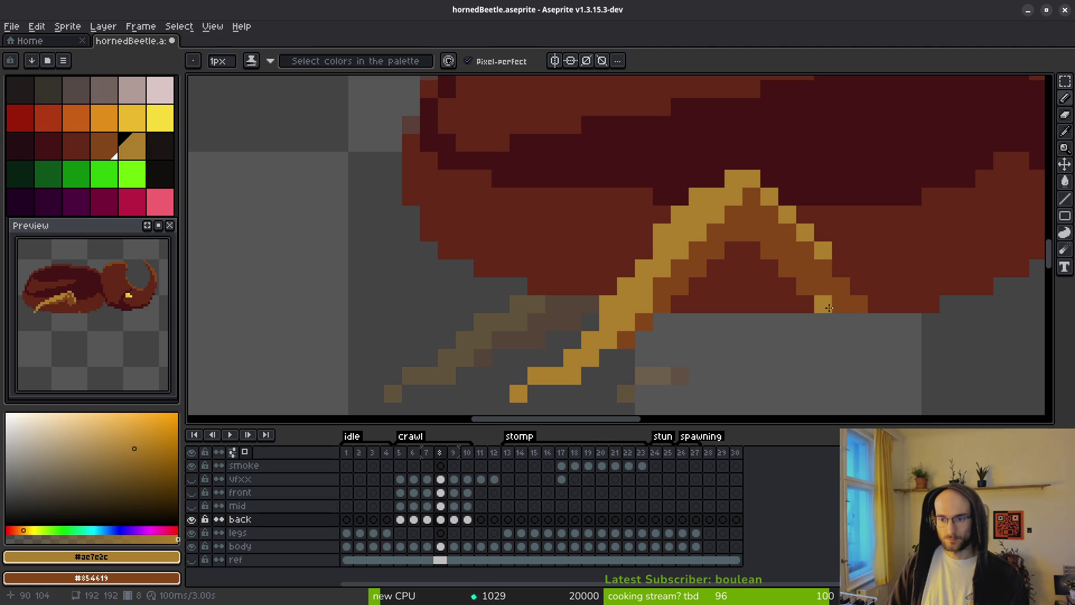
click(823, 266)
mouse_move(823, 267)
mouse_down()
mouse_move(841, 286)
mouse_move(771, 214)
mouse_up()
scroll(851, 332, down, 3)
scroll(852, 333, down, 2)
scroll(850, 355, up, 3)
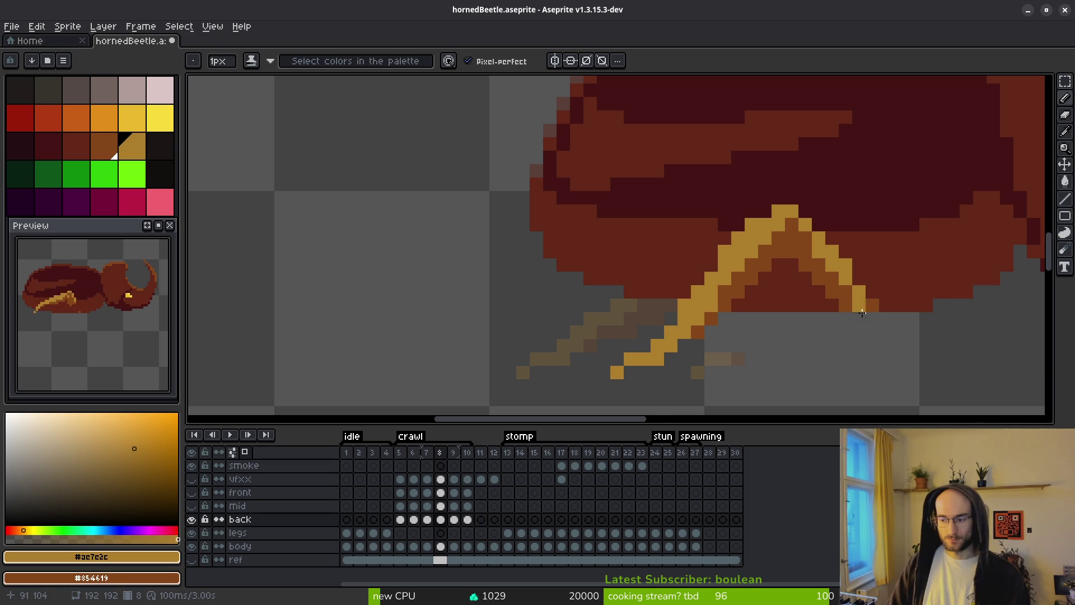
scroll(863, 310, down, 2)
scroll(829, 291, up, 3)
Touch up the back leg with eraser and pencil, zoom out to check, and go to frame 7.
key(e)
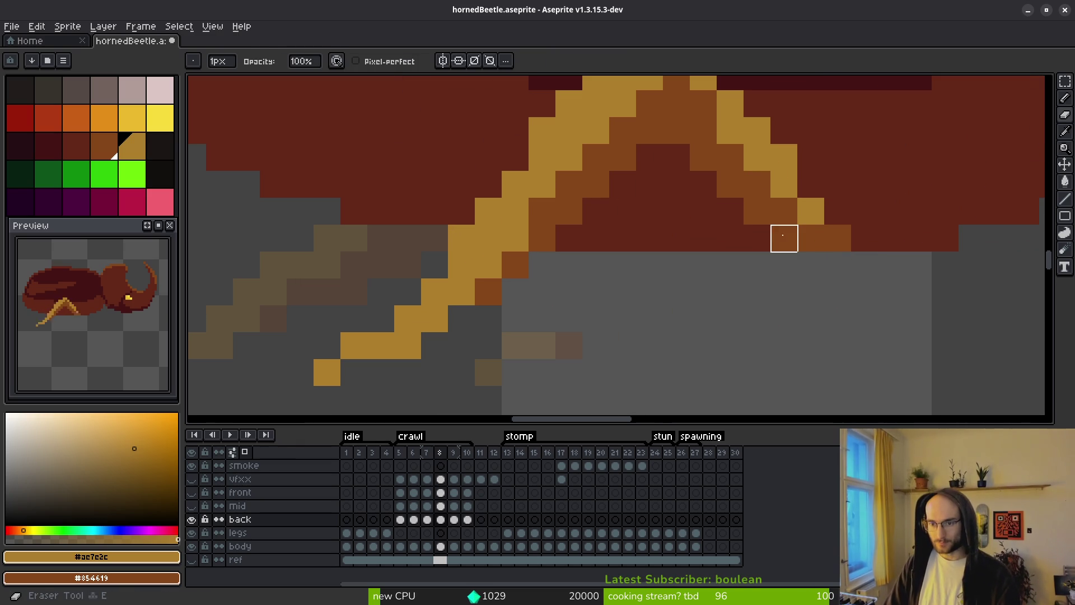
scroll(784, 238, down, 3)
key(b)
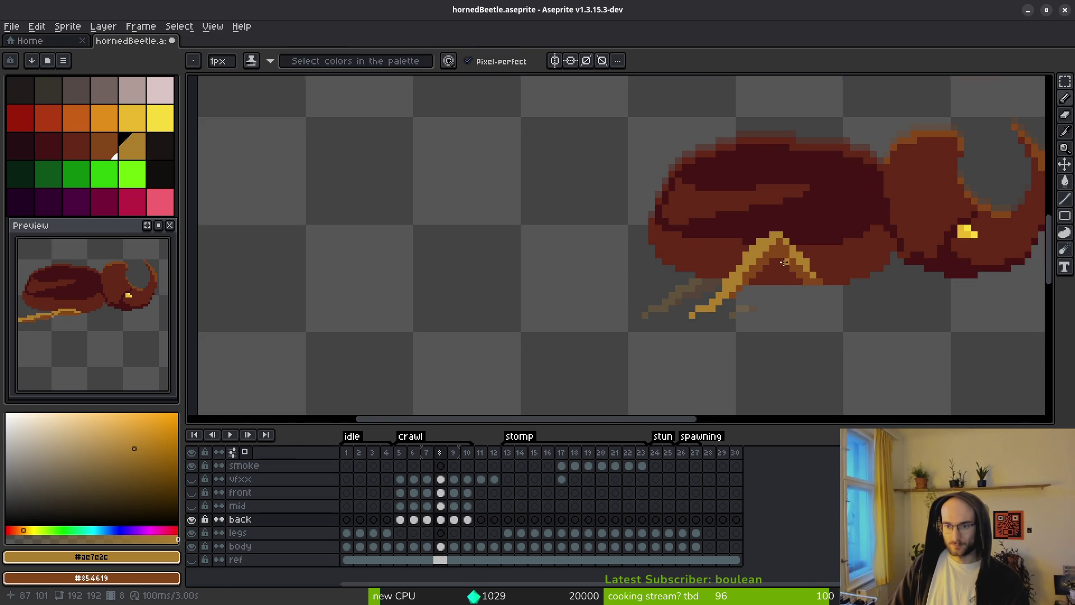
scroll(784, 262, up, 4)
scroll(843, 287, down, 4)
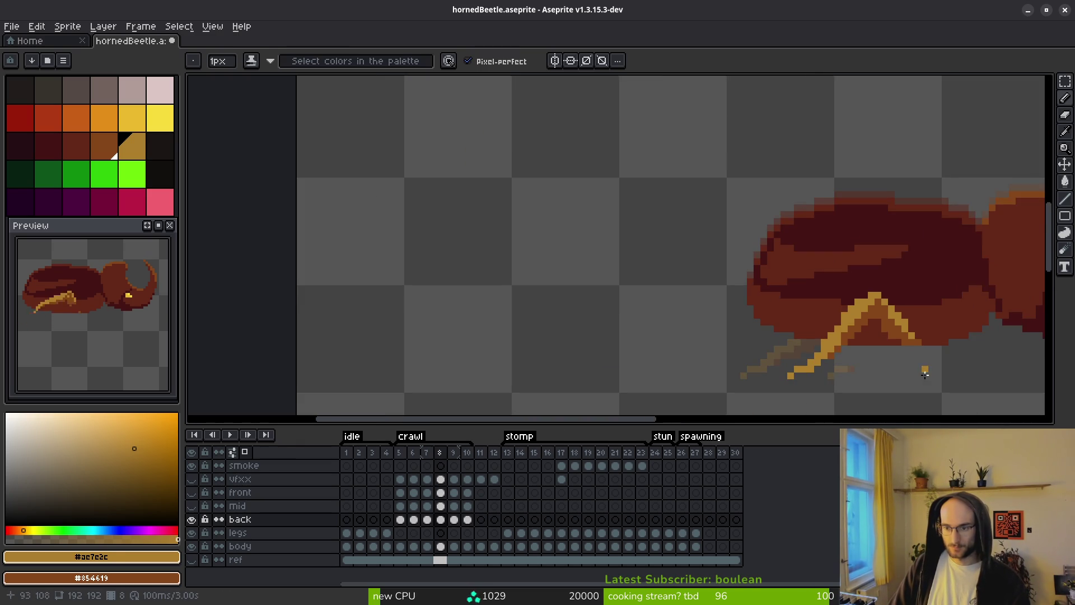
scroll(877, 367, down, 3)
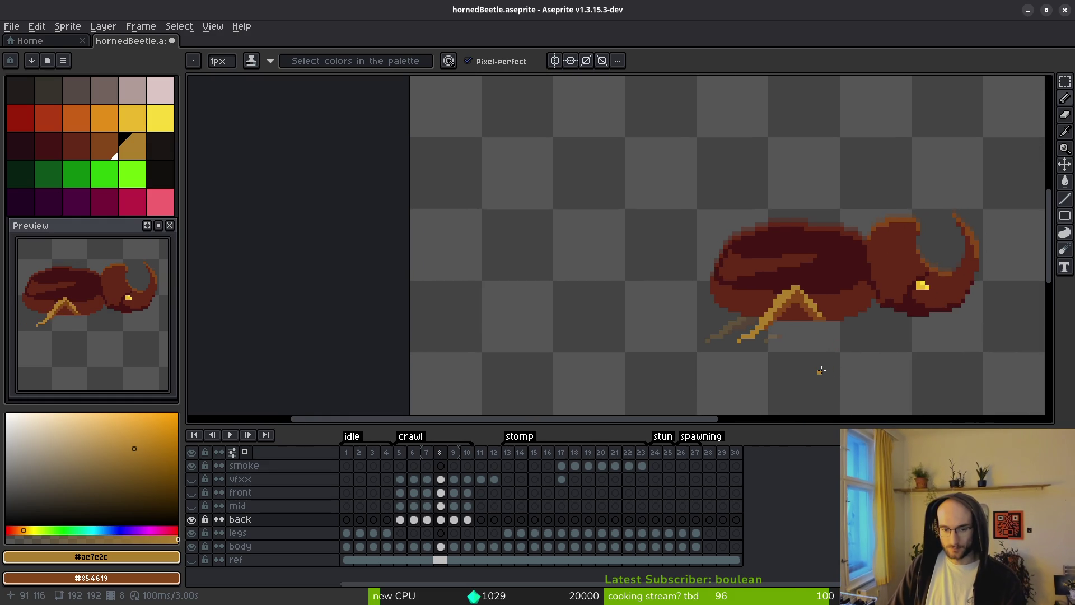
key(comma)
key(alt)
scroll(768, 347, up, 3)
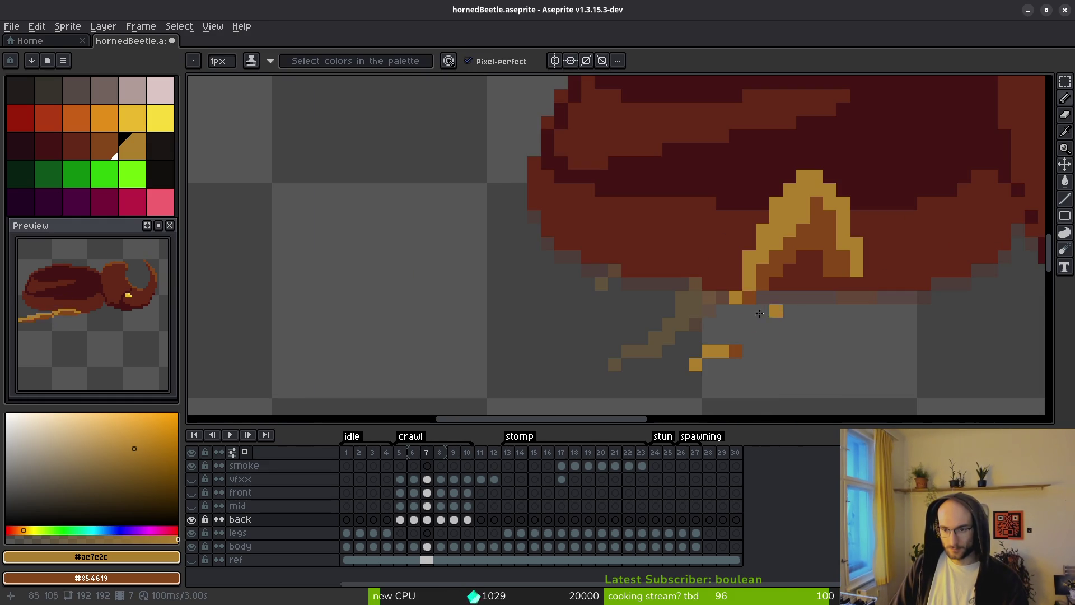
Draw a gold leg down from the shell edge on frame 7, replacing a stray pixel.
drag(723, 308, 731, 336)
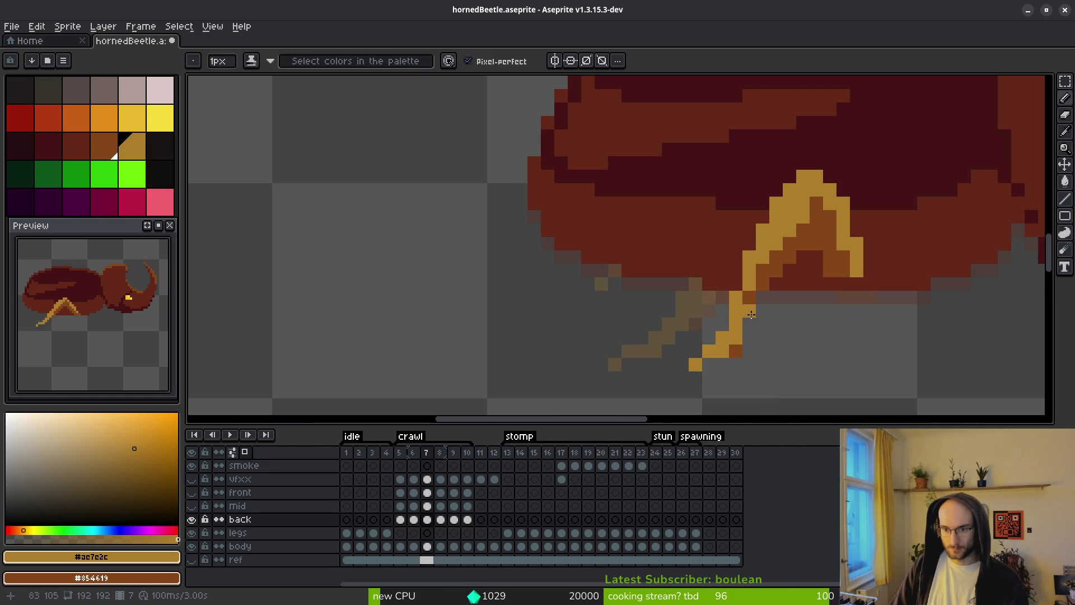
key(ctrl+z)
click(750, 322)
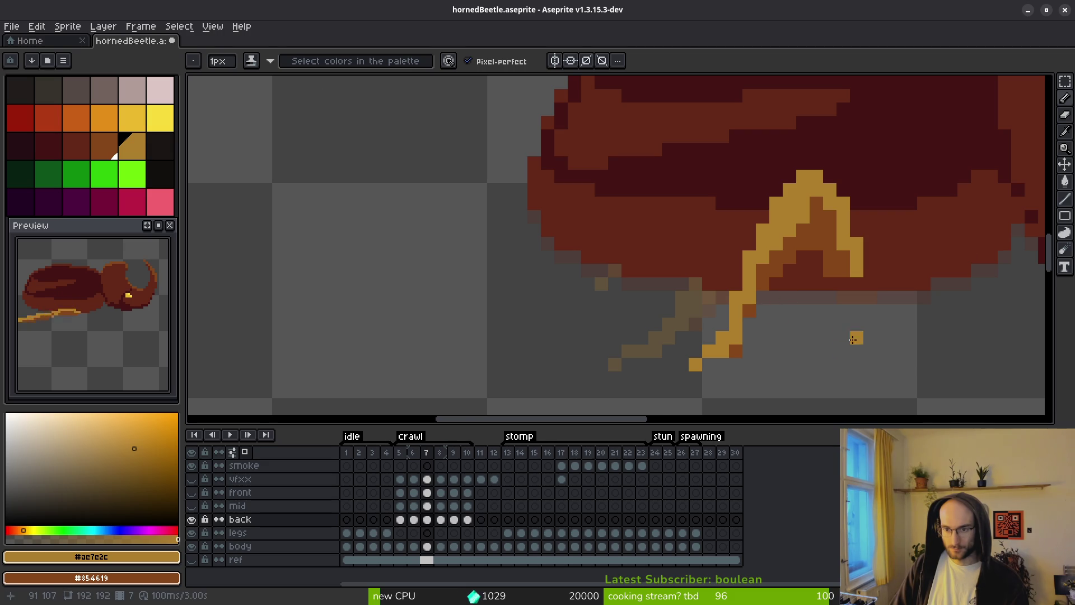
scroll(856, 337, down, 3)
scroll(843, 340, up, 5)
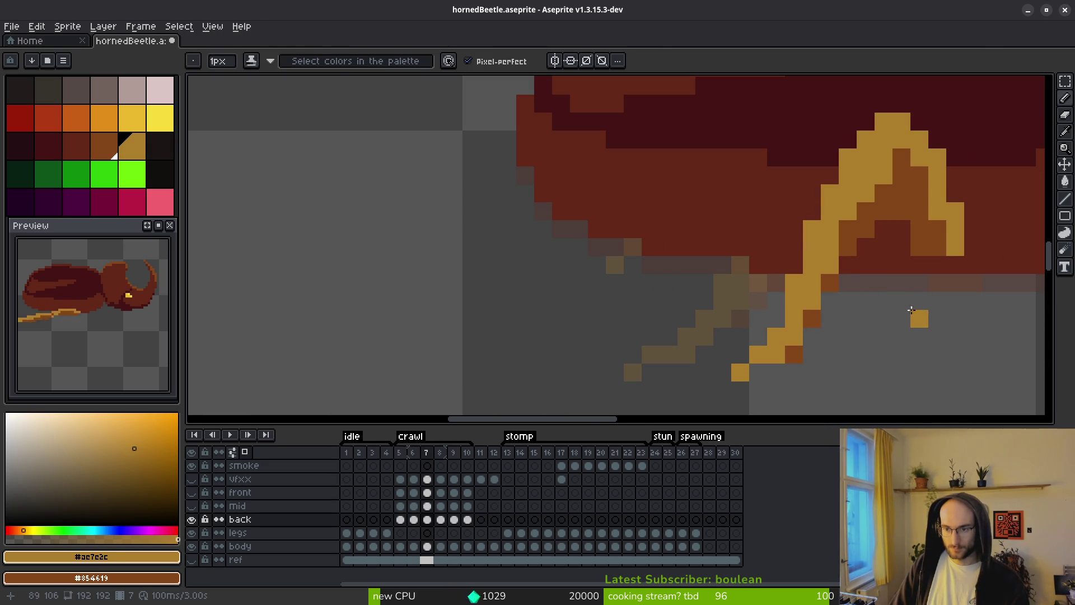
scroll(918, 312, down, 2)
scroll(940, 316, down, 2)
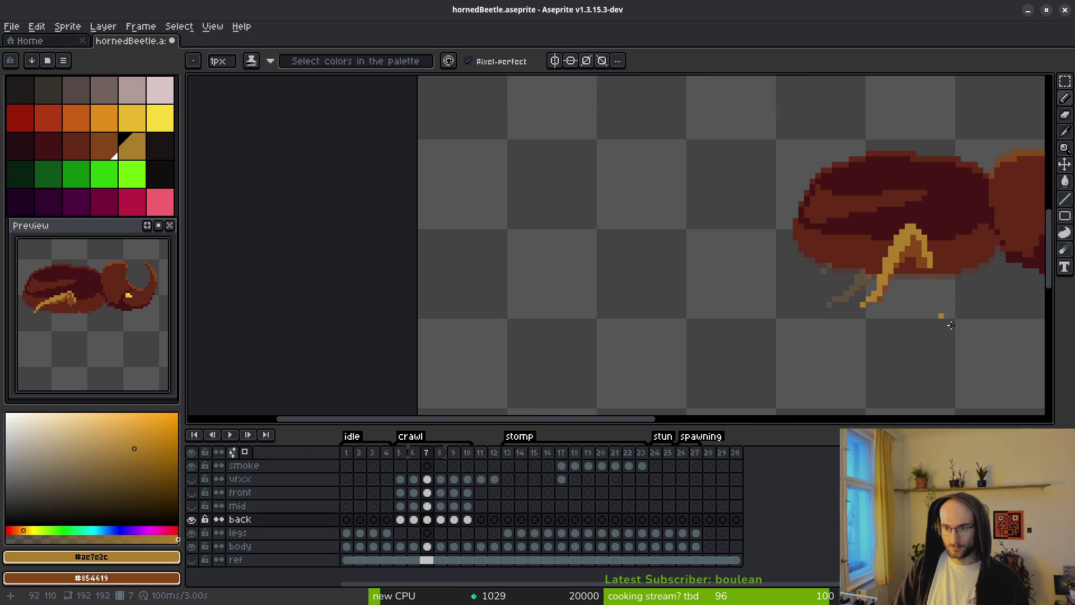
scroll(808, 319, down, 1)
Flip through frames 6 to 11 comparing back leg poses, settling on frame 10.
key(i)
key(Left)
key(Right)
key(Right)
key(Right)
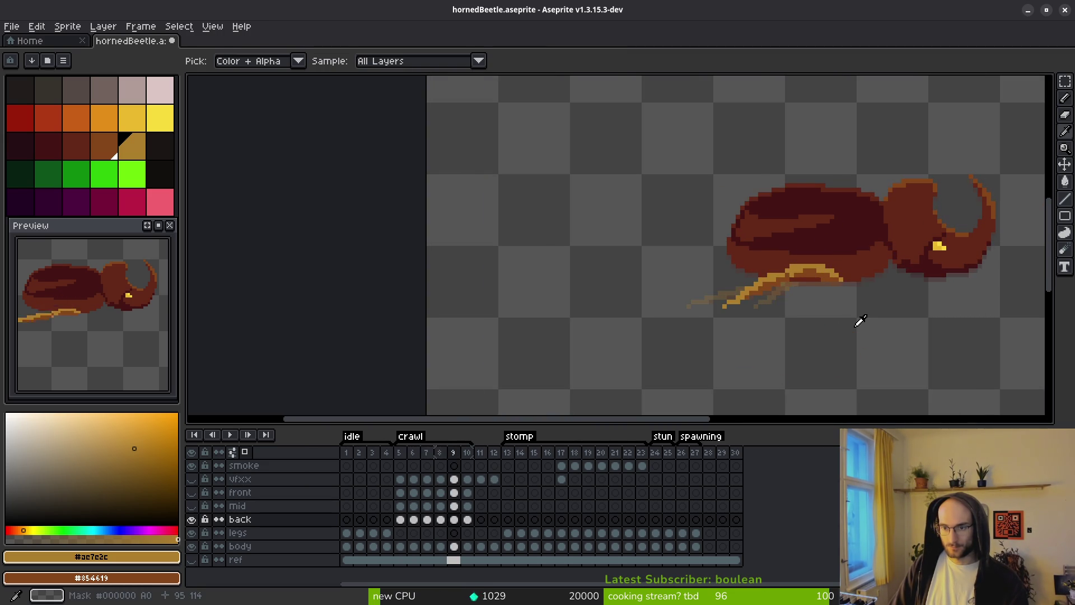
key(Left)
key(Left)
key(Left)
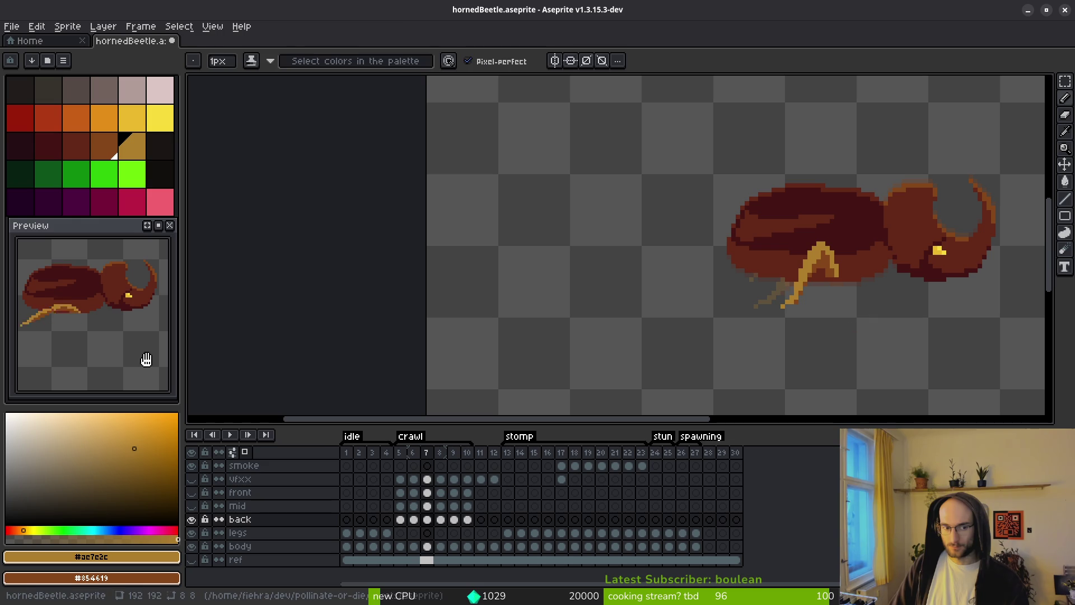
drag(48, 353, 88, 354)
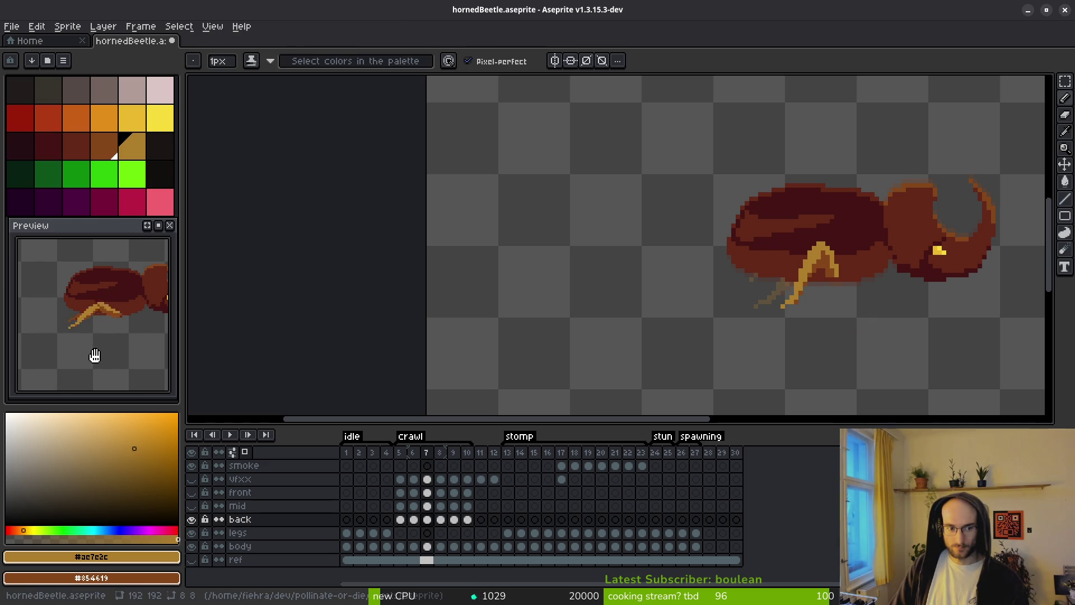
key(Left)
key(Left)
key(Right)
key(Right)
key(Right)
key(Right)
key(Right)
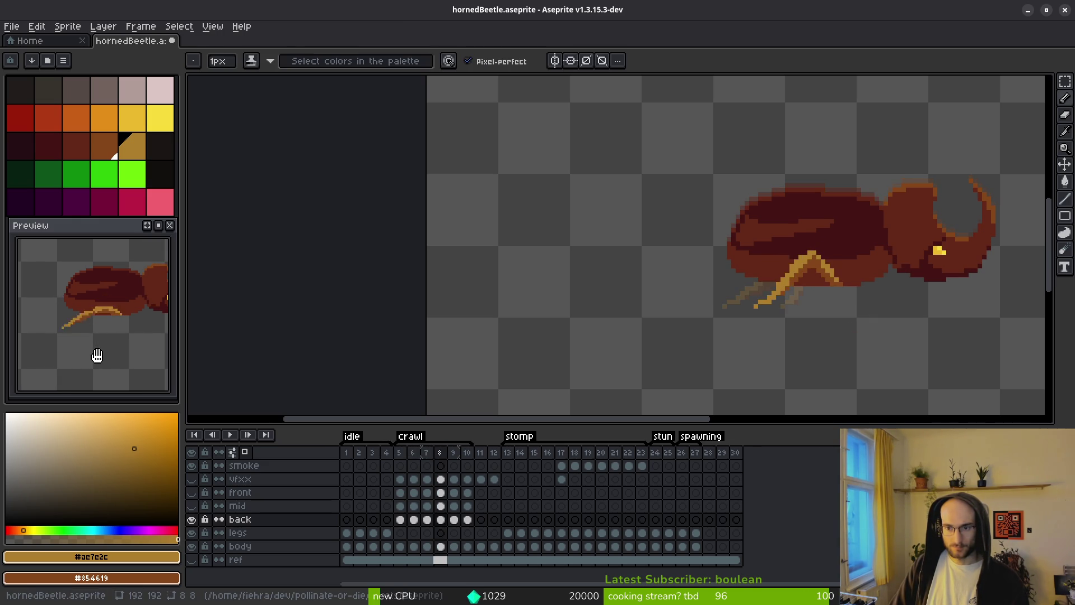
key(Left)
key(Left)
key(Right)
key(Right)
key(alt)
key(Left)
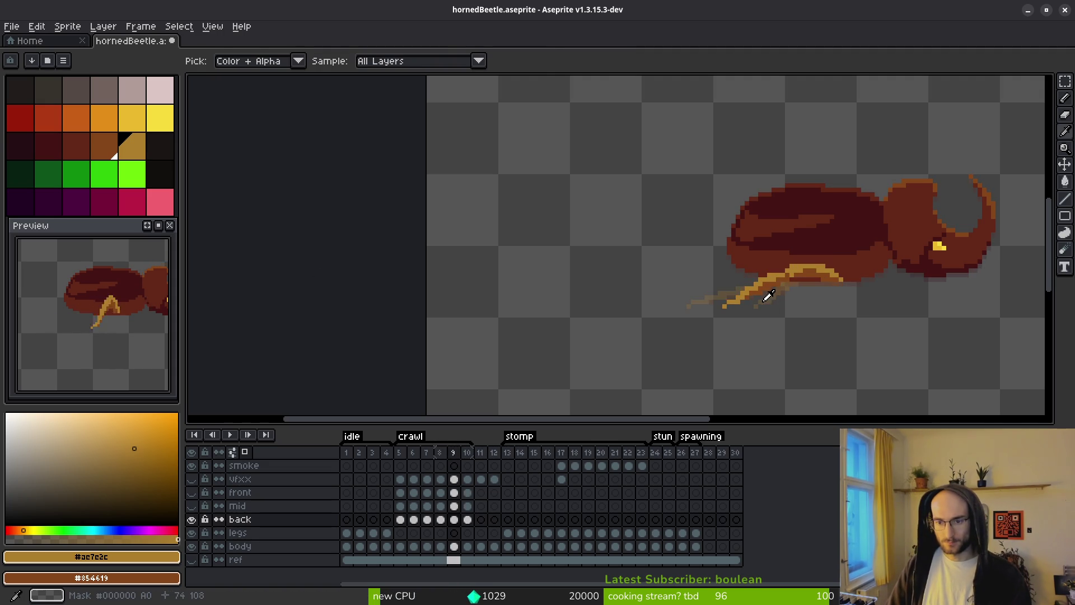
key(Right)
scroll(767, 291, up, 5)
Marquee-select frame 10's back leg and shift it about two pixels right.
key(m)
drag(754, 239, 485, 389)
drag(631, 361, 650, 351)
key(ctrl+d)
Nudge frame 10's back leg two more pixels right and erase a stray brown pixel.
drag(843, 232, 530, 402)
key(Right)
key(Right)
key(ctrl+d)
key(e)
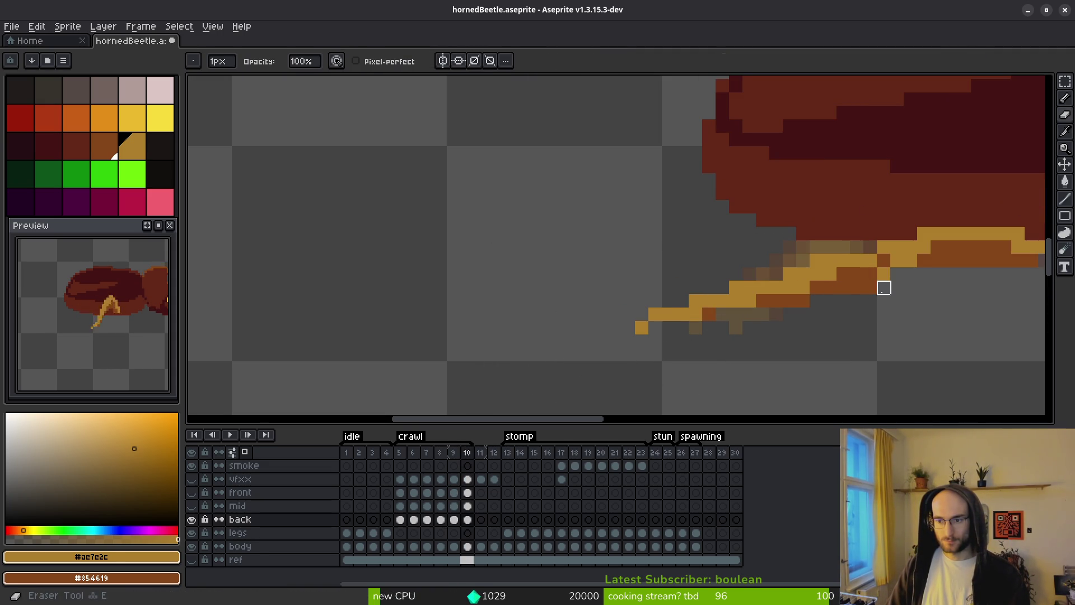
click(870, 288)
Shade the back leg with gold highlights on top and darker gold pixels along it.
key(b)
drag(763, 274, 792, 278)
right_click(771, 274)
right_click(762, 275)
right_click(803, 287)
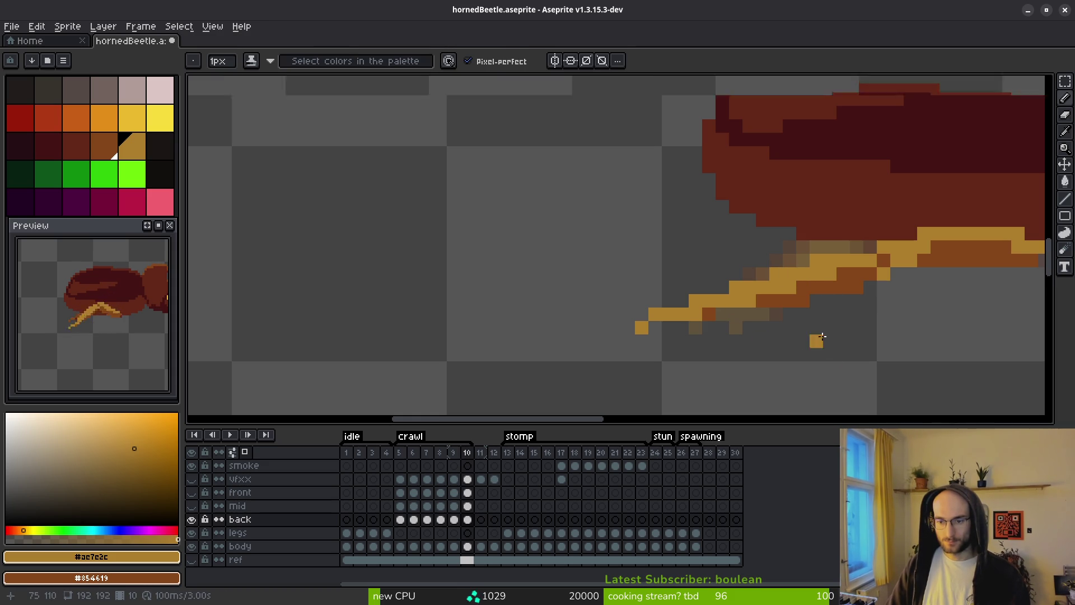
scroll(822, 335, down, 3)
On frame 9, marquee-select the back leg and move it further right.
key(comma)
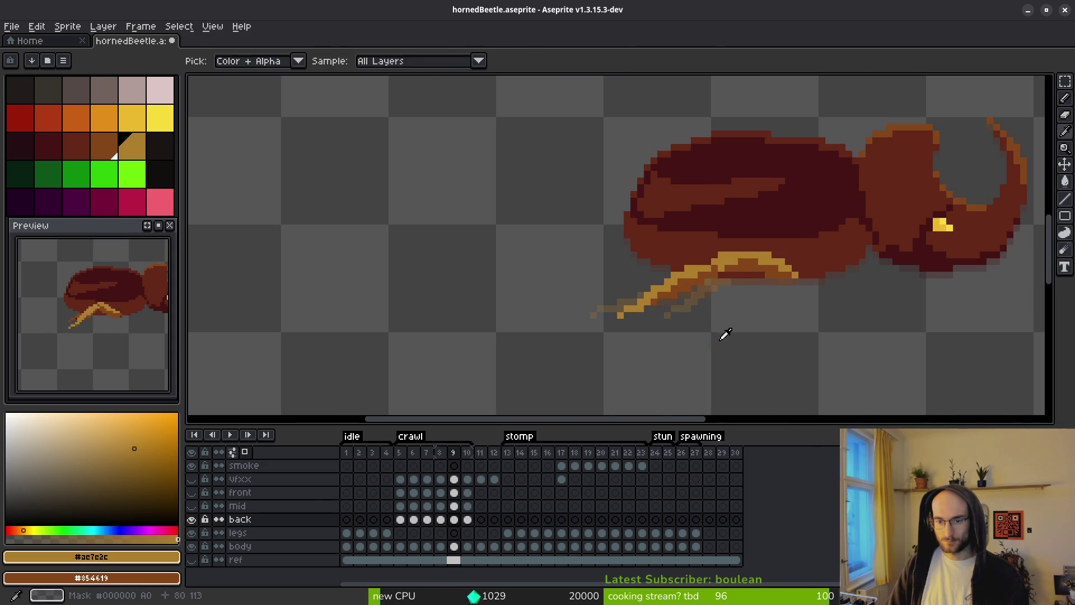
key(b)
scroll(708, 295, up, 1)
key(m)
mouse_move(756, 199)
mouse_down()
mouse_move(667, 341)
mouse_move(539, 390)
mouse_up()
drag(612, 339, 640, 344)
key(ctrl+d)
scroll(775, 146, up, 2)
drag(775, 147, 665, 360)
scroll(588, 295, down, 2)
On frame 9, lighten the back leg's top pixels to yellow and gold and darken neighbouring pixels.
scroll(617, 314, up, 3)
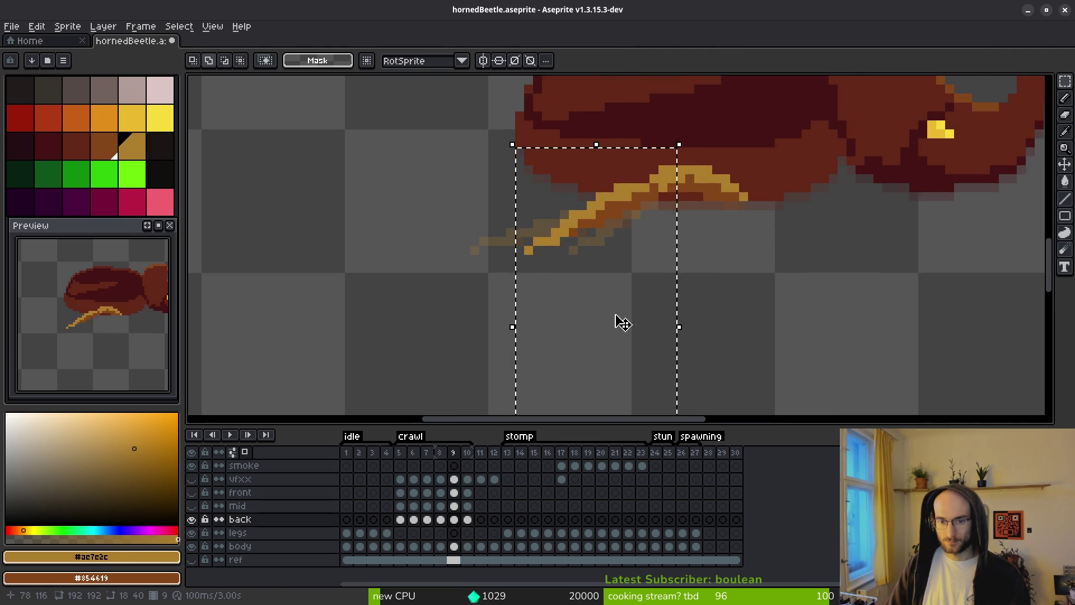
key(ctrl+d)
key(b)
click(709, 208)
right_click(682, 194)
click(684, 200)
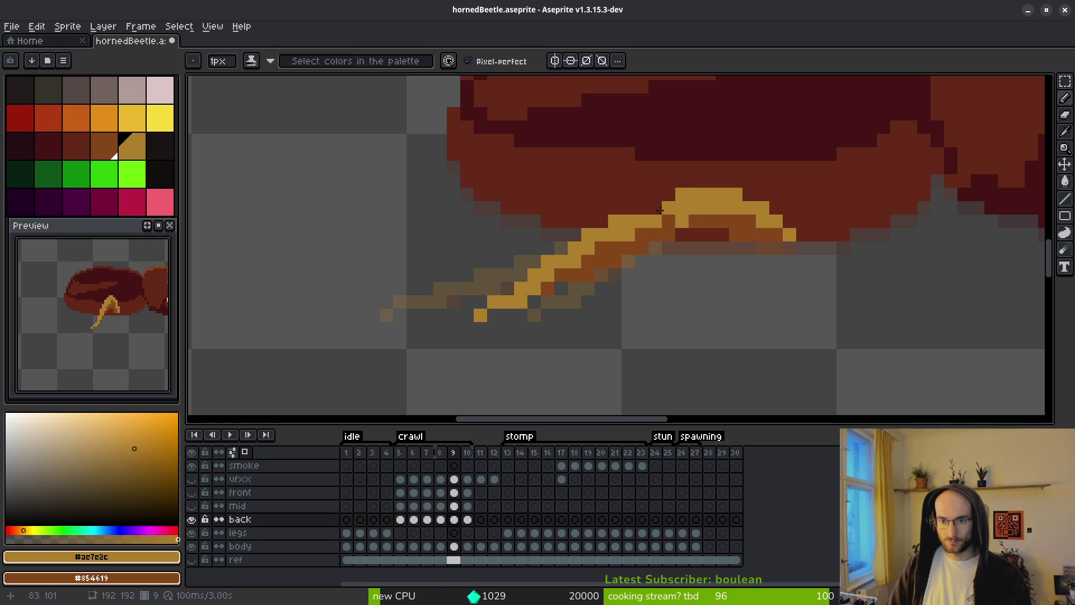
right_click(655, 207)
click(669, 196)
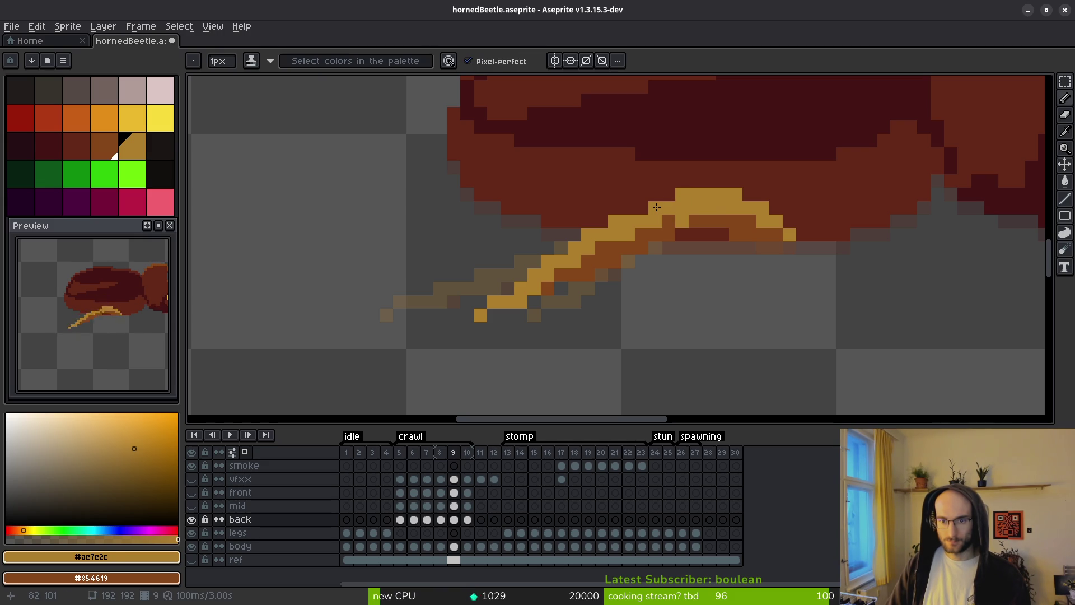
click(655, 207)
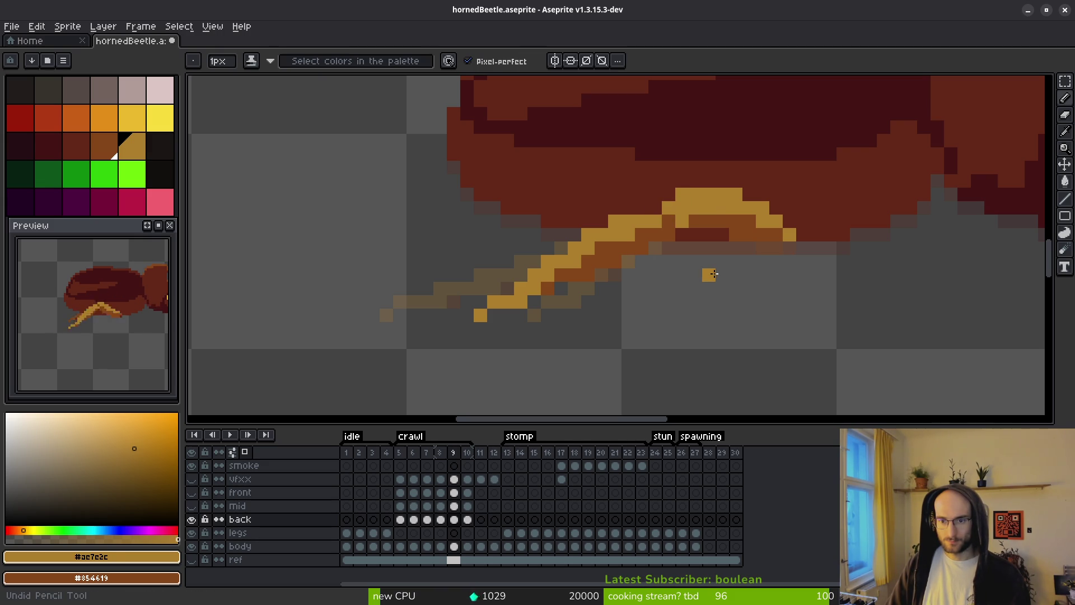
click(682, 234)
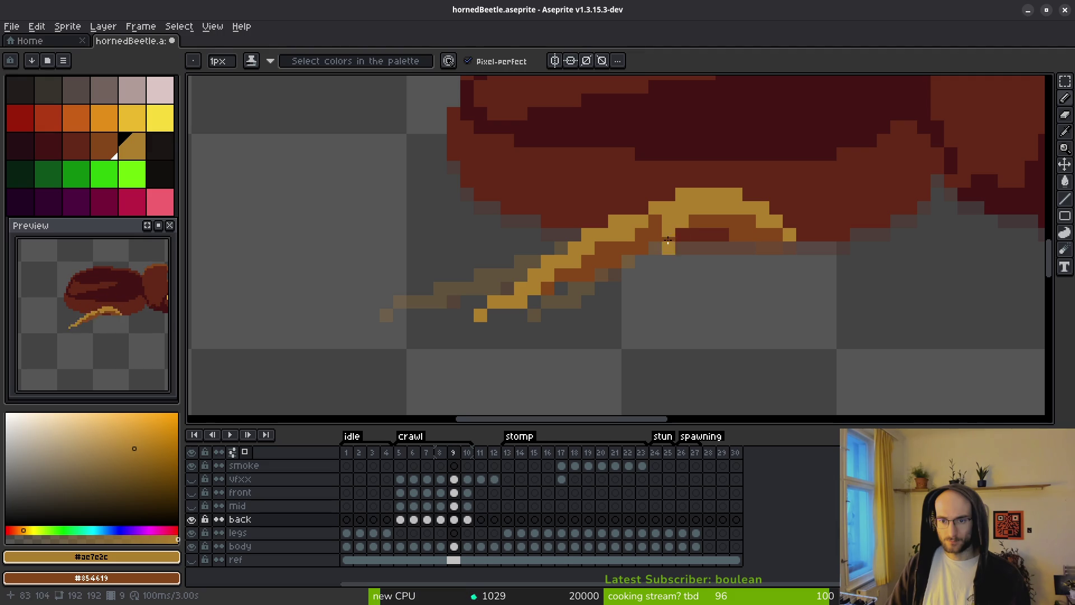
Turn a dark orange leg pixel gold, then remove the lone gold pixel and an orange-brown stray.
key(e)
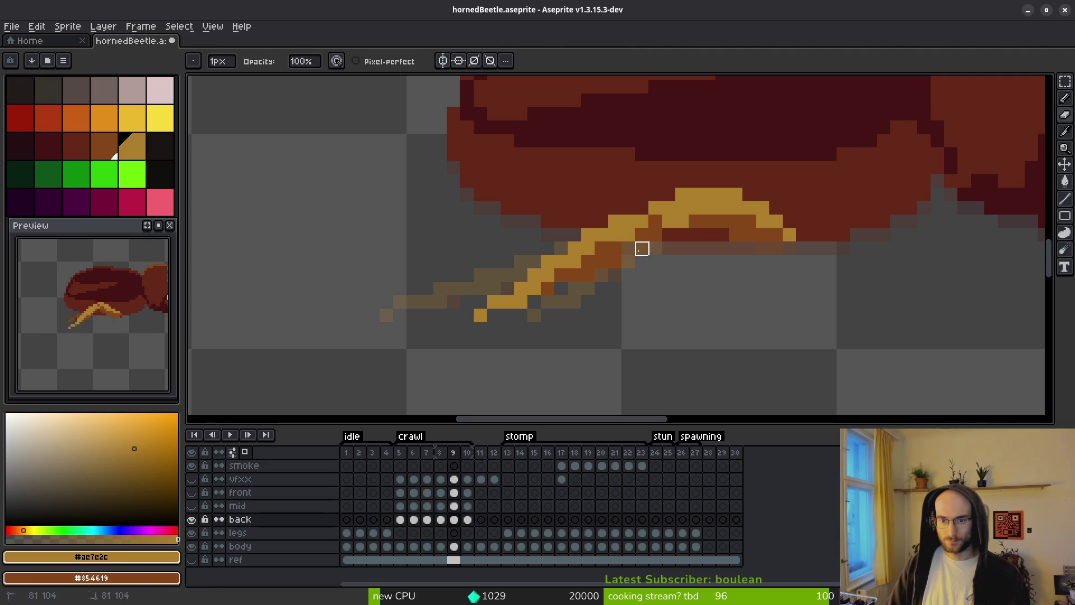
key(b)
scroll(708, 288, down, 3)
scroll(663, 250, up, 3)
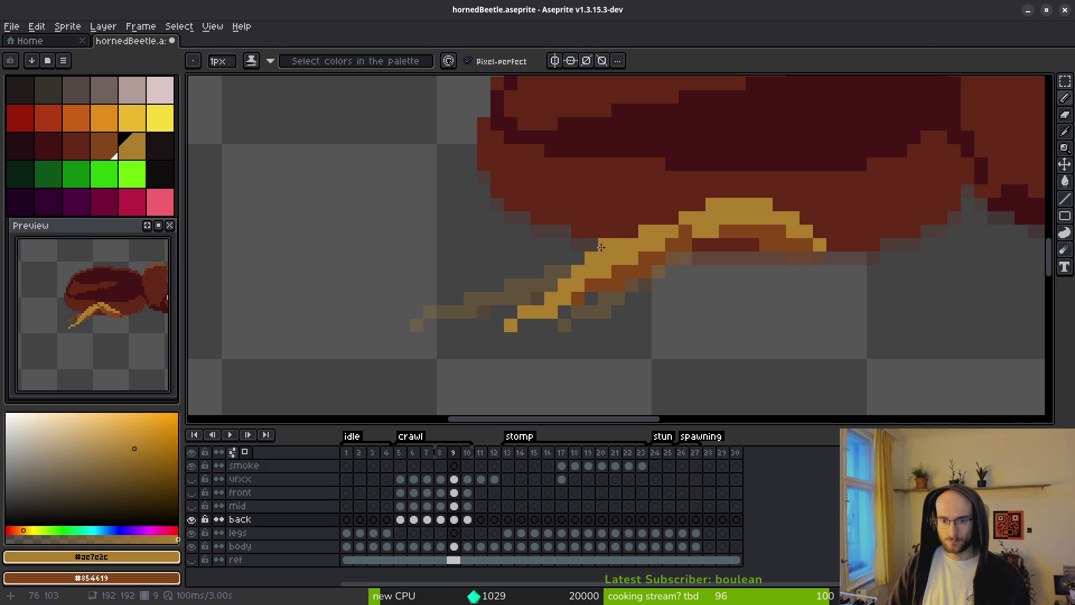
click(591, 258)
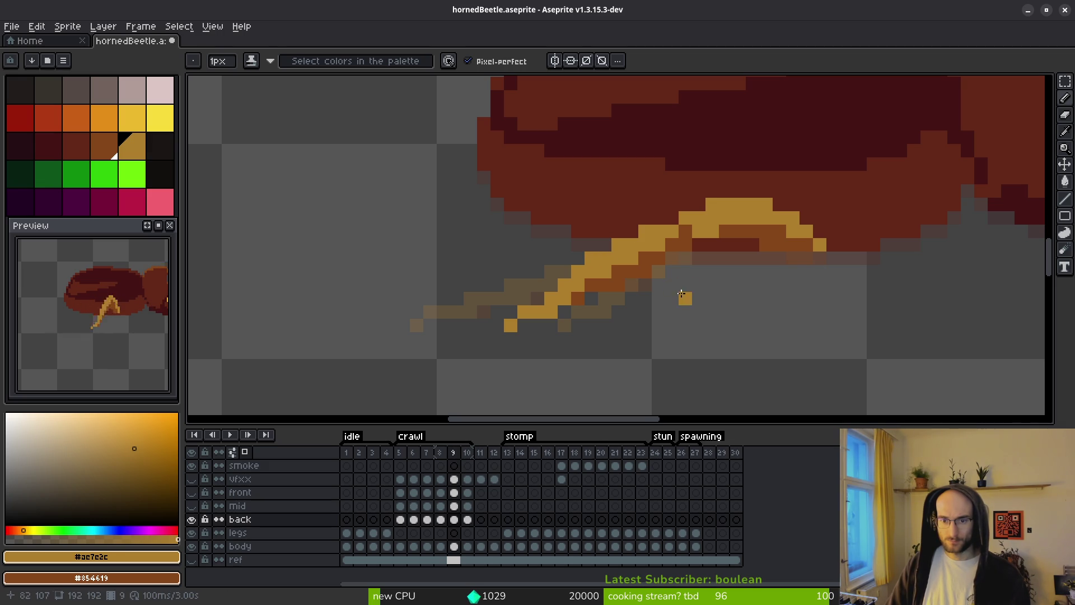
scroll(688, 298, down, 4)
scroll(677, 307, up, 7)
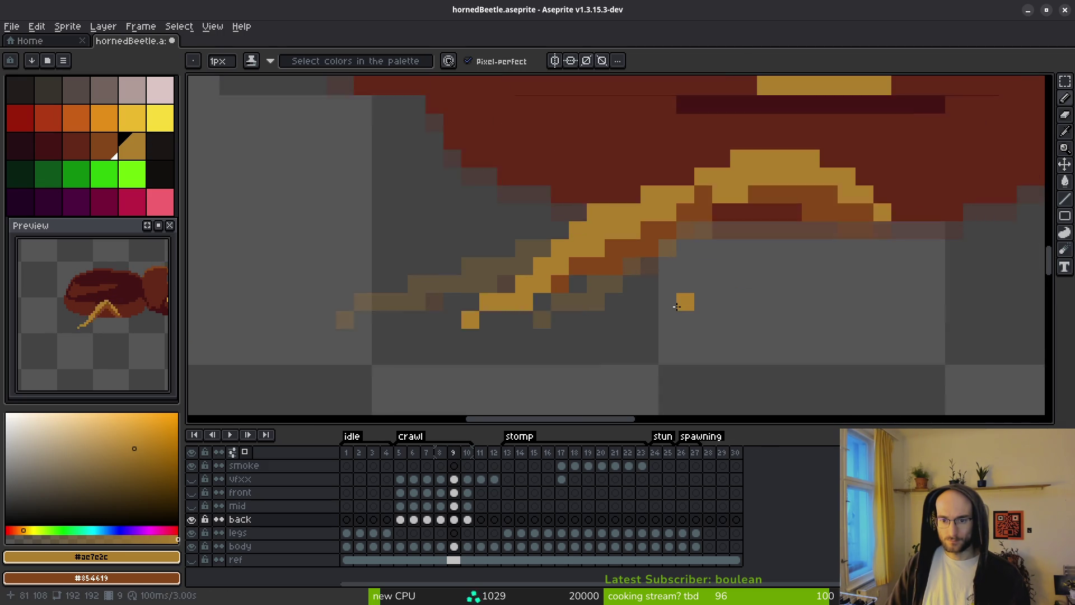
key(ctrl+z)
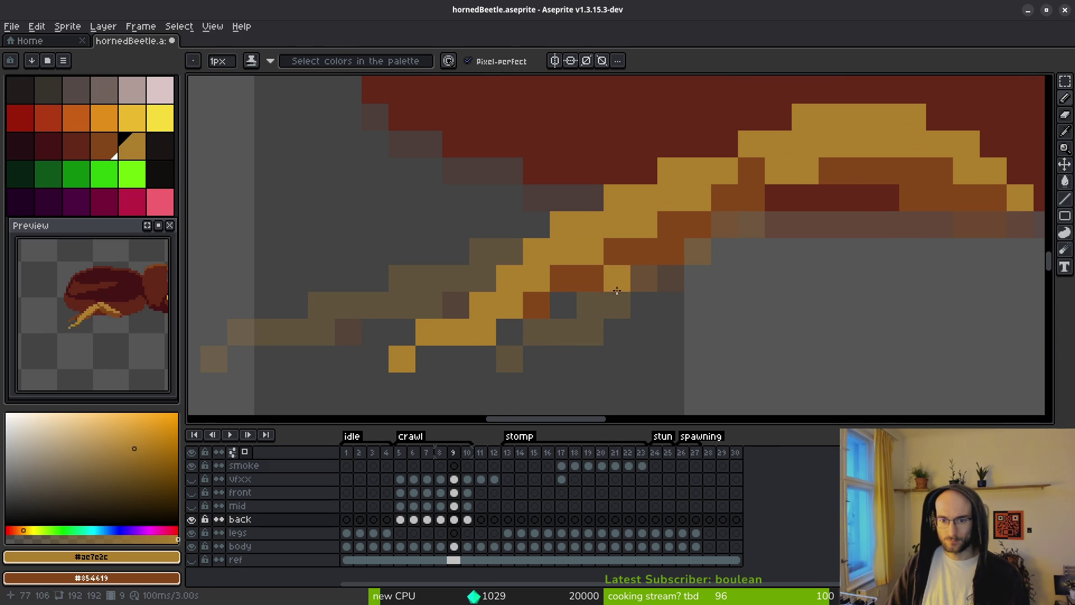
key(e)
click(617, 278)
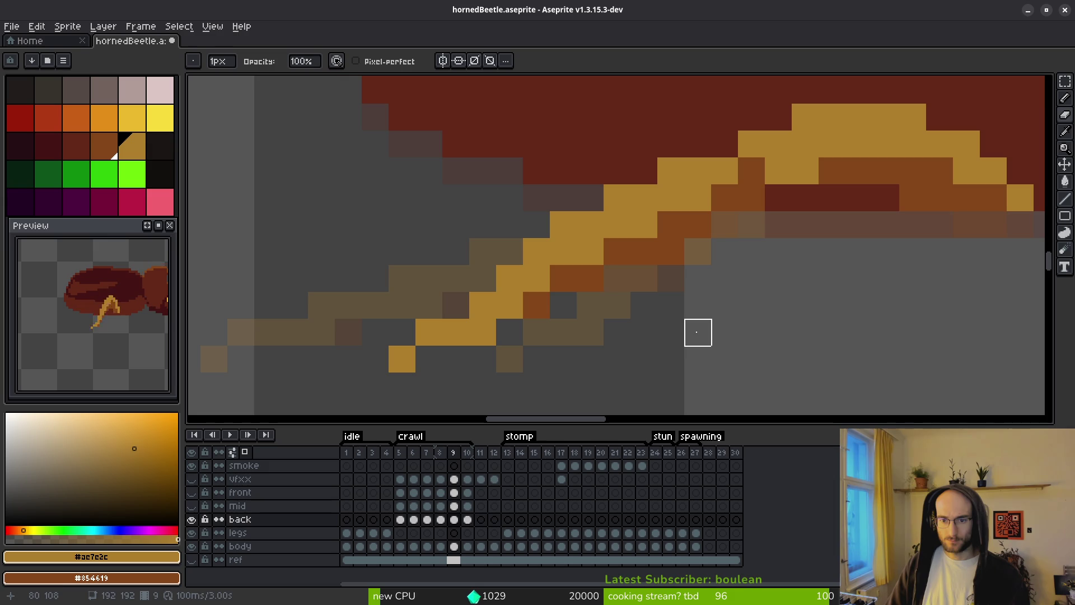
Compare the reworked leg against crawl frames 7 and 8.
key(b)
scroll(728, 347, down, 5)
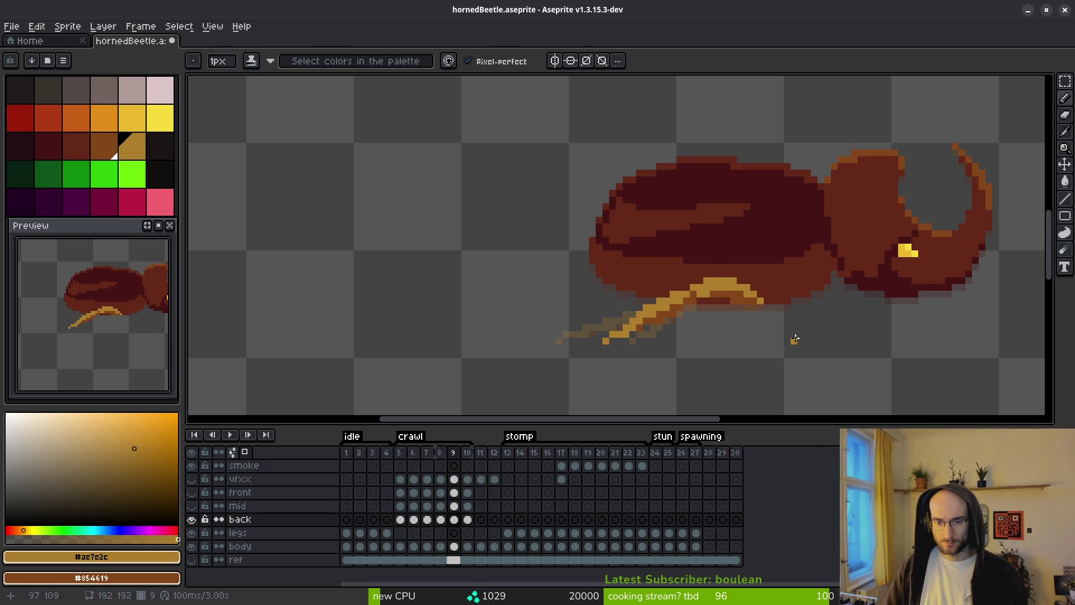
key(i)
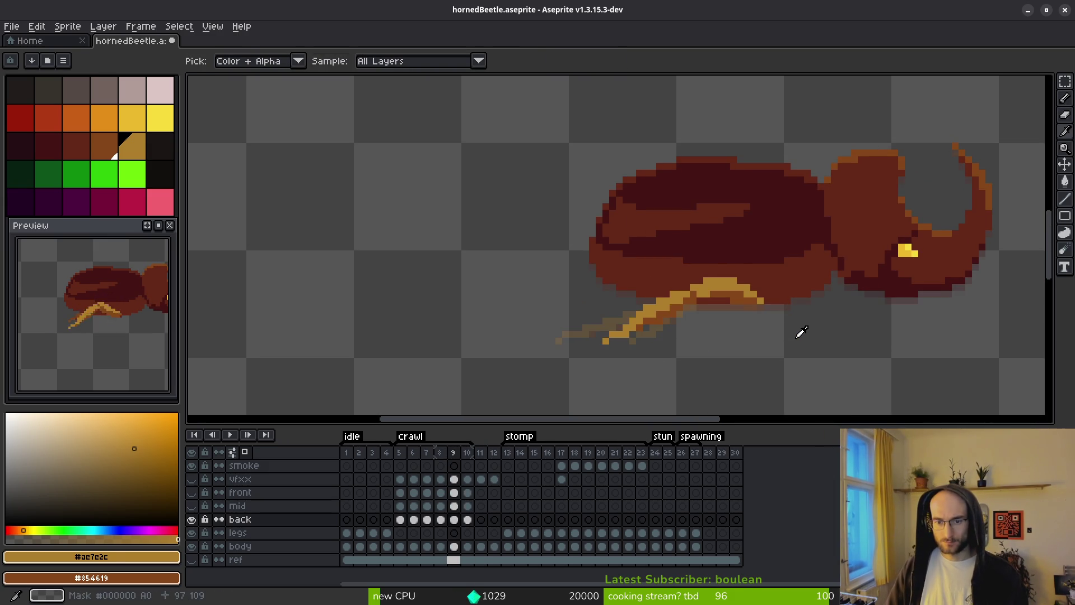
key(Left)
key(Left)
key(Right)
On frame 8, add a gold pixel and shift the lower back leg one pixel right.
key(b)
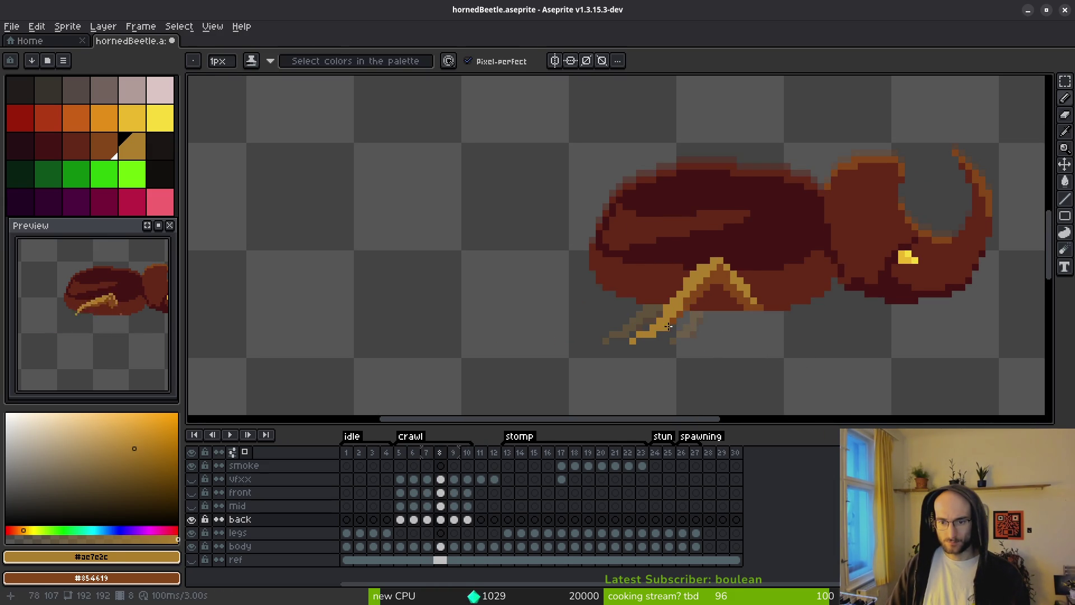
scroll(745, 328, up, 2)
click(704, 304)
key(m)
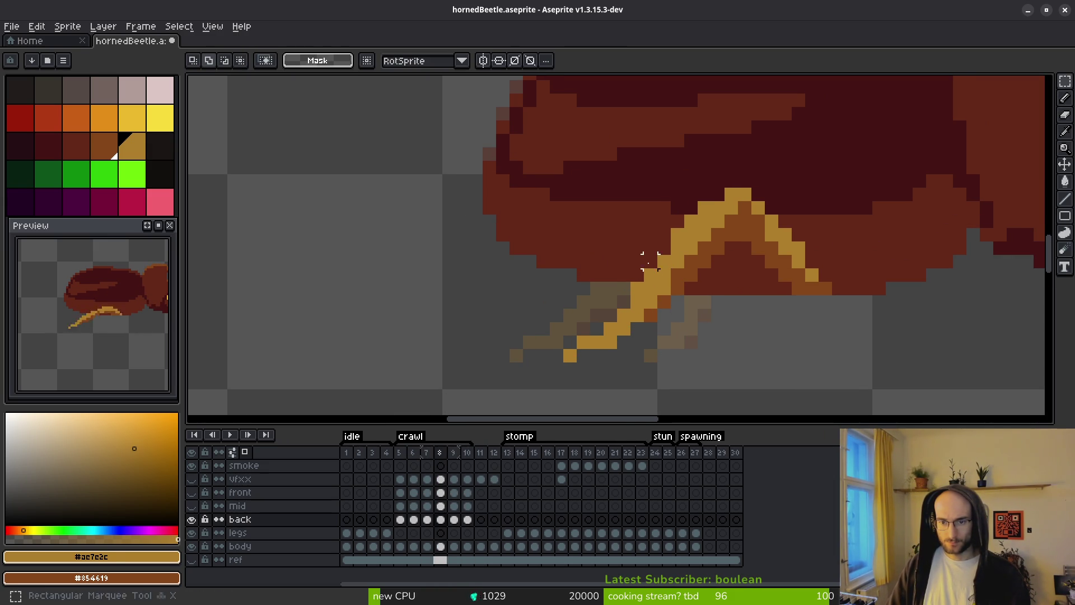
drag(692, 268, 471, 400)
drag(580, 366, 606, 359)
key(b)
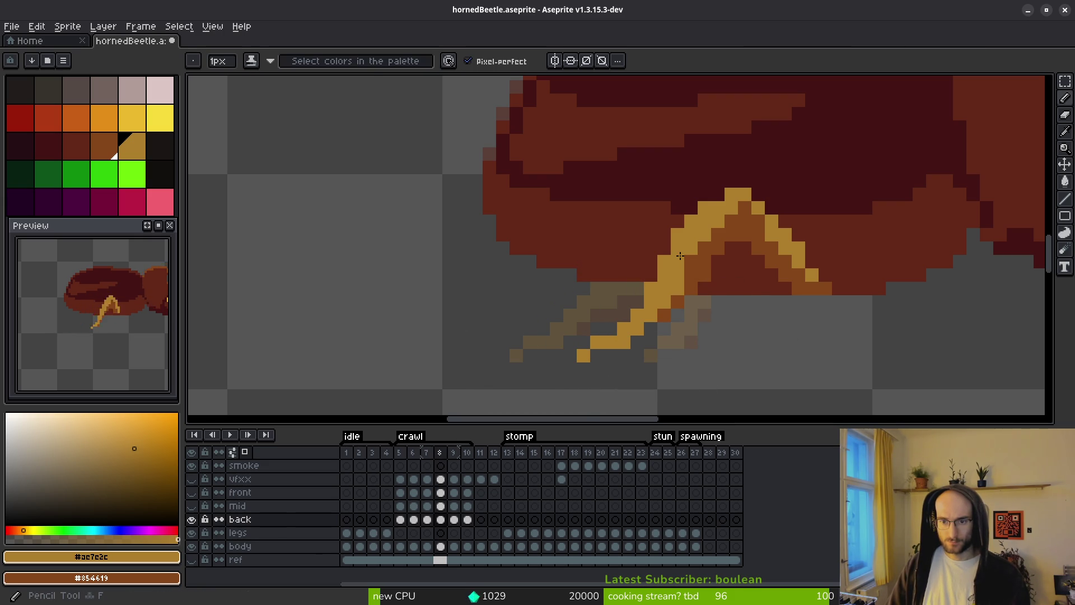
Flip between neighbouring crawl frames to compare poses, ending on back-layer frame 10.
scroll(764, 339, down, 4)
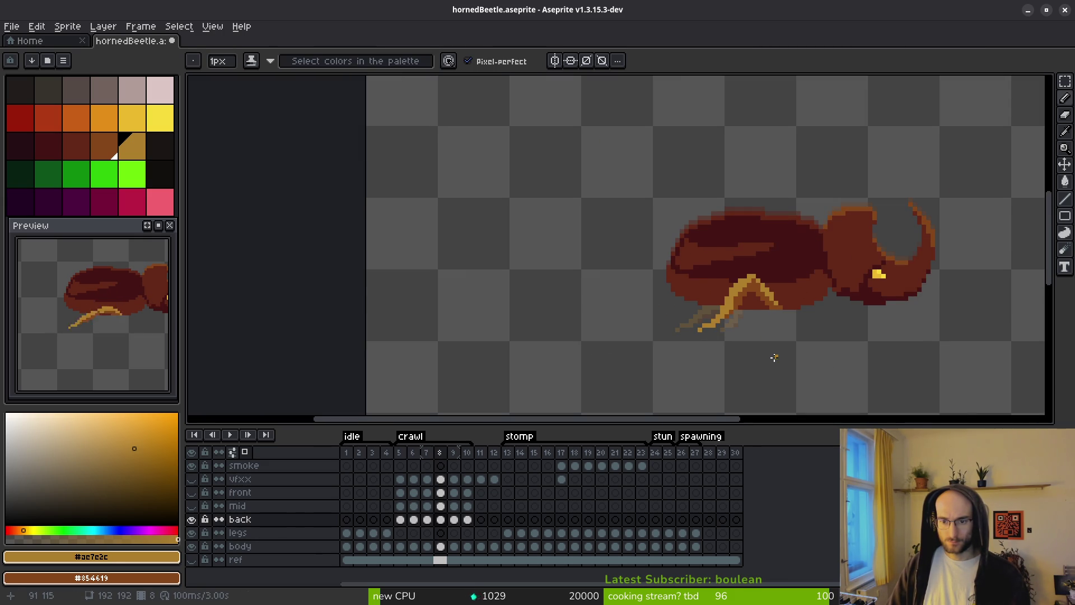
key(alt)
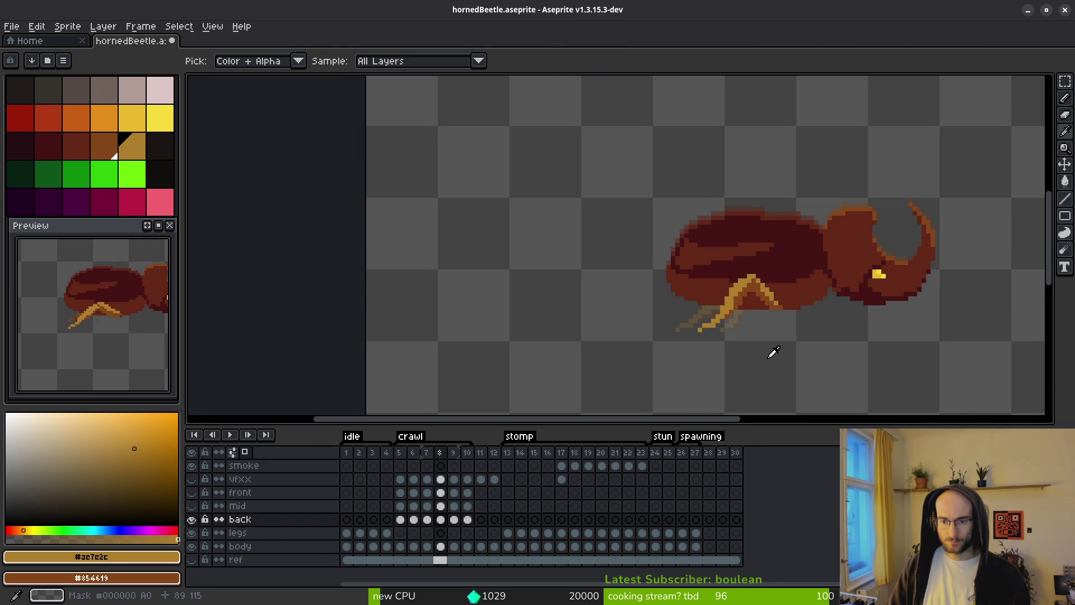
key(Right)
key(Right)
key(Right)
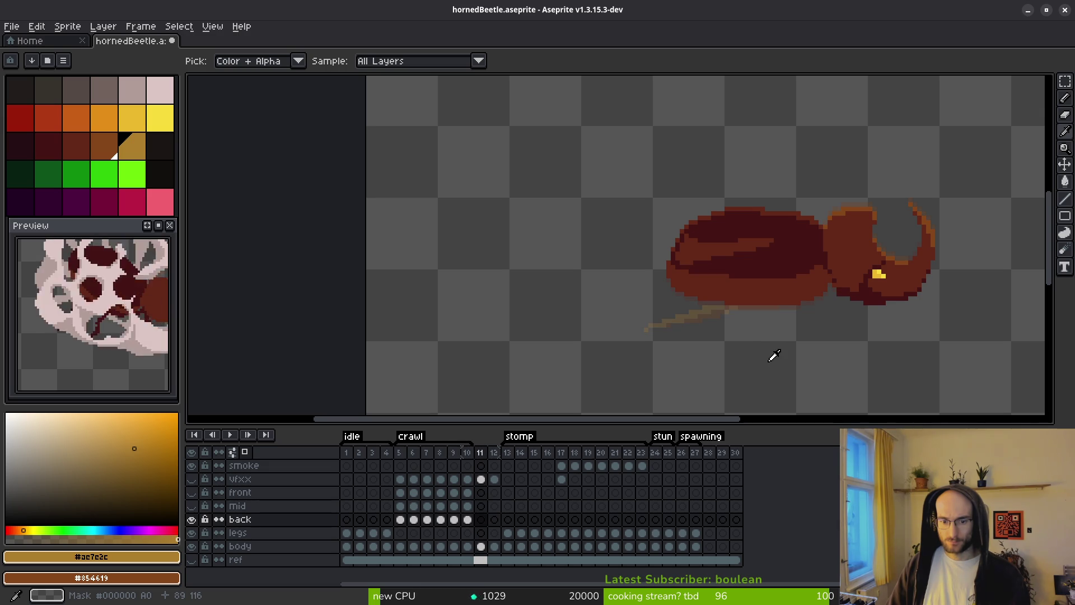
key(Left)
key(Left)
key(Left)
key(Left)
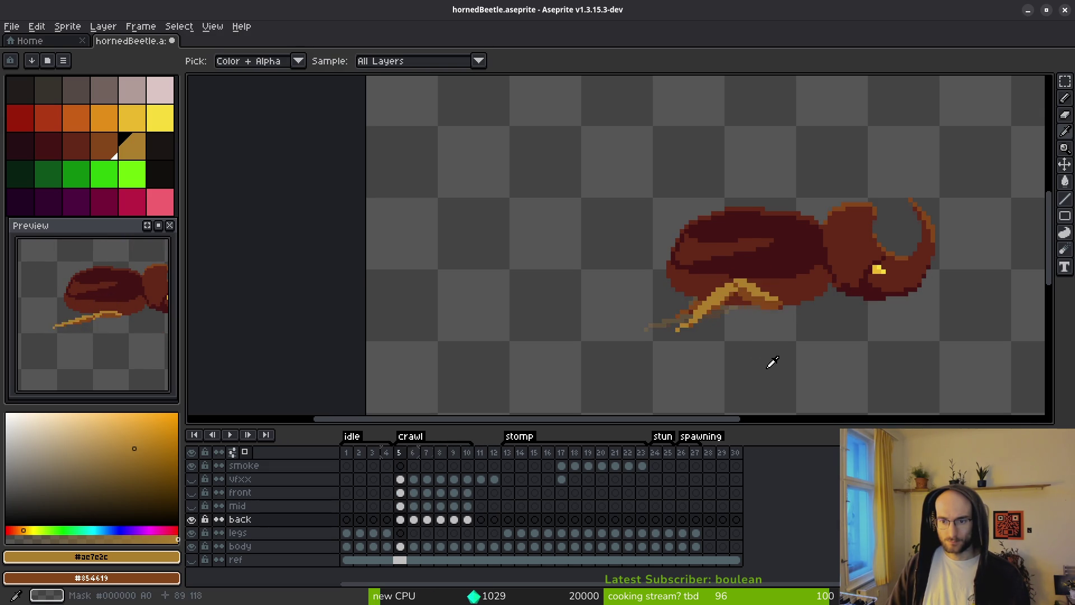
key(Left)
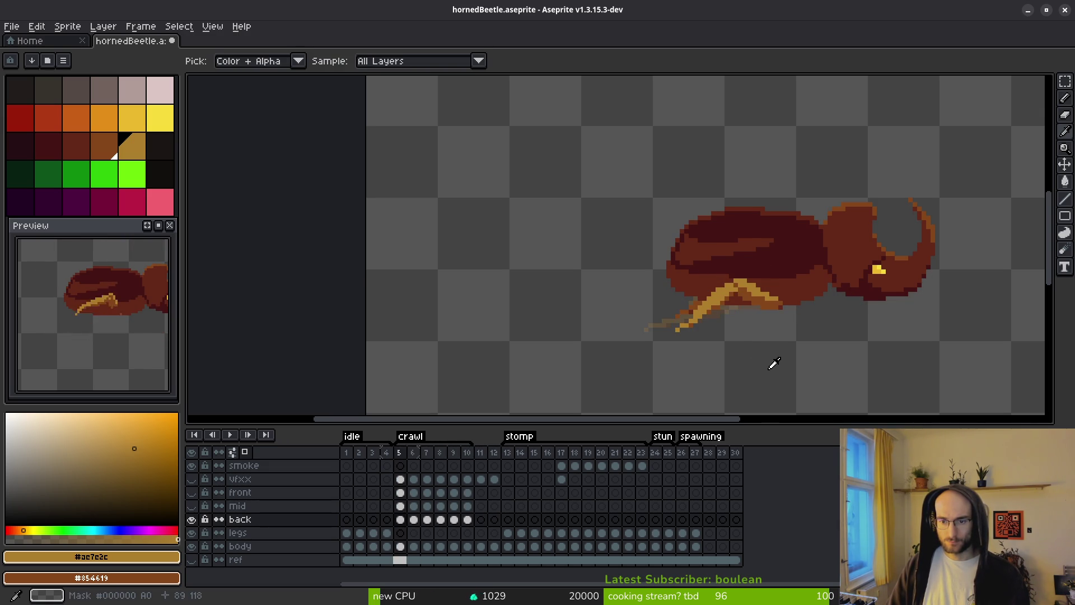
key(Right)
key(Right)
key(Left)
key(Left)
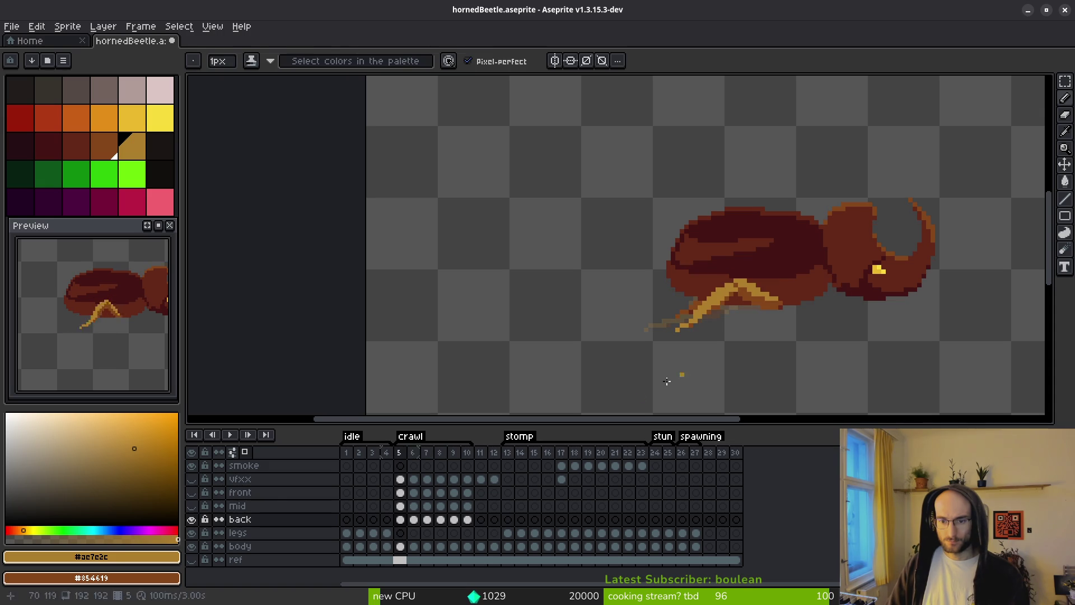
click(470, 521)
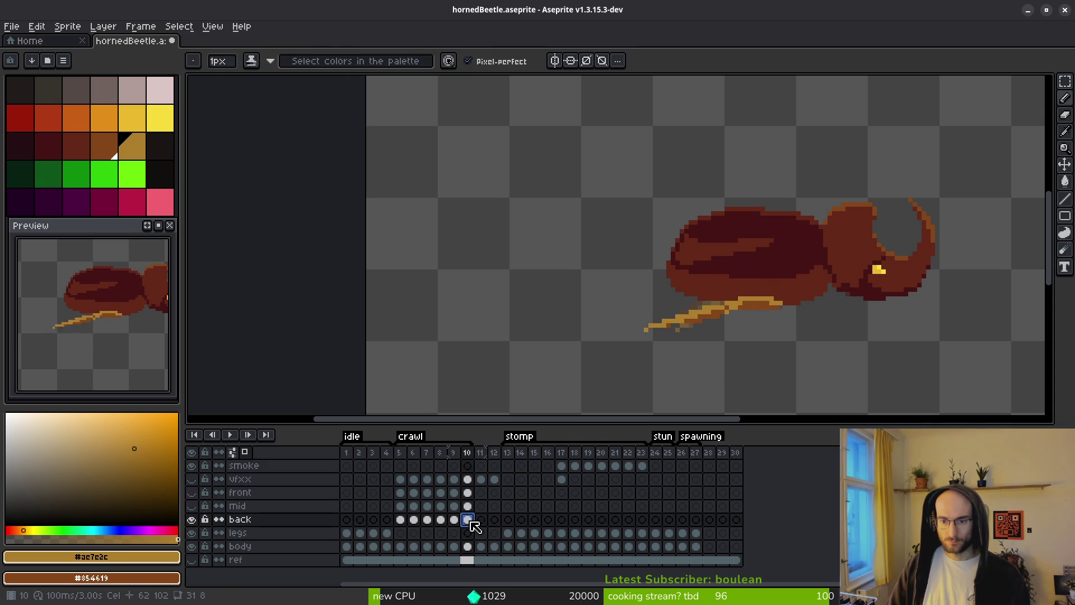
Zoom in and compare the back-leg poses on frames 3, 5, 6 and 7.
click(403, 521)
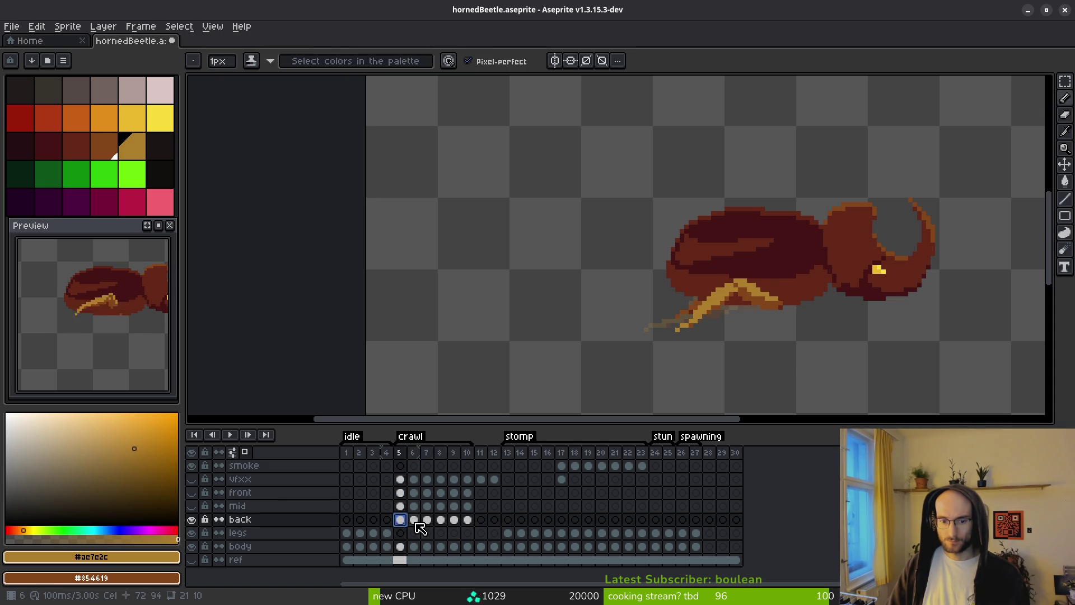
click(416, 525)
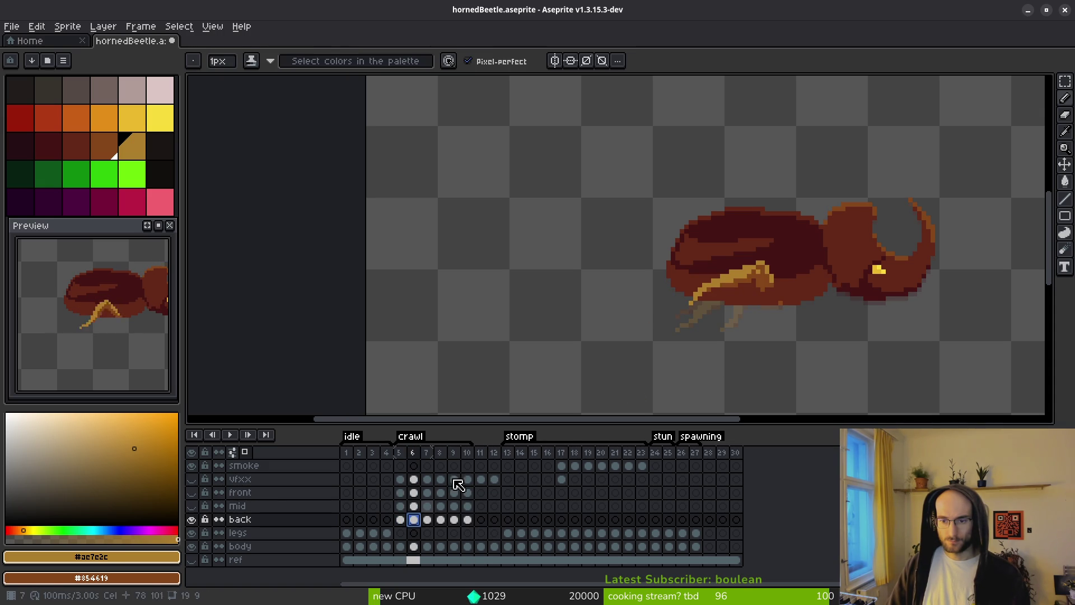
key(plus)
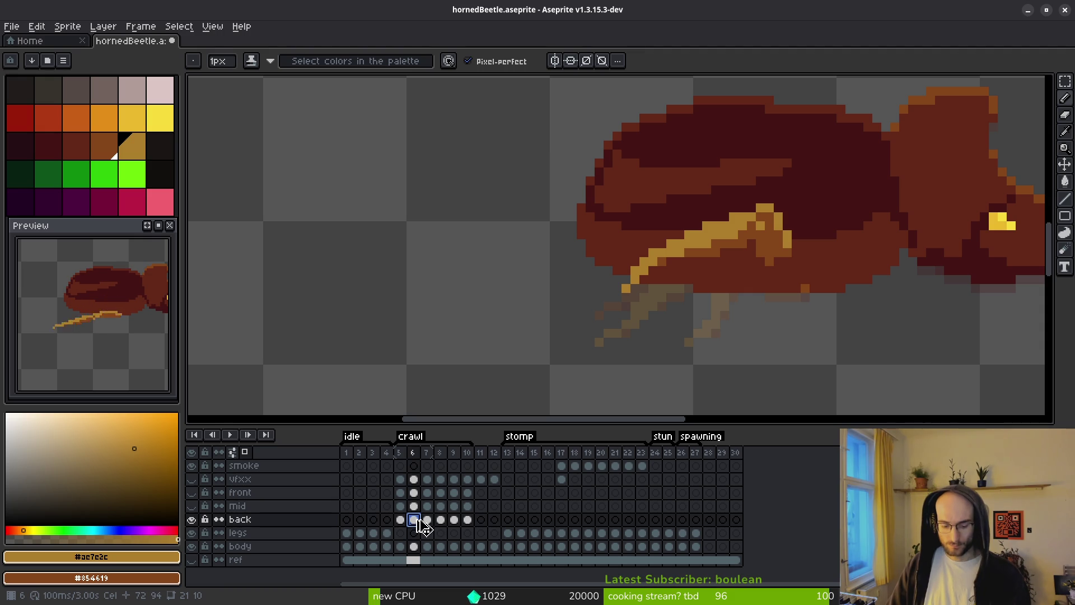
click(398, 521)
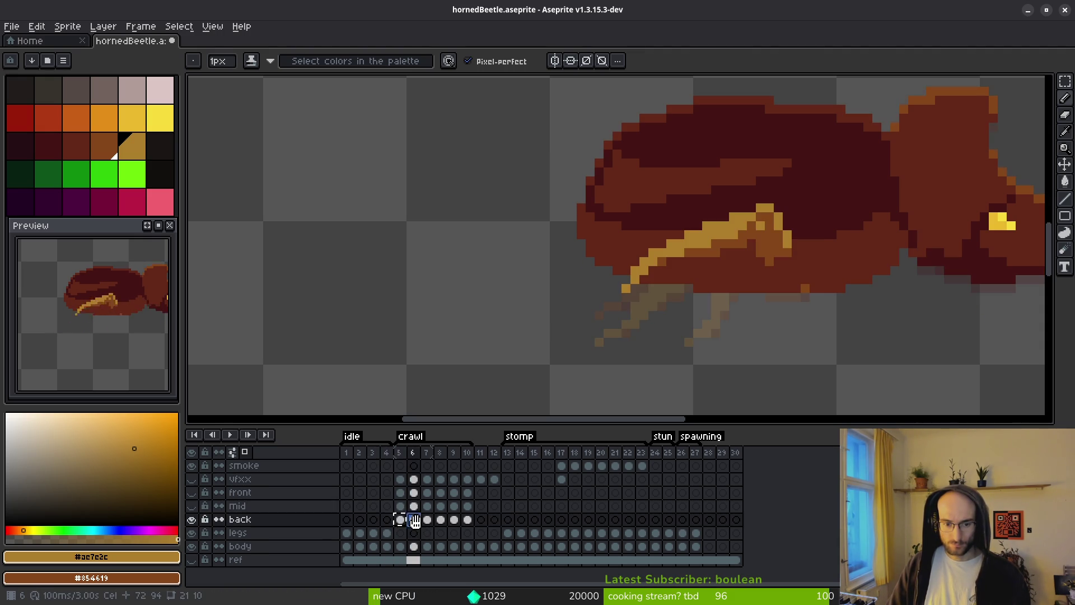
key(Left)
key(Left)
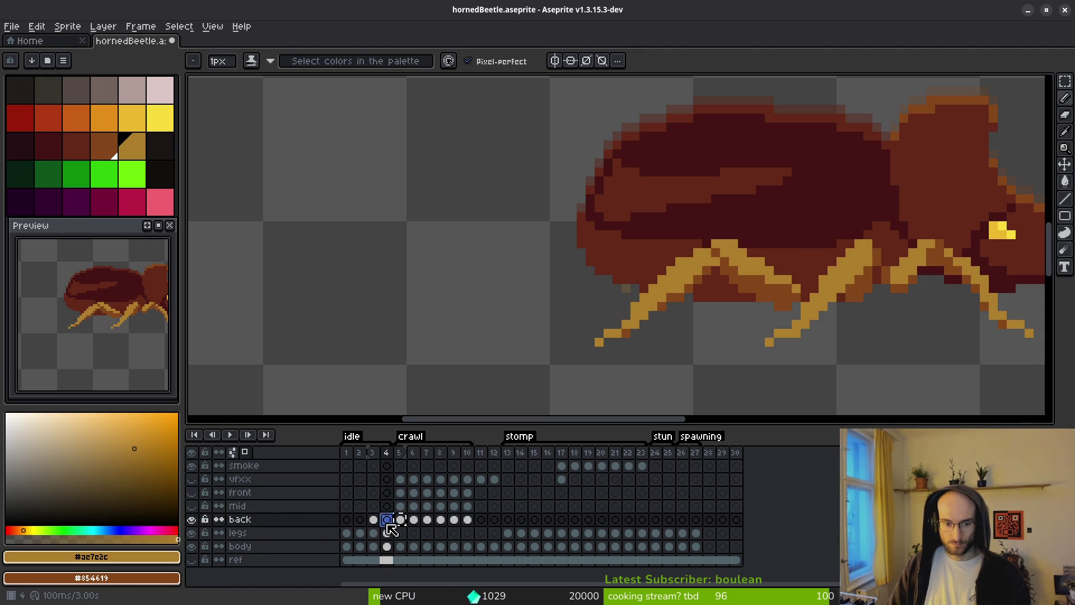
click(401, 520)
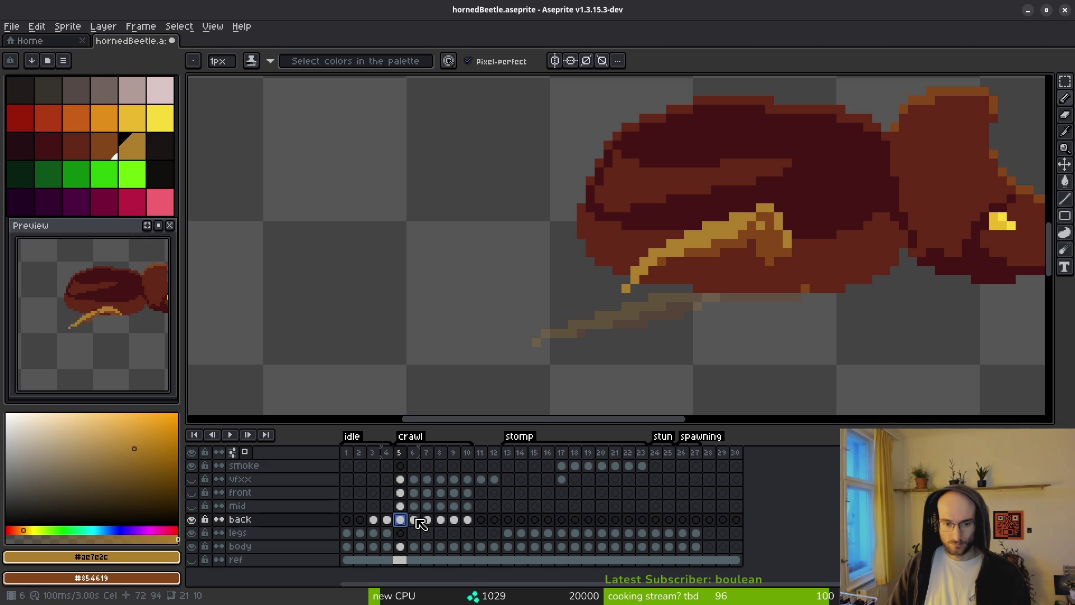
key(Right)
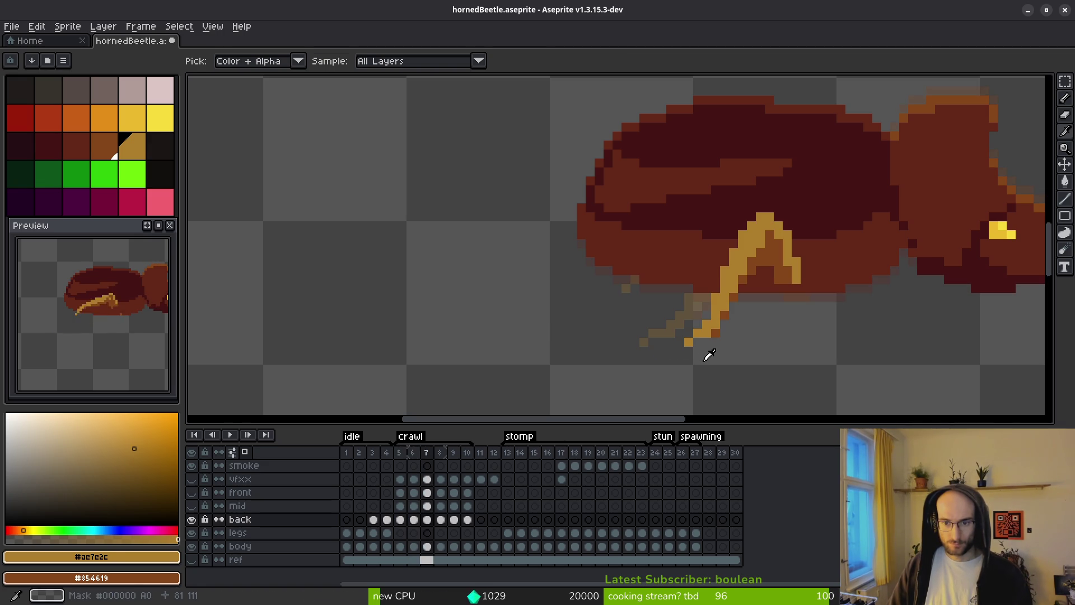
key(Left)
key(Left)
key(Right)
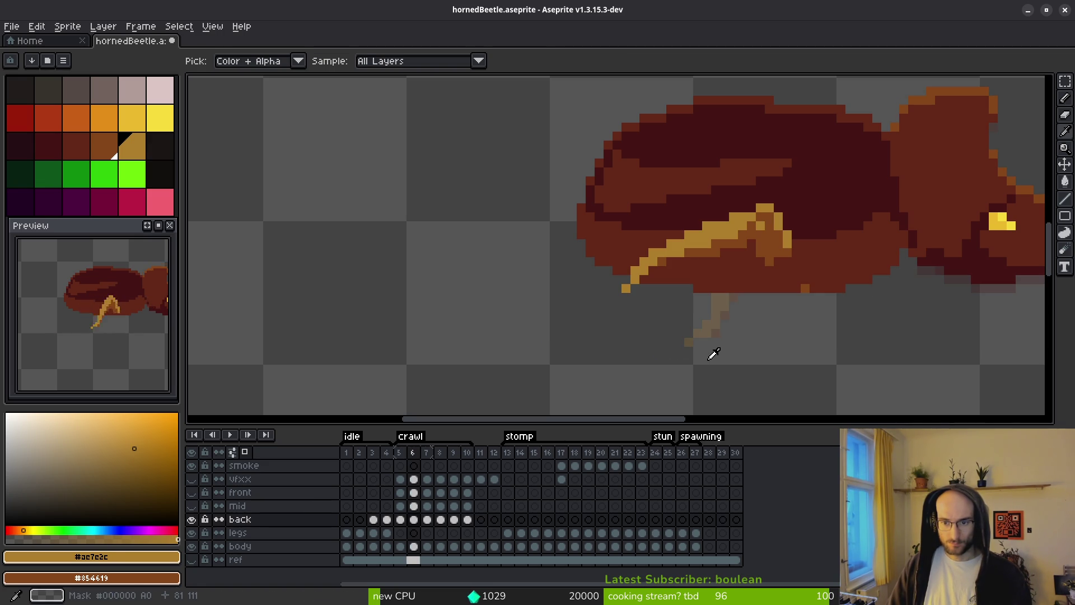
key(b)
Select back-layer cels 3 to 6, play the crawl, then step through frames 5 to 9.
click(413, 520)
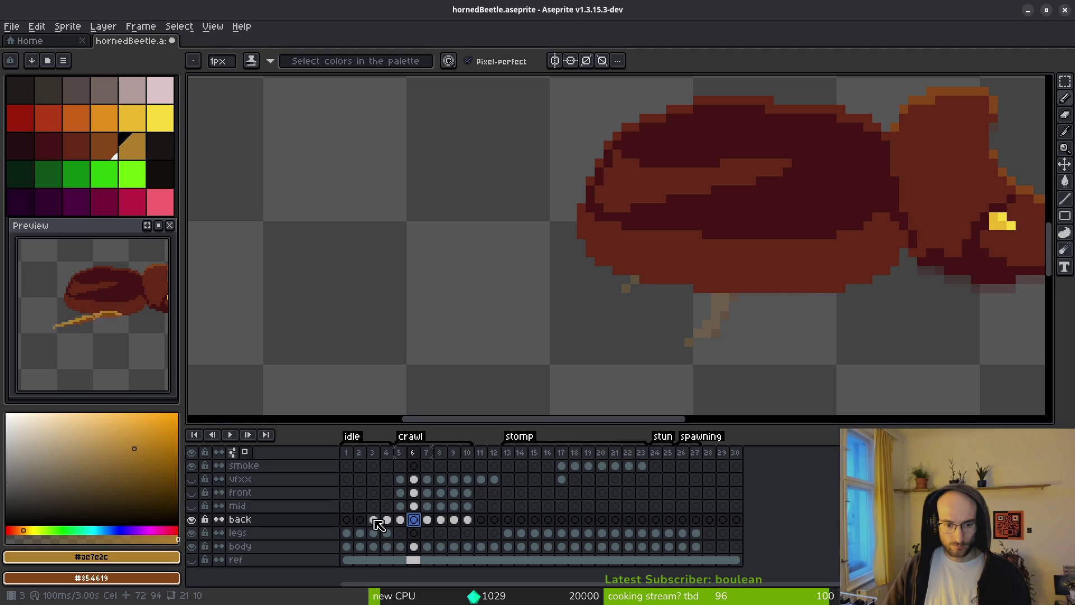
click(377, 522)
drag(378, 522, 408, 523)
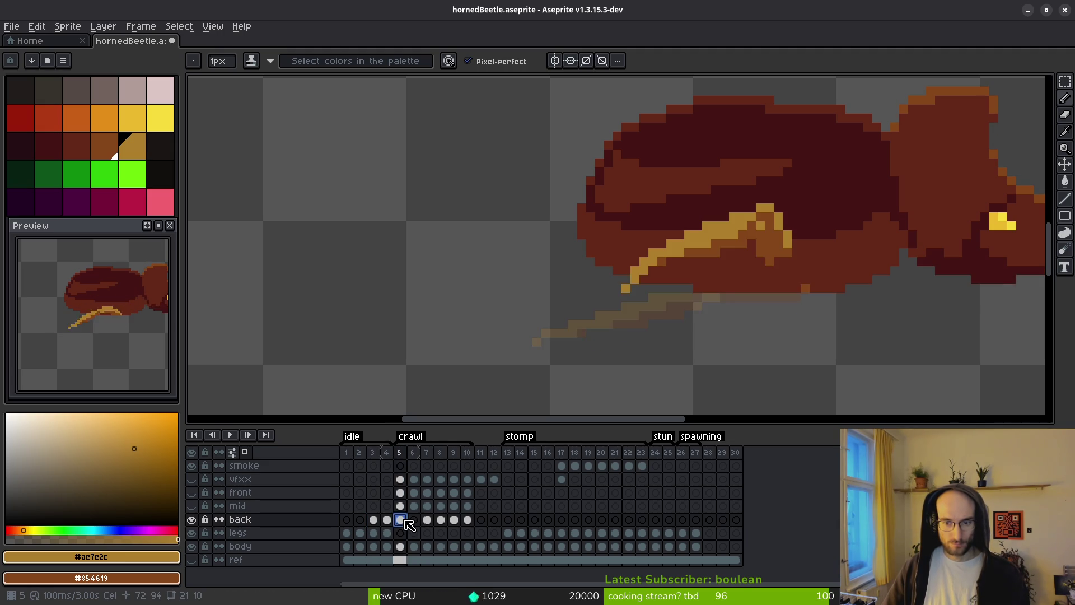
key(Return)
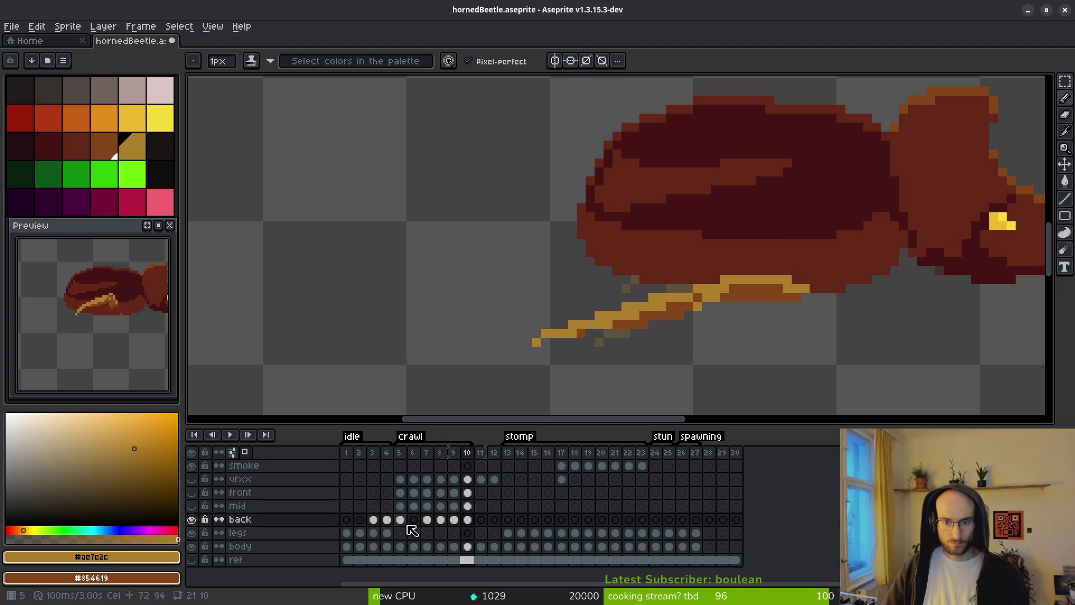
click(401, 521)
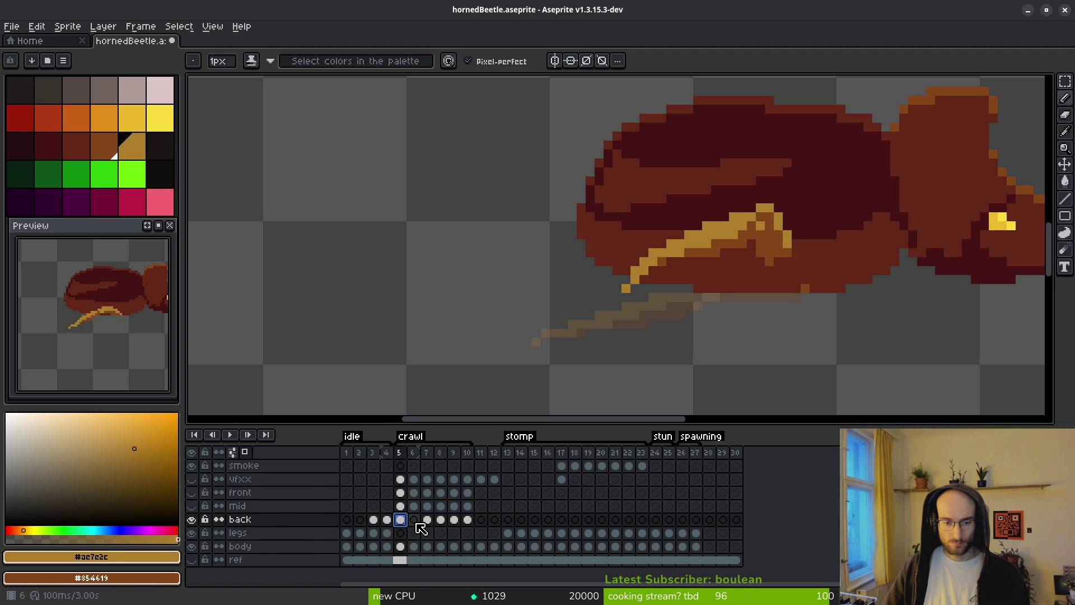
key(Right)
key(Right)
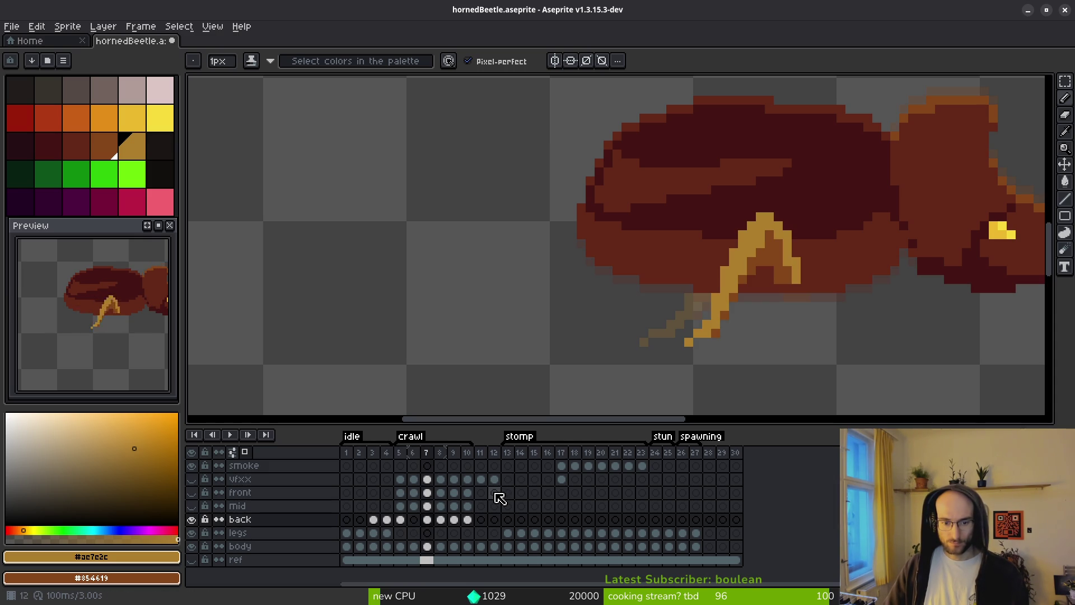
key(Right)
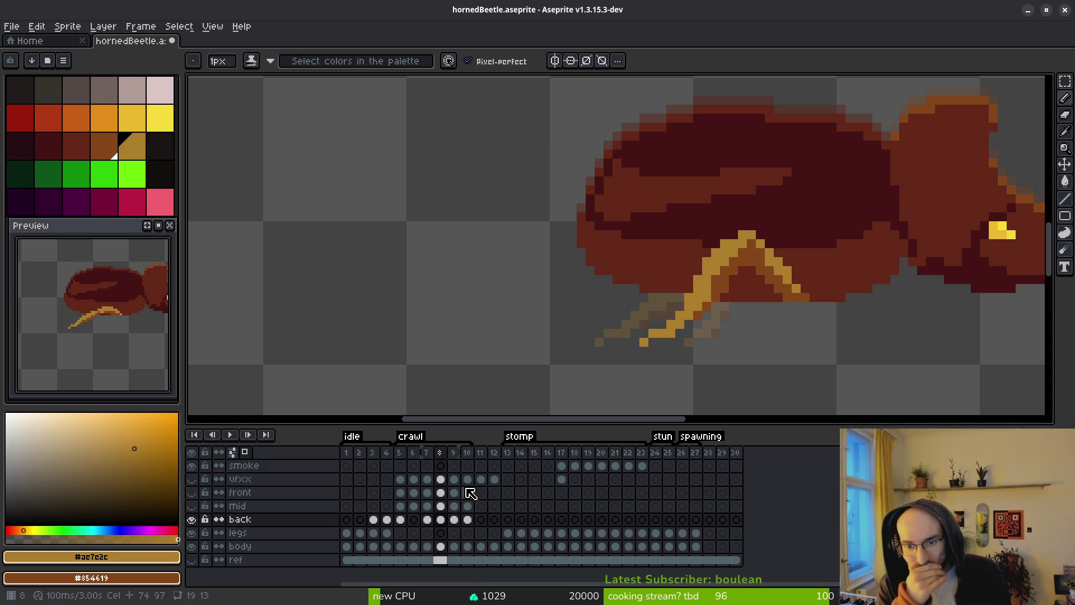
key(Right)
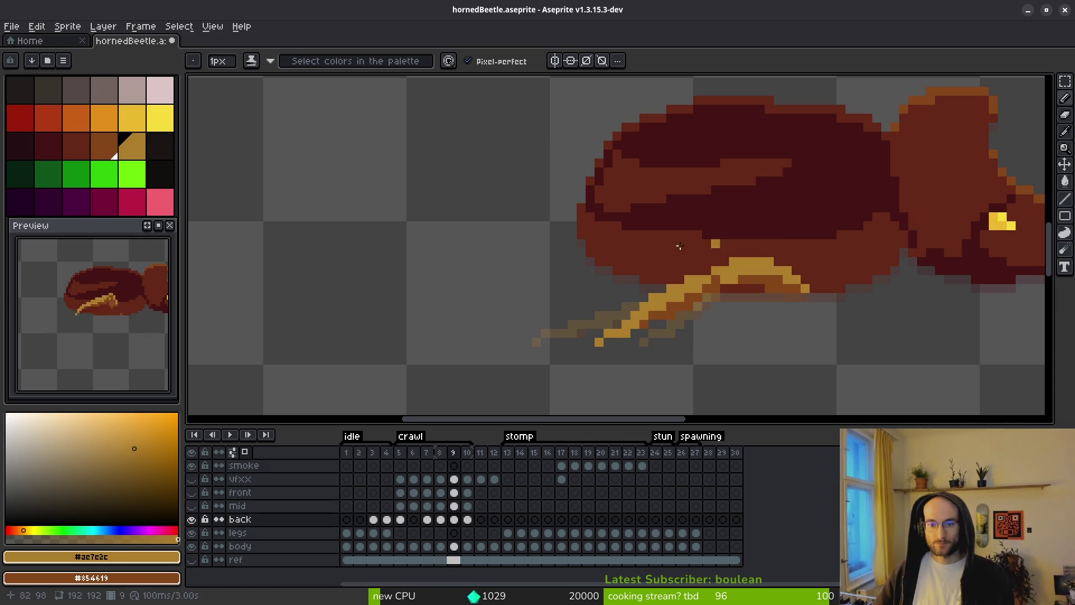
On frame 9, extend the back leg down-left with gold pixels and erase a stray gold pixel.
scroll(593, 343, up, 3)
scroll(843, 250, down, 1)
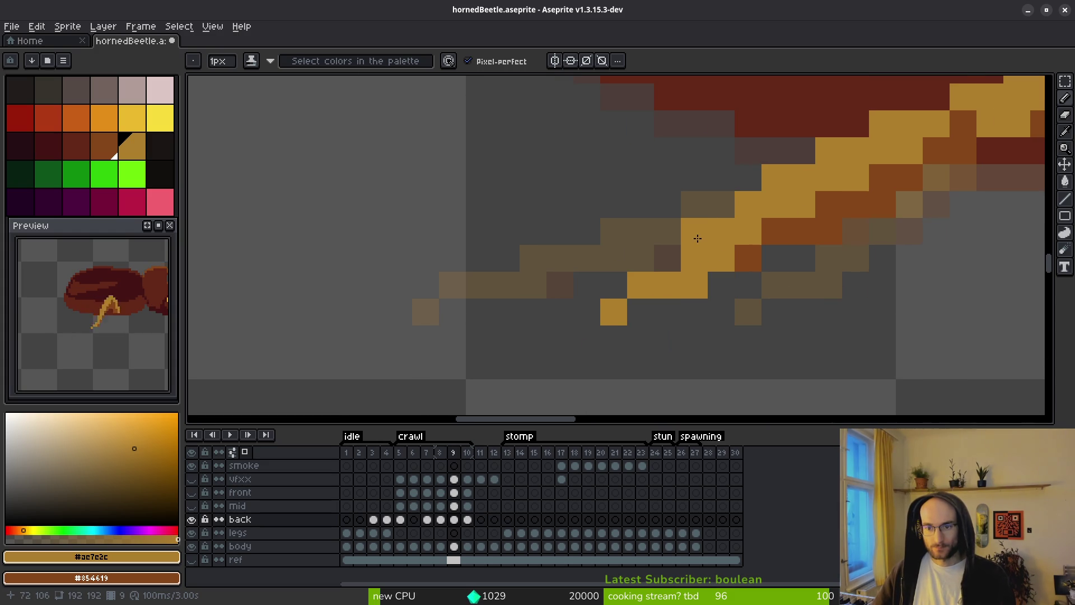
drag(707, 231, 620, 305)
click(587, 312)
key(e)
click(614, 312)
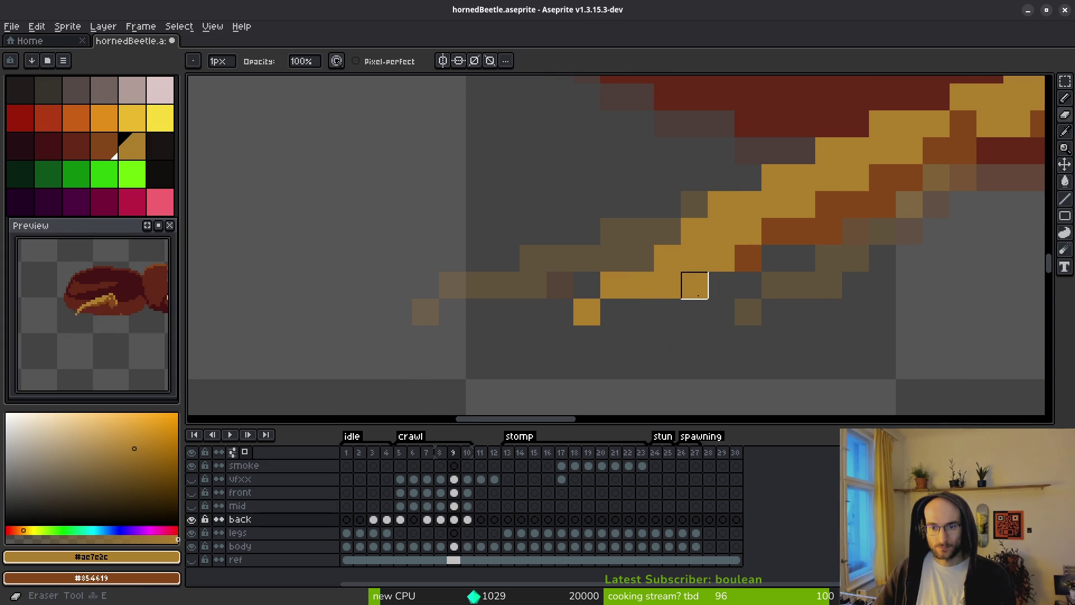
click(695, 285)
key(b)
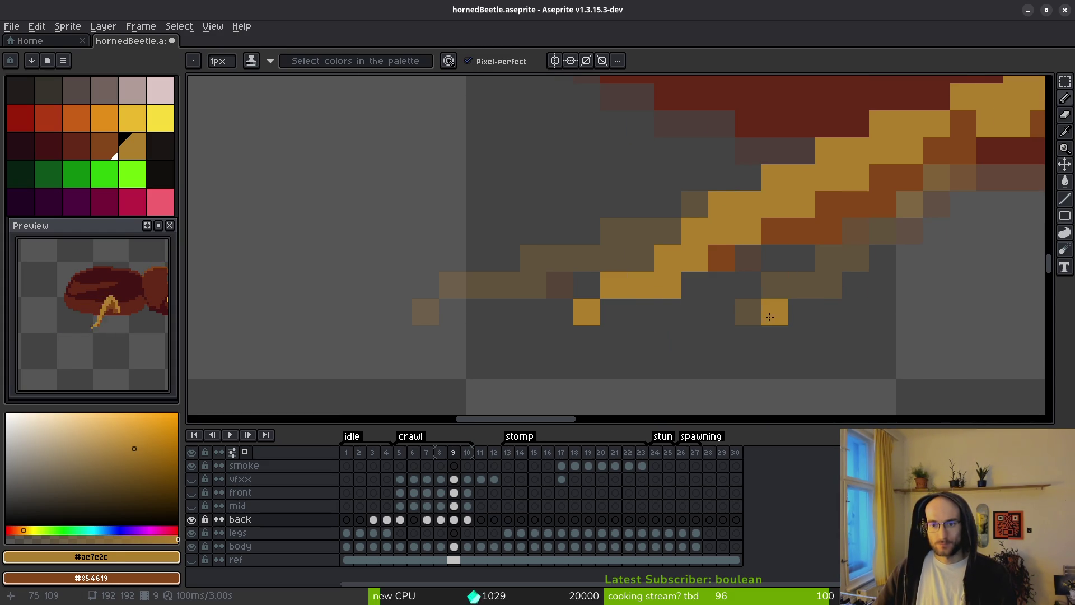
Add a yellow pixel at the leg tip, compare with the previous frame, then undo it.
scroll(759, 328, down, 4)
scroll(742, 331, up, 2)
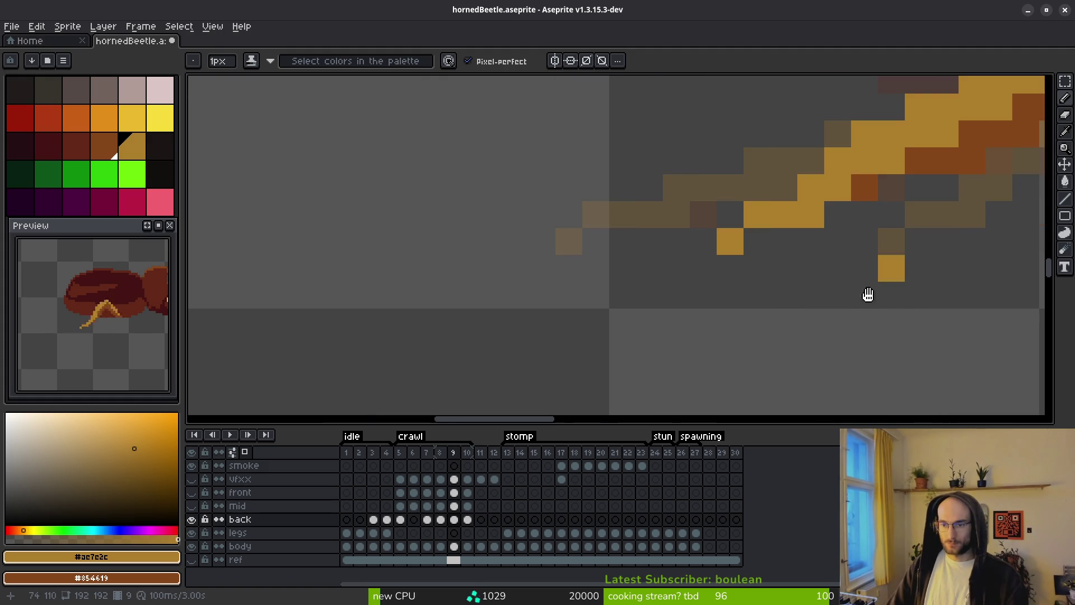
scroll(917, 268, up, 2)
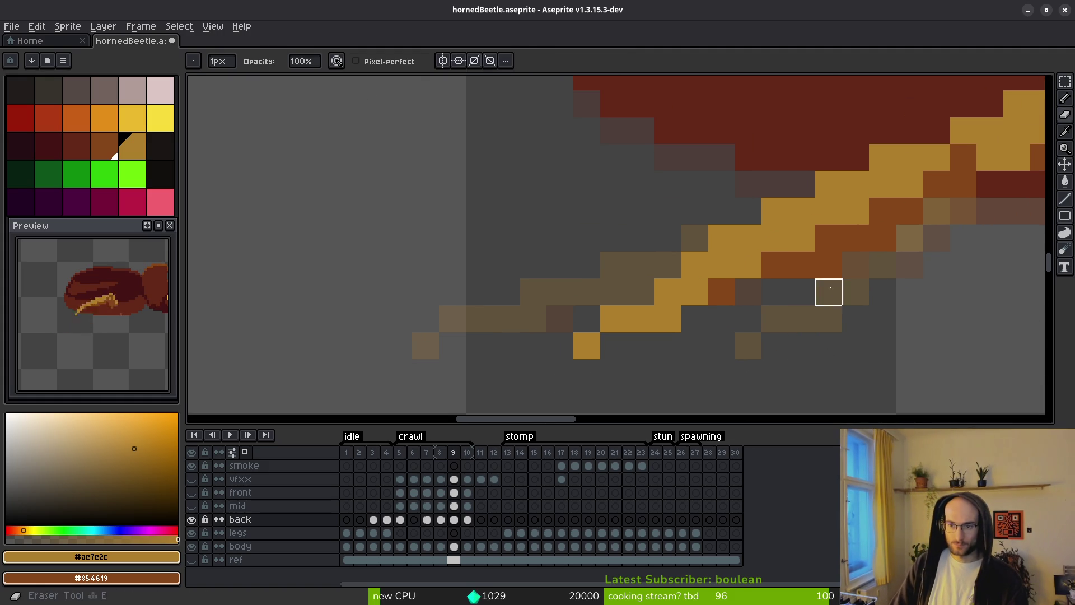
scroll(846, 337, down, 5)
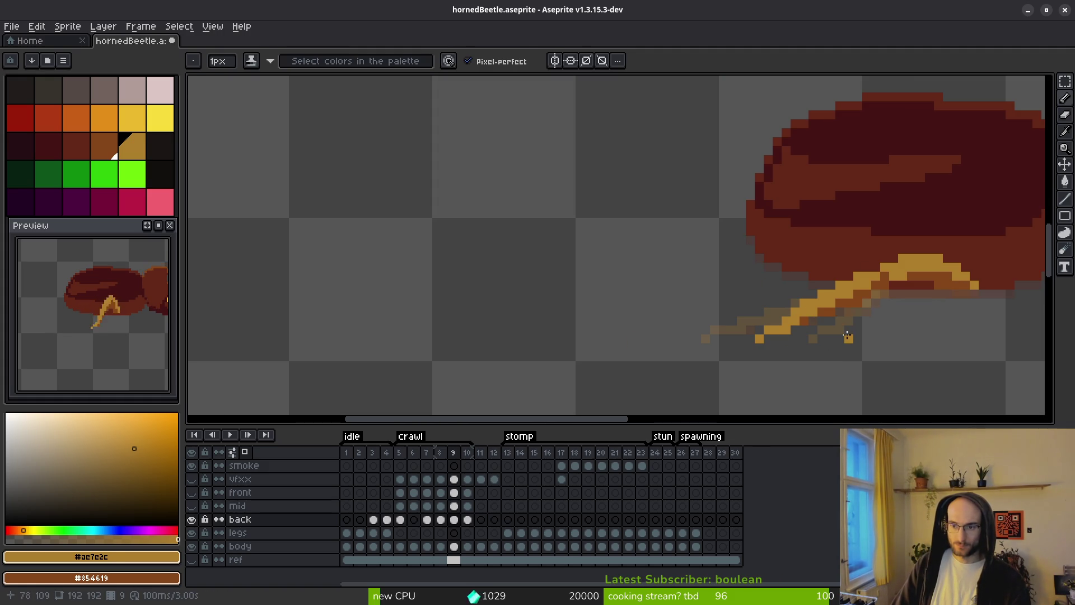
scroll(830, 340, down, 1)
scroll(830, 336, up, 2)
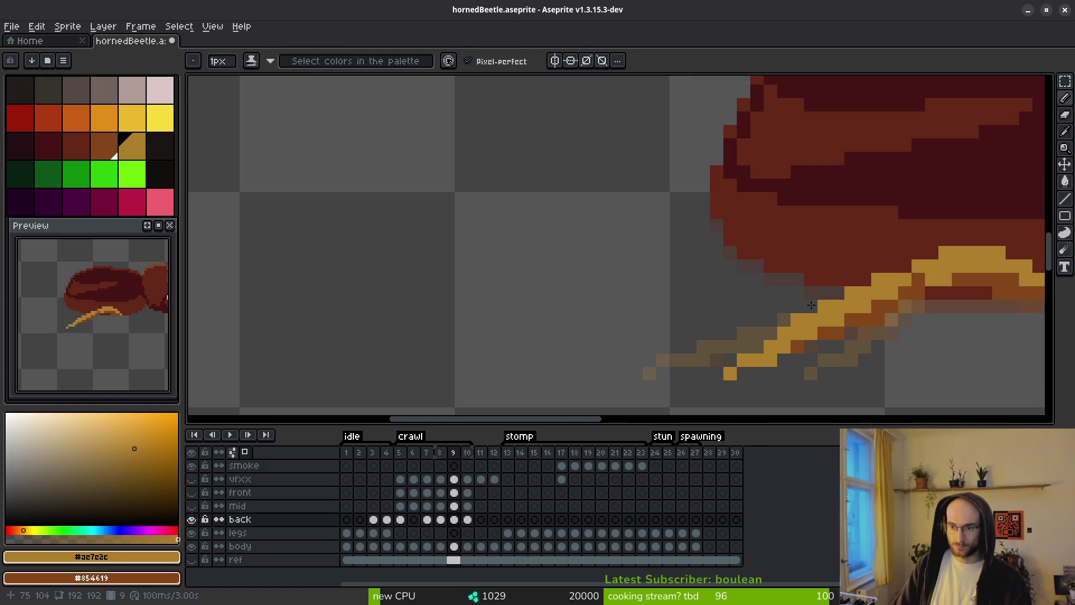
click(811, 305)
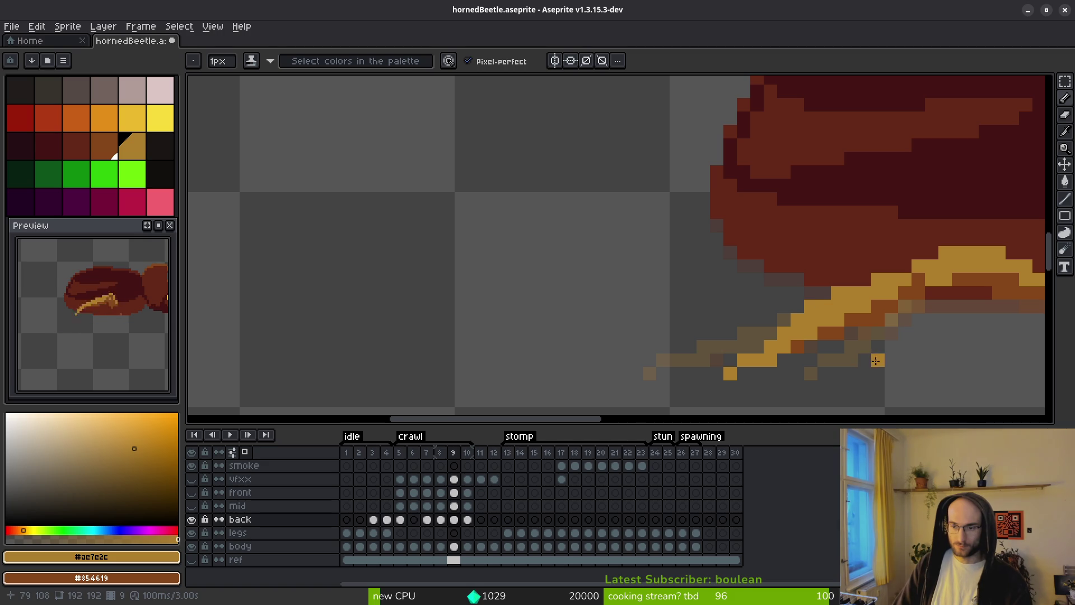
scroll(875, 360, down, 3)
key(Left)
key(alt)
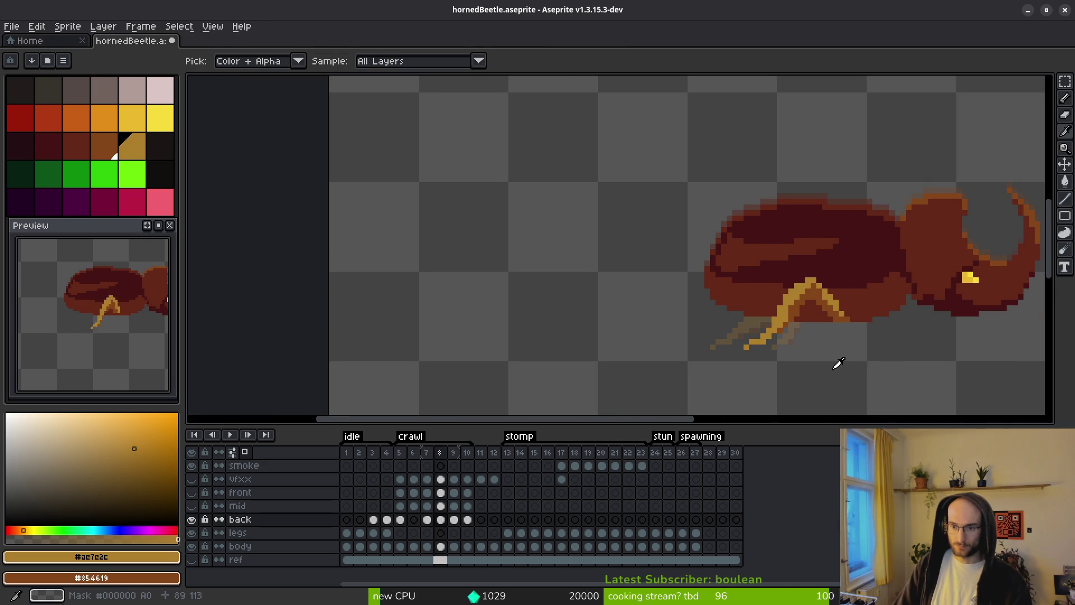
key(Right)
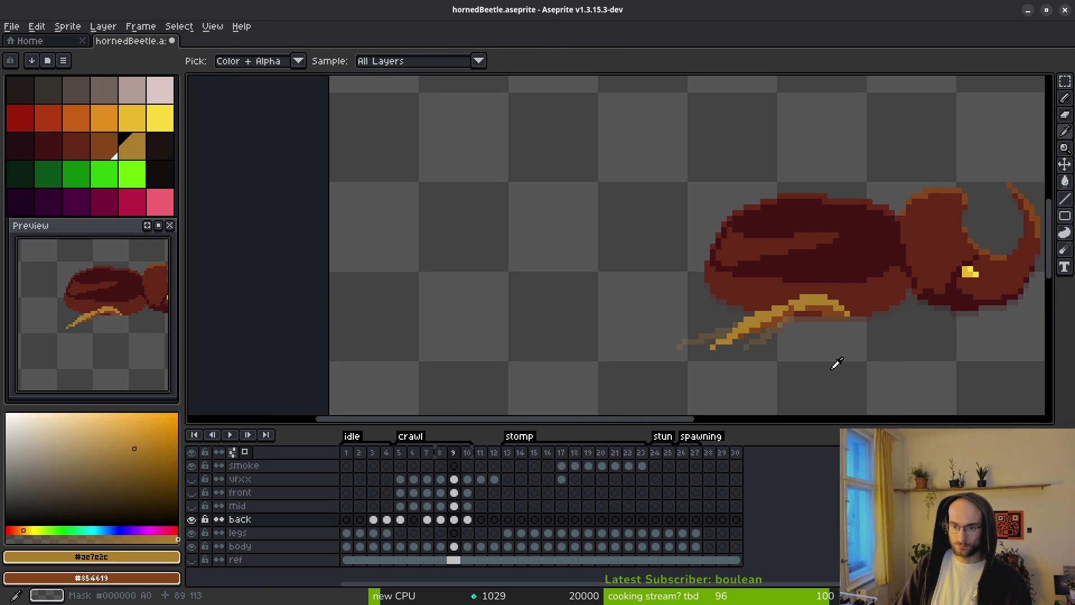
key(ctrl+z)
Inspect the leg tip, then flip back and forth between crawl frames to check the leg motion.
scroll(781, 336, up, 2)
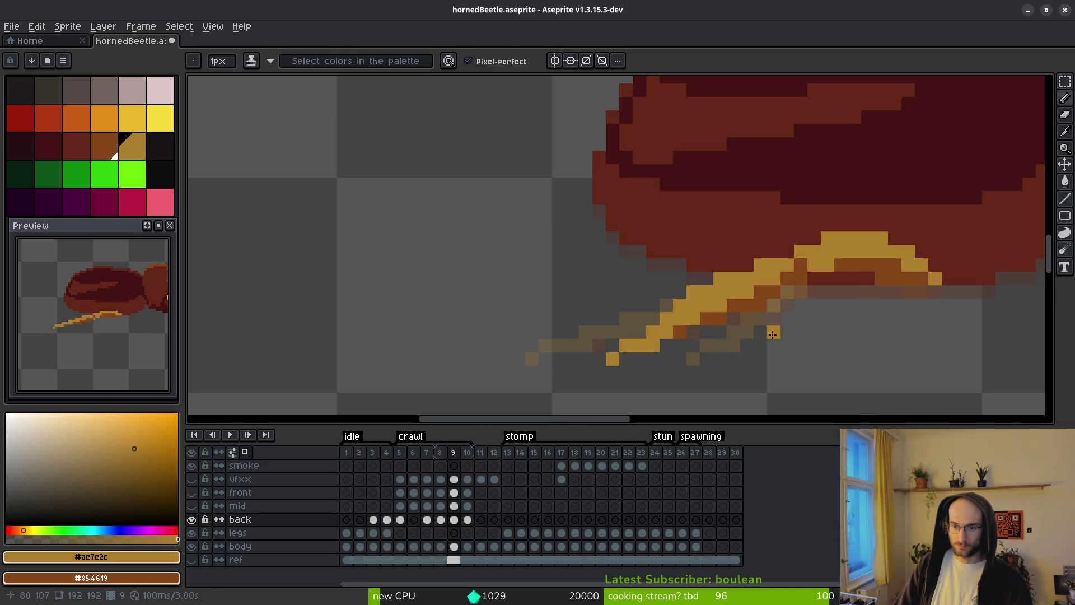
key(e)
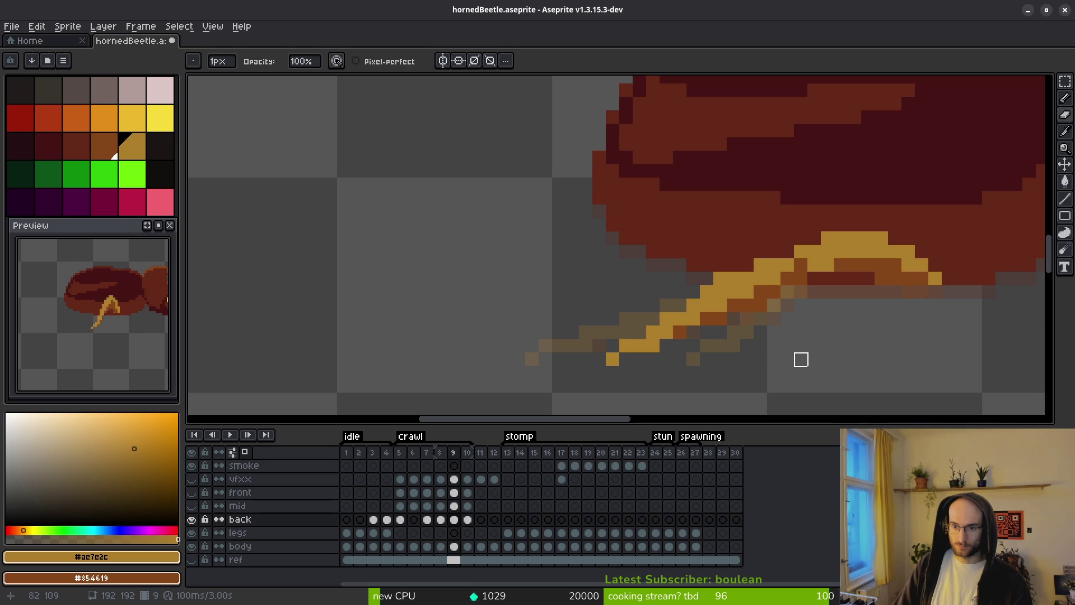
scroll(841, 332, down, 3)
key(b)
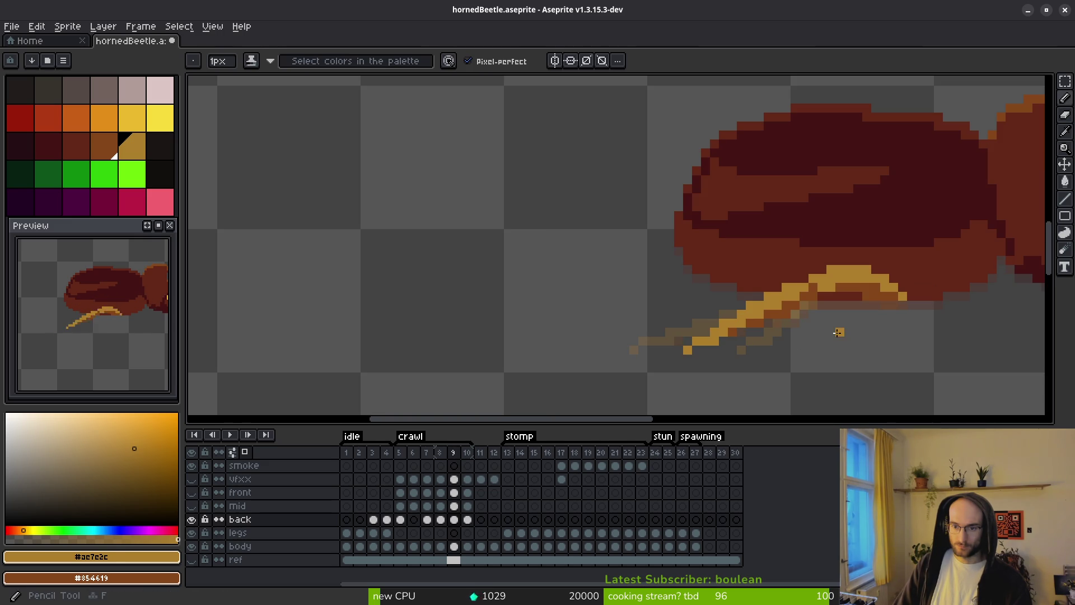
scroll(809, 343, up, 3)
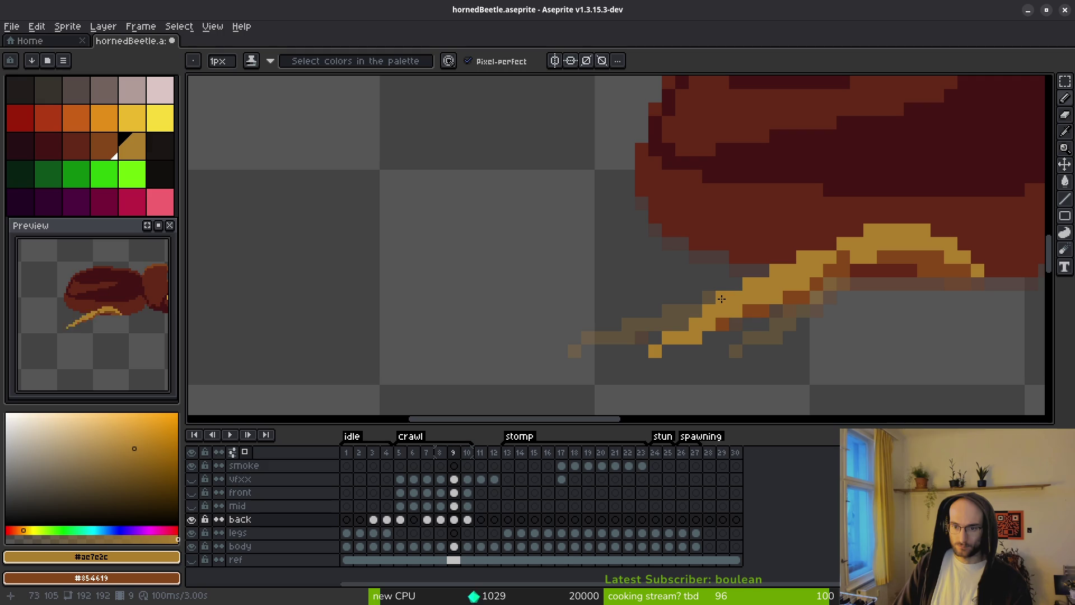
scroll(758, 377, down, 3)
scroll(773, 353, up, 4)
key(e)
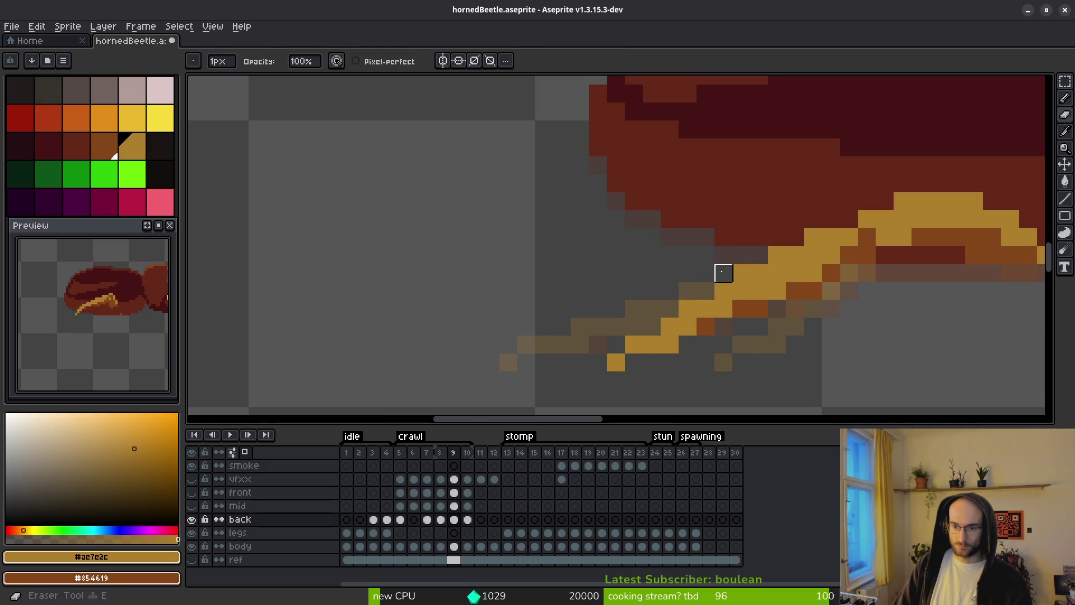
scroll(724, 274, down, 3)
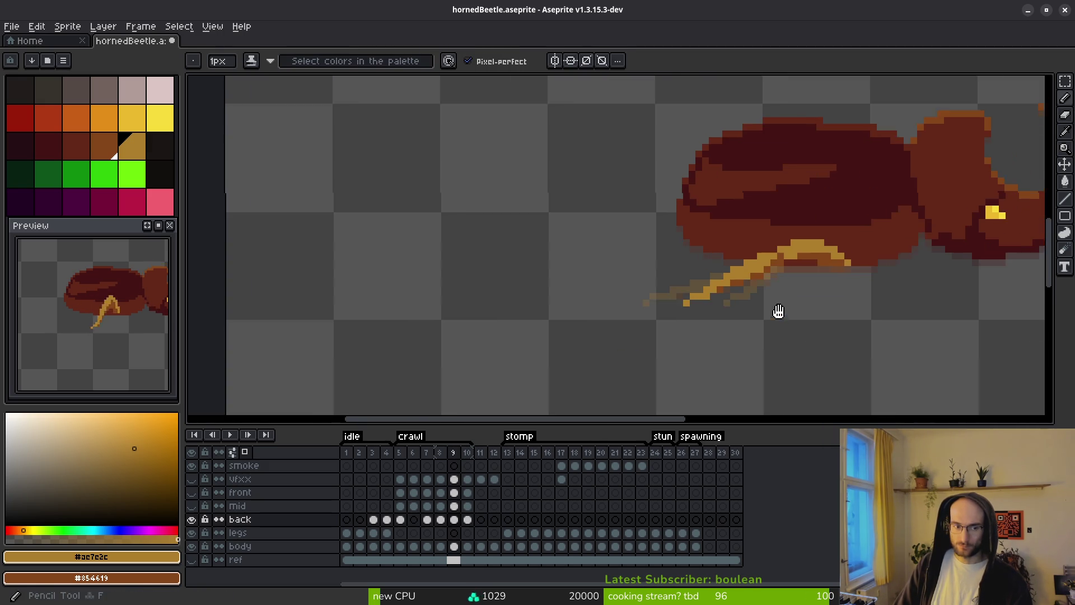
scroll(788, 312, down, 2)
key(comma)
key(comma)
key(i)
key(comma)
key(comma)
key(period)
key(period)
key(comma)
key(comma)
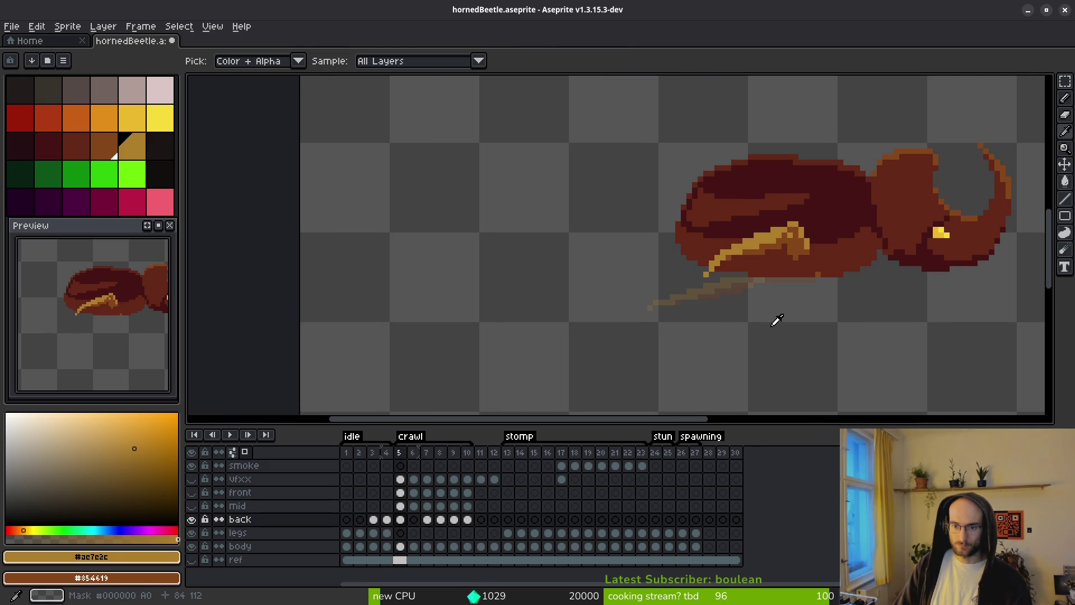
Compare crawl frames 5 to 7, then settle back on frame 5.
key(period)
key(period)
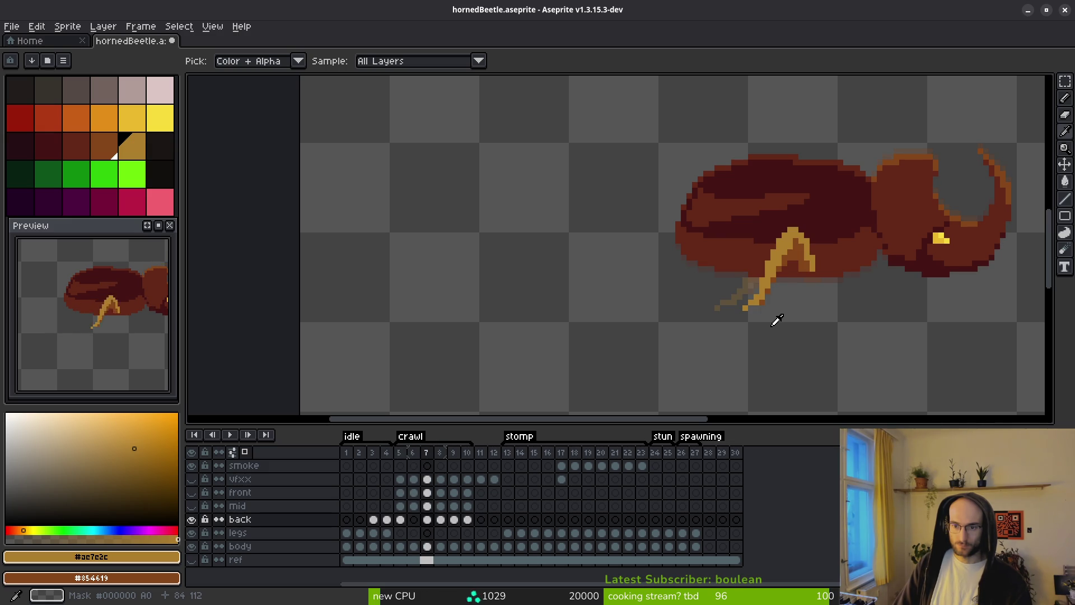
key(period)
key(period)
key(period)
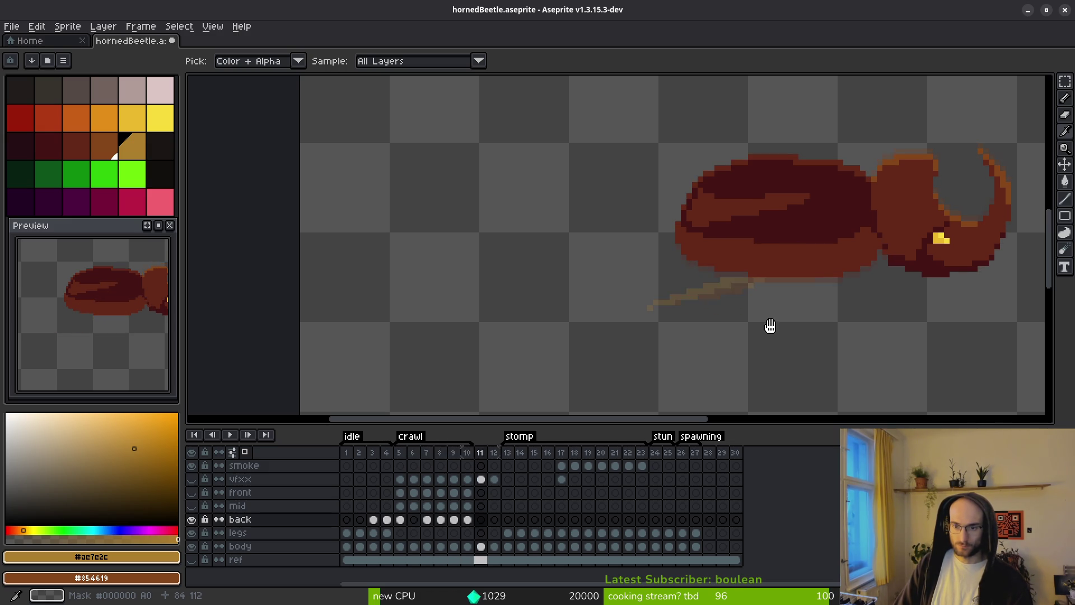
key(comma)
key(comma)
key(comma)
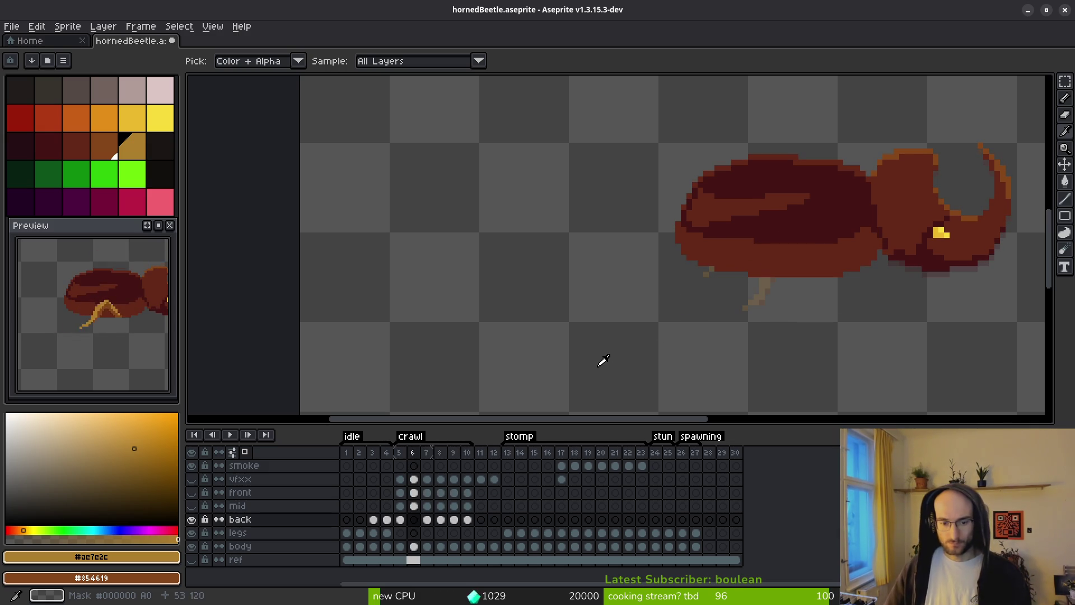
key(period)
key(period)
key(comma)
key(comma)
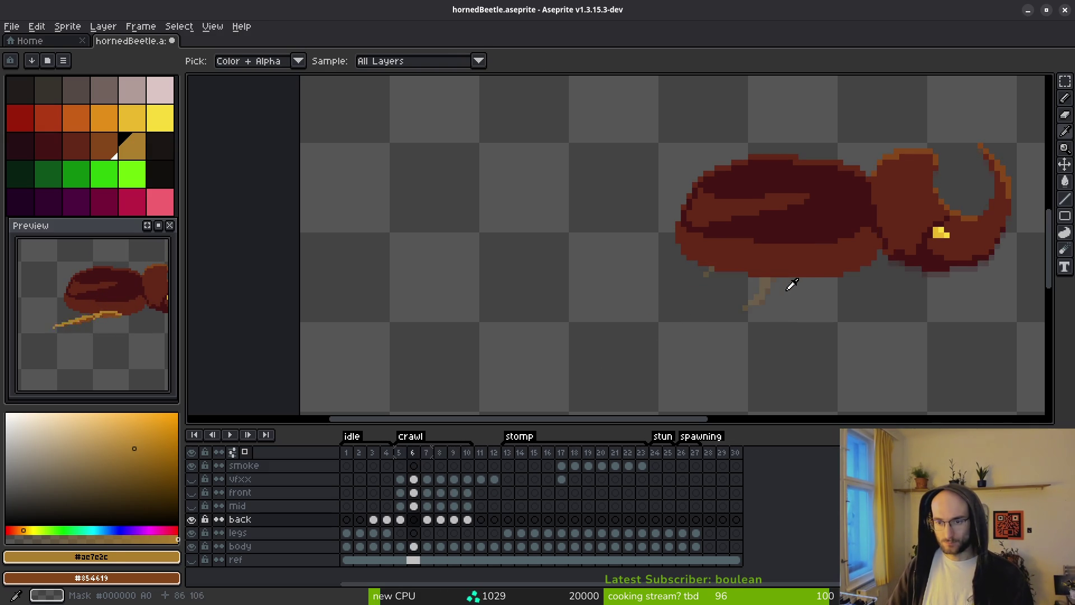
Draw a bent leg stroke under the body on frame 5, undoing its bottom part.
key(b)
scroll(792, 284, up, 3)
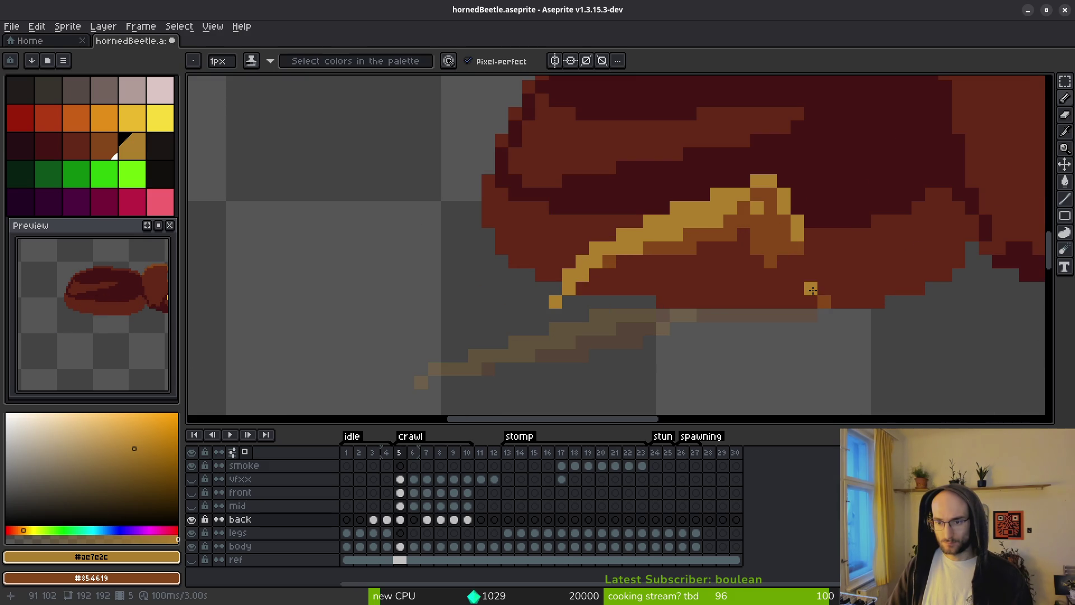
drag(794, 259, 812, 301)
key(ctrl+z)
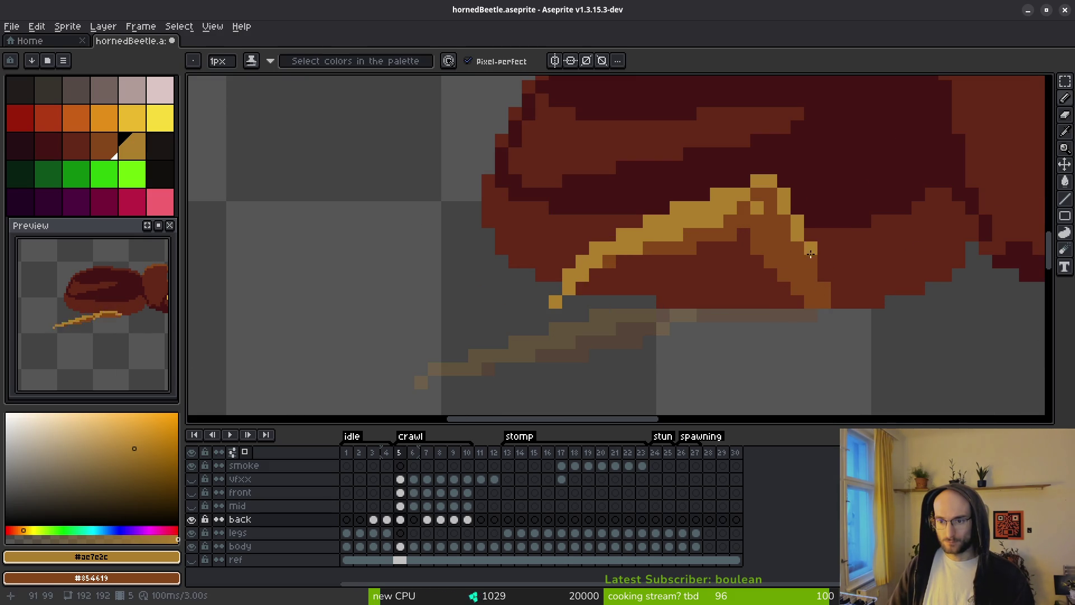
key(e)
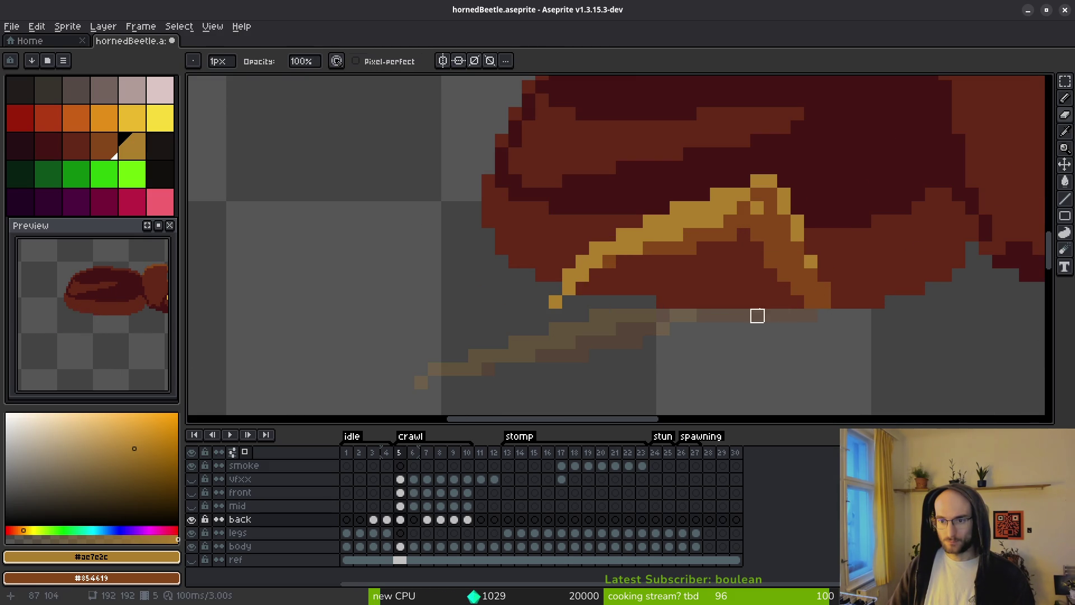
Select the leg pixels and nudge them, shifting the yellow leg stroke one pixel into place.
key(m)
mouse_move(778, 174)
mouse_down()
mouse_move(672, 289)
mouse_move(536, 336)
mouse_up()
mouse_move(610, 299)
mouse_down()
mouse_move(636, 271)
mouse_move(629, 285)
mouse_up()
key(ctrl+d)
mouse_move(758, 162)
mouse_down()
mouse_move(636, 336)
mouse_move(614, 319)
mouse_move(627, 319)
mouse_move(637, 297)
mouse_up()
key(ctrl+d)
key(b)
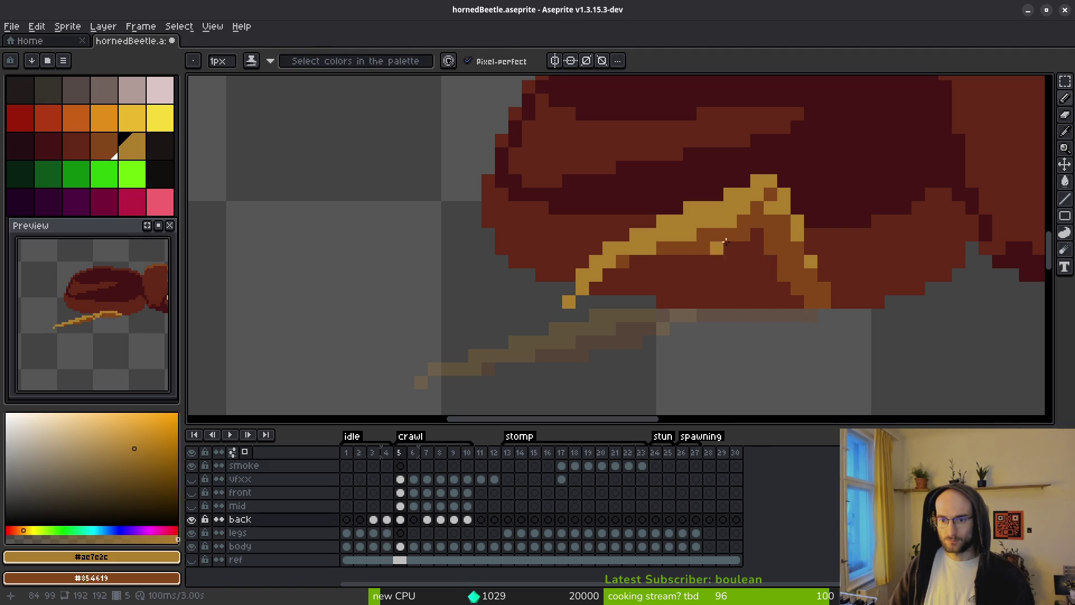
Add a yellow pixel to the leg, trying and undoing a stray-pixel erase.
key(e)
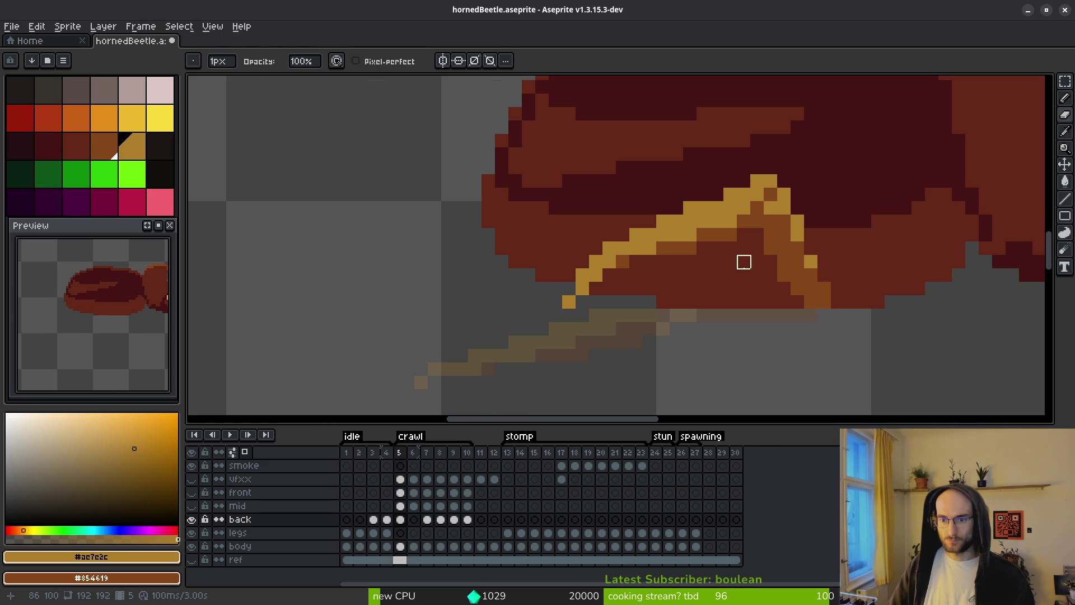
scroll(745, 258, down, 3)
key(b)
scroll(748, 252, up, 3)
click(748, 253)
key(e)
click(743, 223)
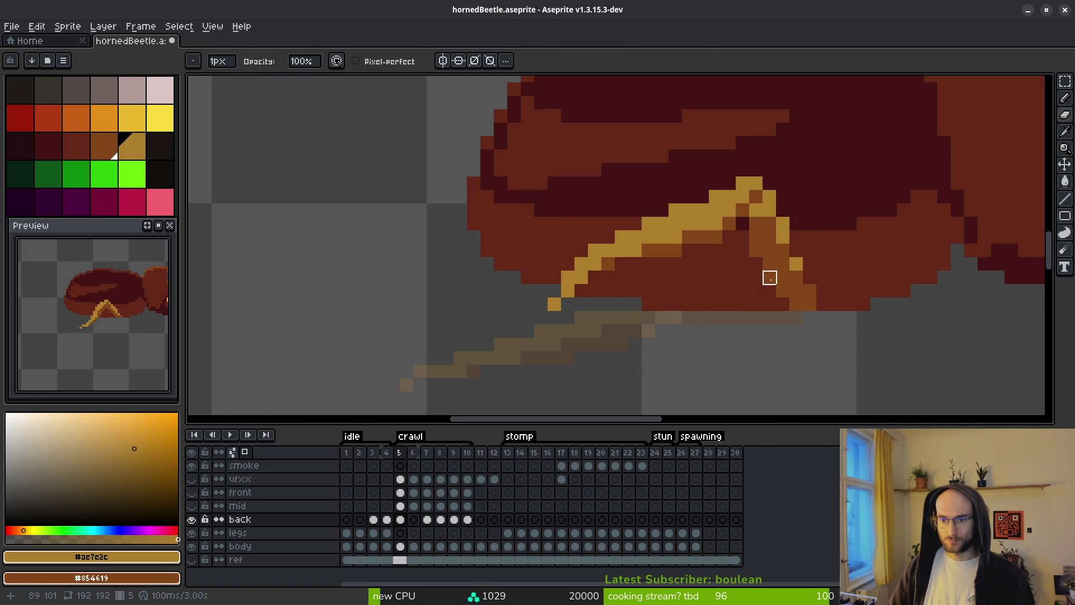
scroll(756, 300, down, 3)
key(ctrl+z)
Add a gold pixel at the leg's top, then erase gold pixels along its top edge.
scroll(754, 300, up, 3)
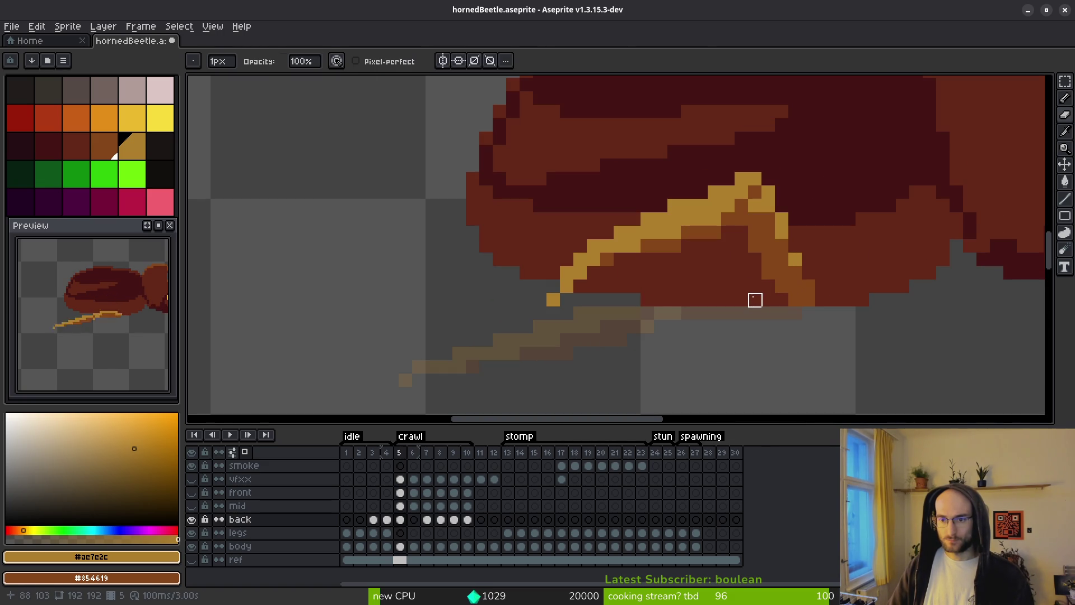
key(b)
click(728, 180)
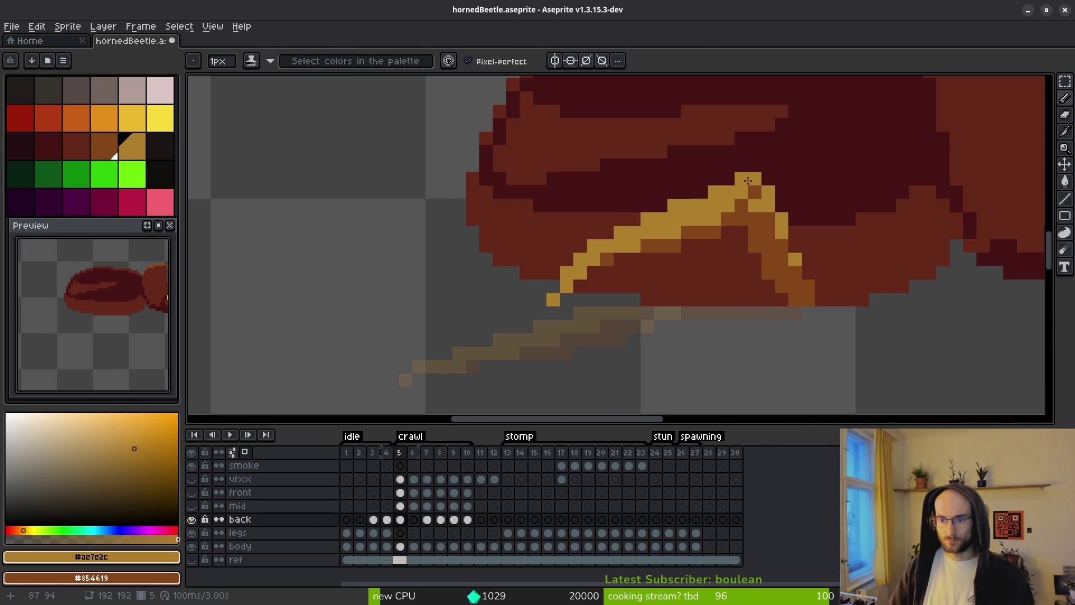
key(e)
drag(728, 180, 742, 179)
click(741, 179)
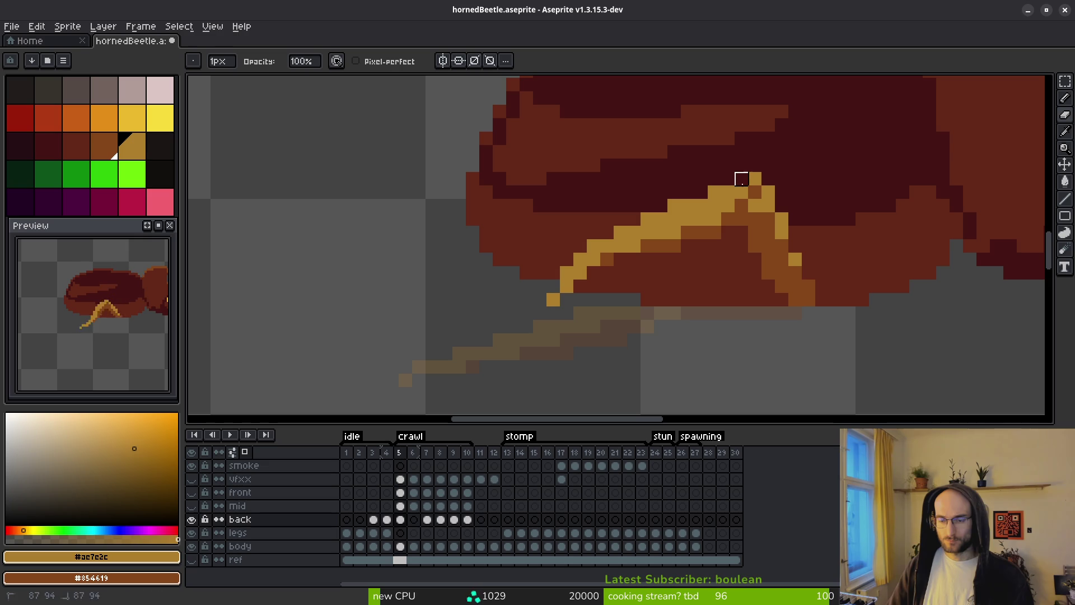
click(755, 180)
key(b)
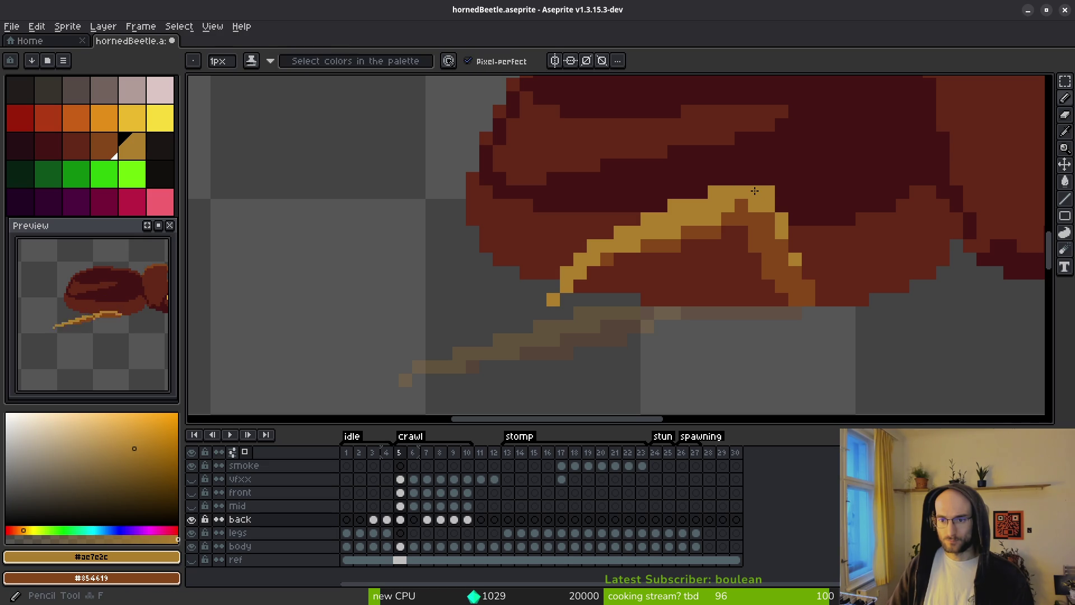
Compare frames 4 and 5, undoing the last erasure to restore the gold pixels.
key(i)
scroll(851, 225, down, 5)
key(comma)
key(period)
key(e)
key(ctrl+z)
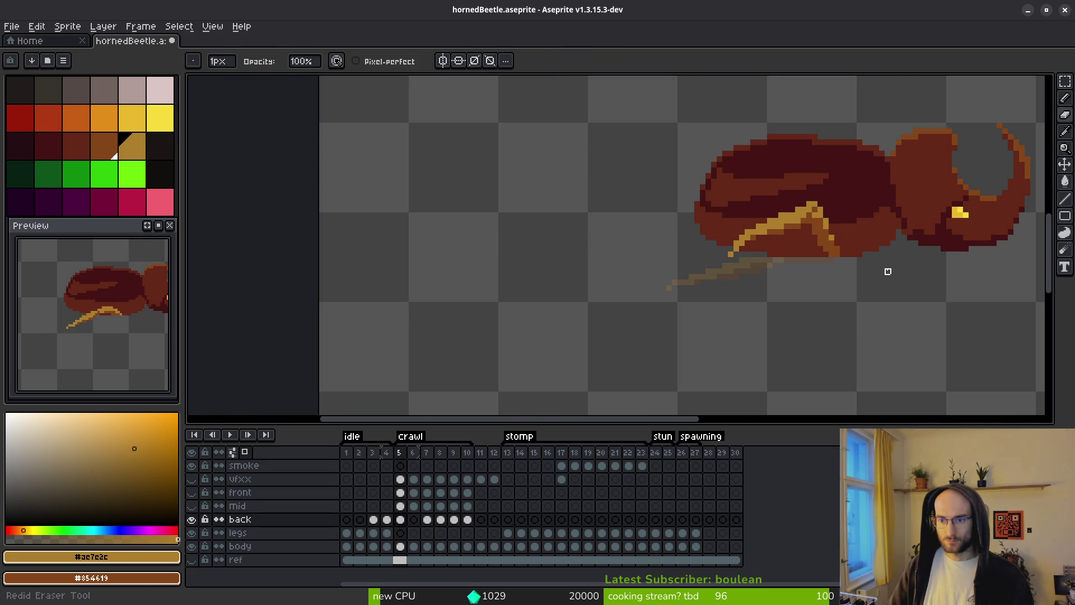
key(comma)
scroll(873, 303, up, 4)
key(period)
key(comma)
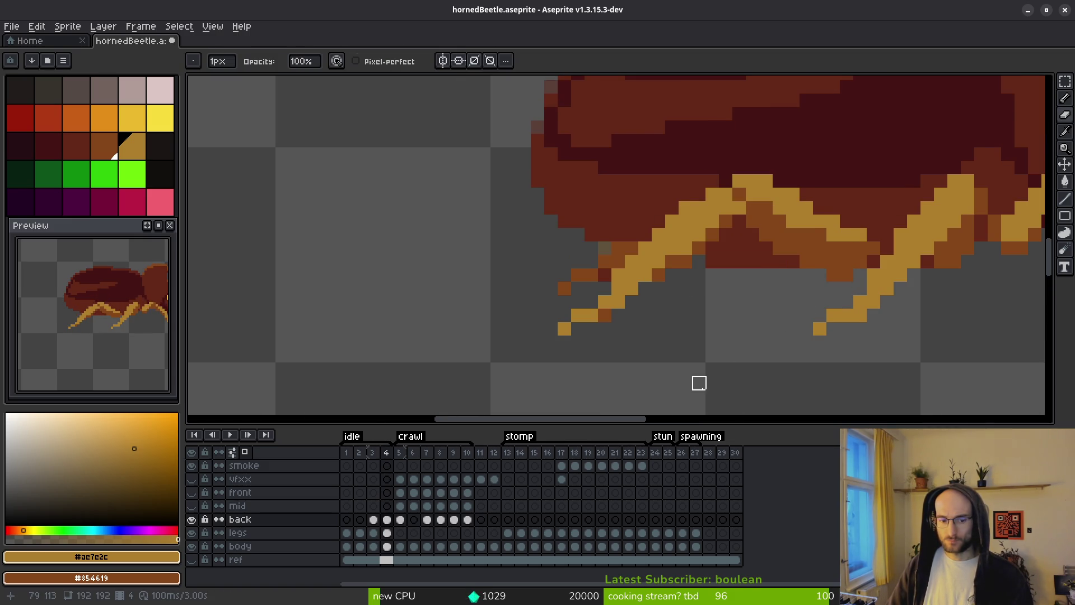
Step through crawl frames 5 to 9 and back-layer cels 3 and 4 to compare leg poses.
key(period)
scroll(751, 358, down, 2)
drag(751, 372, 724, 372)
key(i)
key(period)
key(period)
key(period)
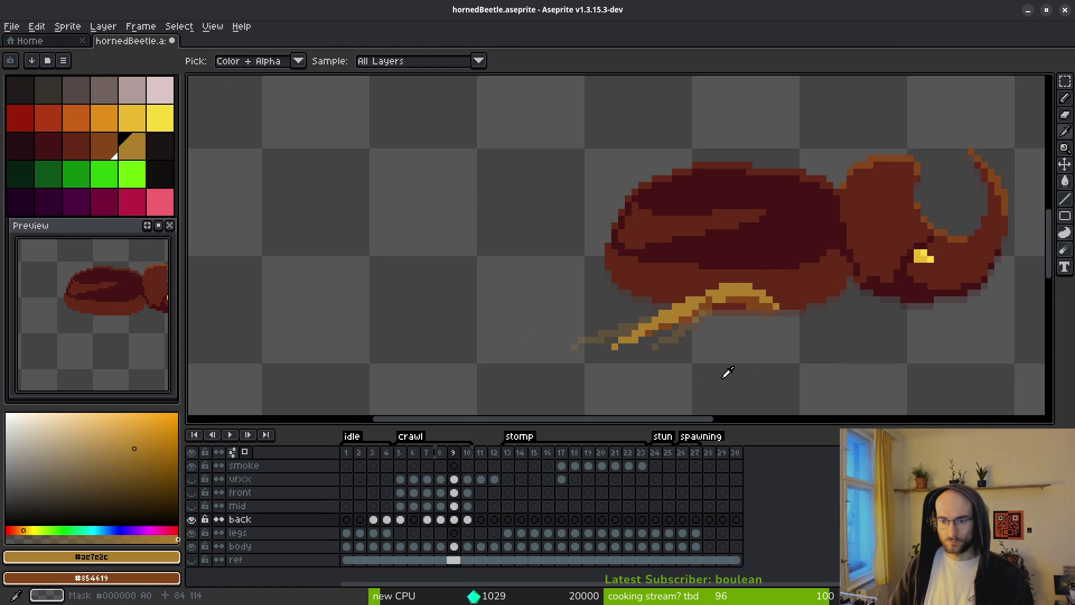
key(comma)
key(period)
key(comma)
key(comma)
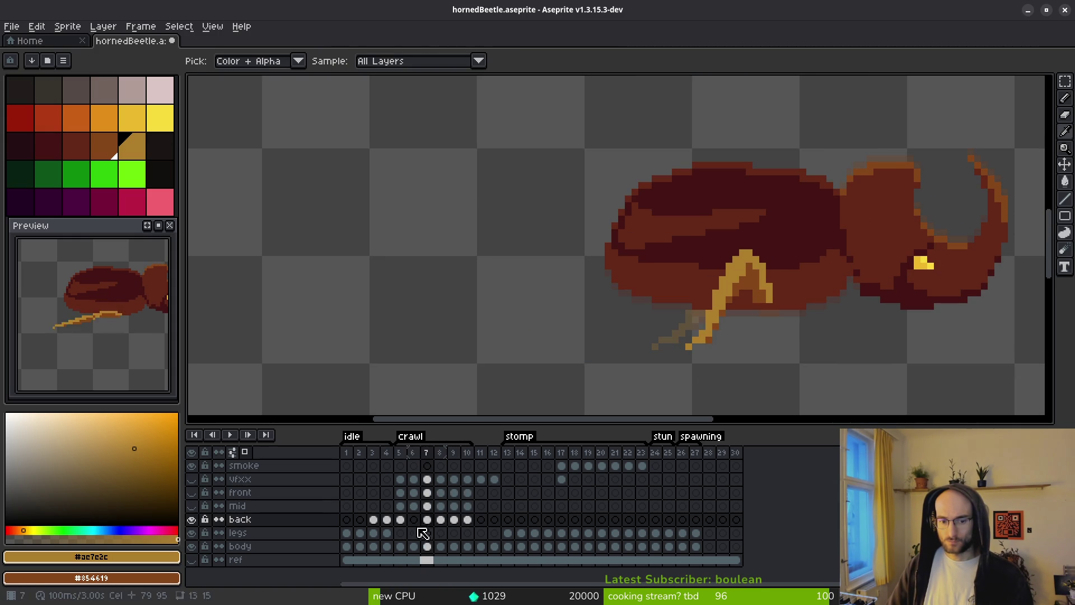
click(386, 519)
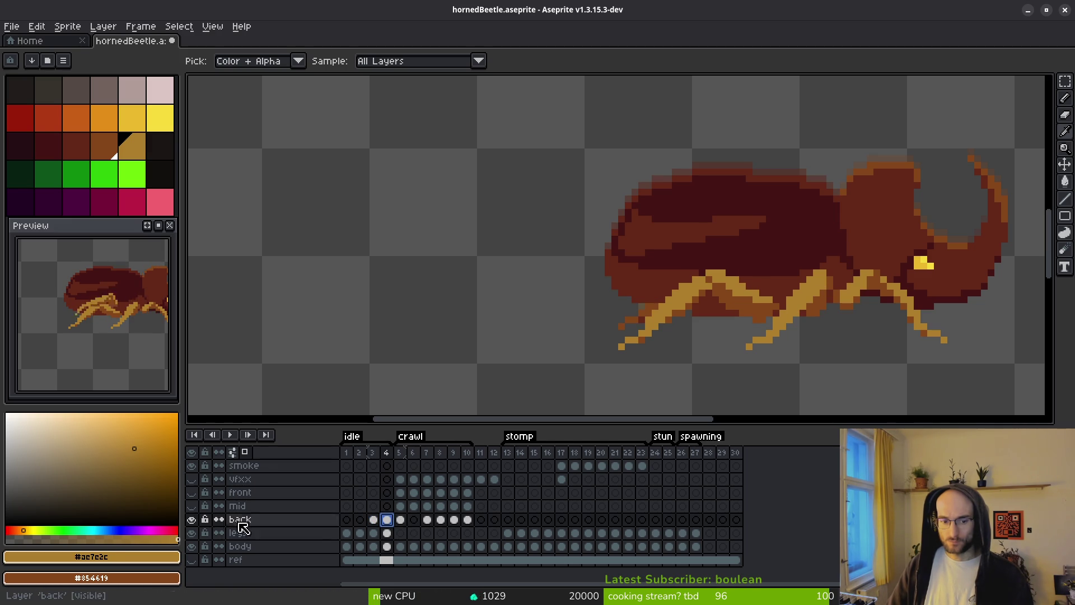
click(374, 519)
On back-layer frame 4, marquee-select the area around the legs, then clear the selection.
key(b)
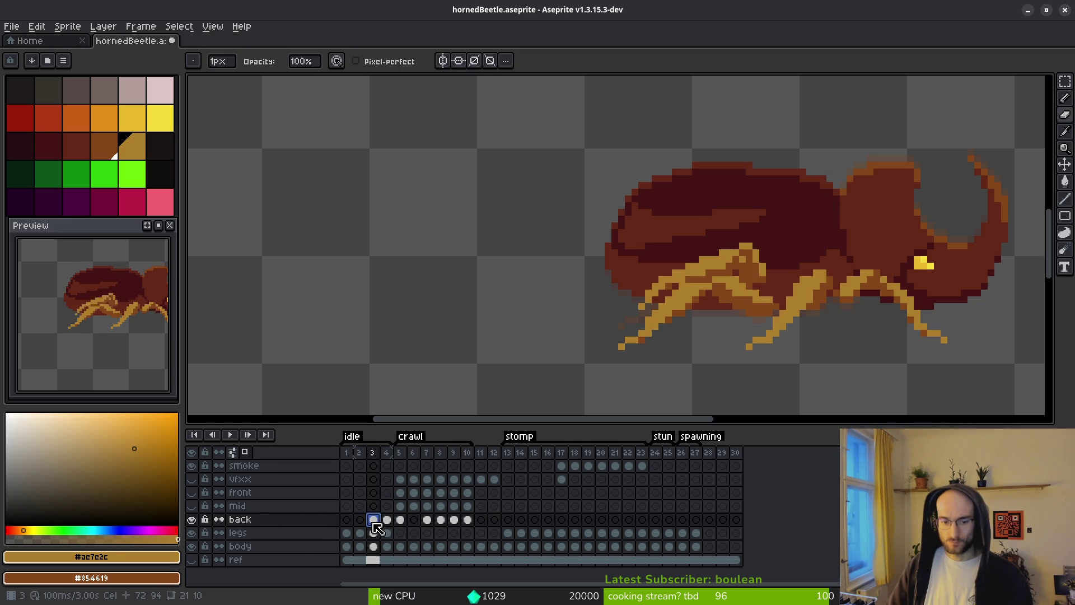
click(387, 520)
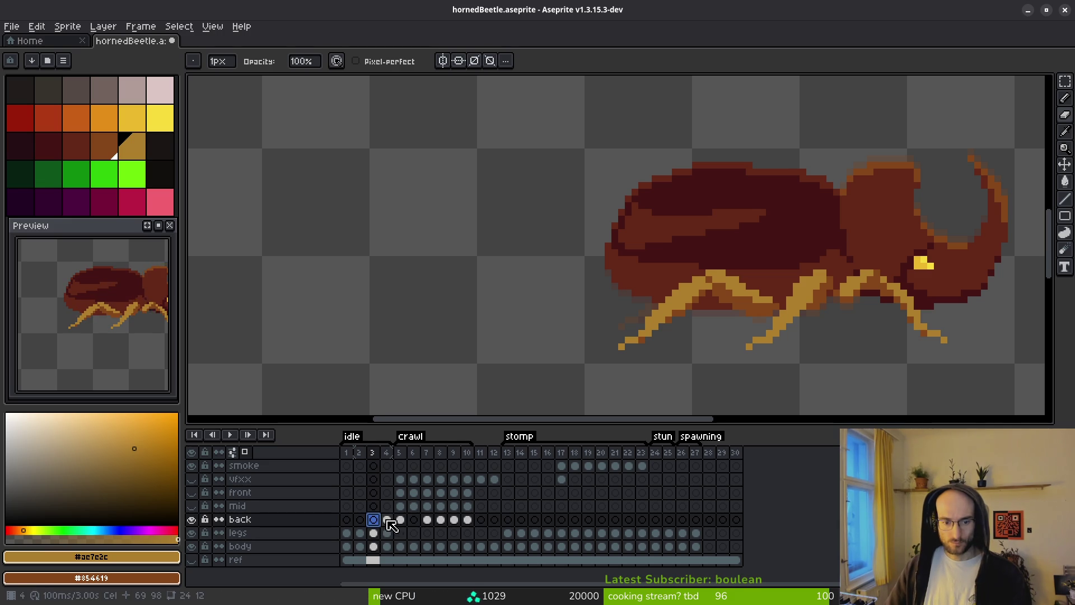
key(m)
mouse_move(538, 242)
mouse_down()
mouse_move(745, 379)
mouse_move(796, 394)
mouse_up()
click(762, 400)
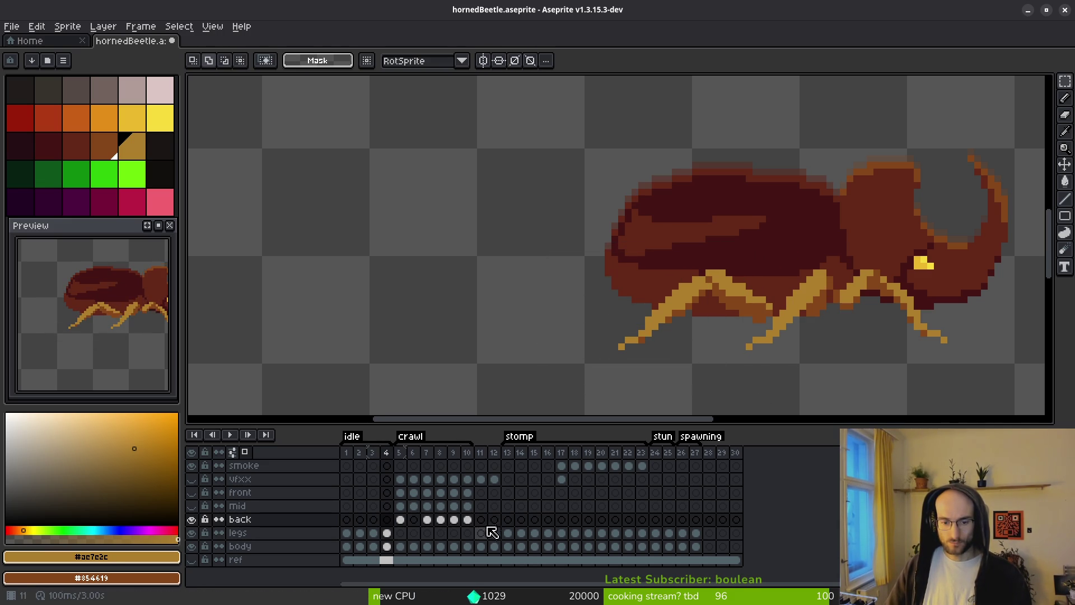
Move to crawl frame 9, cancel the transform to restore the legs, and zoom in.
key(Right)
key(Right)
key(Right)
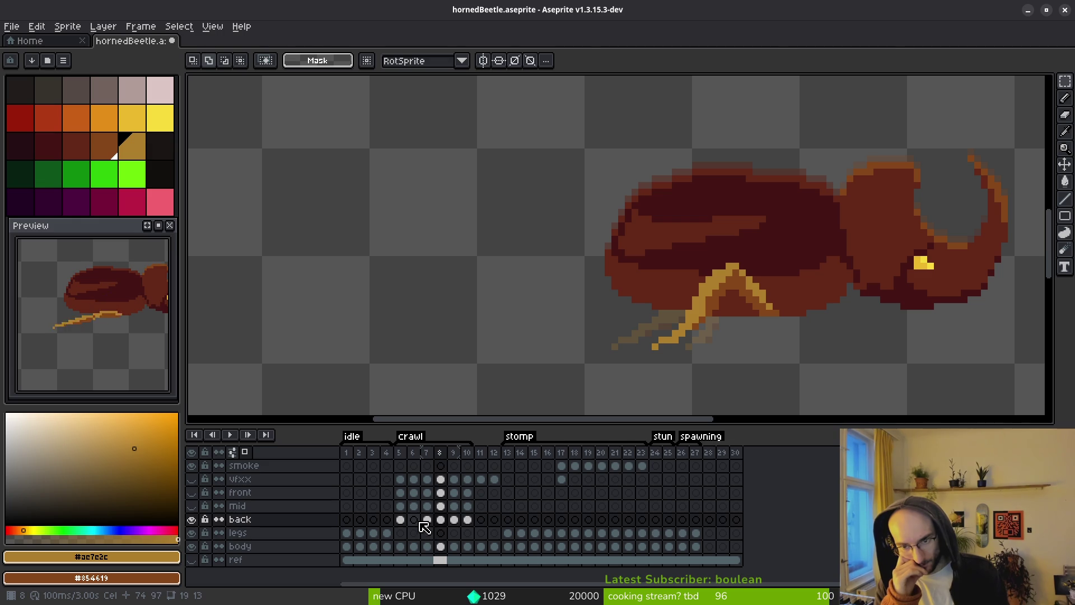
key(ctrl+y)
key(ctrl+z)
key(Right)
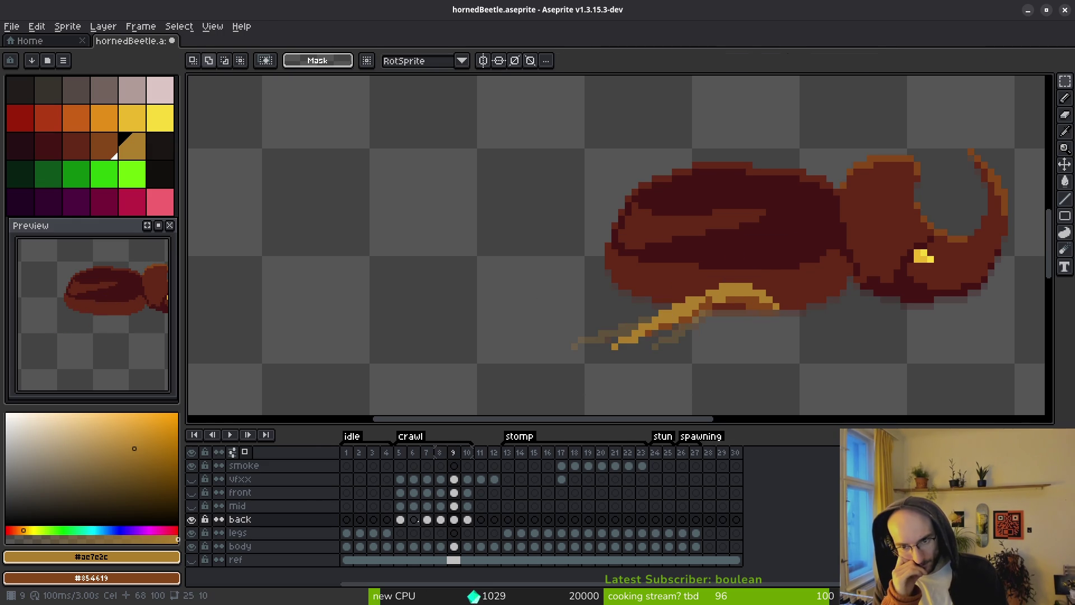
key(ctrl+y)
key(ctrl+z)
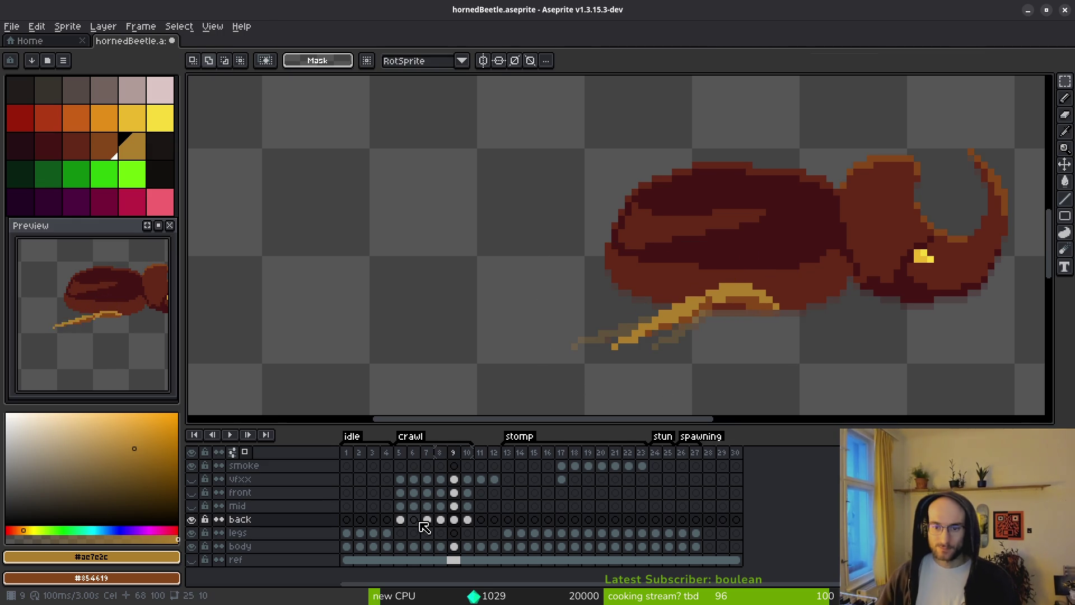
scroll(689, 334, up, 1)
Extend the frame 9 back leg's golden edge pixel by pixel, adding brown shade pixels.
key(f)
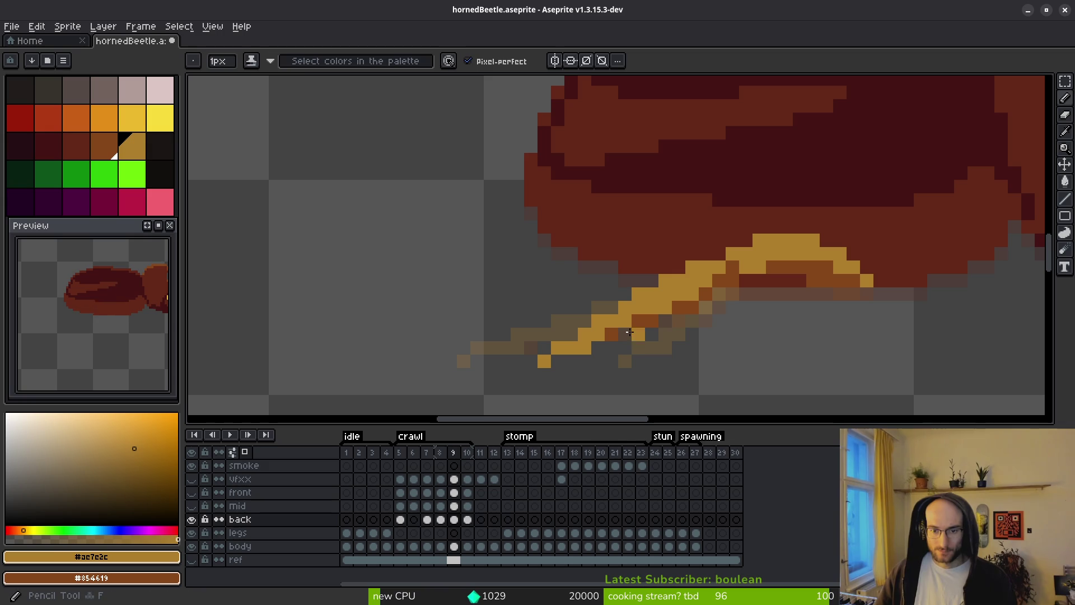
click(696, 240)
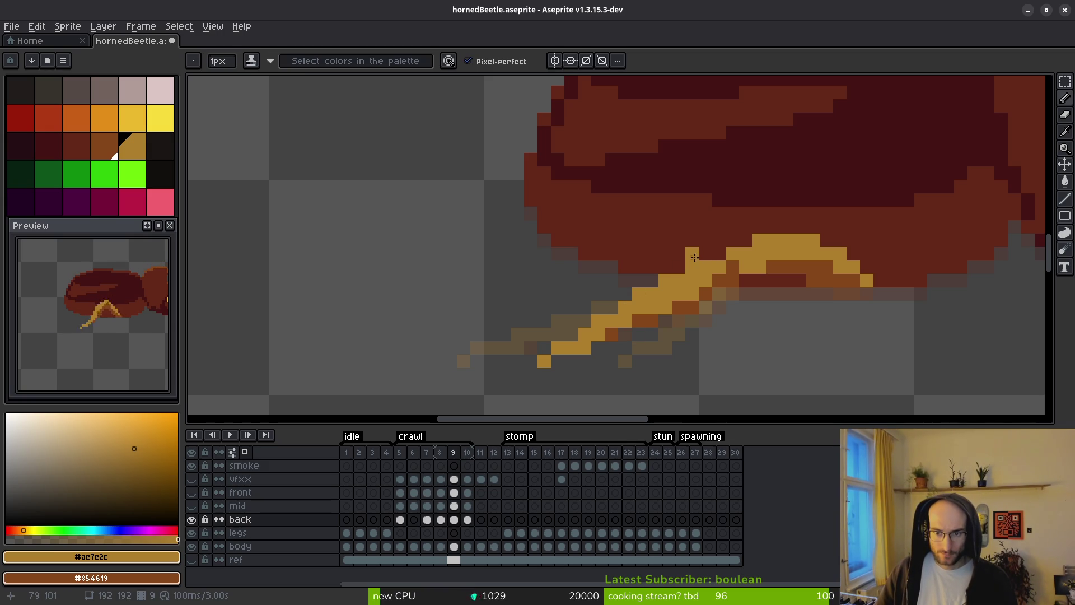
click(679, 268)
click(665, 267)
click(679, 254)
click(651, 281)
click(643, 284)
click(627, 300)
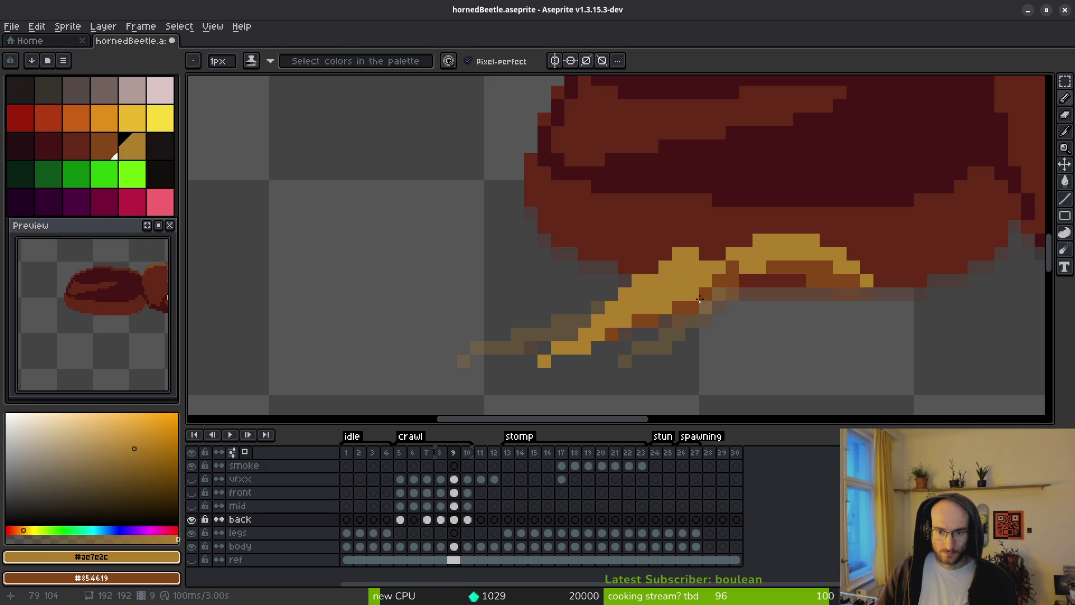
right_click(668, 302)
click(634, 324)
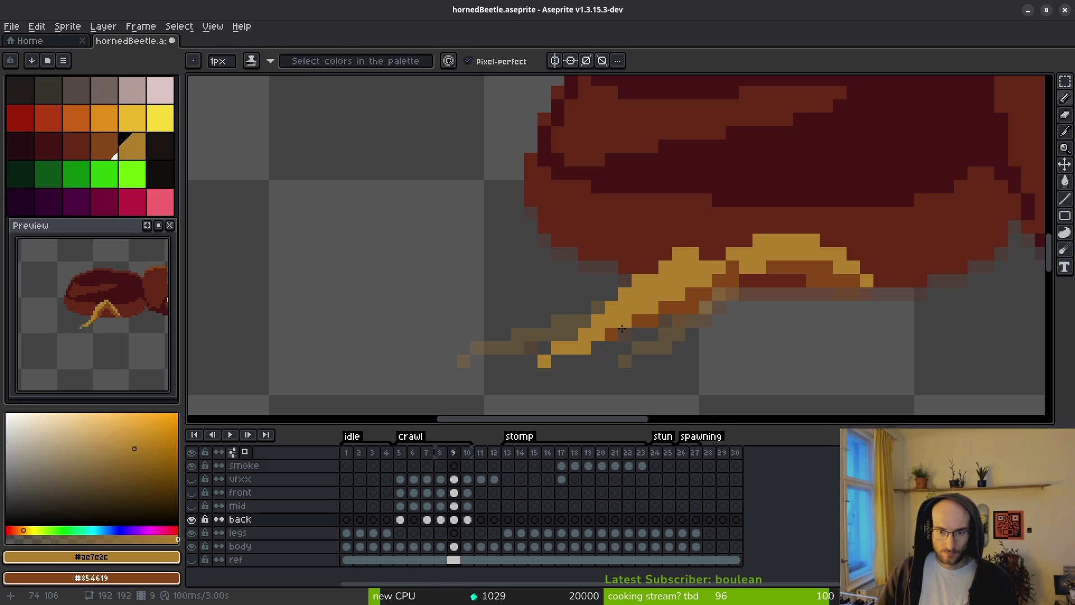
right_click(651, 307)
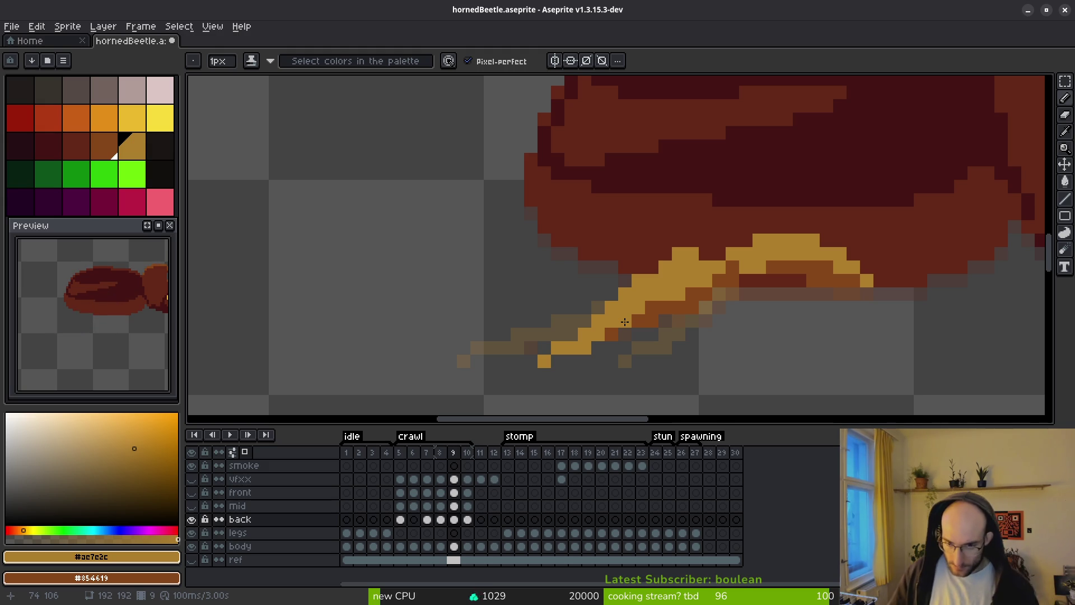
Paint stray yellow pixels dark red, then add yellow along the leg's upper edge.
drag(693, 254, 677, 253)
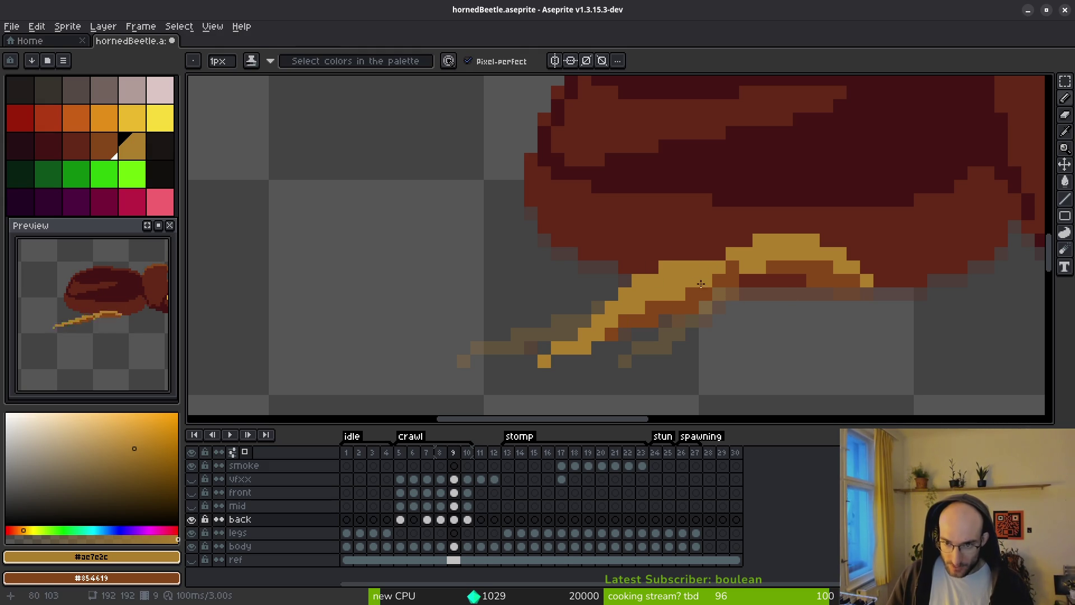
click(665, 267)
click(638, 281)
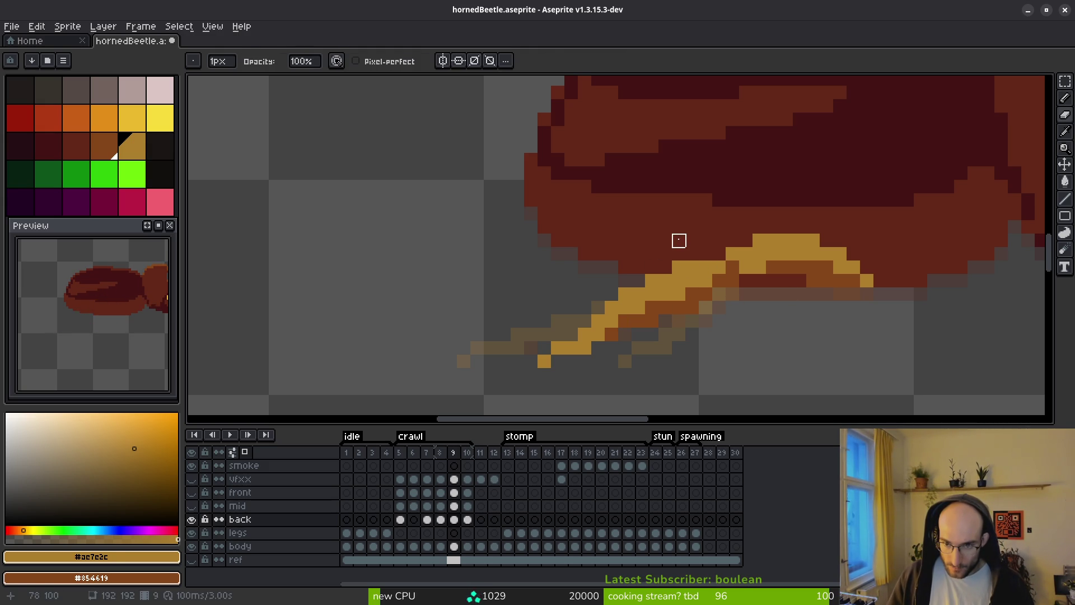
click(639, 286)
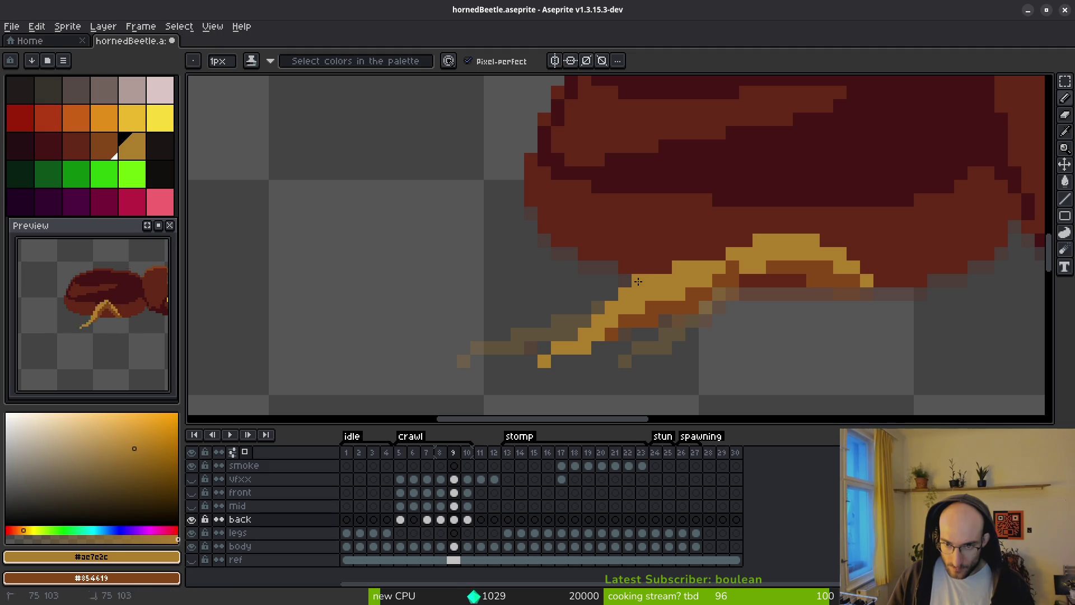
scroll(760, 346, down, 1)
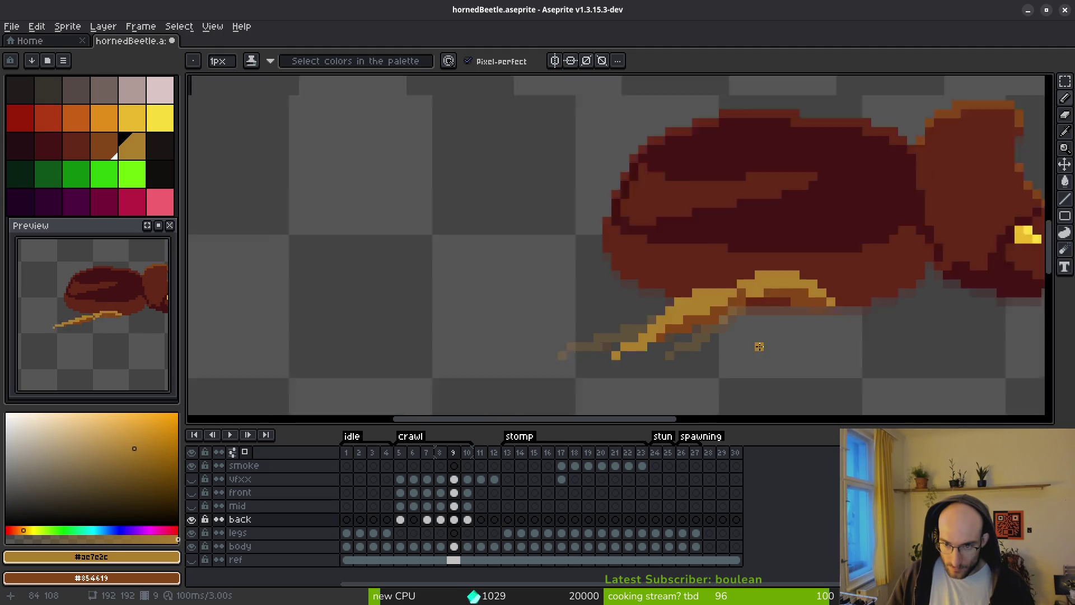
scroll(720, 272, up, 2)
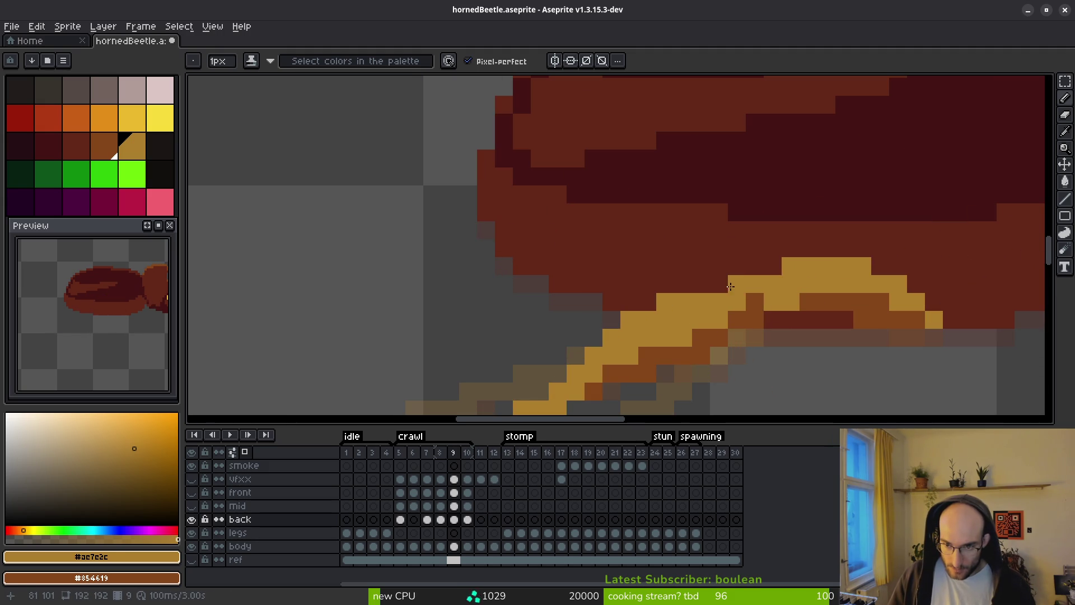
drag(730, 286, 685, 284)
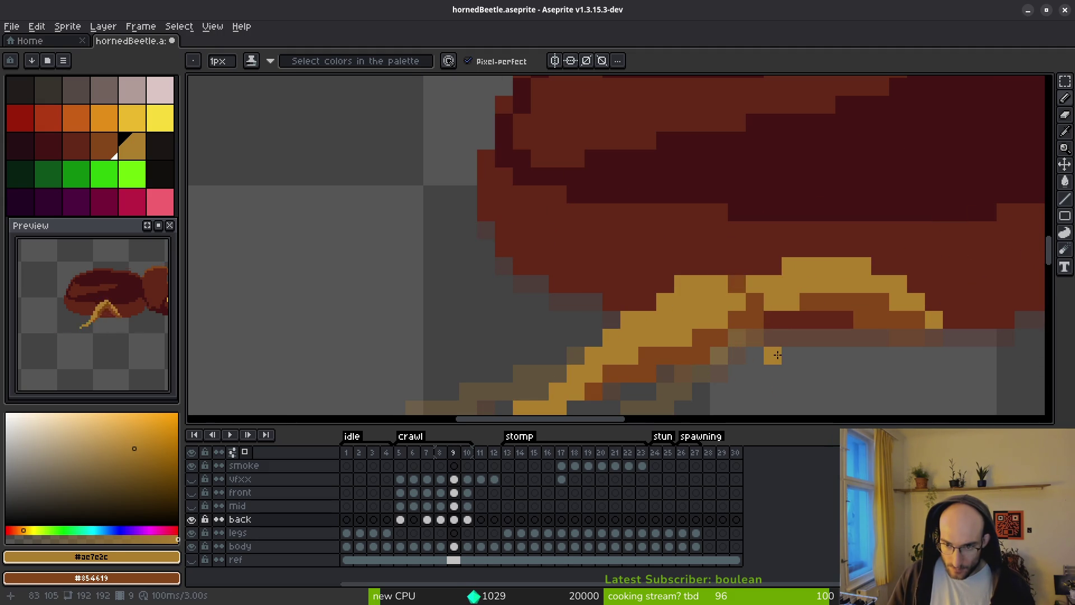
scroll(777, 354, down, 1)
scroll(753, 359, up, 1)
scroll(754, 359, down, 1)
scroll(728, 336, up, 1)
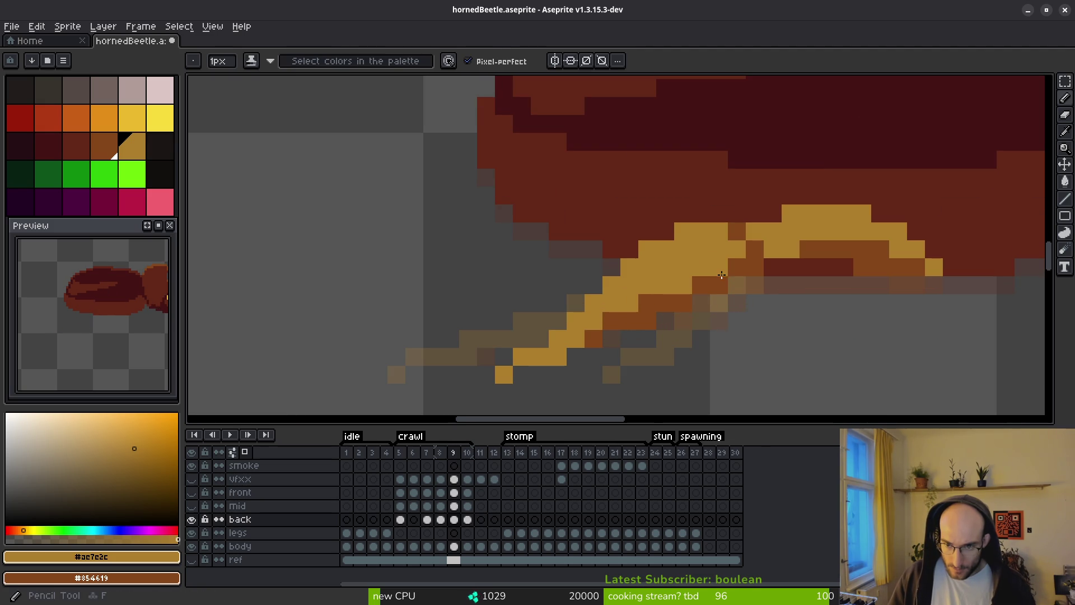
scroll(770, 336, down, 2)
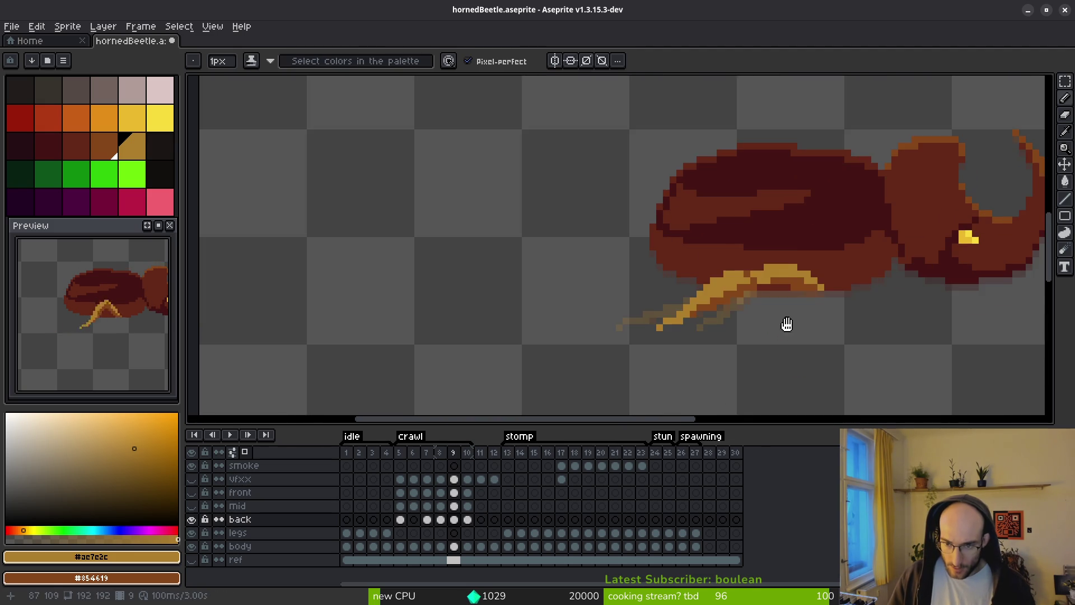
Go to crawl frame 8, comparing its leg pose with frame 9.
key(Left)
key(Right)
key(Left)
scroll(725, 218, up, 2)
Pencil in the missing yellow pixel in frame 8's back-leg outline, undoing a trial erase.
click(689, 244)
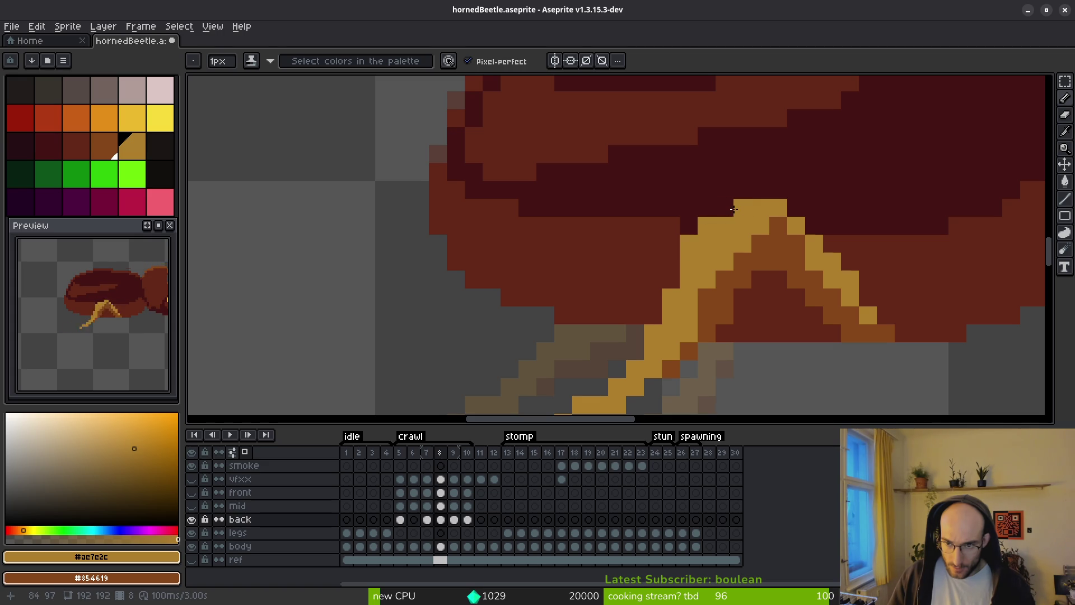
click(722, 210)
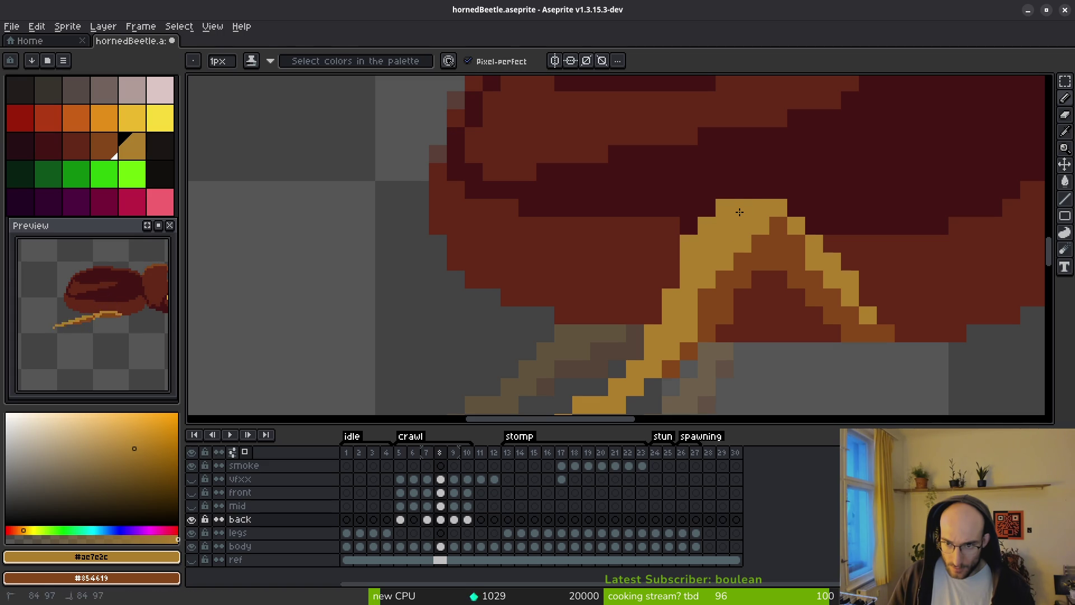
key(e)
click(741, 209)
key(ctrl+z)
key(ctrl+z)
key(ctrl+z)
Pan over the leg and save the sprite with Ctrl+S.
key(b)
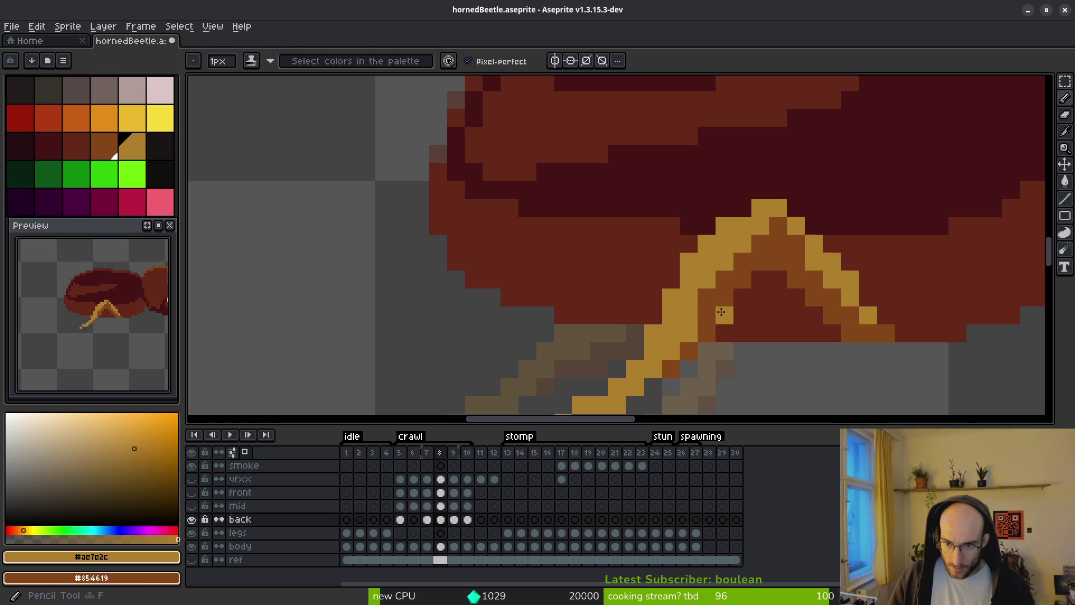
drag(789, 343, 717, 280)
key(ctrl+s)
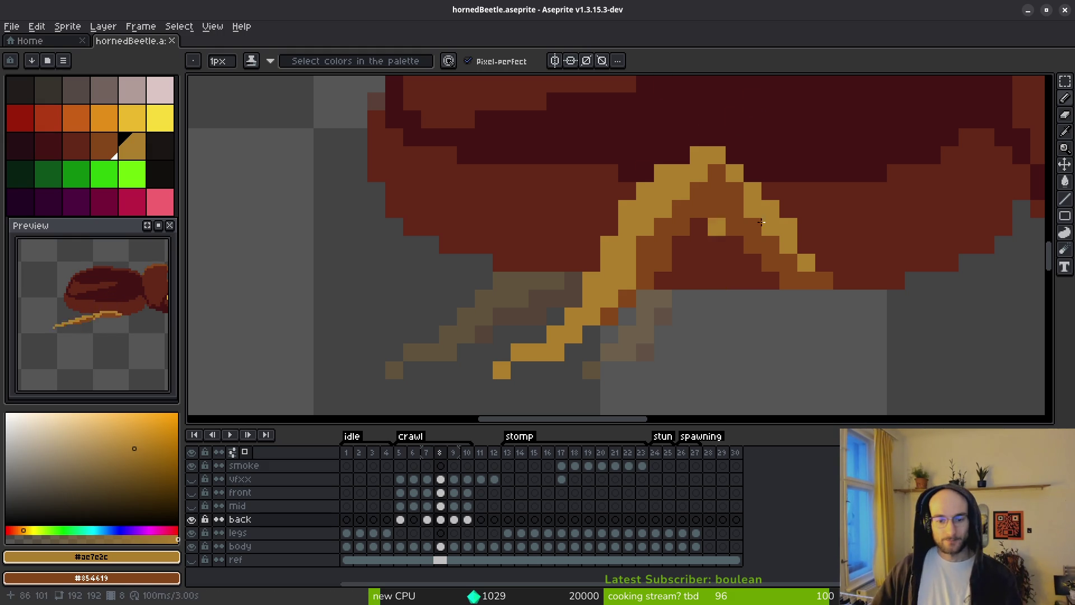
Paste the copied golden leg pose onto crawl frame 9 and deselect it.
scroll(754, 289, down, 3)
key(period)
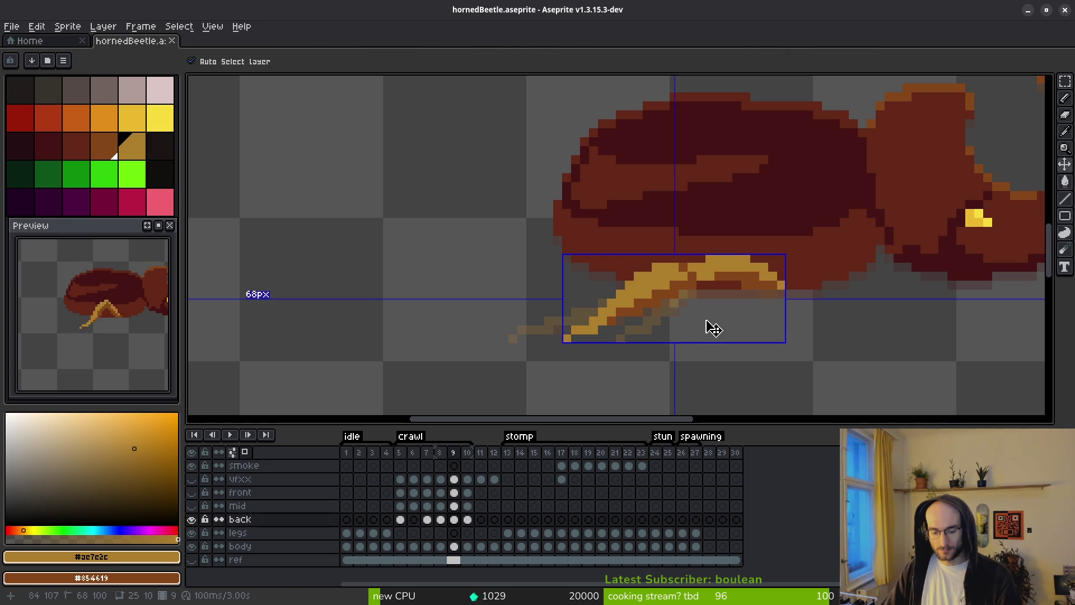
key(ctrl+v)
key(ctrl+v)
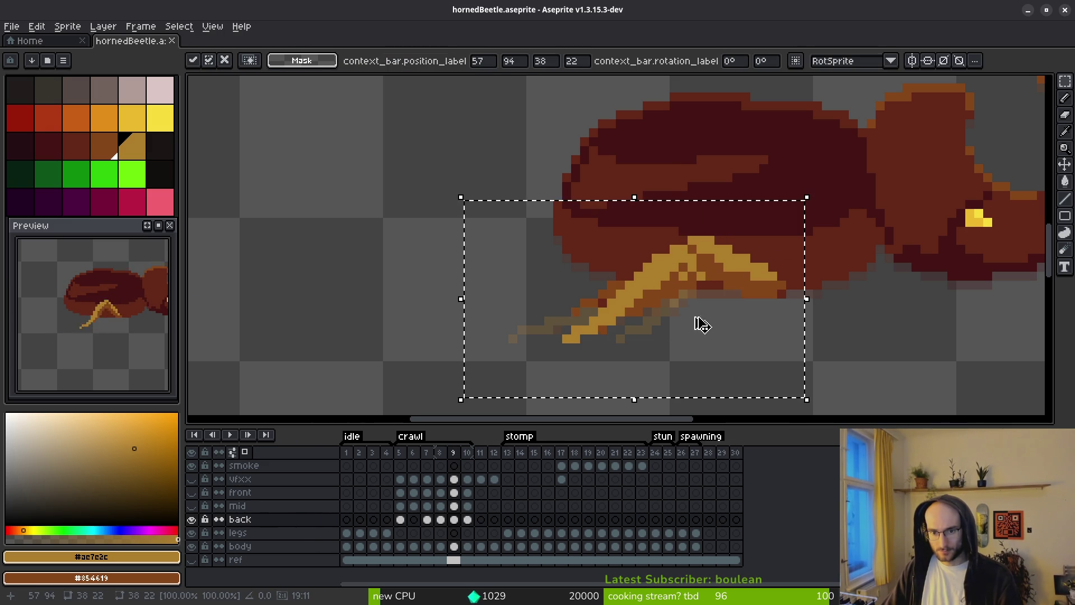
scroll(693, 325, left, 1)
drag(694, 325, 724, 343)
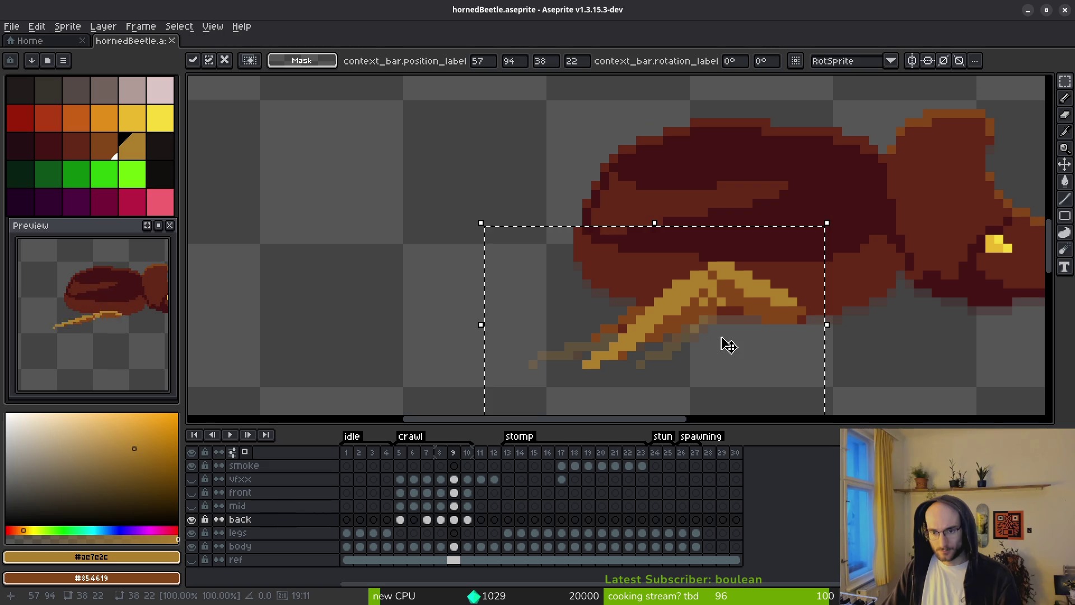
key(e)
key(ctrl+d)
scroll(756, 331, up, 2)
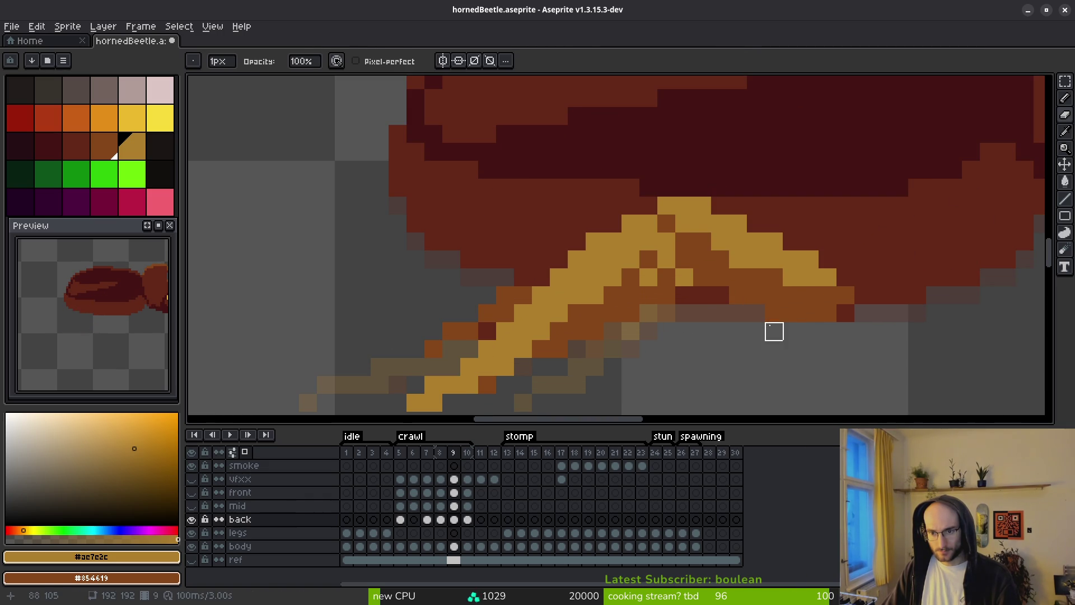
key(i)
Toggle the paste with undo and redo to compare the old and new leg poses.
key(ctrl+z)
key(ctrl+z)
key(ctrl+z)
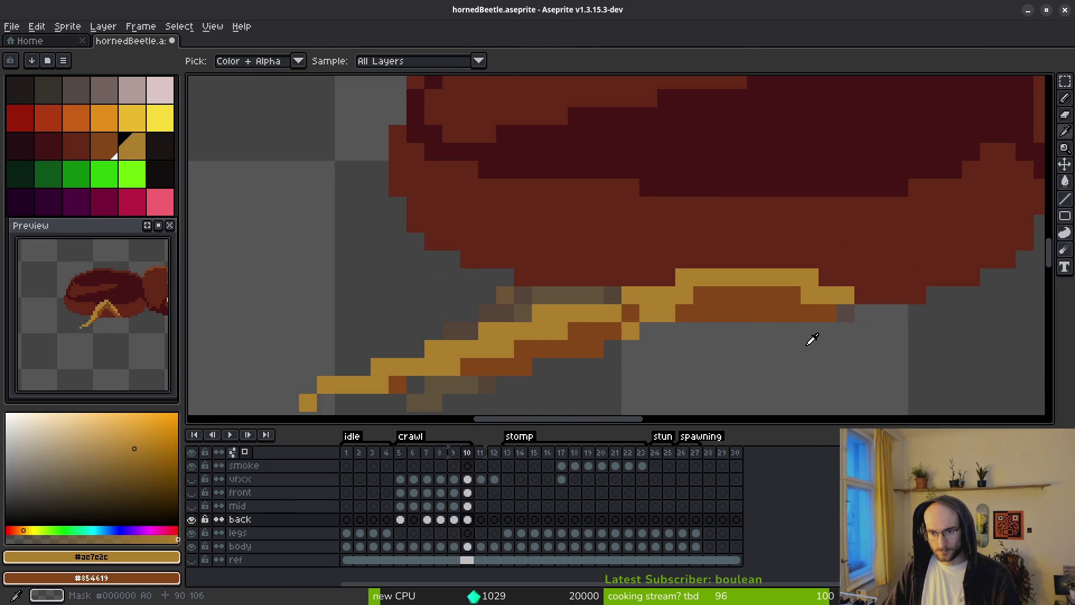
scroll(807, 333, down, 3)
key(ctrl+z)
key(ctrl+z)
key(b)
scroll(801, 353, up, 1)
key(ctrl+z)
key(ctrl+y)
key(ctrl+z)
key(ctrl+y)
key(ctrl+z)
key(ctrl+y)
key(ctrl+z)
key(ctrl+y)
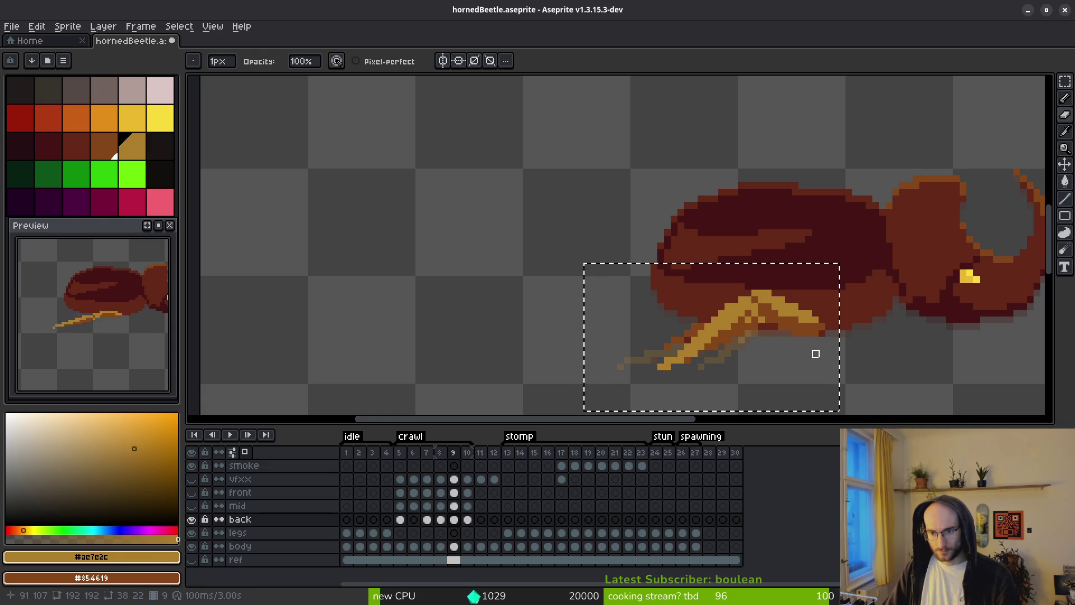
scroll(821, 336, up, 3)
key(ctrl+z)
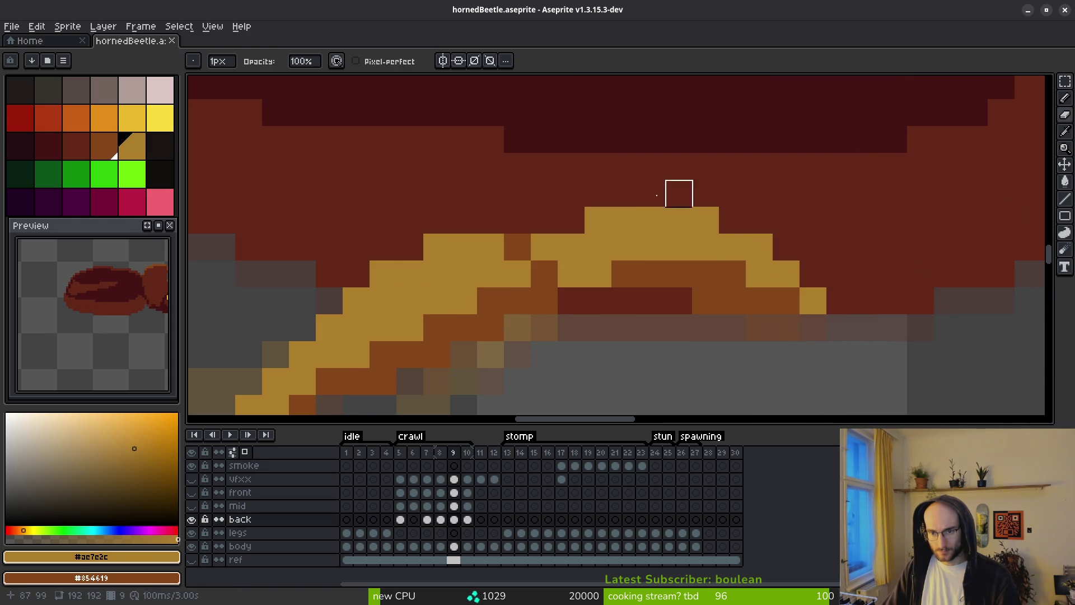
key(ctrl+y)
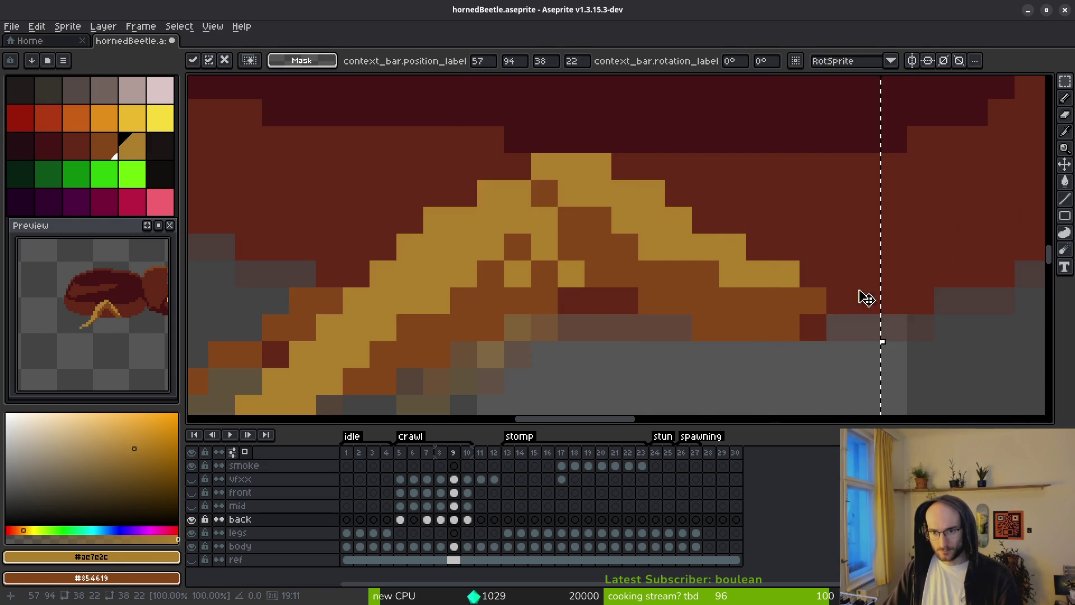
scroll(867, 295, down, 3)
Re-paste the leg pose and commit it in place on frame 9.
key(ctrl+d)
key(ctrl+v)
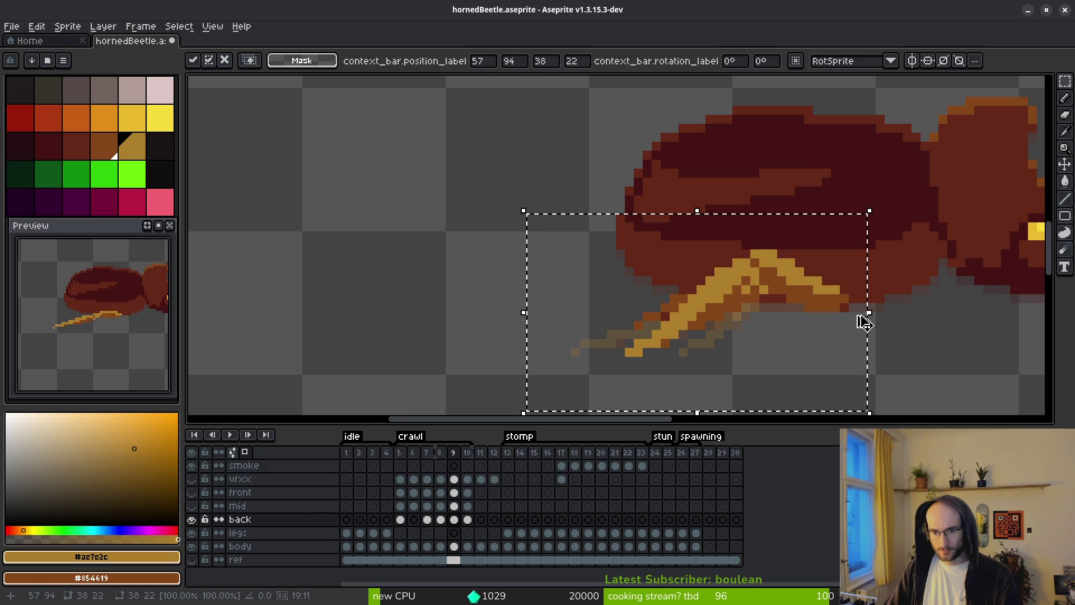
key(ctrl+d)
scroll(685, 297, up, 1)
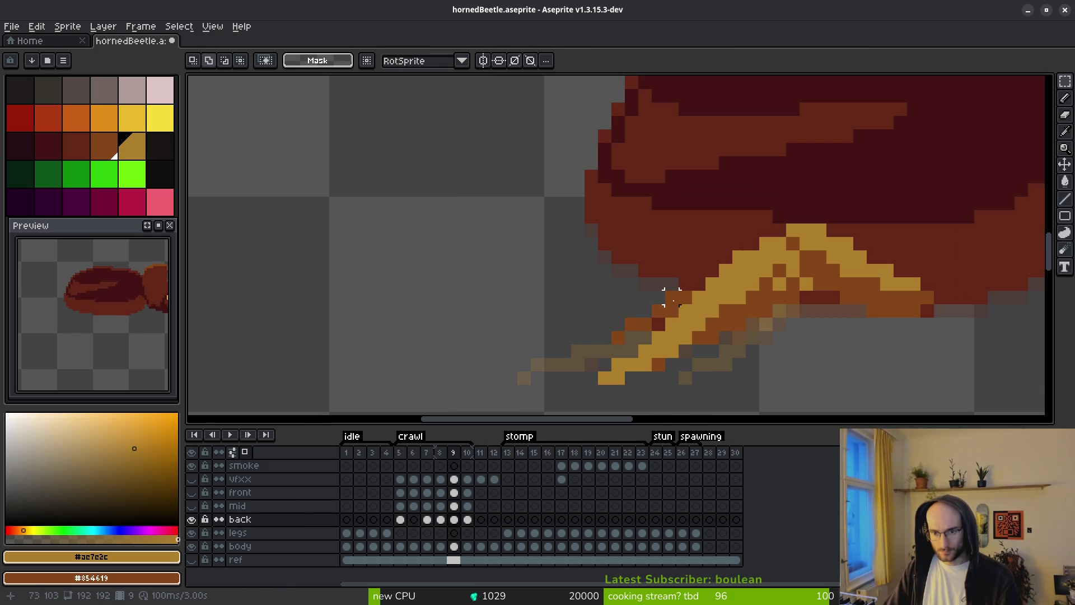
Undo and redo the recent gold strokes on the frame 9 back leg.
key(b)
scroll(717, 346, down, 3)
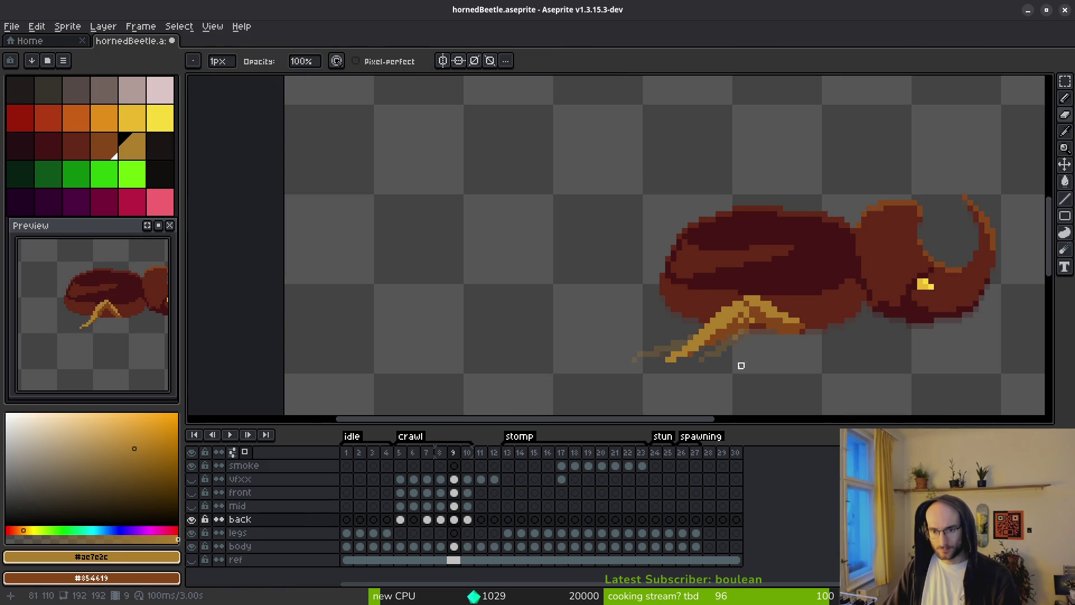
scroll(723, 366, up, 2)
key(ctrl+z)
key(ctrl+z)
key(ctrl+z)
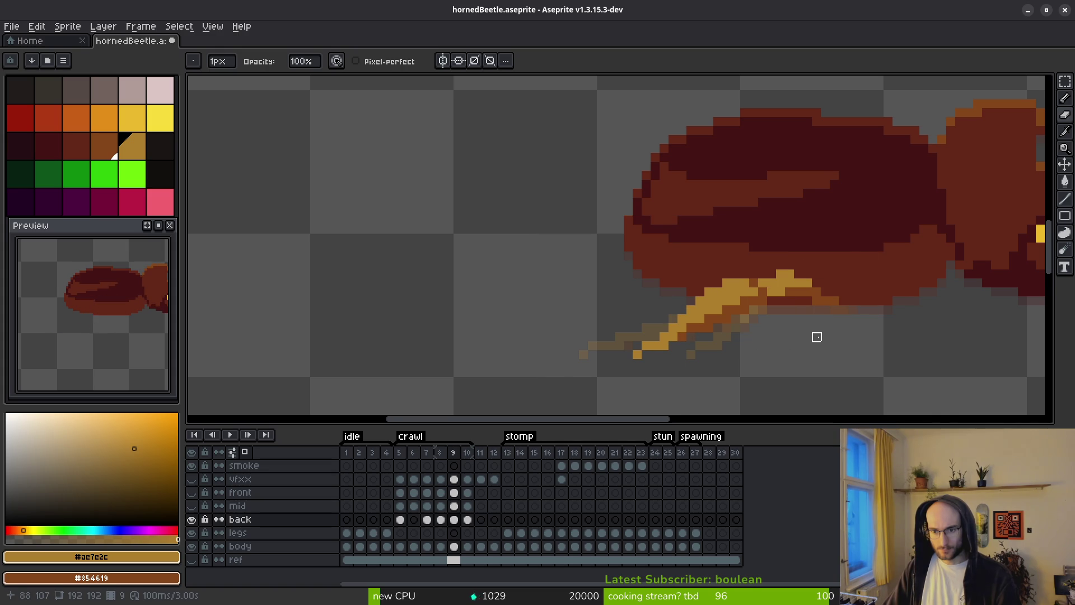
scroll(784, 311, up, 3)
mouse_move(801, 314)
mouse_down()
mouse_move(818, 280)
mouse_move(812, 258)
mouse_move(670, 210)
mouse_move(625, 227)
mouse_up()
key(w)
key(ctrl+z)
key(ctrl+z)
key(ctrl+z)
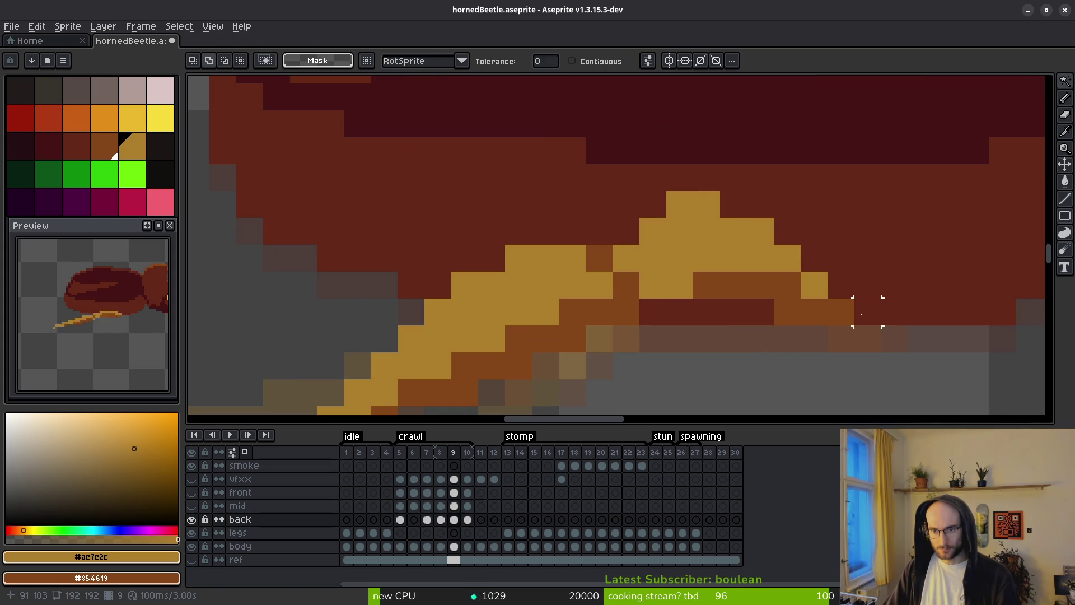
scroll(898, 351, down, 3)
key(ctrl+y)
key(ctrl+y)
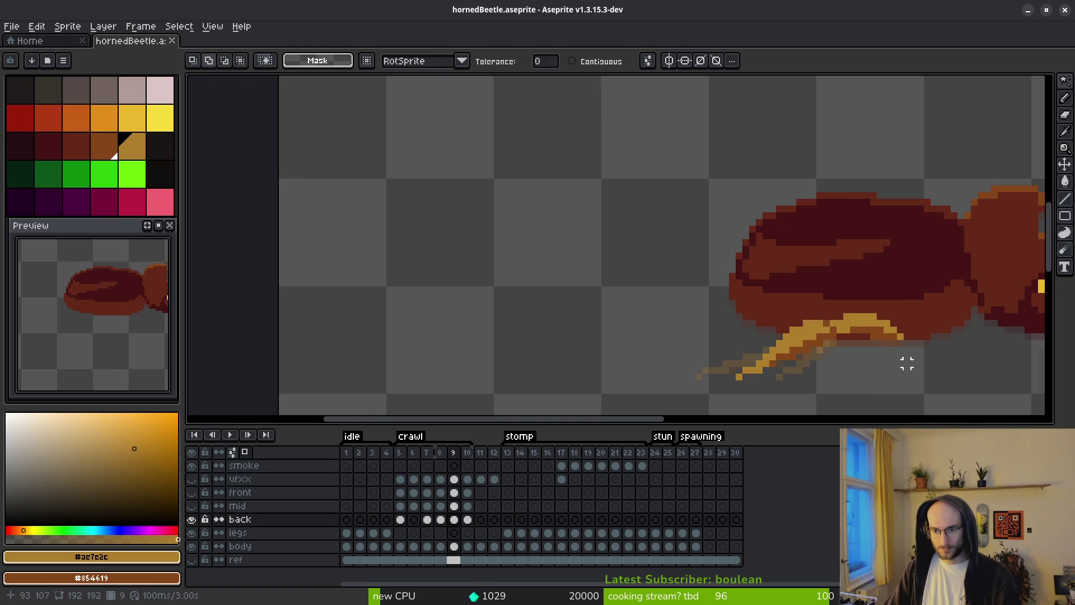
scroll(908, 369, up, 3)
Paint two more gold pixels onto the back leg.
key(f)
scroll(784, 310, up, 2)
mouse_move(826, 282)
mouse_down()
mouse_move(766, 253)
mouse_move(784, 252)
mouse_move(620, 216)
mouse_move(532, 243)
mouse_move(585, 218)
mouse_up()
scroll(557, 264, down, 3)
scroll(667, 258, up, 2)
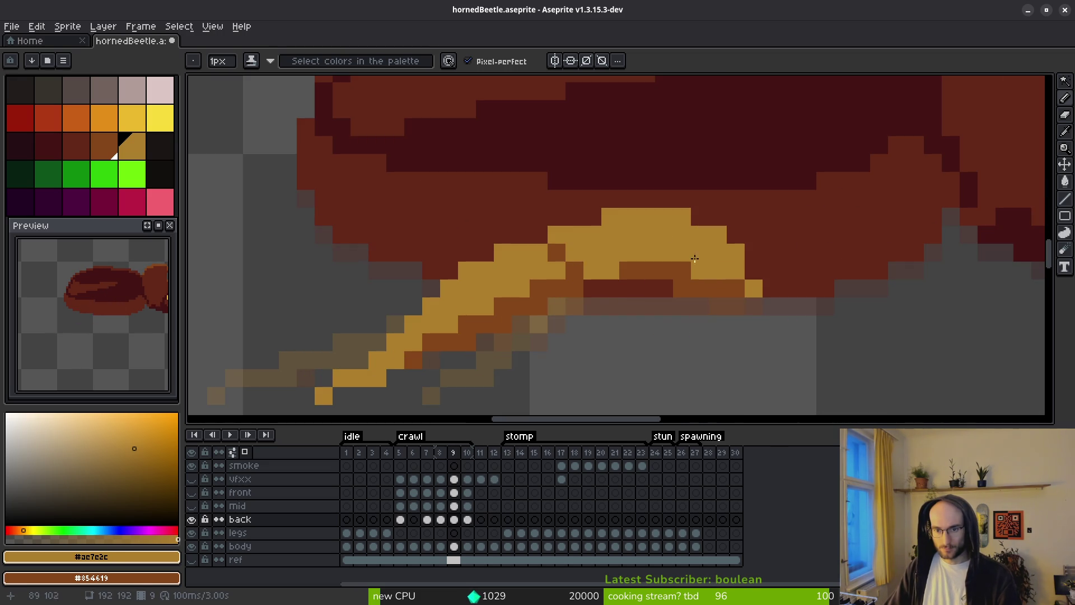
Darken several gold pixels near the leg joint to brown, adding one gold pixel below.
drag(665, 256, 644, 253)
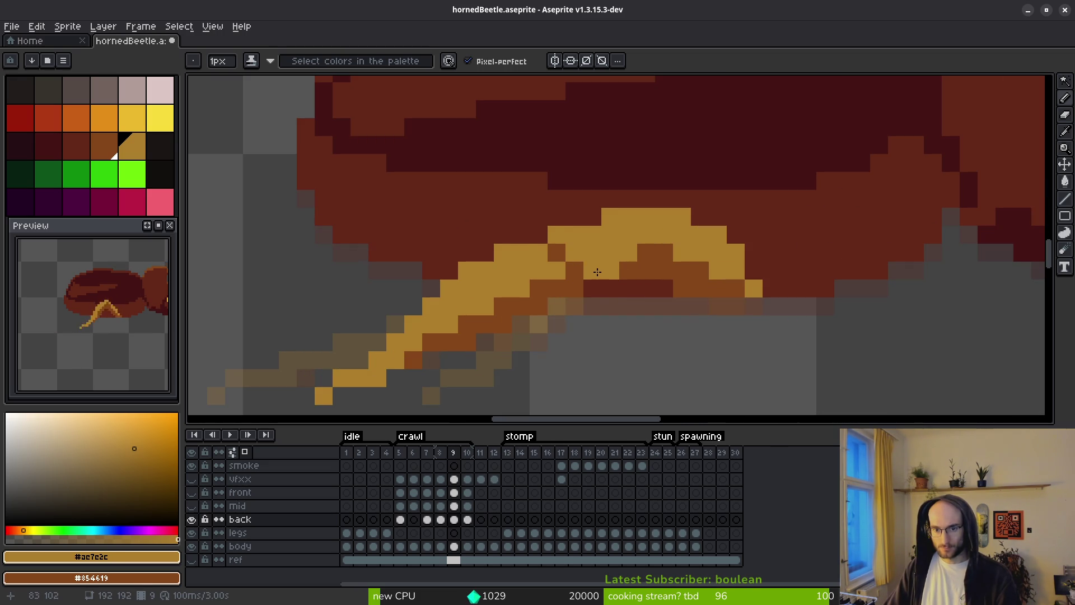
click(574, 252)
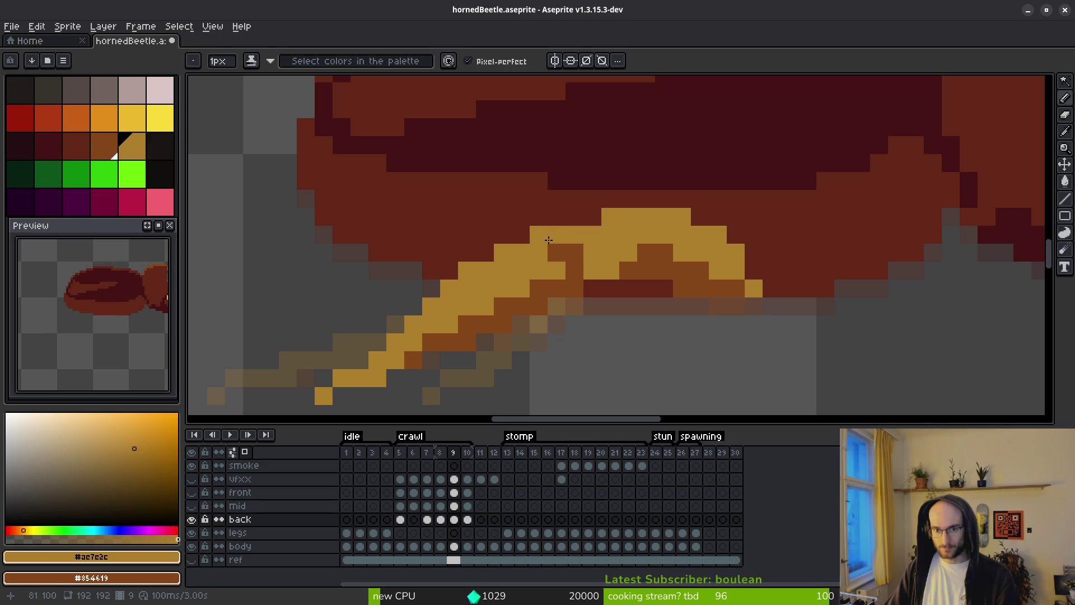
scroll(713, 287, down, 1)
scroll(700, 266, up, 1)
right_click(703, 264)
click(755, 269)
key(e)
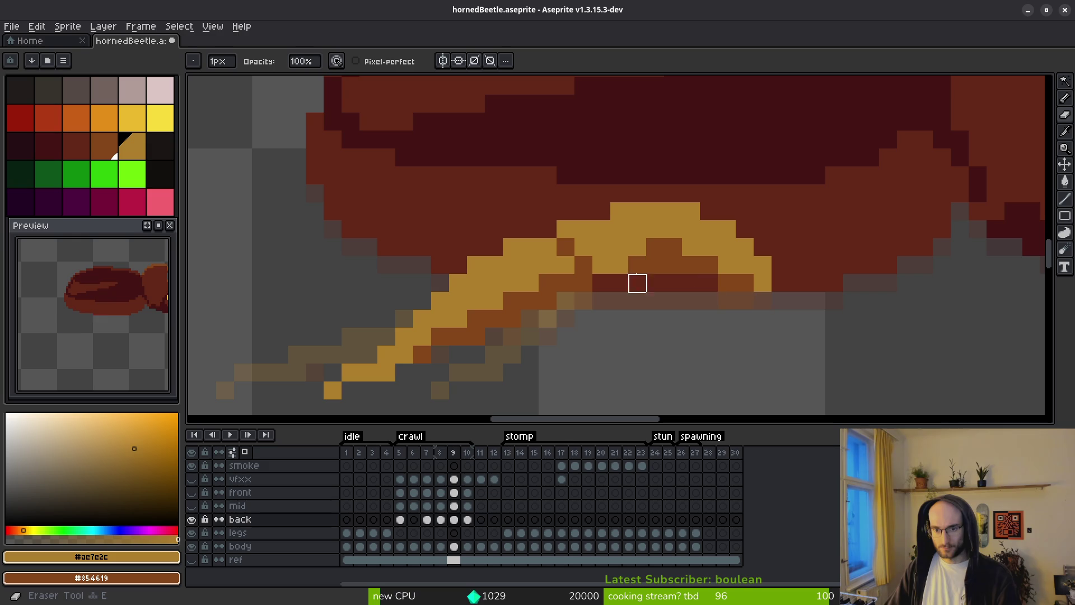
key(b)
right_click(630, 249)
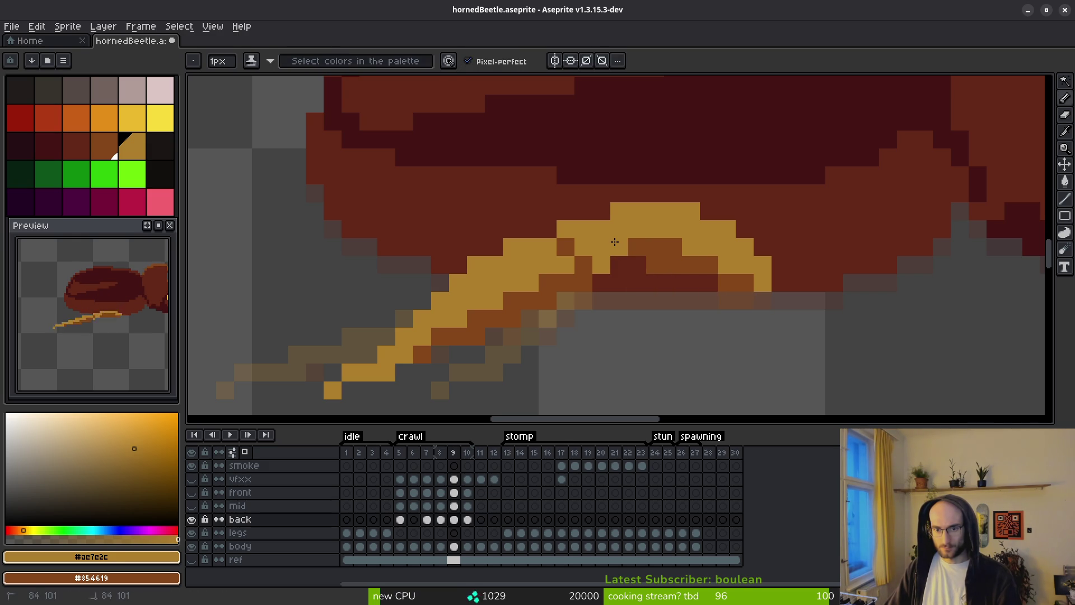
scroll(703, 313, down, 2)
Marquee around the back leg, deselect, then paint a brown joint pixel with gold beneath.
key(ctrl+z)
key(m)
drag(526, 255, 742, 381)
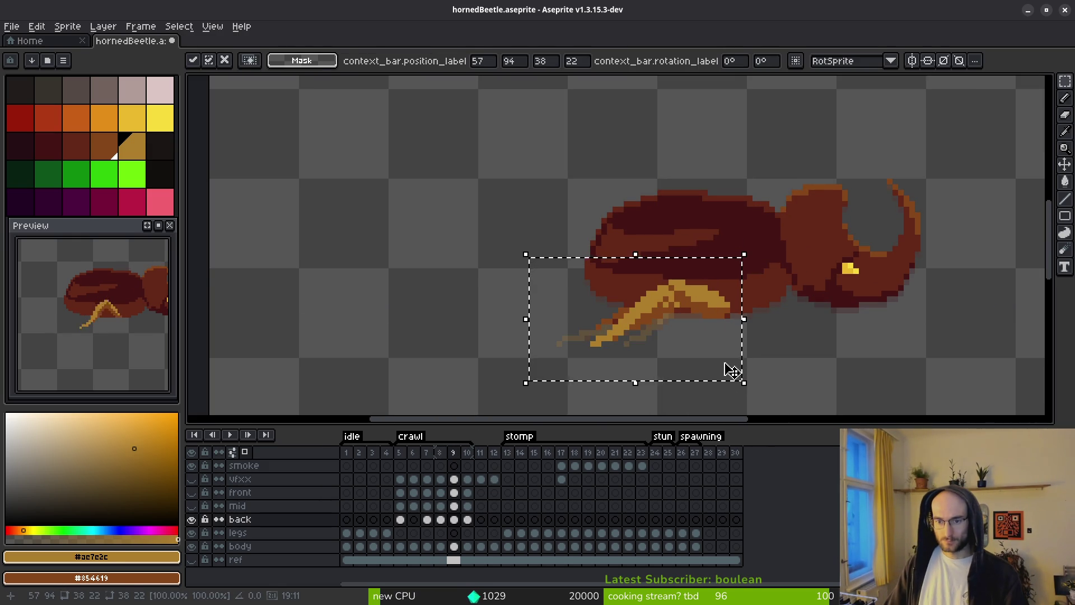
key(ctrl+d)
key(b)
scroll(713, 307, up, 2)
right_click(704, 301)
click(702, 308)
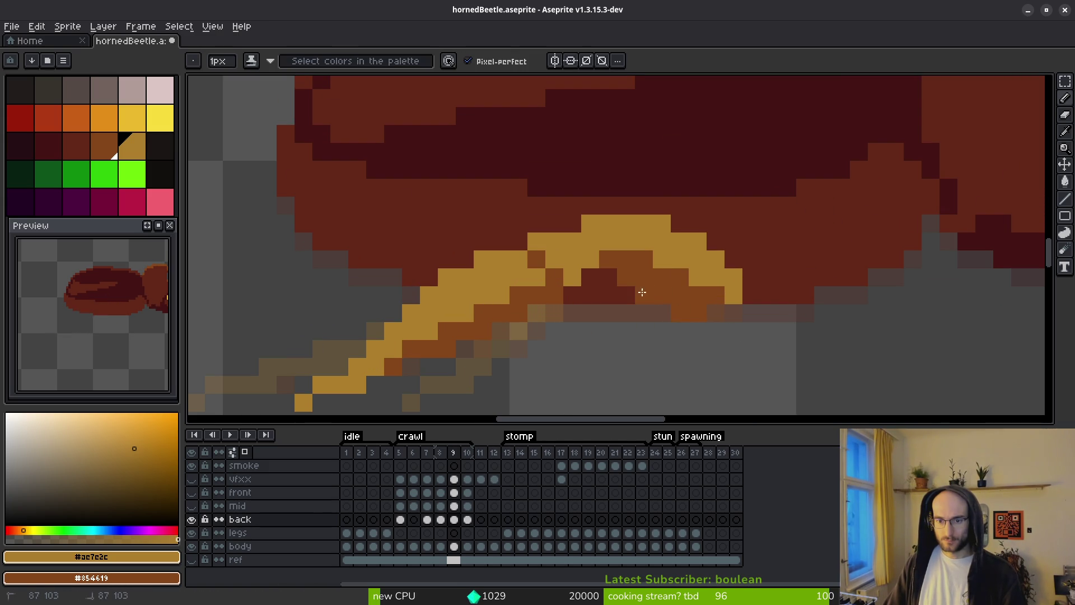
Add two orange shading pixels under the leg and another gold pixel.
key(alt)
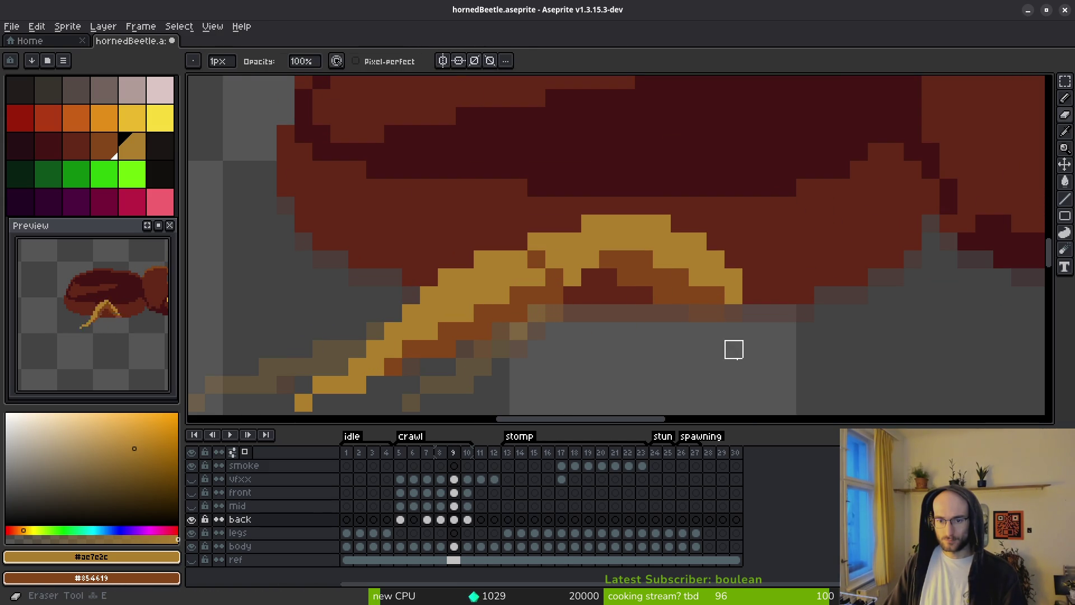
key(e)
scroll(722, 342, down, 4)
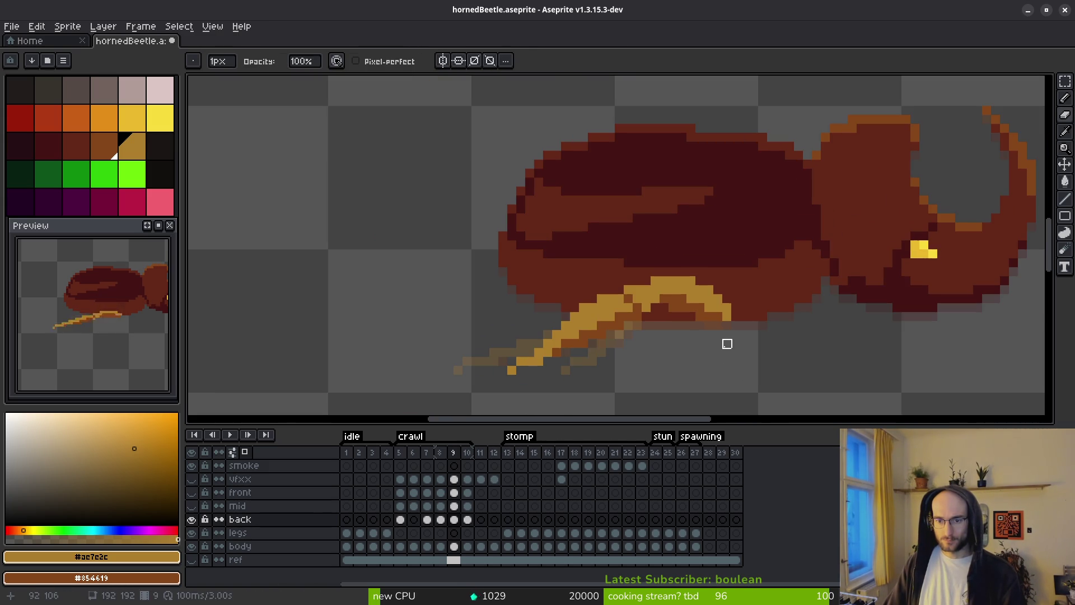
key(b)
scroll(712, 336, up, 3)
scroll(690, 343, down, 5)
scroll(690, 344, up, 5)
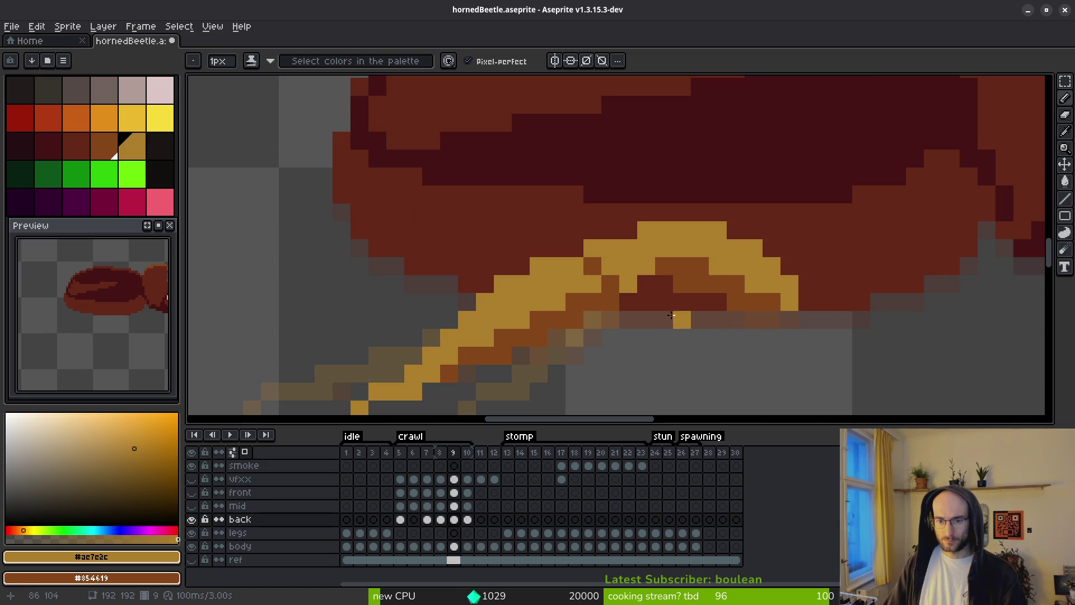
right_click(664, 284)
right_click(646, 283)
click(700, 301)
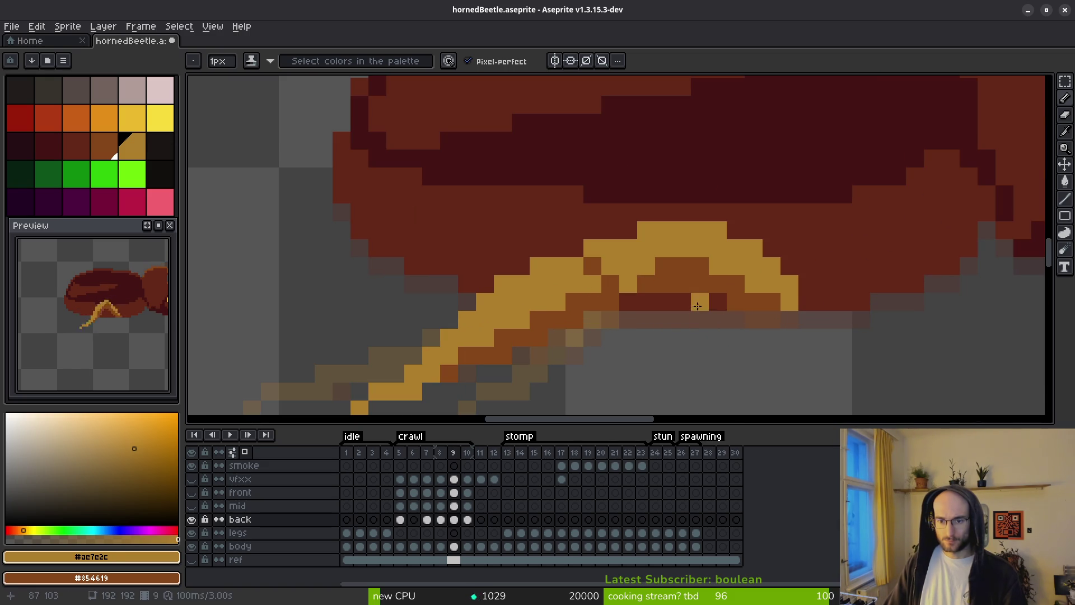
scroll(780, 364, down, 4)
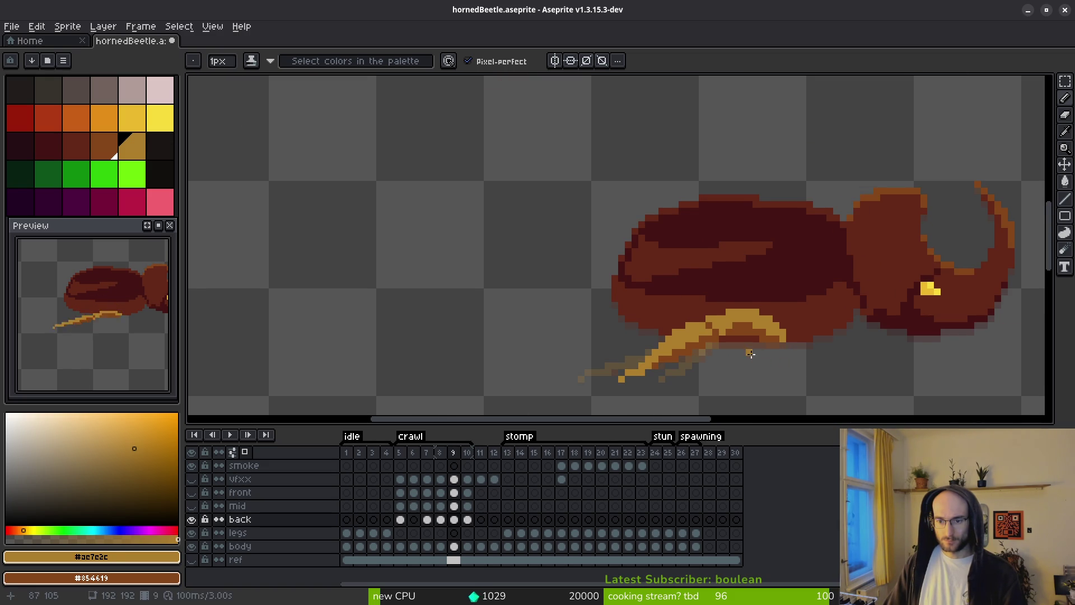
scroll(753, 353, down, 1)
scroll(717, 313, up, 1)
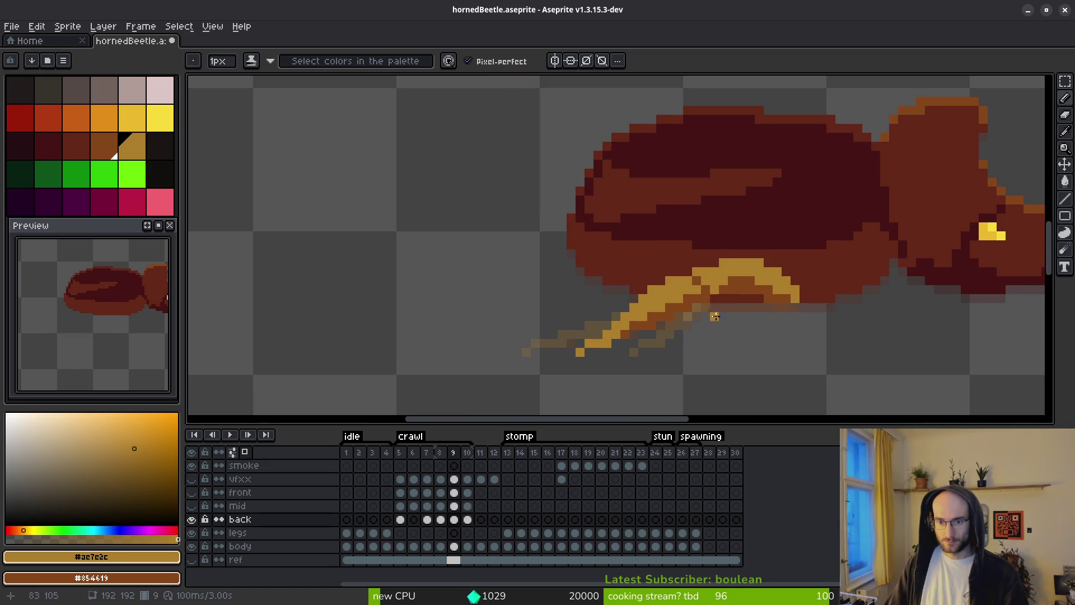
Marquee-select the lower part of the back leg.
key(m)
scroll(728, 252, up, 2)
mouse_move(776, 220)
mouse_down()
mouse_move(753, 283)
mouse_move(465, 409)
mouse_move(614, 364)
mouse_move(565, 359)
mouse_move(617, 341)
mouse_move(632, 350)
mouse_up()
Add gold and dark orange pixels near frame 10's back-leg tip, undoing the last edit.
key(f)
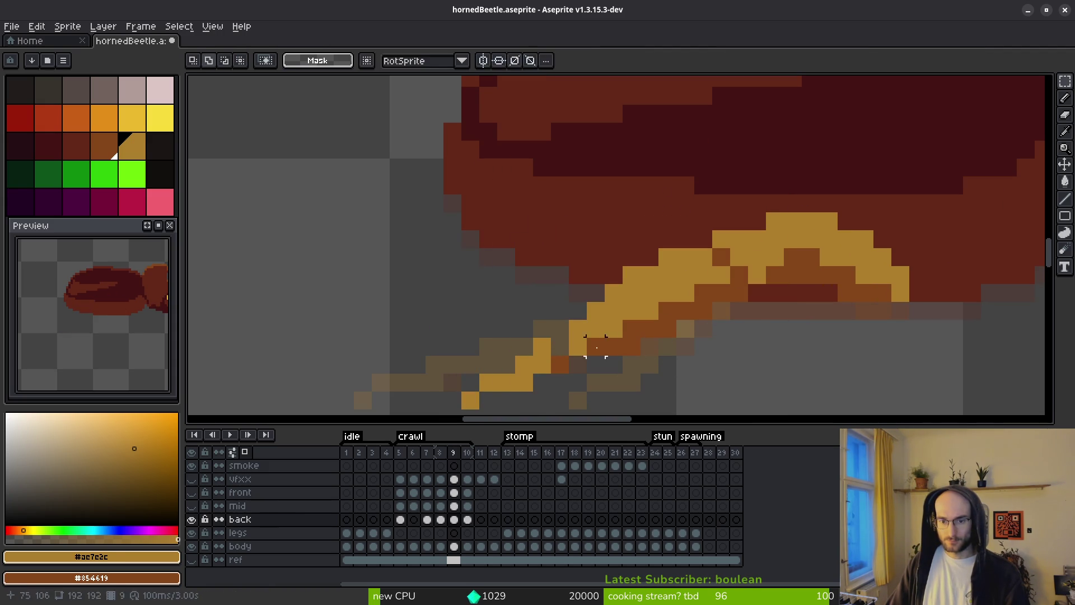
click(562, 343)
right_click(578, 347)
click(597, 364)
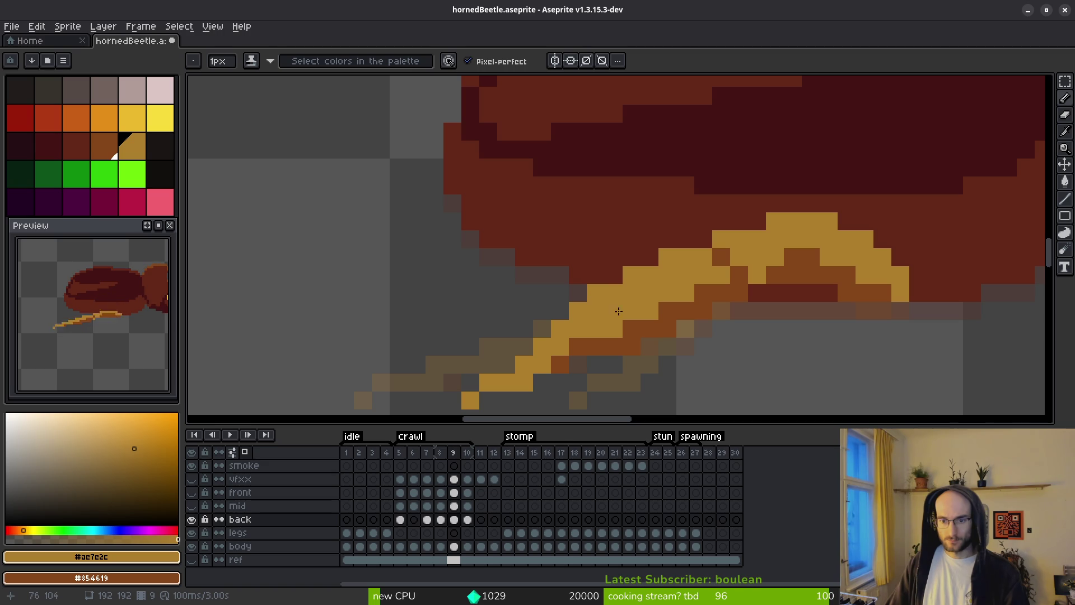
scroll(639, 358, down, 3)
key(ctrl+z)
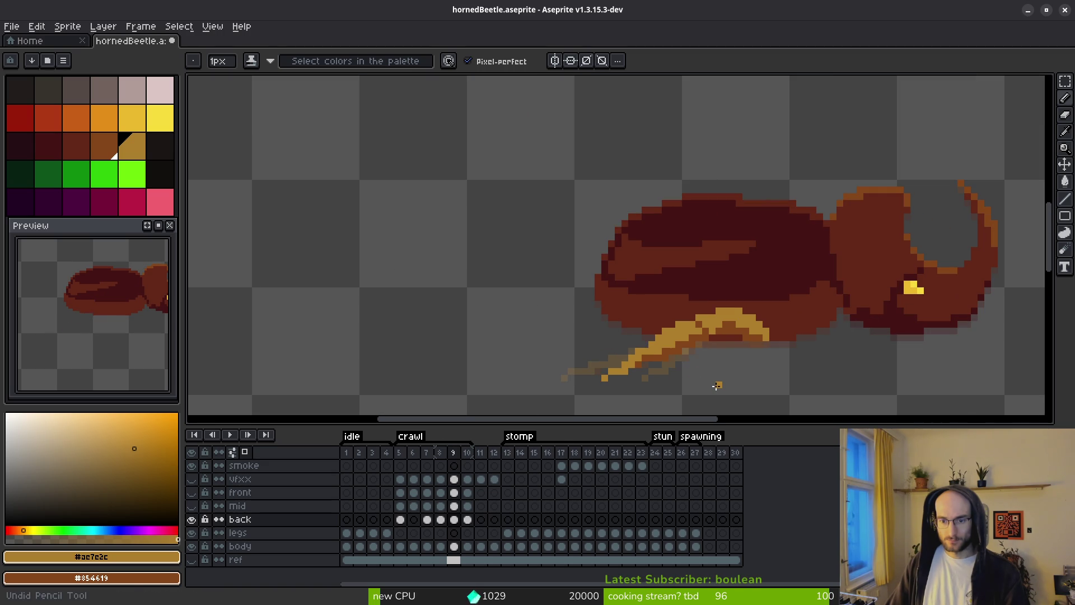
scroll(678, 383, up, 2)
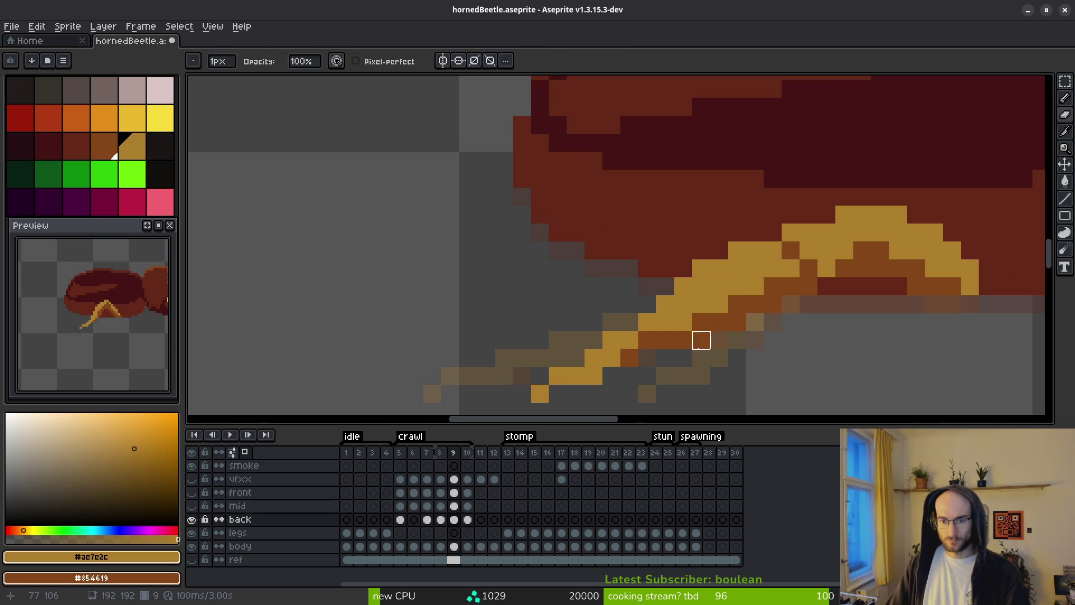
Remove stray leg pixels and try a lone gold pixel below the leg, then undo it.
key(f)
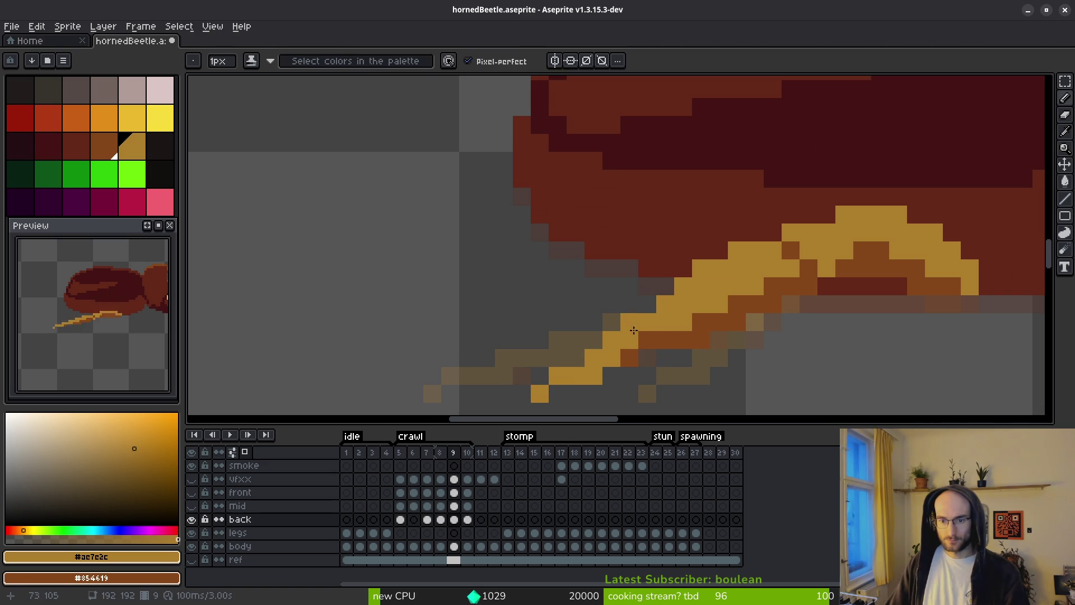
scroll(766, 371, down, 3)
scroll(750, 369, up, 3)
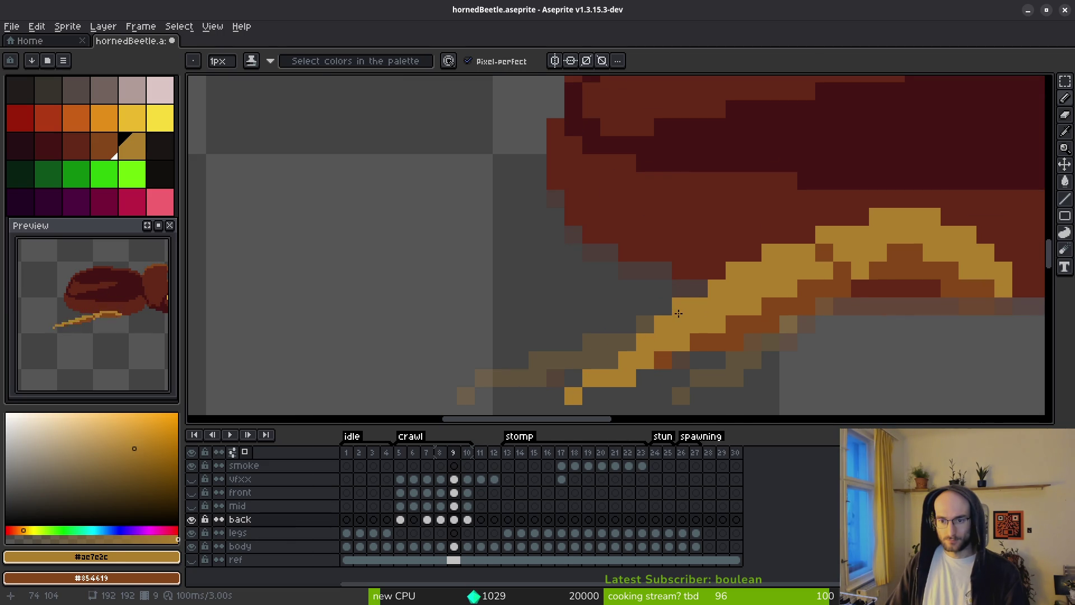
key(ctrl+z)
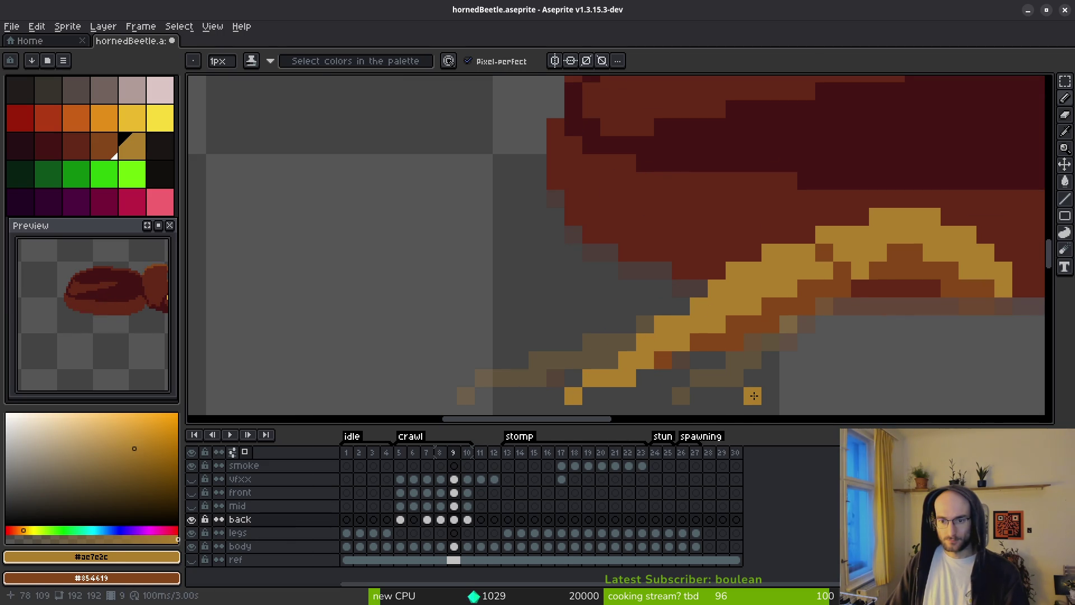
key(ctrl+z)
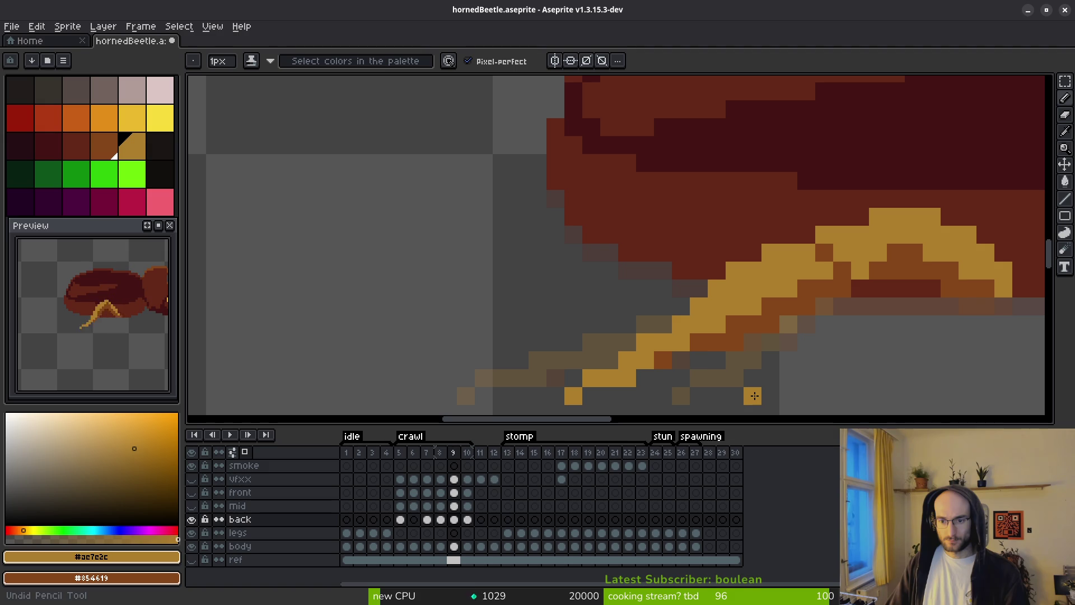
scroll(750, 381, down, 1)
click(744, 364)
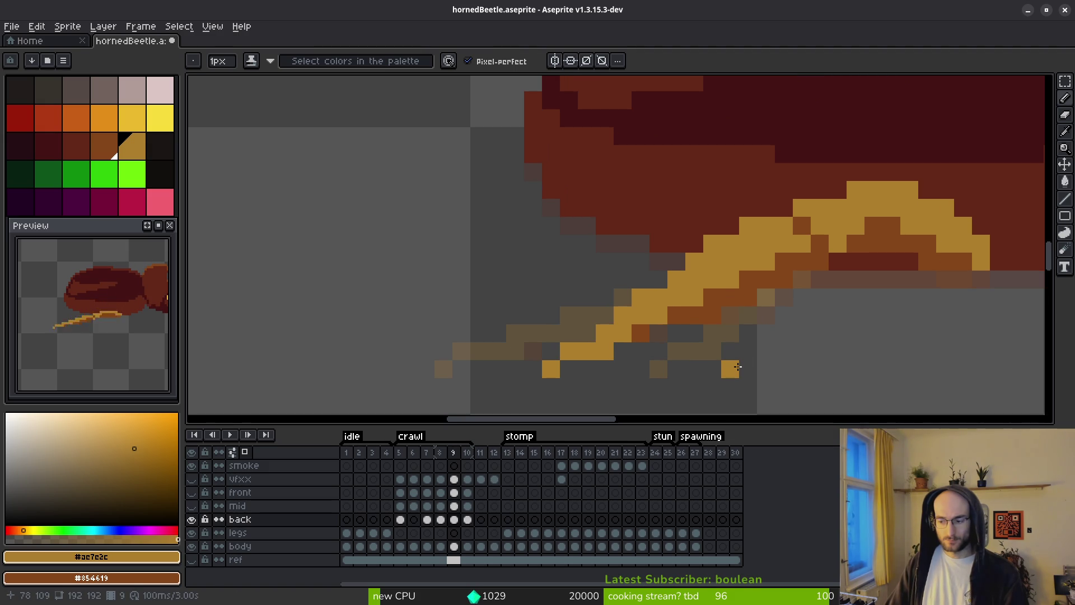
key(ctrl+z)
click(694, 387)
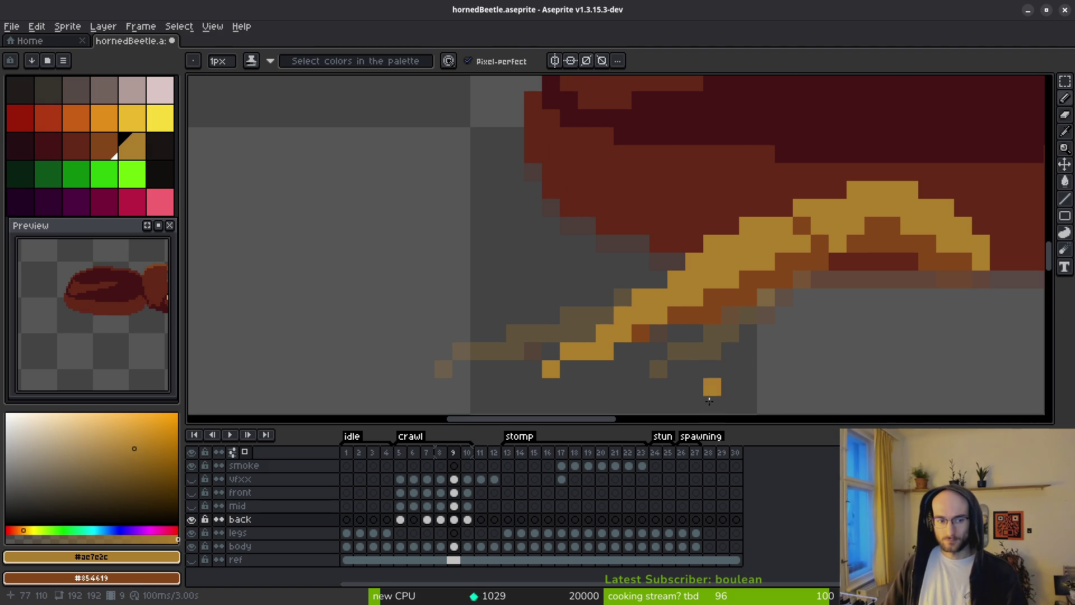
scroll(697, 386, down, 3)
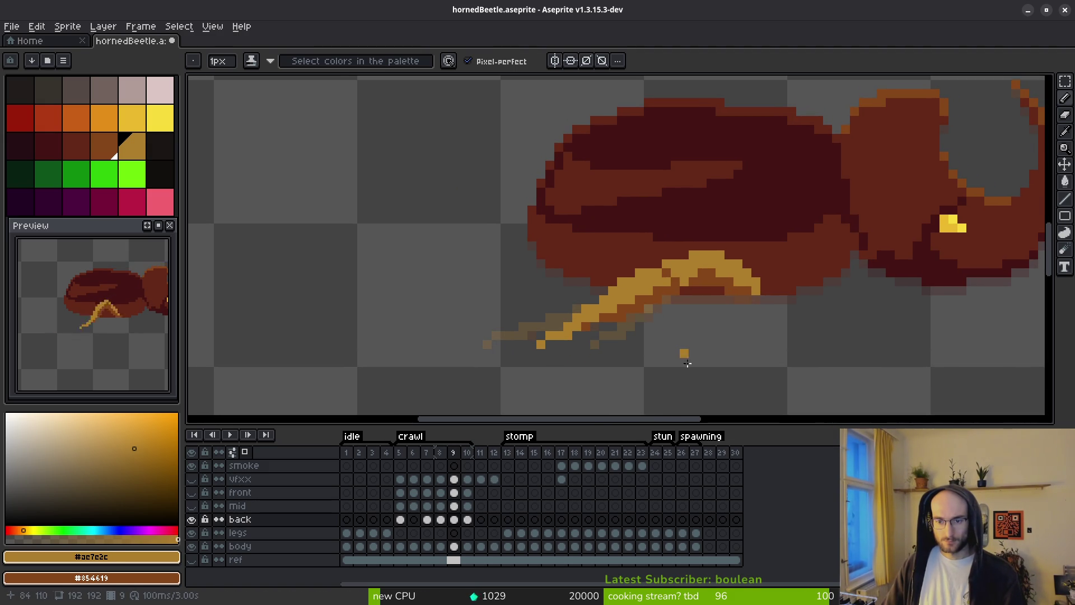
key(ctrl+z)
key(i)
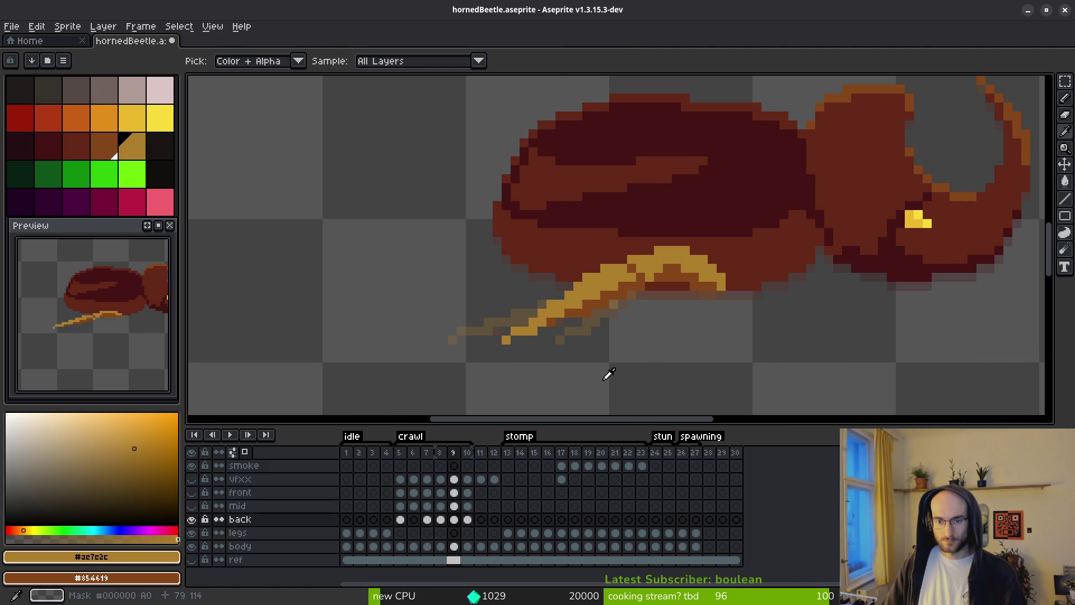
Compare frame 10 with frame 9, then paint more gold pixels onto frame 10's back leg.
key(Right)
key(Left)
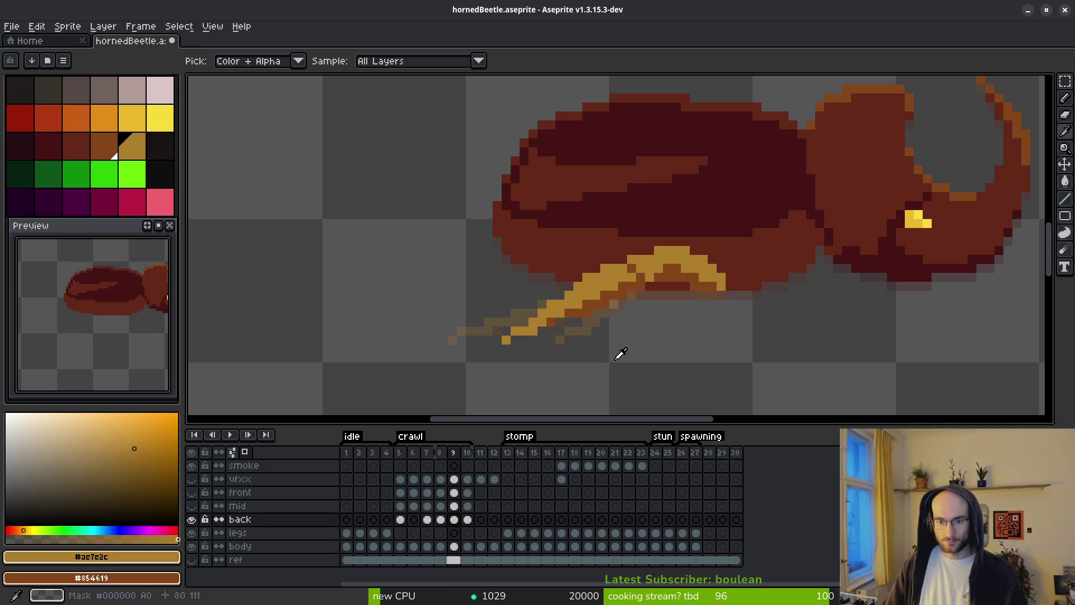
key(Right)
key(b)
scroll(619, 353, up, 3)
key(Left)
key(Right)
mouse_move(663, 249)
mouse_down()
mouse_move(573, 247)
mouse_move(502, 276)
mouse_move(462, 277)
mouse_move(660, 238)
mouse_up()
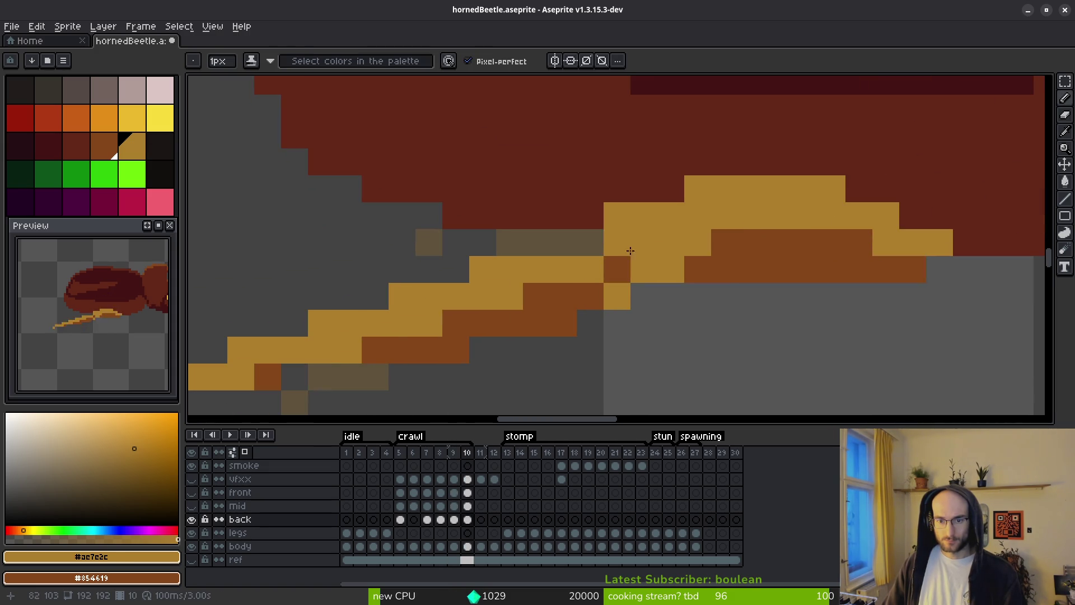
click(590, 216)
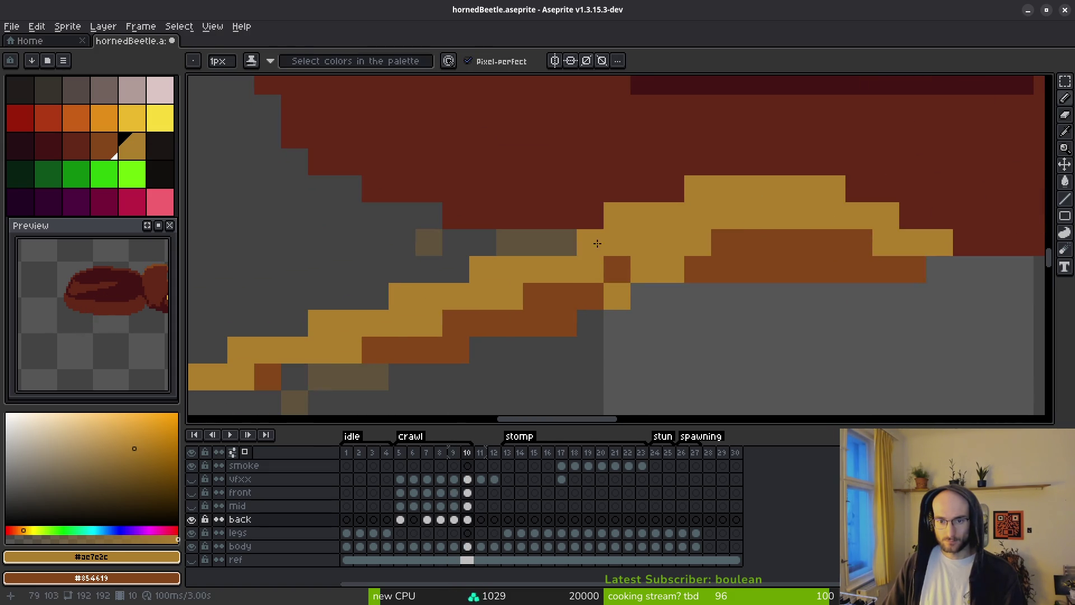
click(563, 243)
mouse_move(568, 240)
mouse_down()
mouse_move(778, 218)
mouse_move(710, 223)
mouse_move(586, 269)
mouse_up()
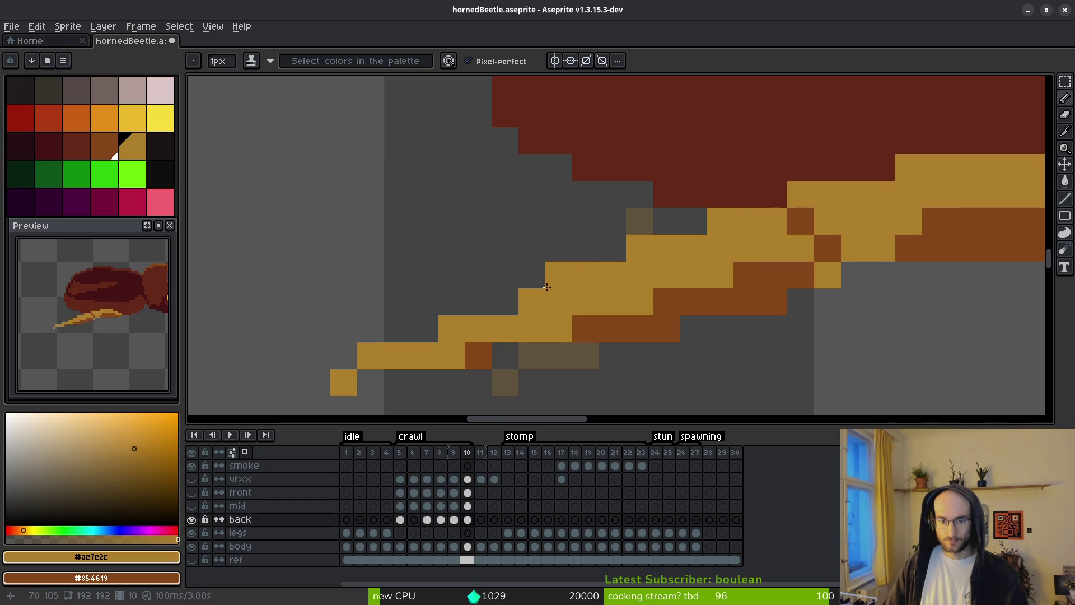
Flip back and forth through the crawl frames comparing leg poses, ending on frame 5.
scroll(635, 332, down, 3)
scroll(635, 331, down, 1)
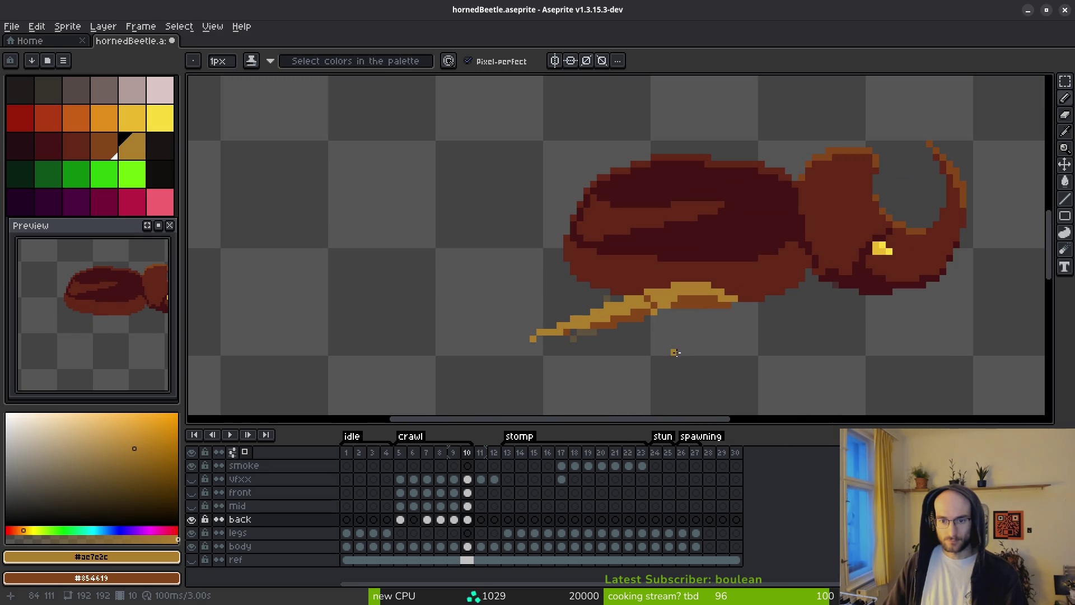
scroll(686, 305, up, 1)
scroll(704, 320, down, 2)
key(i)
key(period)
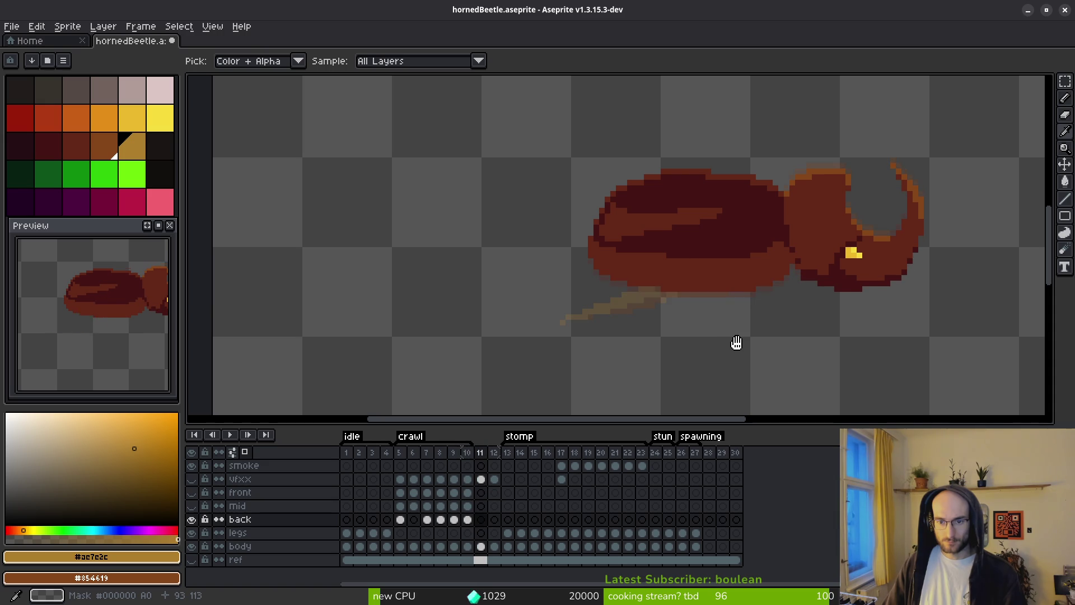
key(comma)
key(comma)
key(comma)
key(comma)
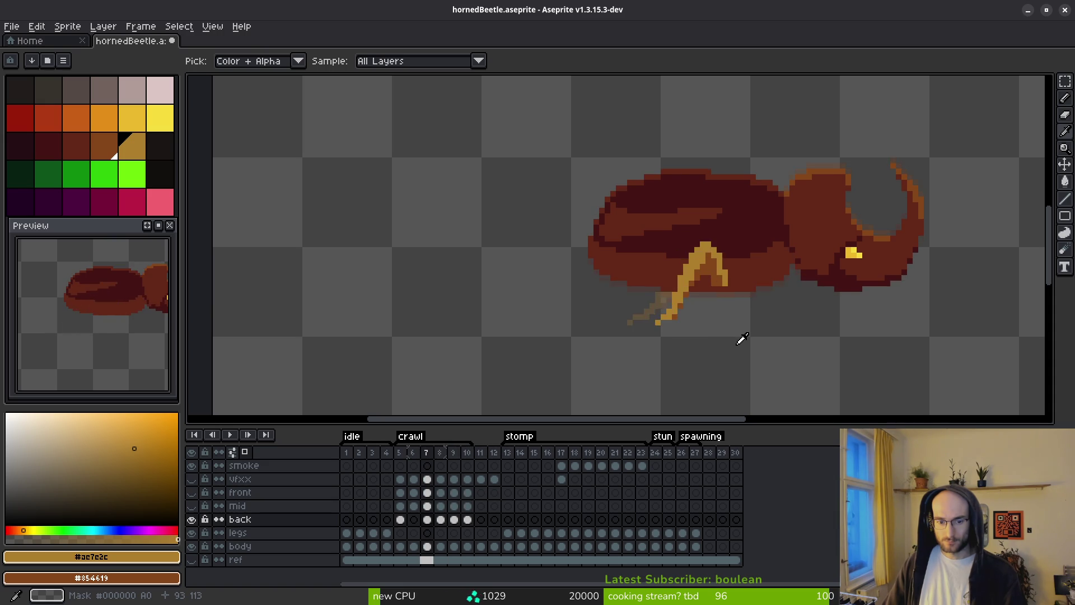
key(period)
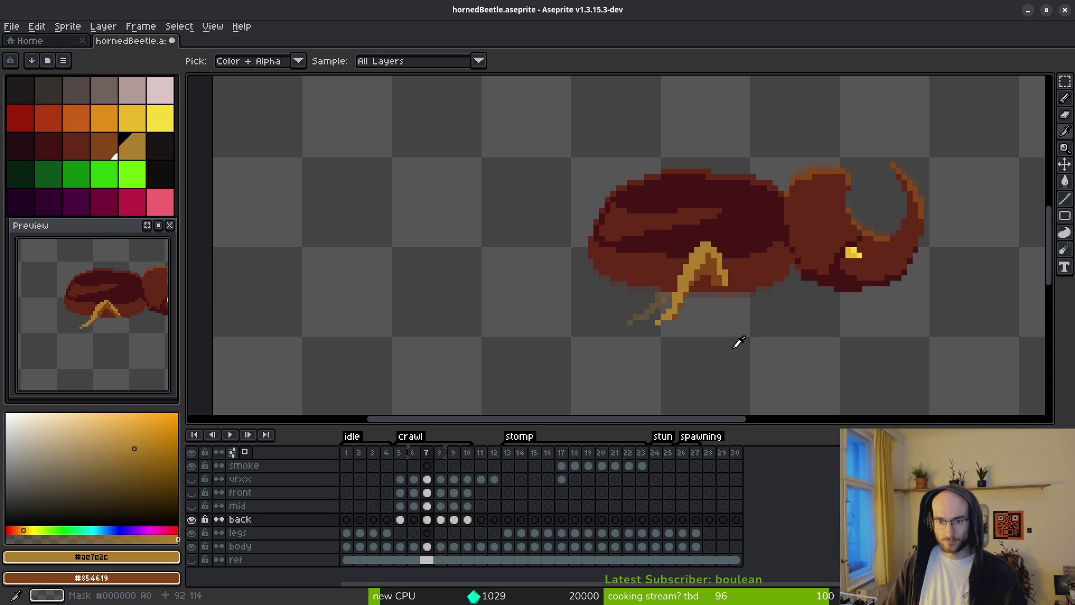
key(comma)
key(period)
key(period)
key(comma)
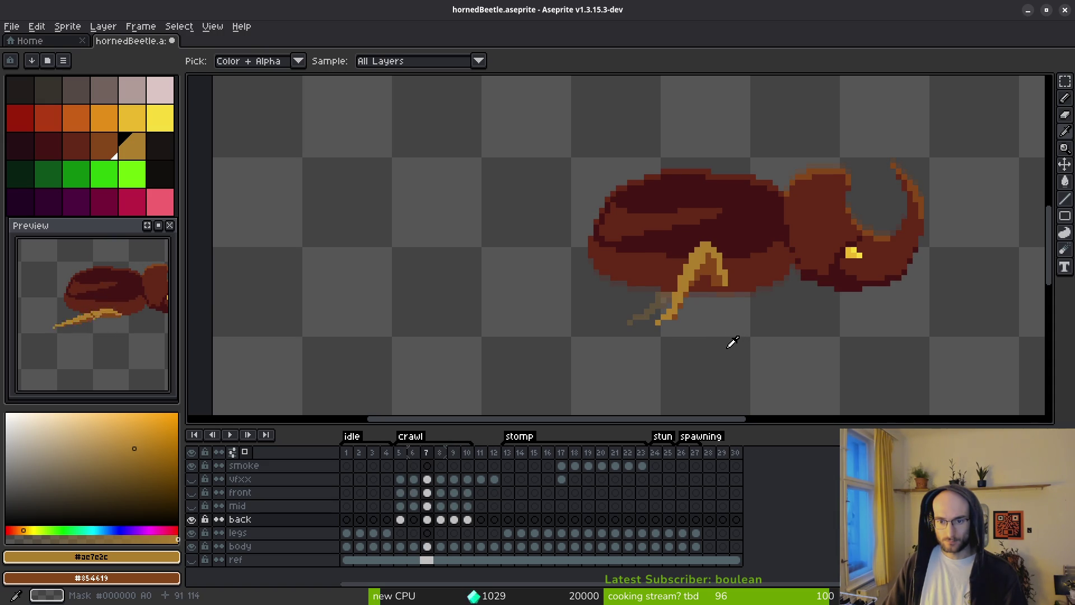
key(comma)
key(comma)
key(period)
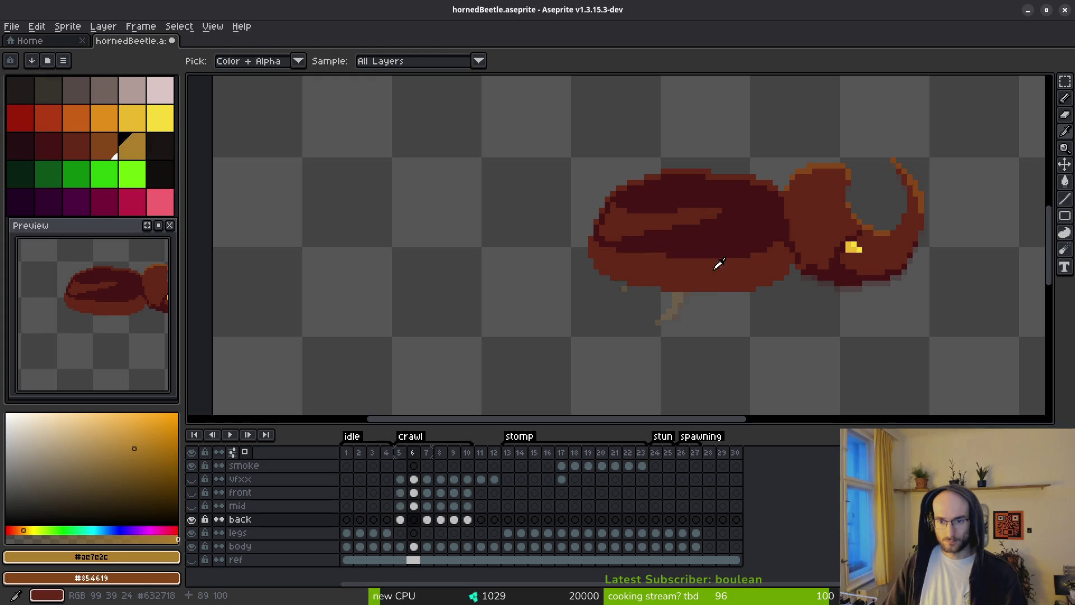
scroll(760, 278, up, 4)
key(comma)
key(alt)
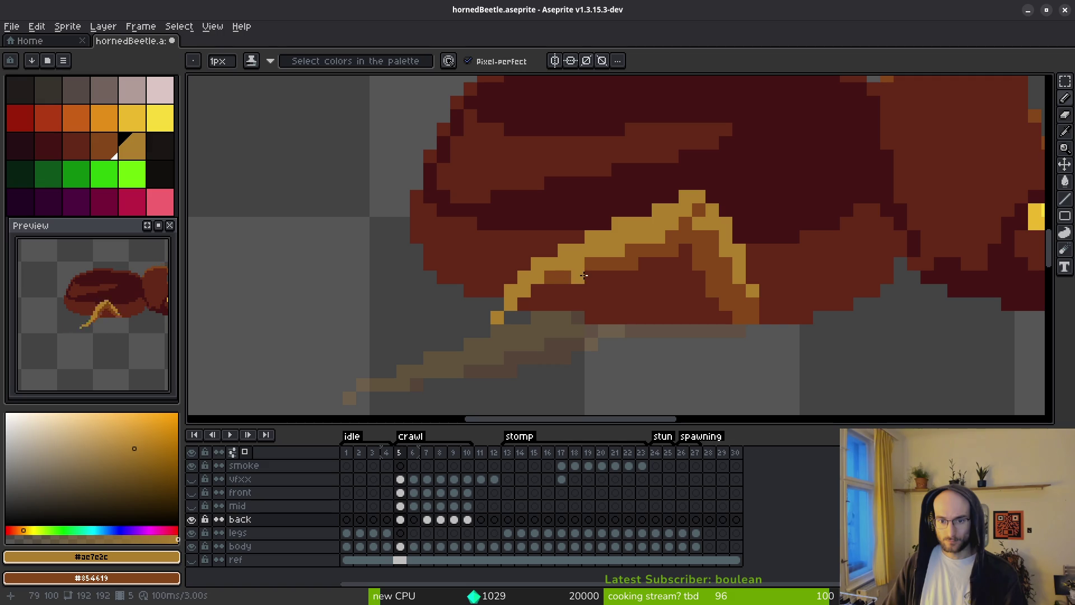
Marquee-select frame 5's lower back-leg section and shift it up closer under the shell.
scroll(676, 298, down, 4)
scroll(671, 324, up, 4)
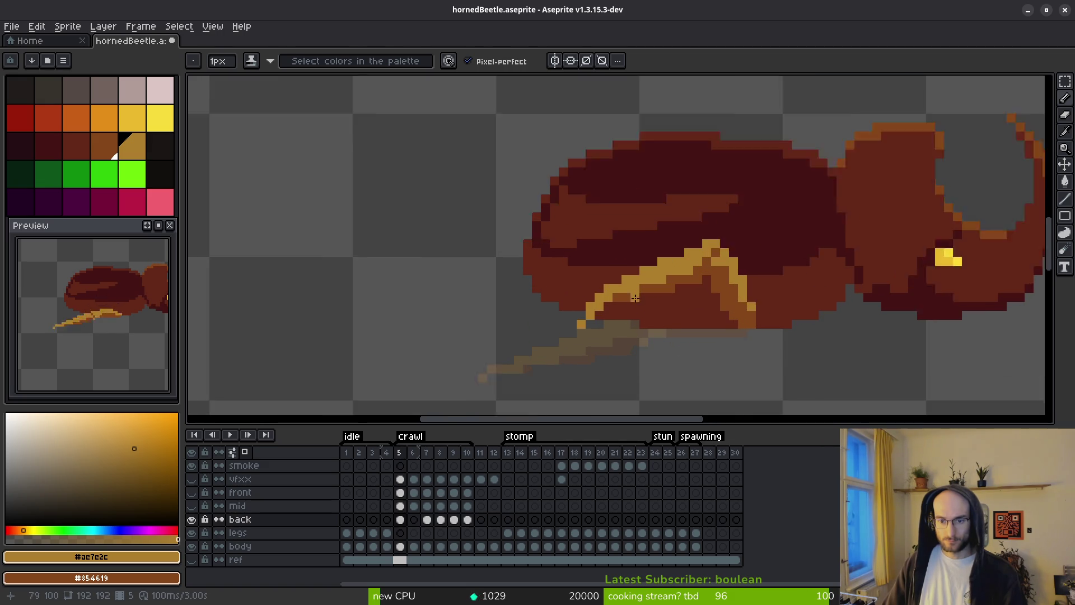
key(m)
drag(608, 271, 493, 386)
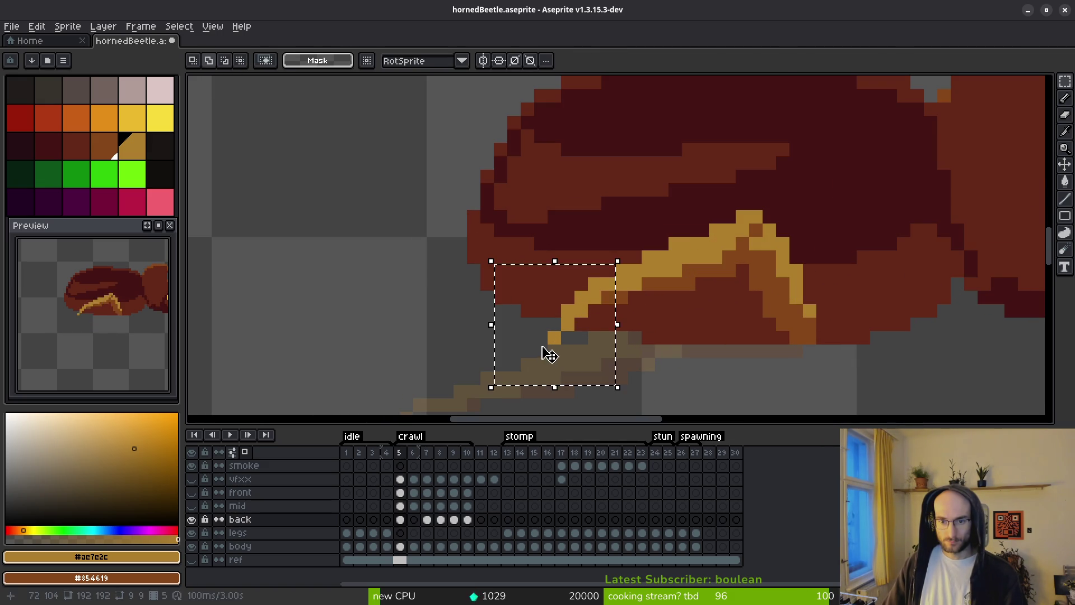
scroll(753, 336, down, 4)
scroll(763, 341, up, 4)
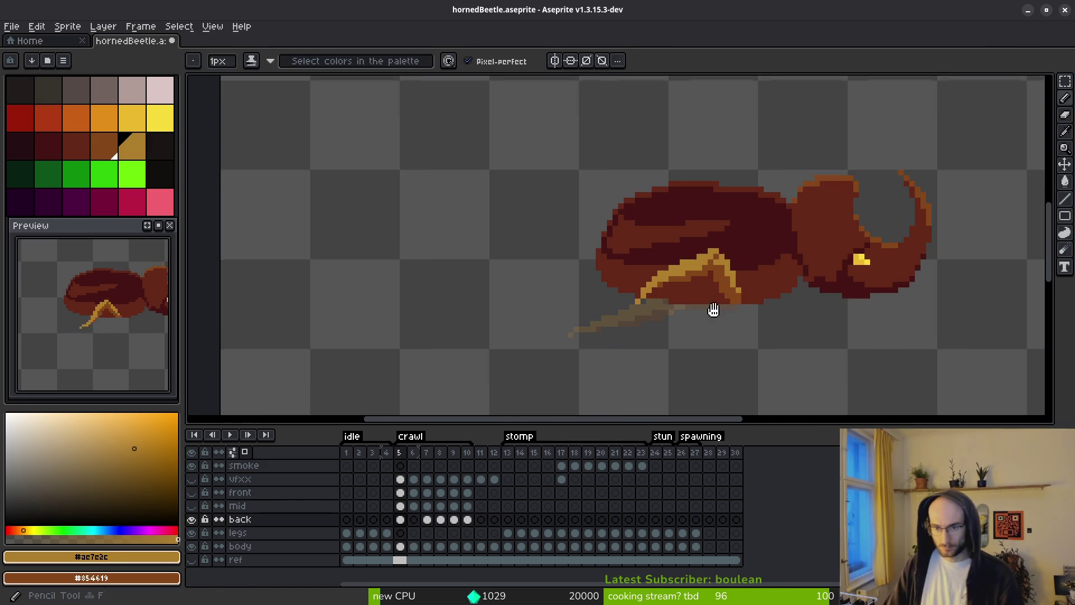
drag(557, 177, 437, 330)
drag(456, 163, 583, 329)
scroll(662, 276, down, 4)
key(b)
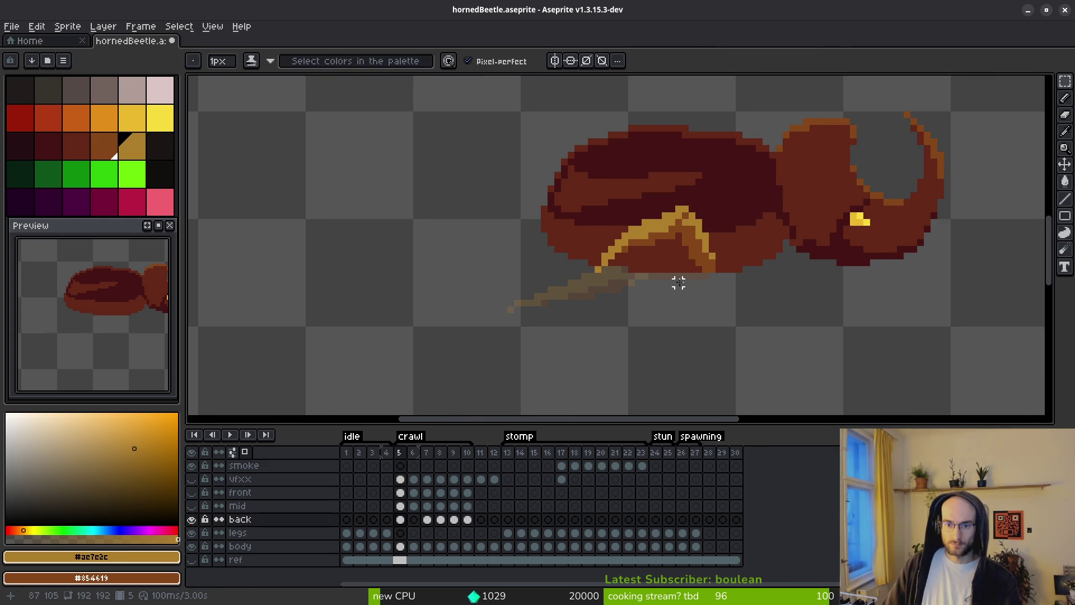
scroll(688, 293, up, 2)
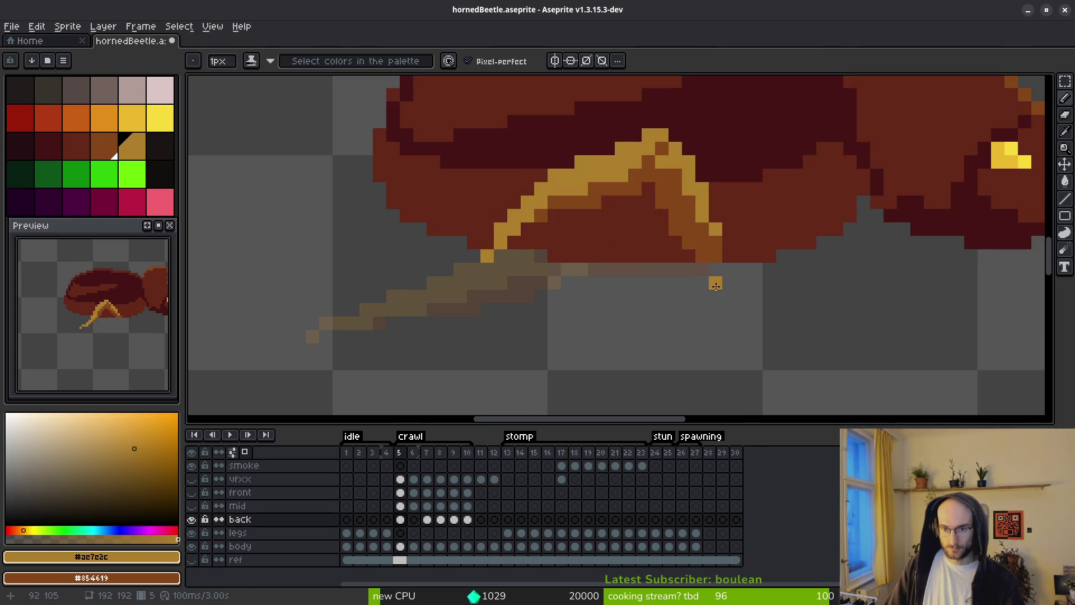
Mark the new foot position on frame 6 and draw the leg's upper part, checking neighbouring frames.
key(i)
key(period)
key(b)
click(610, 313)
key(period)
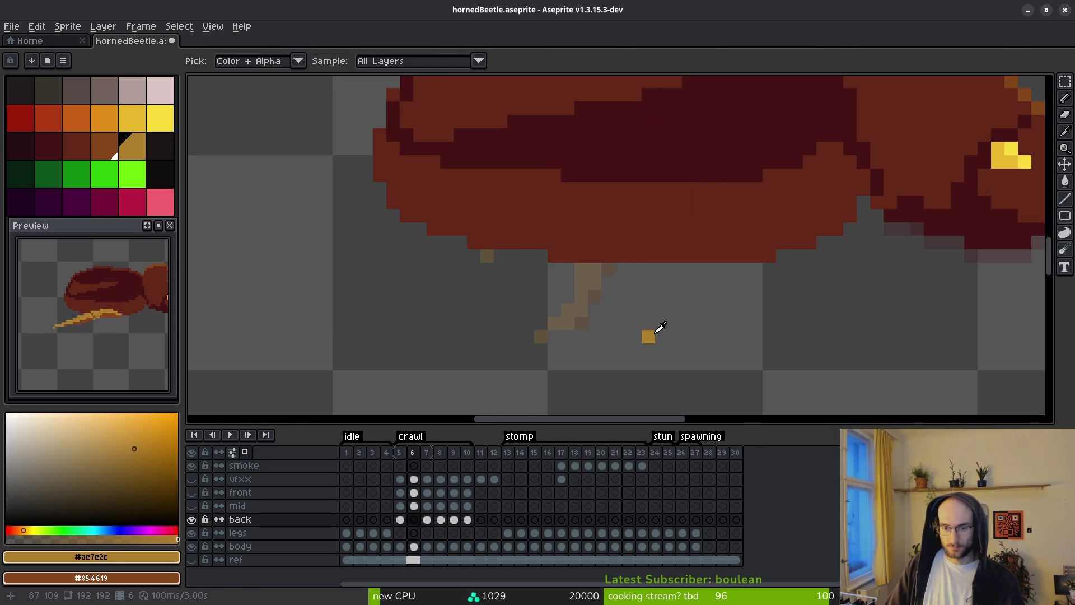
key(comma)
key(comma)
key(period)
mouse_move(715, 255)
mouse_down()
mouse_move(689, 160)
mouse_move(711, 256)
mouse_up()
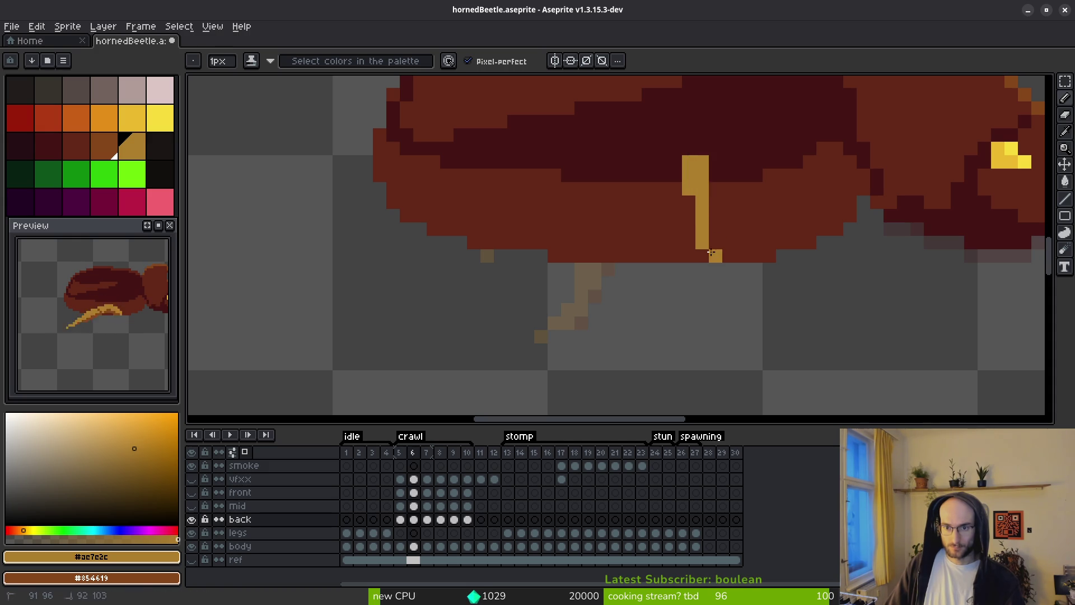
key(period)
key(comma)
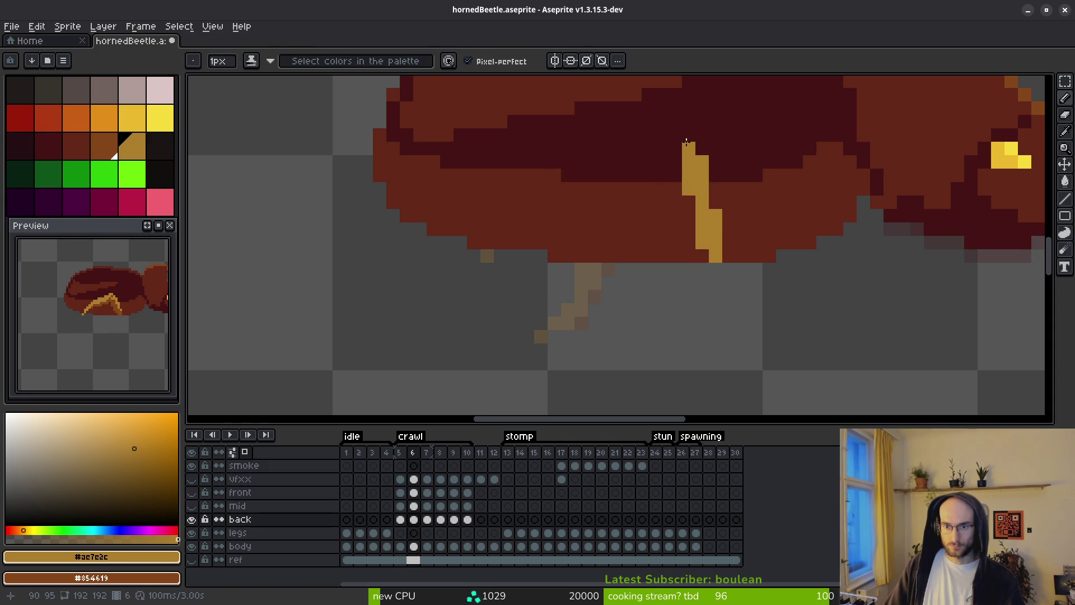
Draw the leg's lower segment down-left to the foot and rework it as a thicker column.
drag(682, 147, 638, 316)
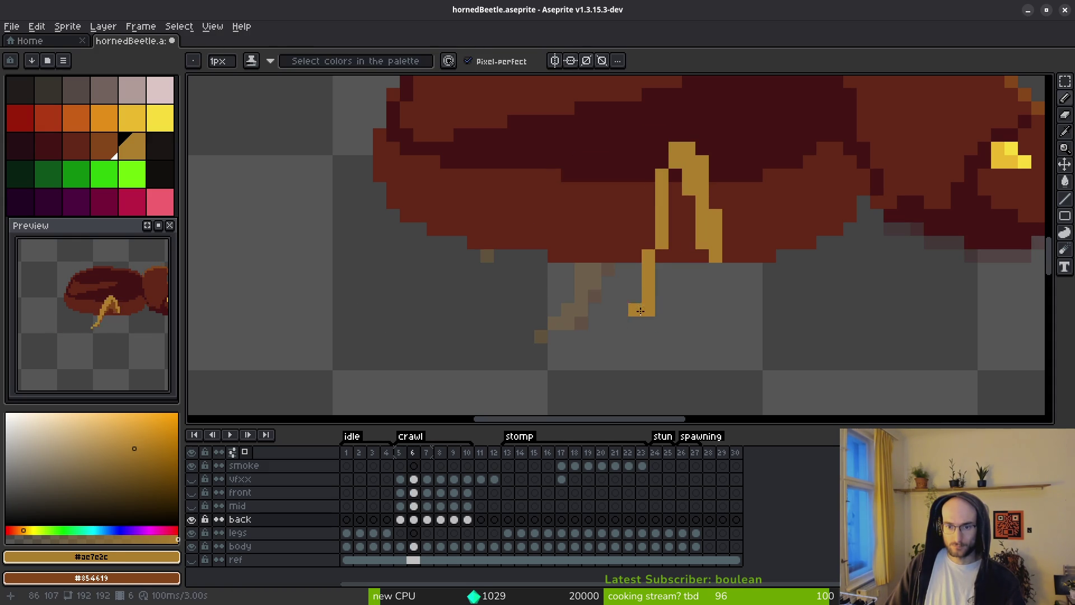
drag(660, 162, 654, 225)
mouse_move(642, 322)
mouse_down()
mouse_move(632, 306)
mouse_move(627, 331)
mouse_up()
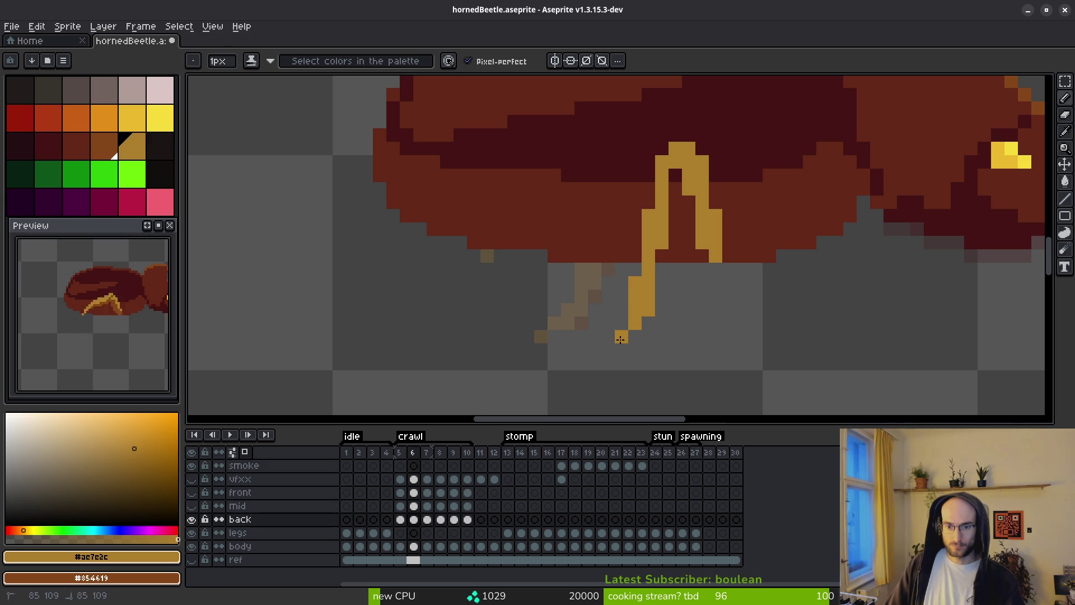
key(e)
mouse_move(648, 308)
mouse_down()
mouse_move(636, 269)
mouse_move(659, 295)
mouse_move(658, 221)
mouse_move(679, 233)
mouse_move(675, 173)
mouse_move(681, 281)
mouse_up()
key(b)
Select the lower portion of frame 6's gold leg and nudge it up into place.
key(m)
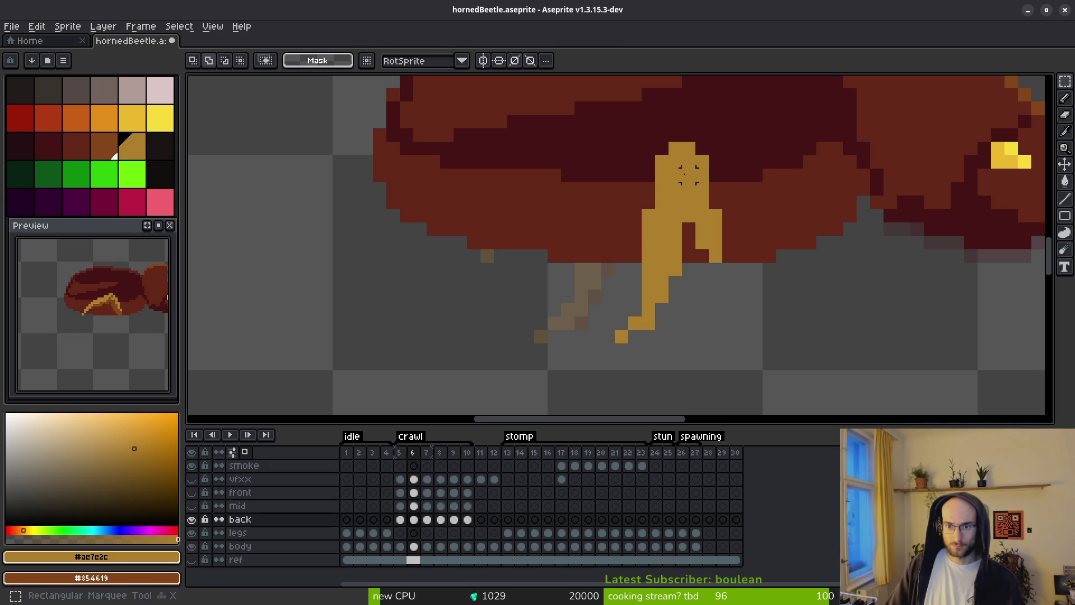
mouse_move(684, 140)
mouse_down()
mouse_move(644, 376)
mouse_move(597, 395)
mouse_up()
key(ctrl+d)
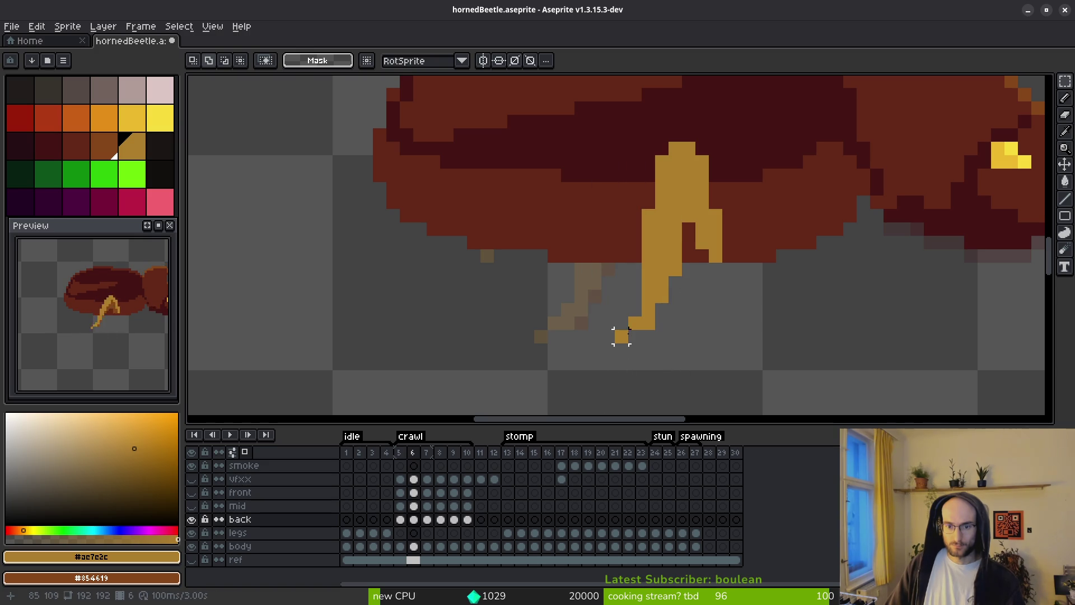
drag(594, 228, 669, 384)
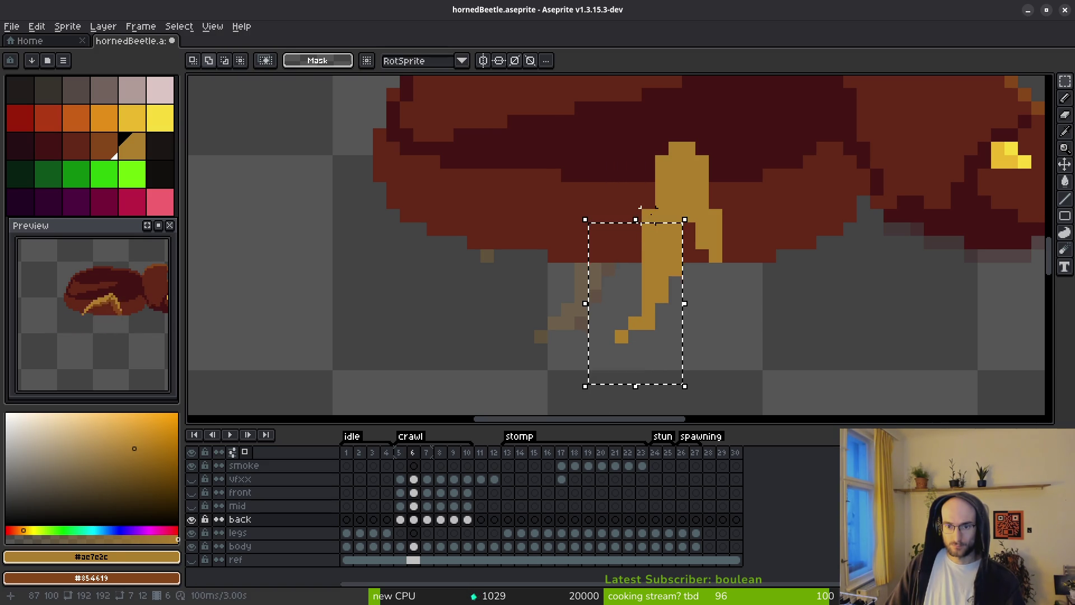
mouse_move(655, 275)
mouse_down()
mouse_move(662, 268)
mouse_move(653, 269)
mouse_up()
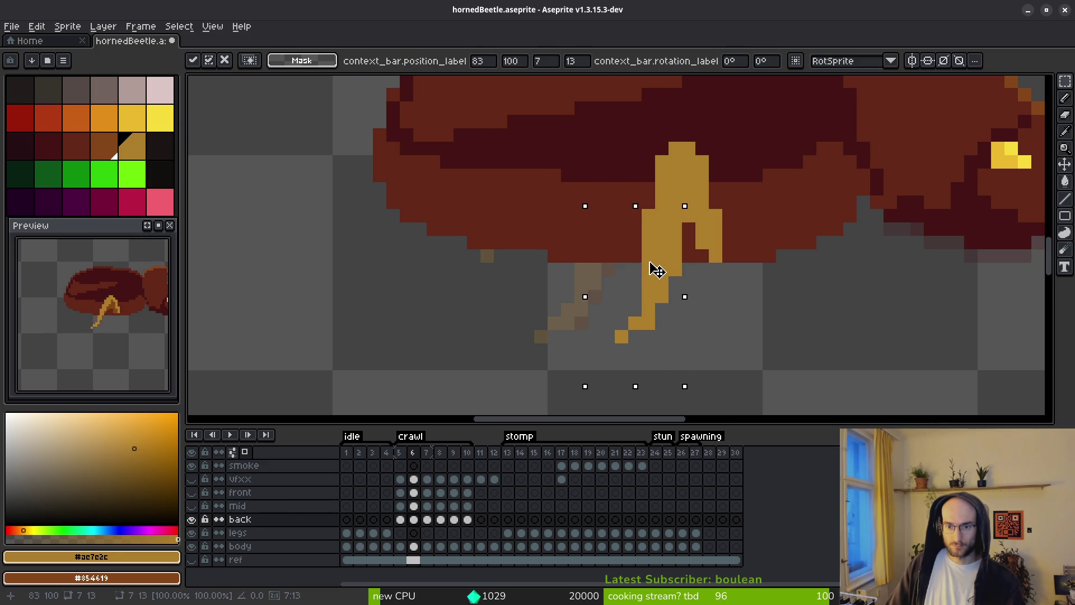
key(ctrl+d)
key(b)
Shade the leg with brown pixels and extend its top and lower end with gold.
mouse_move(701, 245)
mouse_down()
mouse_move(703, 256)
mouse_move(689, 202)
mouse_move(677, 246)
mouse_up()
click(670, 298)
click(674, 250)
click(703, 229)
right_click(710, 203)
drag(689, 135, 707, 172)
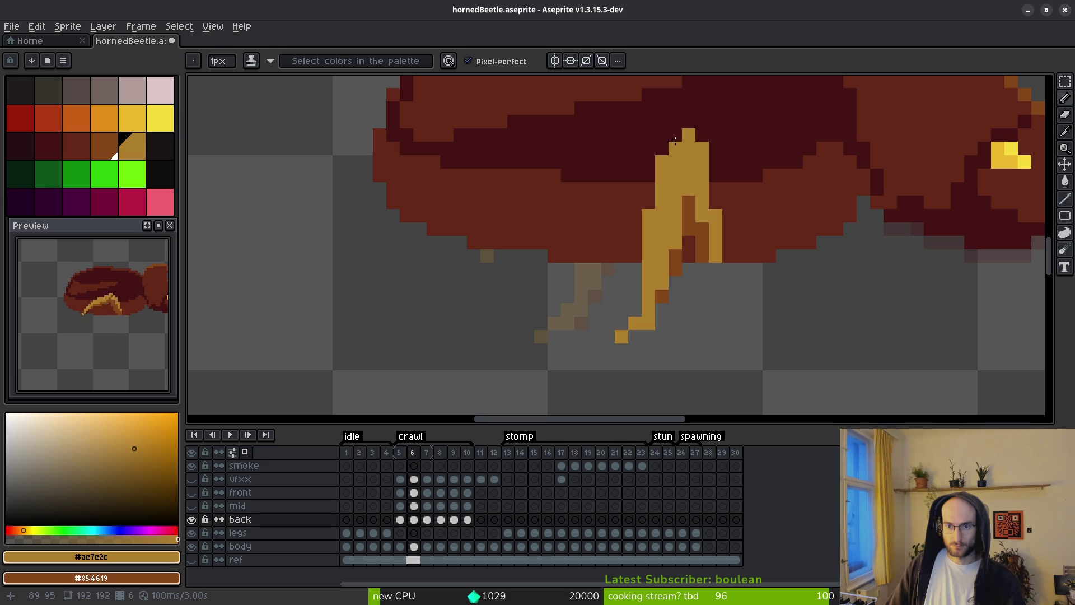
Thicken the upper leg with gold, shade part dark brown, and erase a stray pixel above it.
mouse_move(715, 165)
mouse_down()
mouse_move(716, 209)
mouse_move(729, 216)
mouse_move(722, 245)
mouse_up()
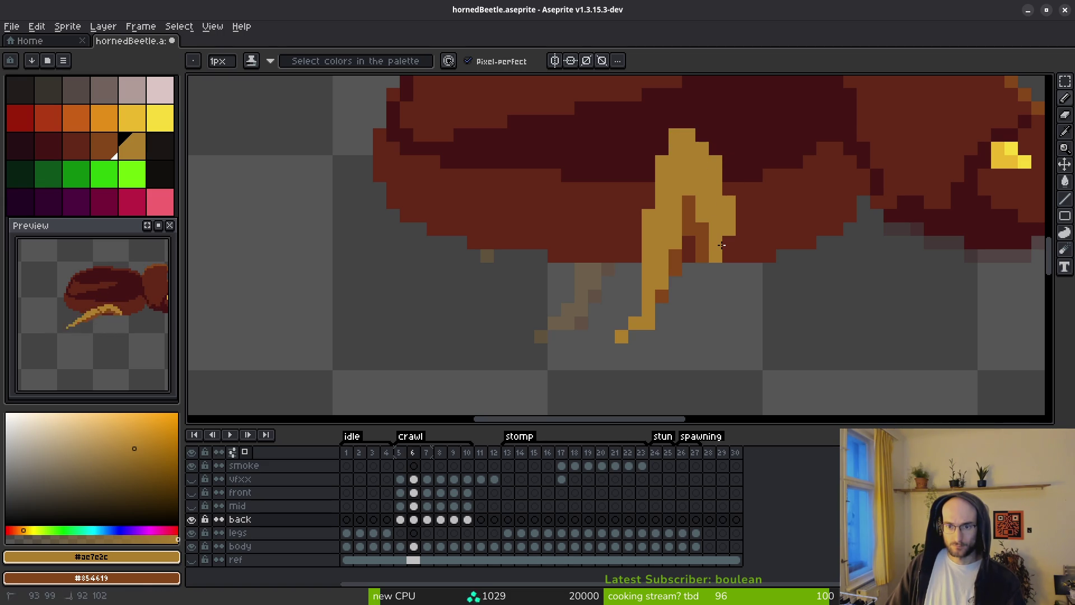
click(689, 201)
drag(715, 220, 716, 234)
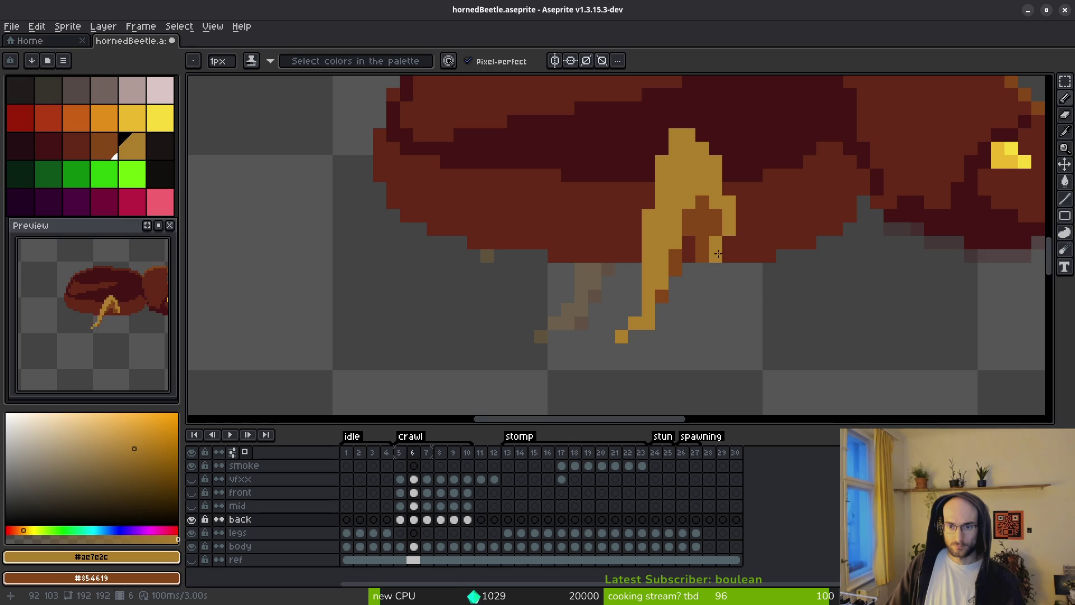
scroll(784, 282, down, 5)
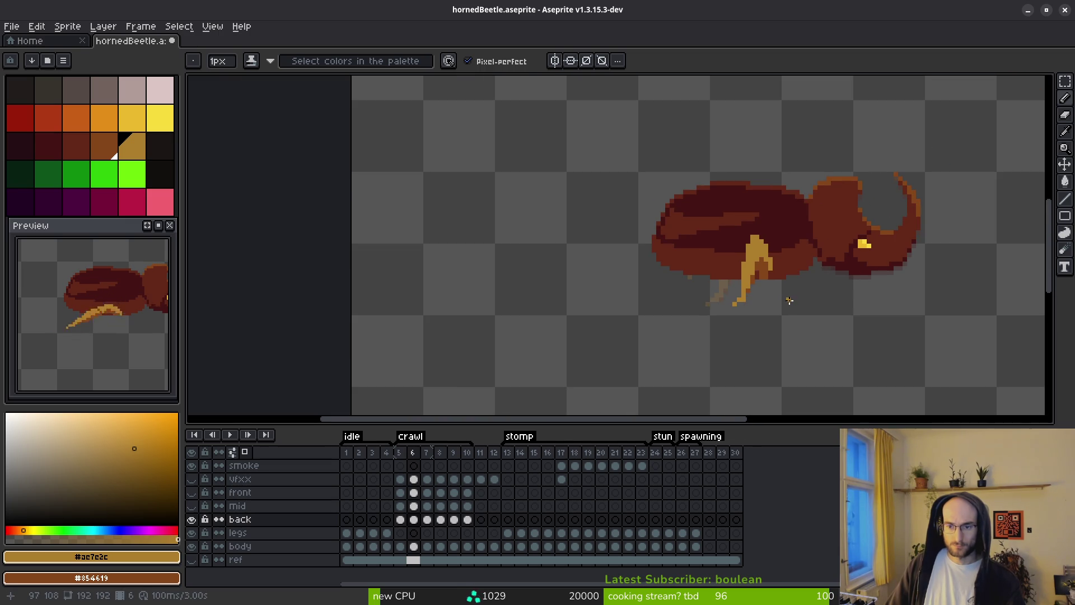
scroll(786, 299, up, 1)
scroll(792, 271, down, 1)
key(i)
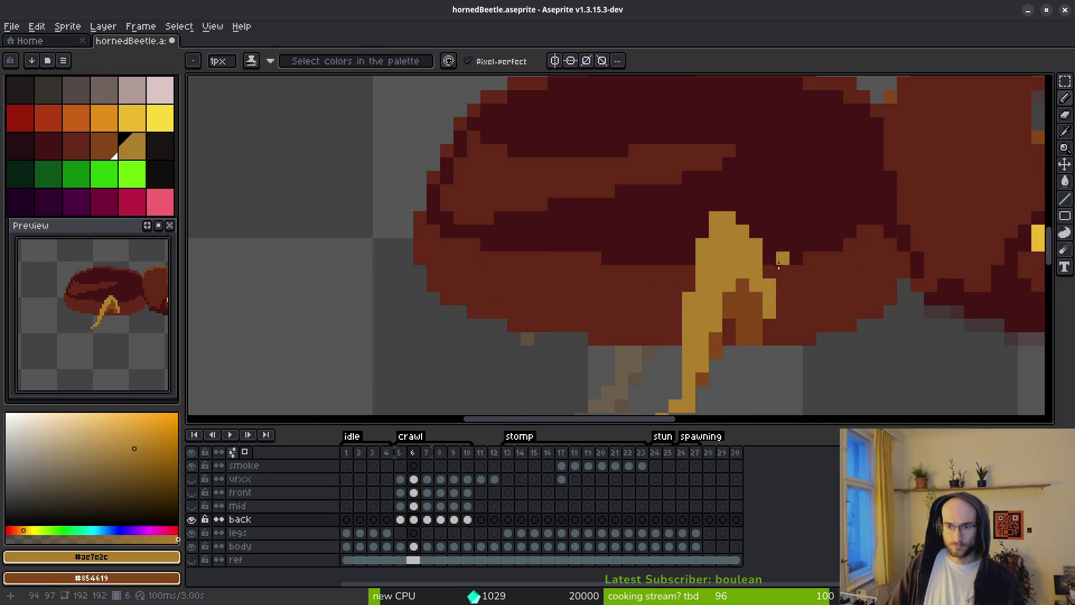
scroll(796, 271, up, 3)
key(e)
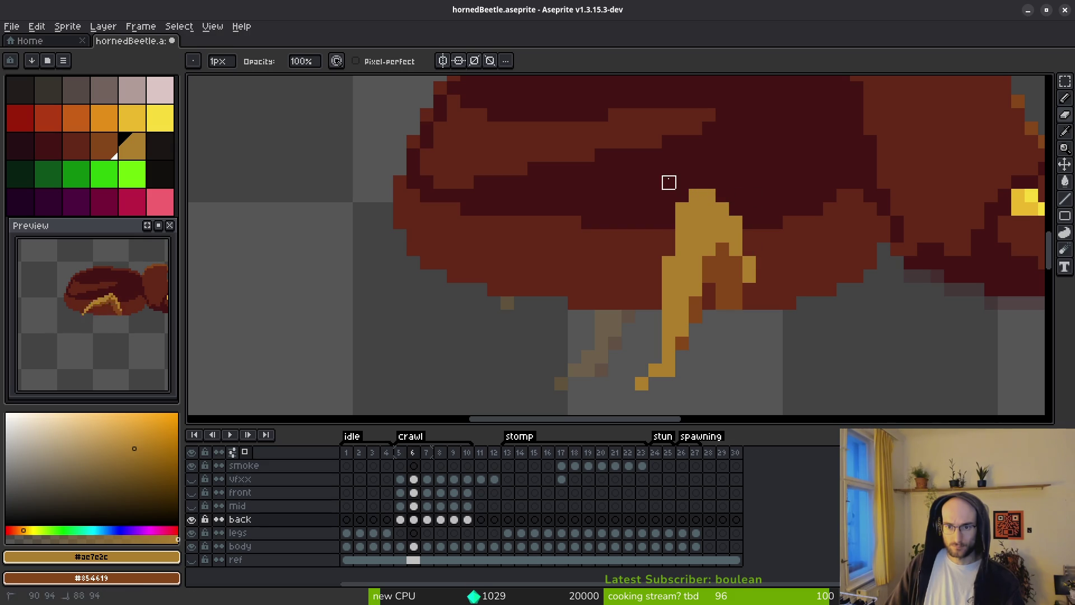
scroll(750, 280, down, 3)
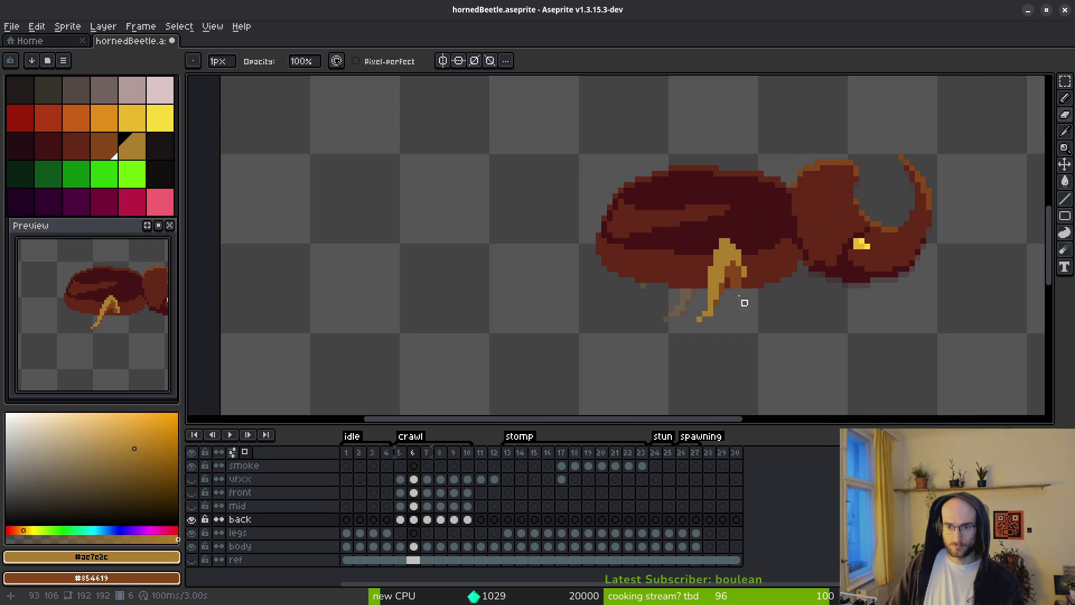
scroll(750, 308, up, 4)
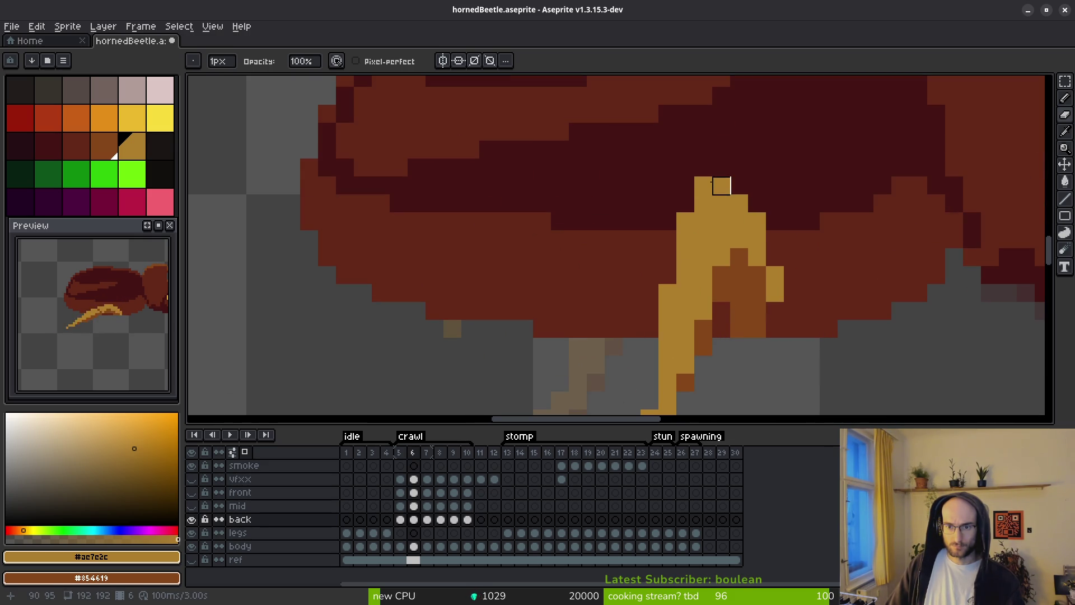
click(703, 186)
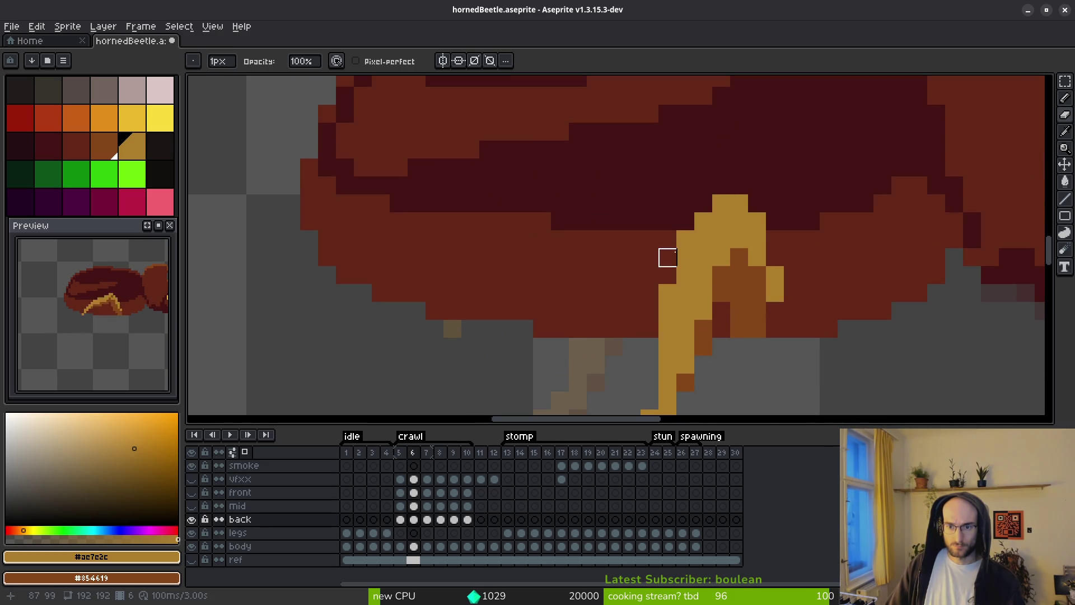
scroll(668, 275, down, 3)
key(b)
scroll(643, 232, up, 3)
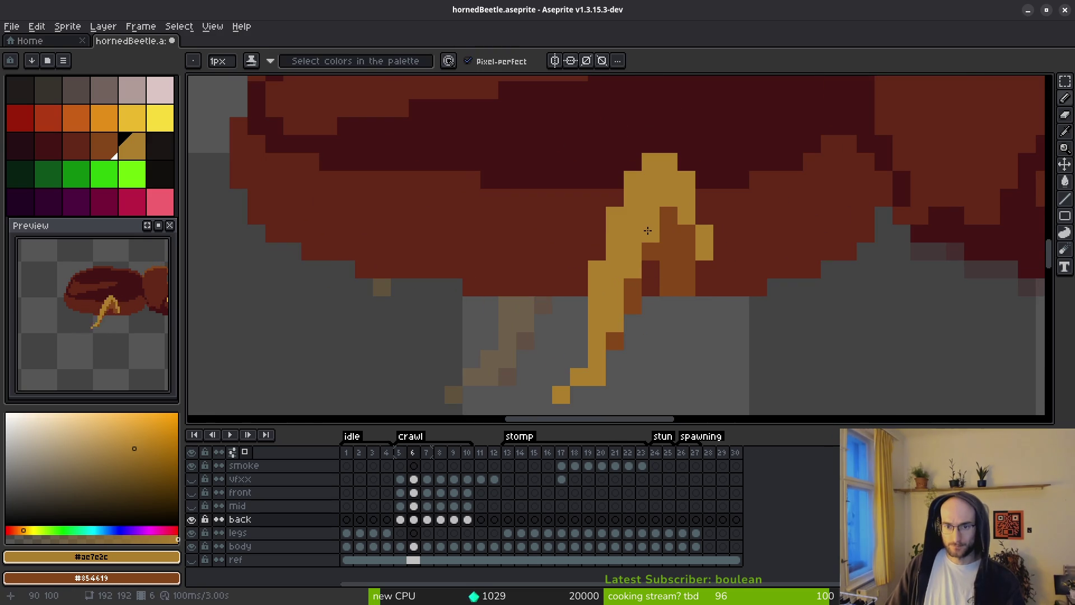
Extend the gold leg further down-left with brown shading beside it, erasing a stray pixel.
mouse_move(659, 222)
mouse_down()
mouse_move(667, 216)
mouse_move(650, 252)
mouse_up()
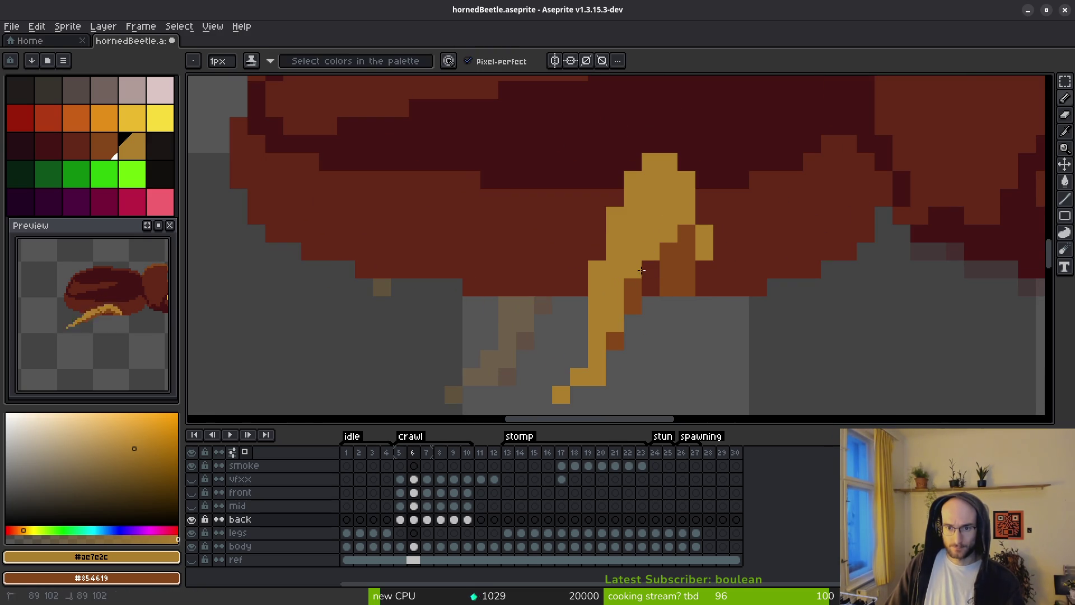
shift+click(611, 337)
right_click(633, 322)
right_click(615, 359)
key(e)
click(668, 288)
key(b)
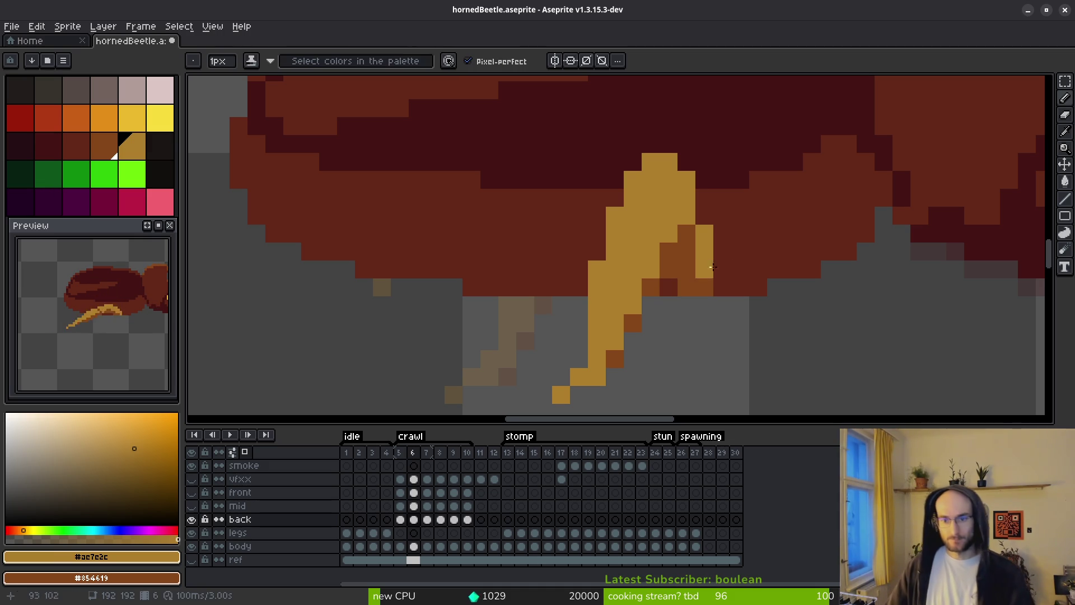
Add a gold pixel at the leg joint.
scroll(773, 304, down, 1)
scroll(773, 304, down, 2)
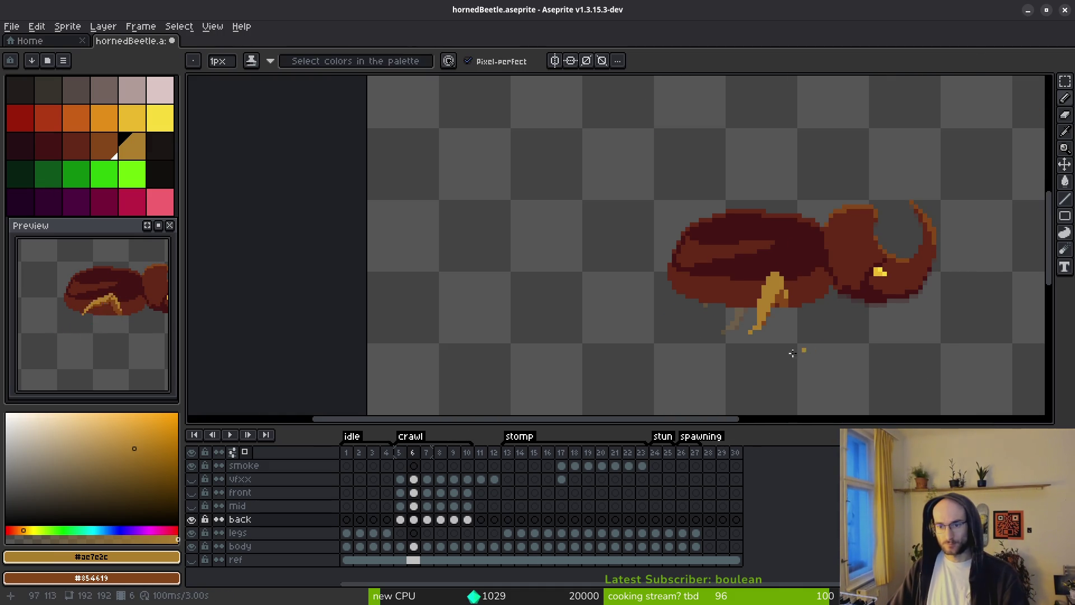
scroll(792, 334, up, 3)
key(e)
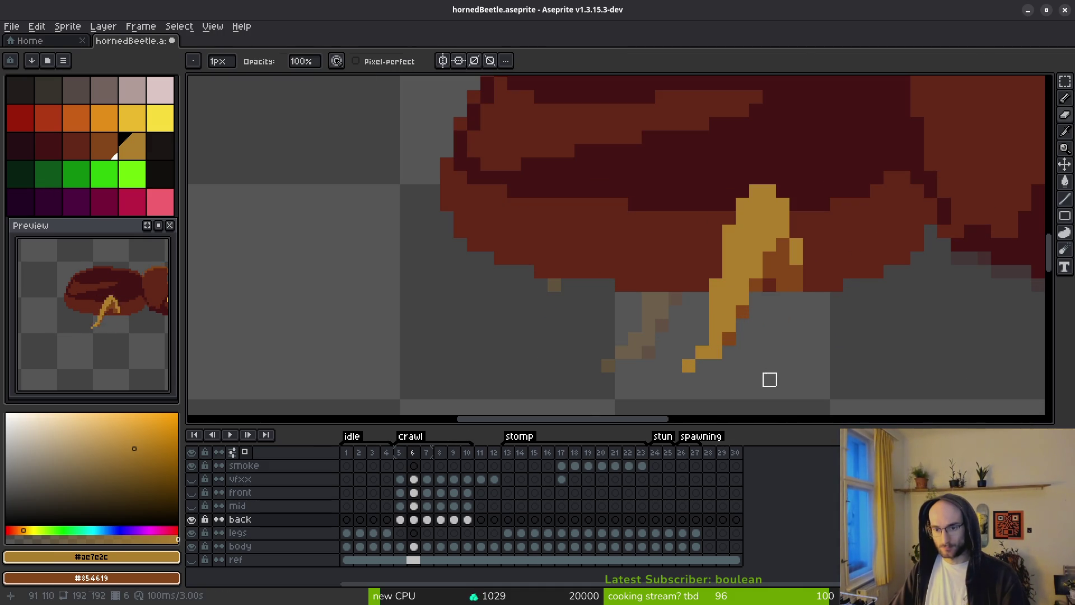
key(b)
scroll(729, 204, down, 3)
scroll(755, 245, up, 3)
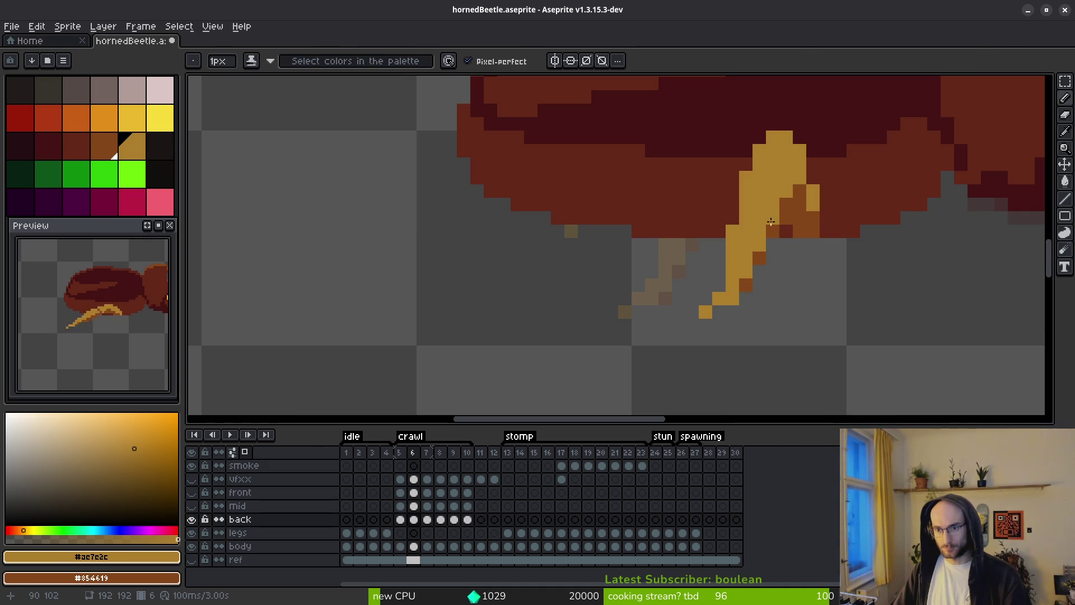
click(818, 272)
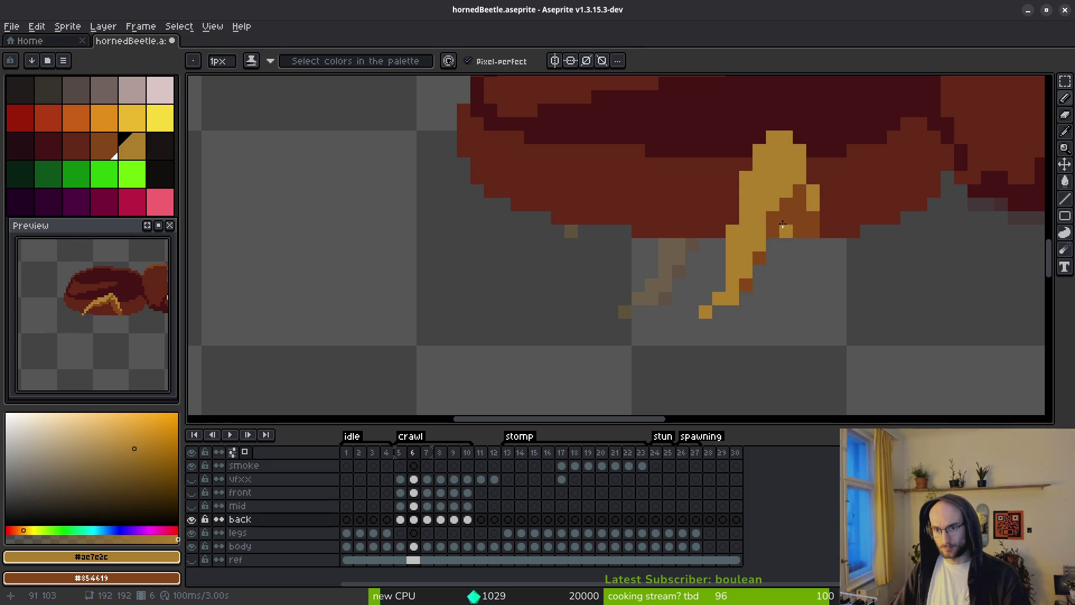
scroll(830, 286, down, 3)
scroll(833, 269, up, 3)
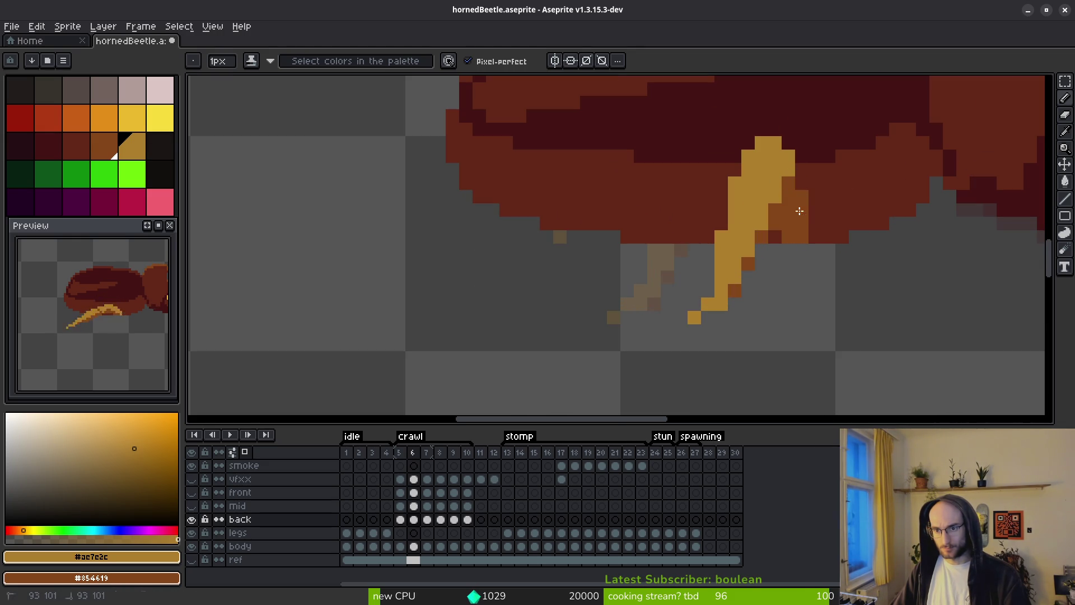
scroll(815, 246, down, 3)
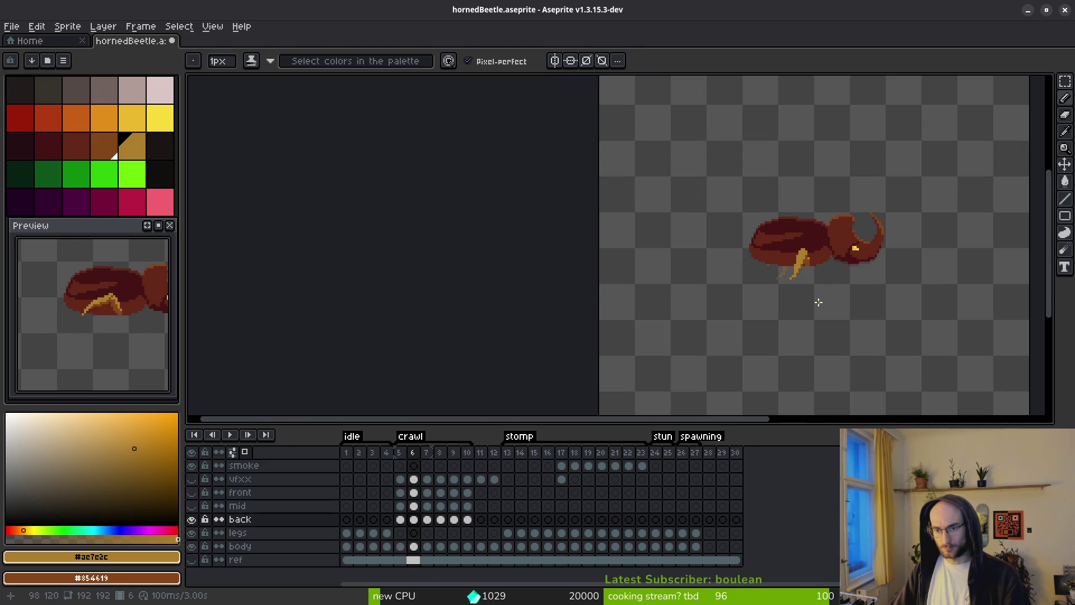
Step to crawl frame 9, then make the front legs and mid legs layers visible.
key(i)
key(period)
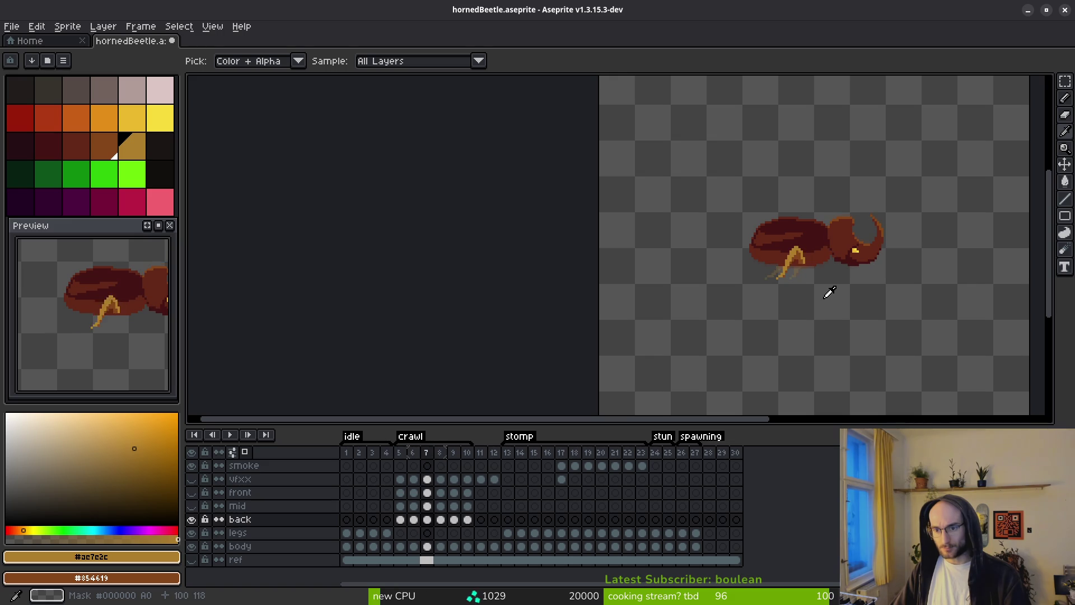
key(period)
key(period)
key(b)
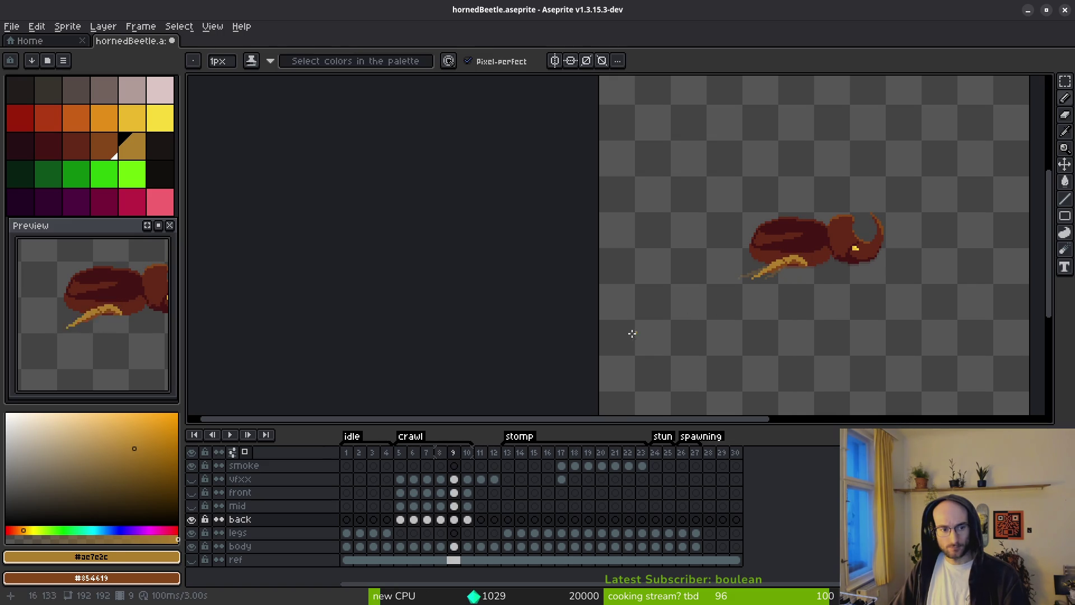
click(191, 506)
click(191, 492)
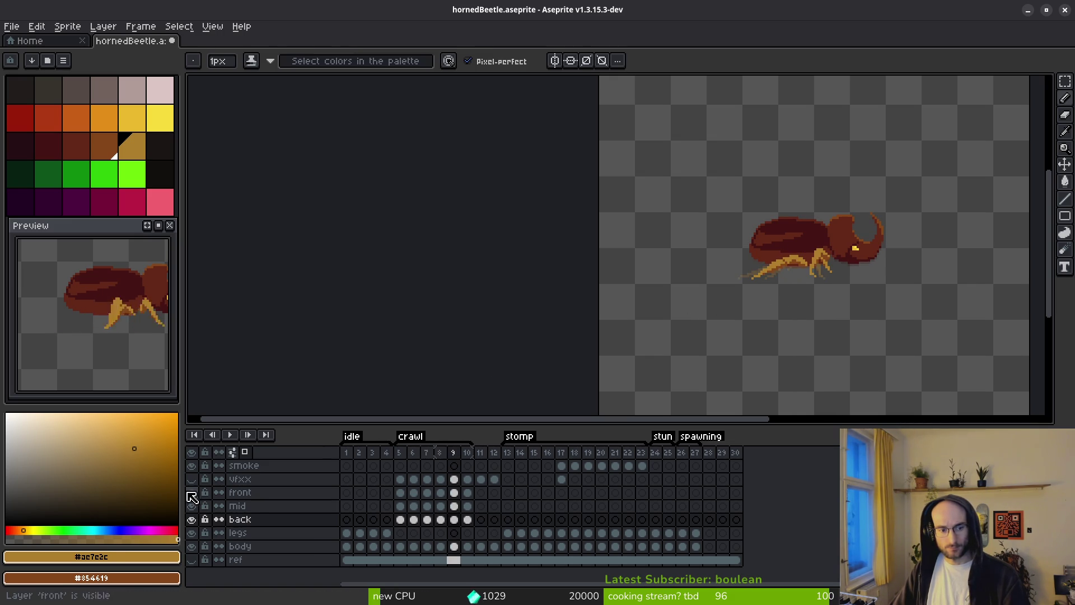
drag(134, 353, 108, 352)
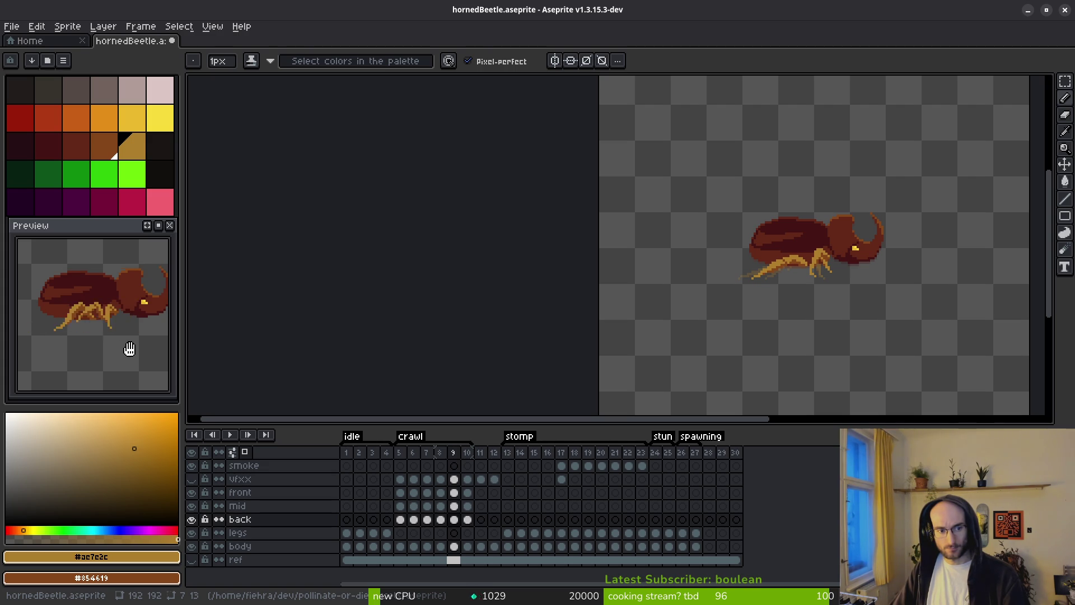
scroll(708, 305, right, 2)
Flip through crawl frames 5 to 9 to check the legs.
key(period)
key(period)
key(period)
key(b)
key(comma)
key(comma)
key(comma)
scroll(712, 313, up, 2)
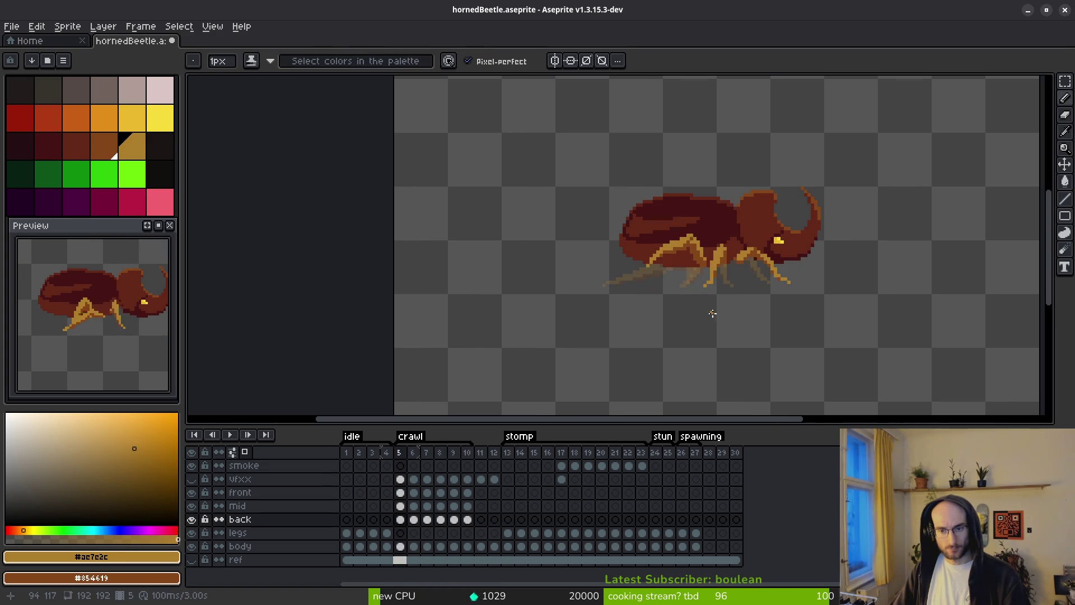
key(period)
key(i)
key(period)
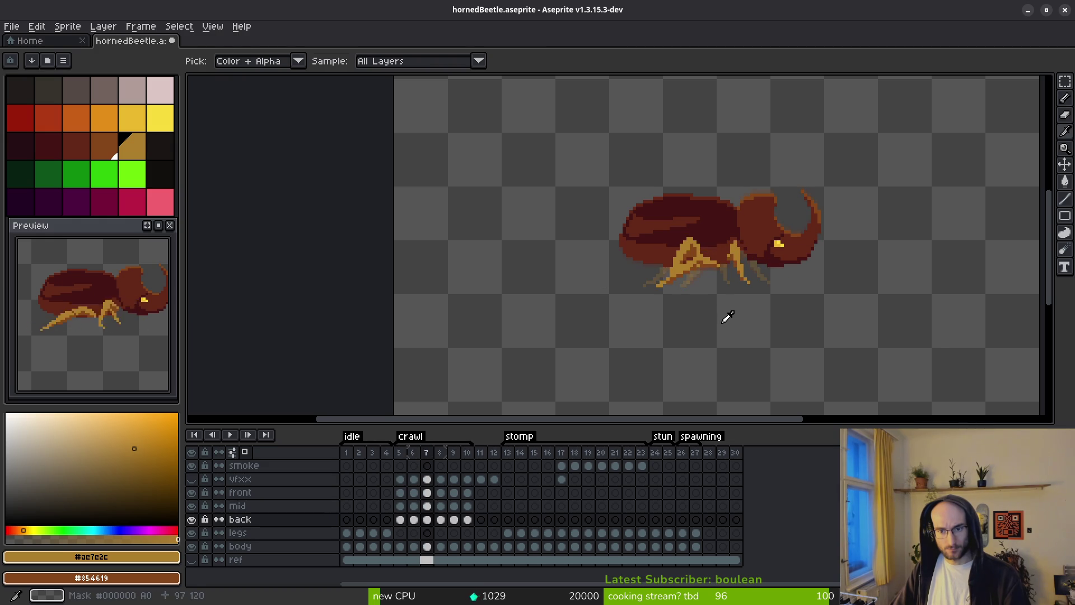
key(period)
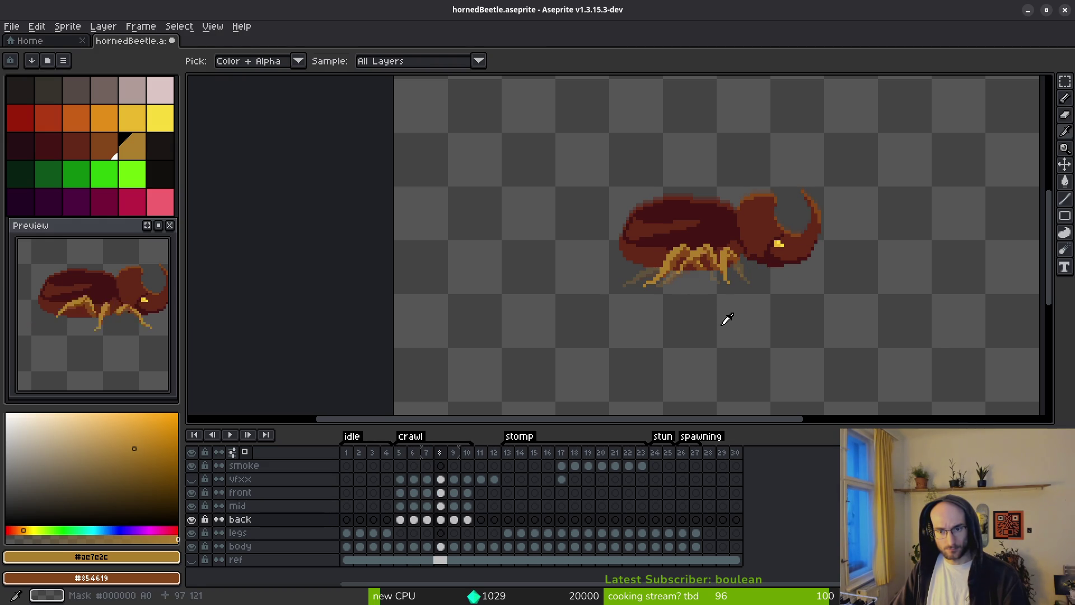
key(period)
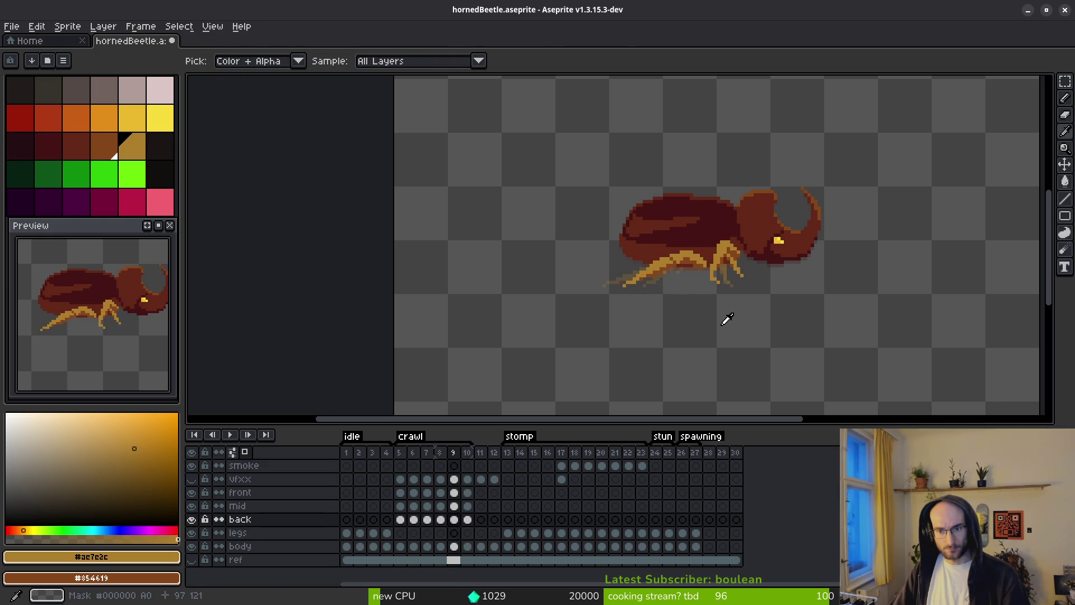
On frame 9, marquee-select a small block of the leg.
key(b)
scroll(750, 263, up, 2)
scroll(747, 309, up, 2)
scroll(644, 269, up, 1)
scroll(792, 271, down, 1)
key(m)
mouse_move(770, 163)
mouse_down()
mouse_move(812, 263)
mouse_move(816, 283)
mouse_move(797, 283)
mouse_move(814, 297)
mouse_up()
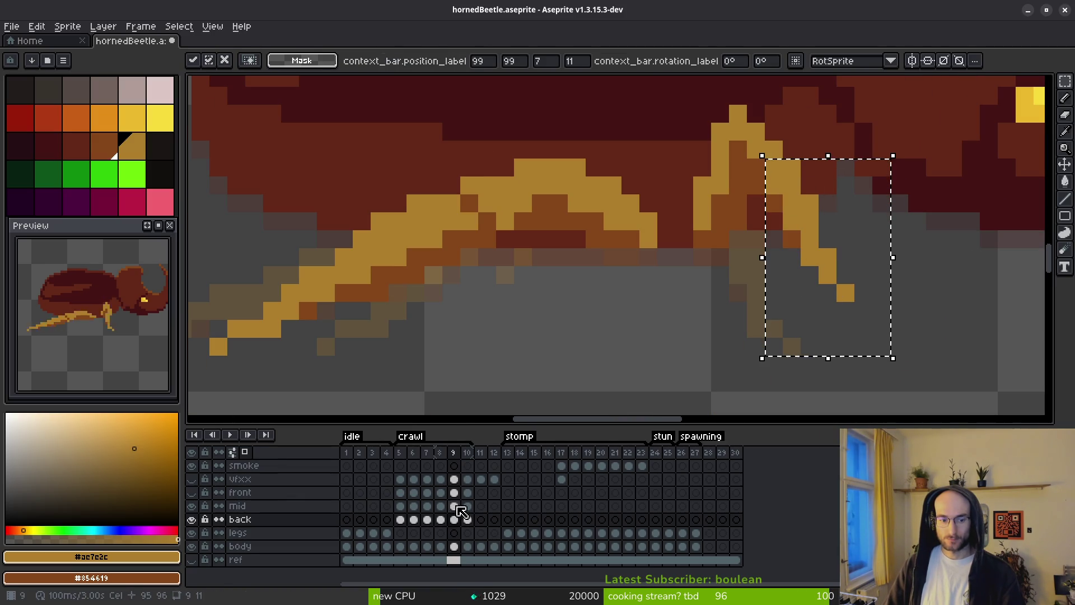
On the mid layer's frame 9 cel, drag the selected leg and commit the move.
click(453, 506)
mouse_move(845, 233)
mouse_down()
mouse_move(805, 230)
mouse_move(833, 223)
mouse_up()
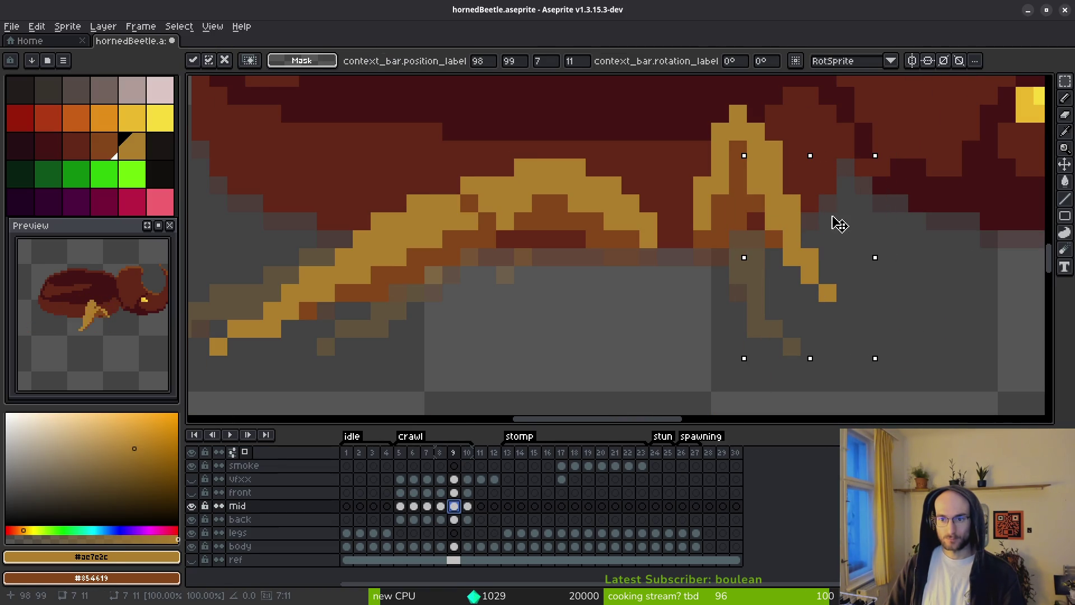
key(Return)
key(e)
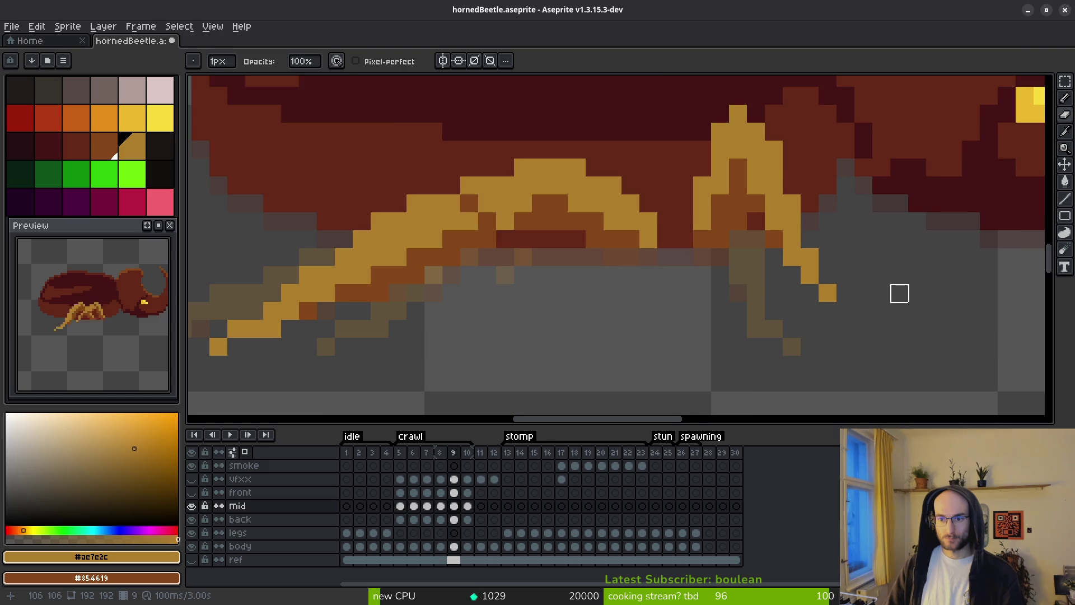
scroll(845, 297, down, 1)
Reselect the mid leg, shift it one pixel left and down, undo, and save hornedBeetle.aseprite.
key(i)
key(m)
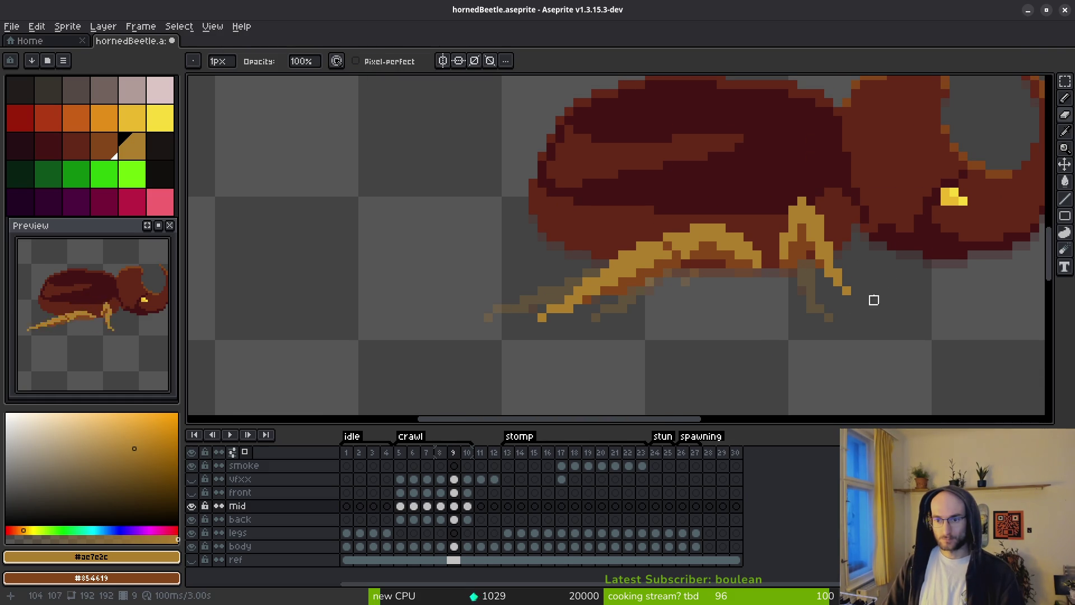
scroll(864, 300, up, 2)
drag(725, 160, 821, 350)
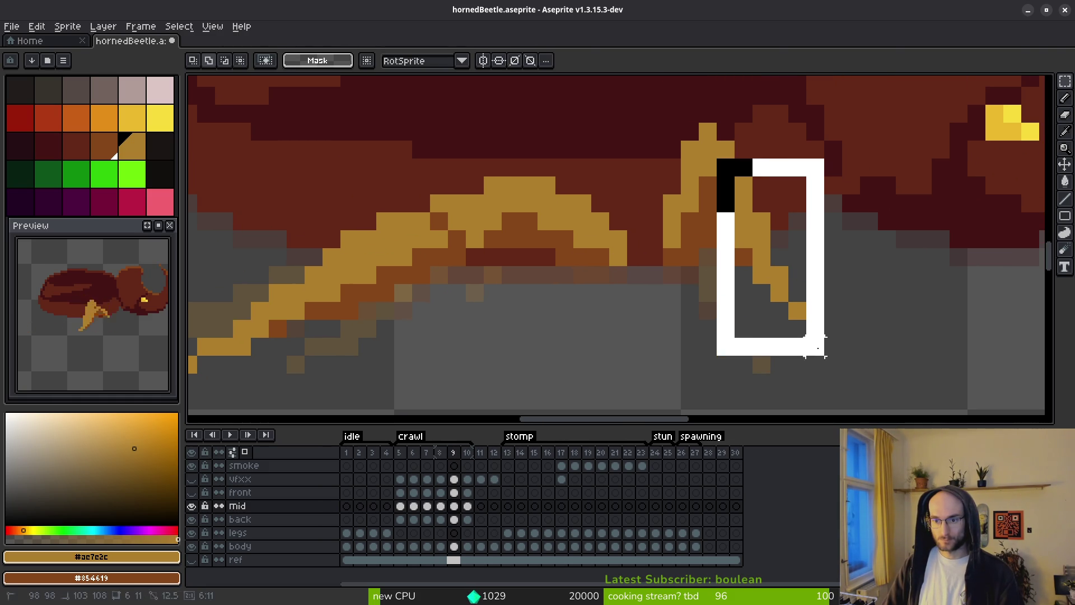
drag(778, 305, 763, 317)
key(Return)
key(b)
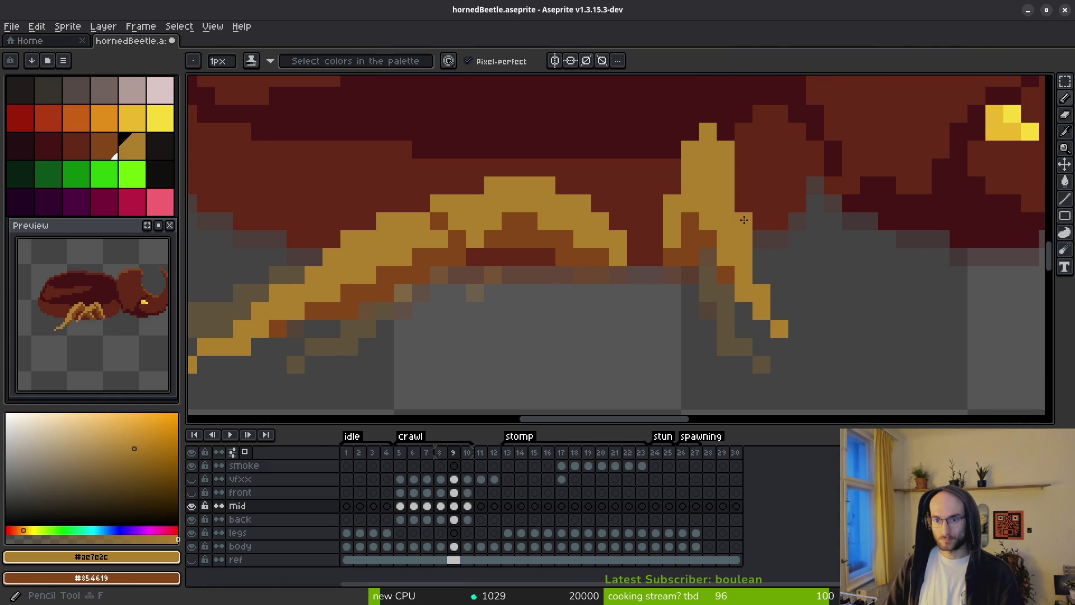
key(ctrl+z)
key(ctrl+z)
key(ctrl+z)
key(ctrl+s)
Compare crawl frames 8 to 10, then return to crawl frame 5.
drag(782, 278, 790, 265)
scroll(785, 268, down, 1)
key(comma)
key(alt)
key(period)
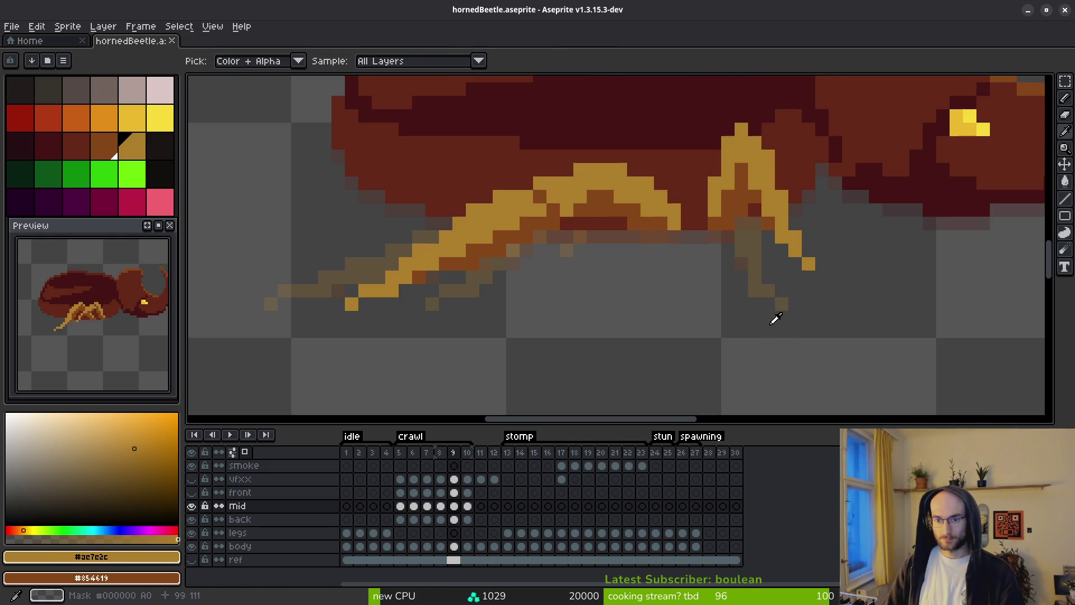
key(period)
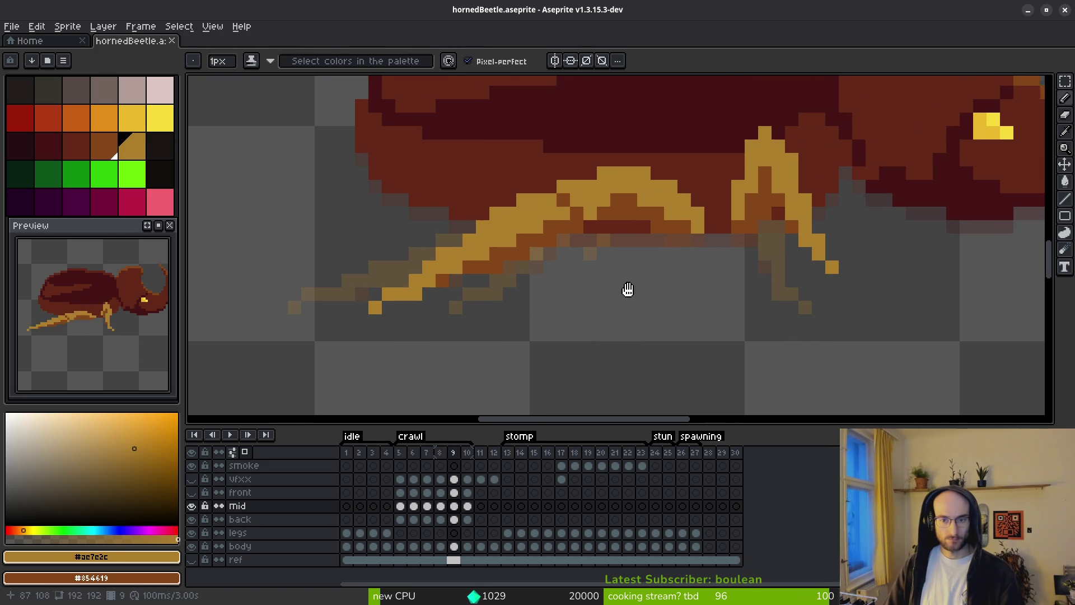
key(alt)
key(comma)
key(comma)
key(comma)
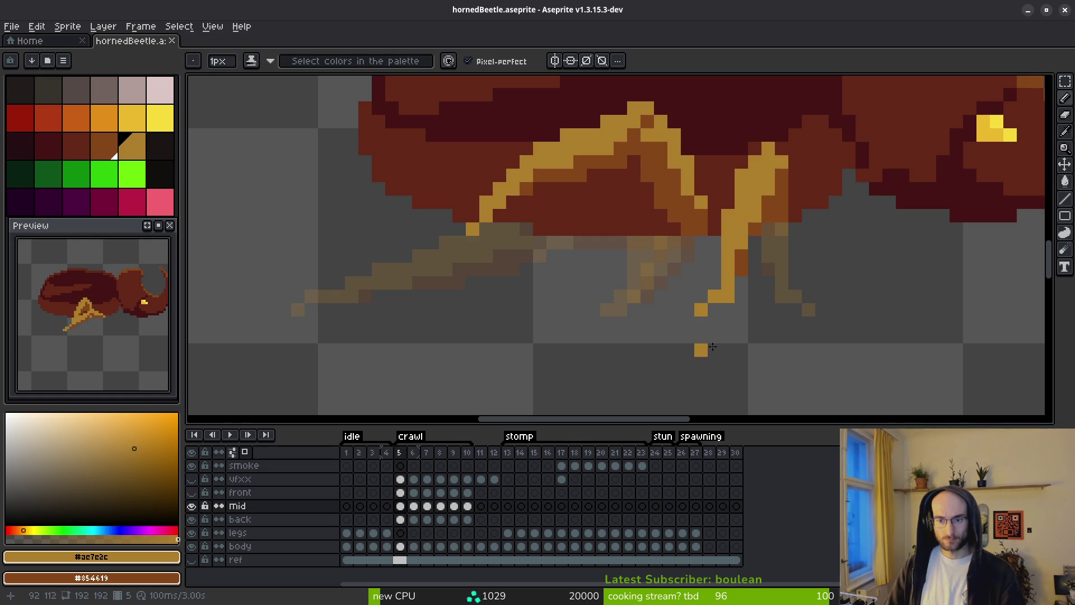
Add a gold pixel at the leg tip and move to crawl frame 6.
click(741, 309)
key(e)
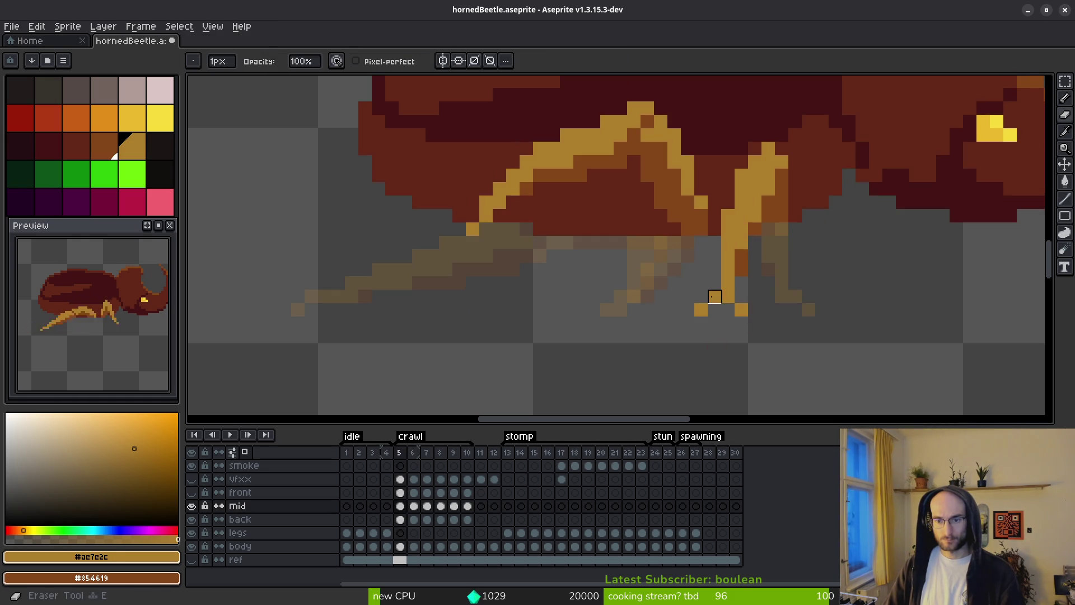
scroll(795, 324, down, 2)
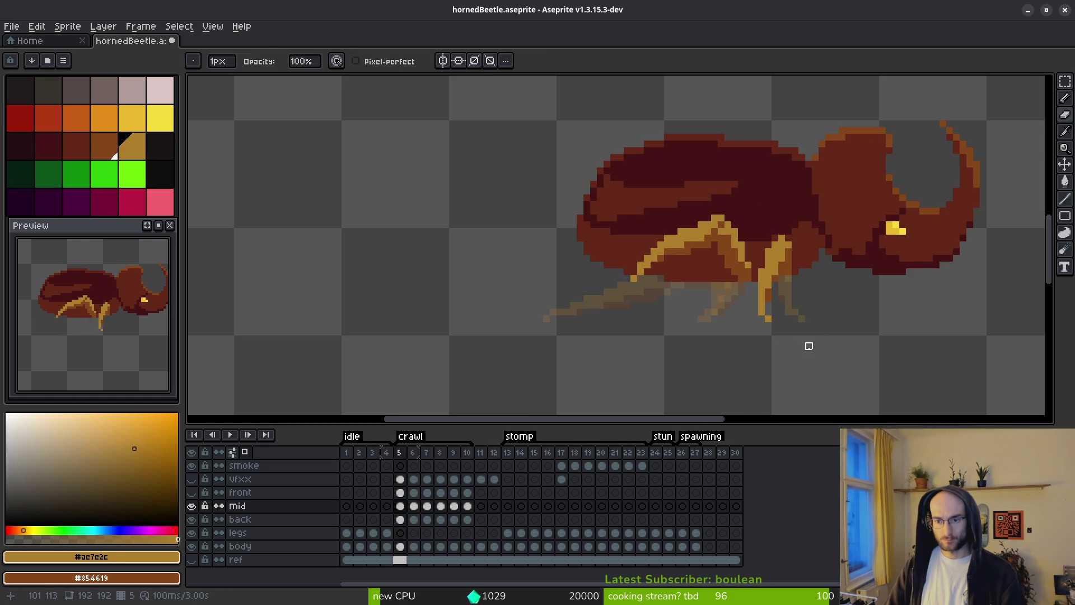
key(Right)
scroll(748, 298, up, 2)
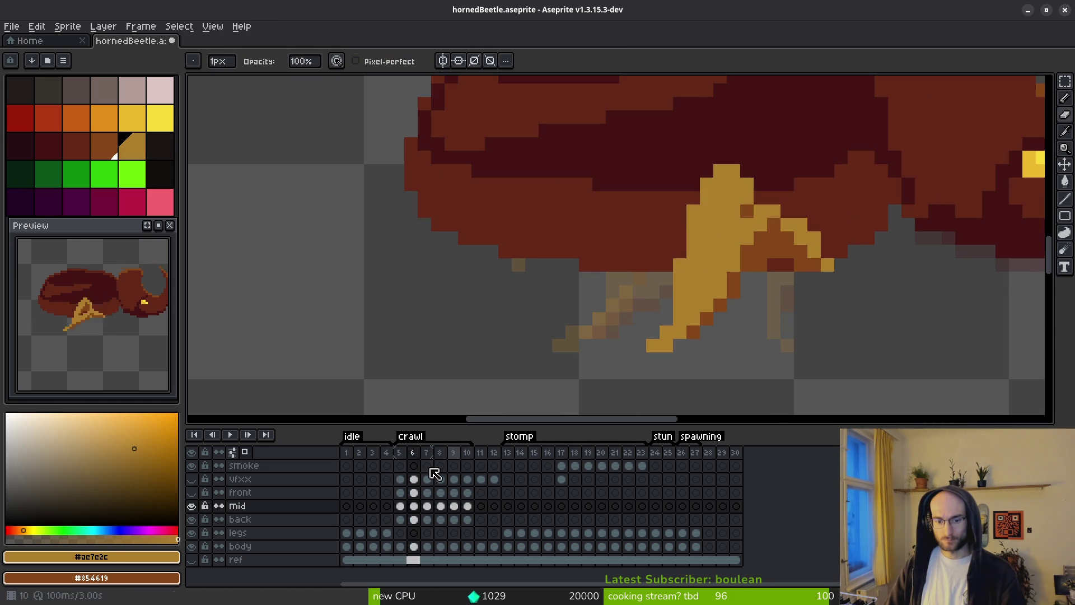
Hide the back legs layer and shift the golden mid leg one pixel right.
click(192, 519)
key(m)
scroll(769, 238, up, 1)
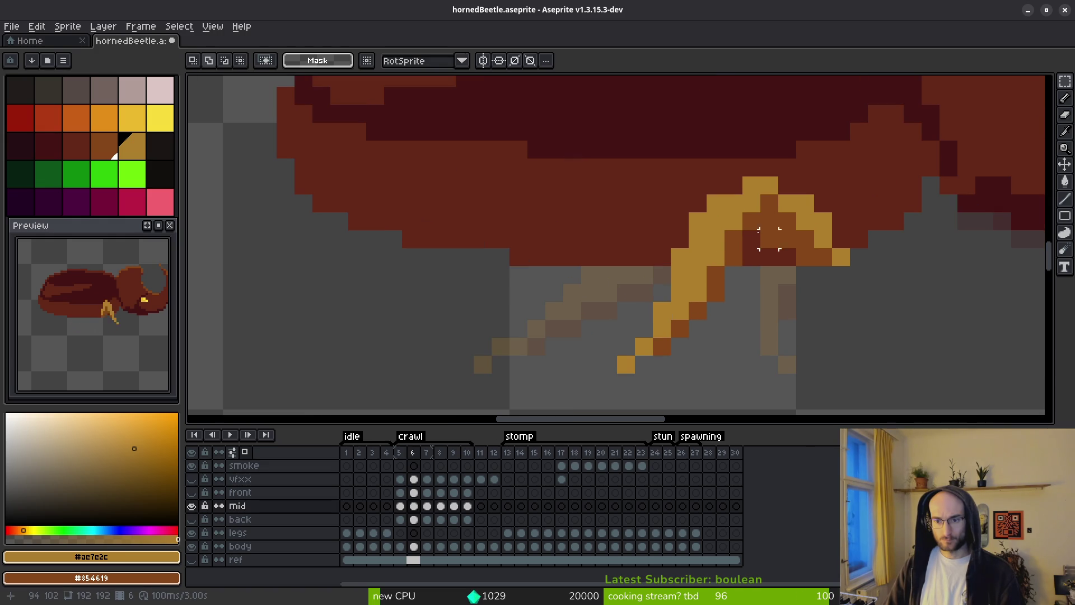
drag(756, 197, 577, 385)
click(679, 256)
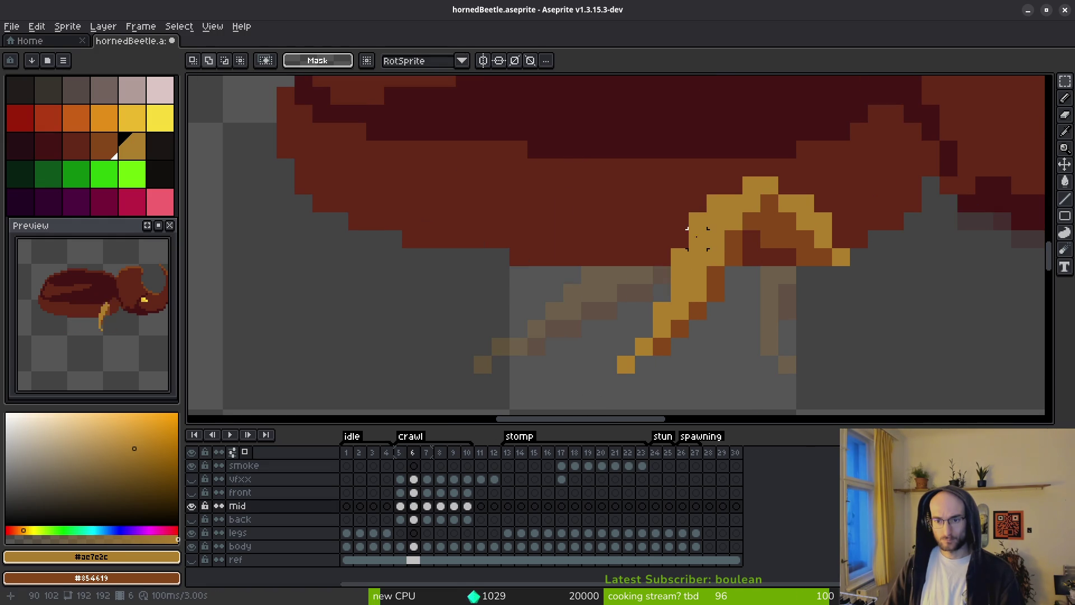
mouse_move(715, 238)
mouse_down()
mouse_move(583, 388)
mouse_move(532, 387)
mouse_up()
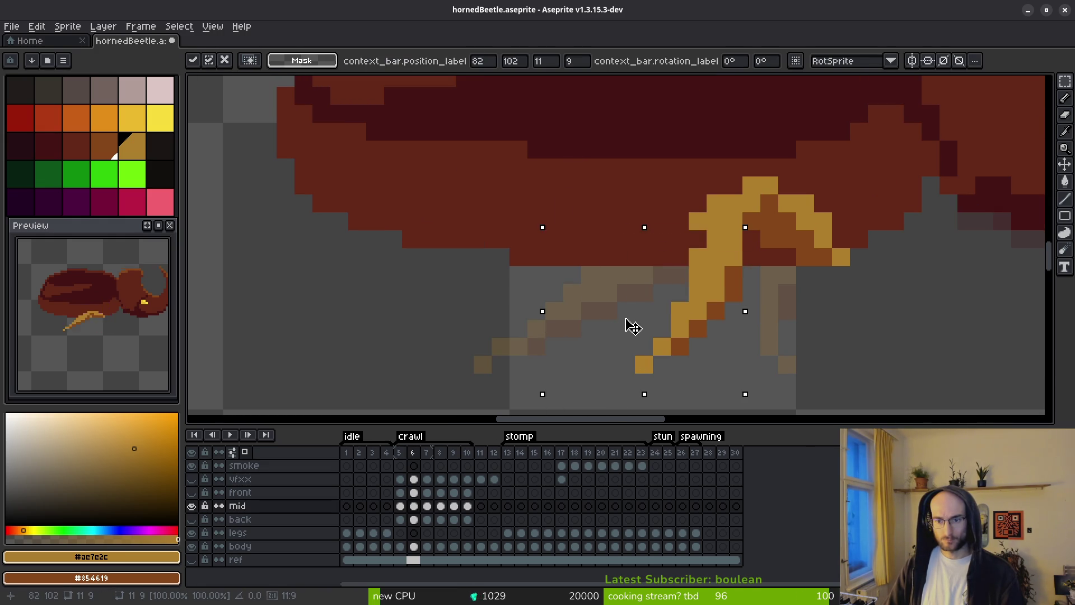
key(Return)
drag(720, 216, 566, 395)
key(Right)
key(Return)
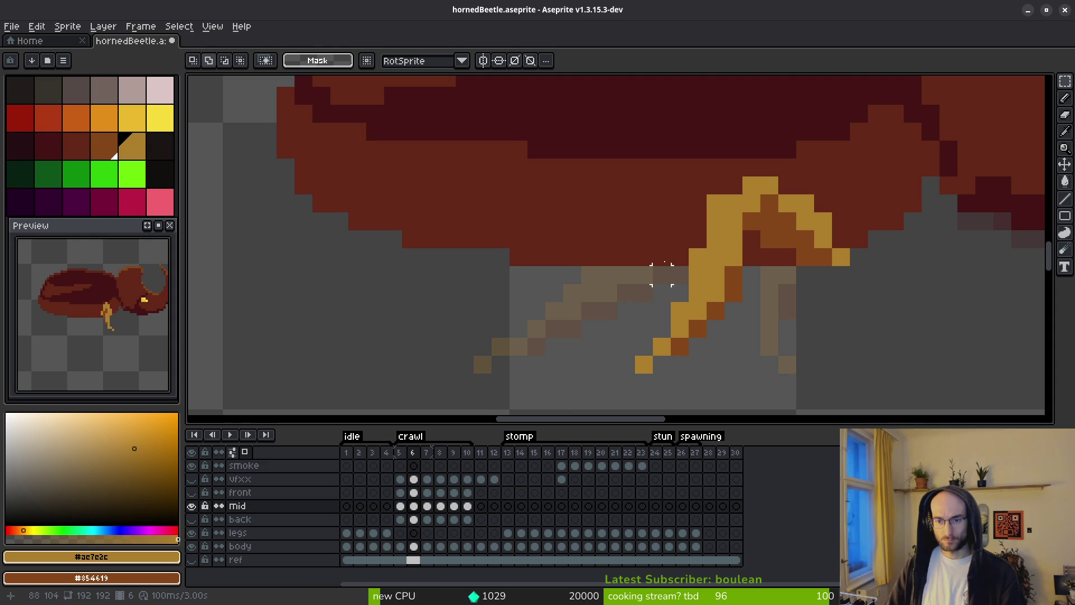
Fix the leg tip: place gold pixels there and erase a misplaced one.
click(698, 364)
scroll(710, 287, down, 3)
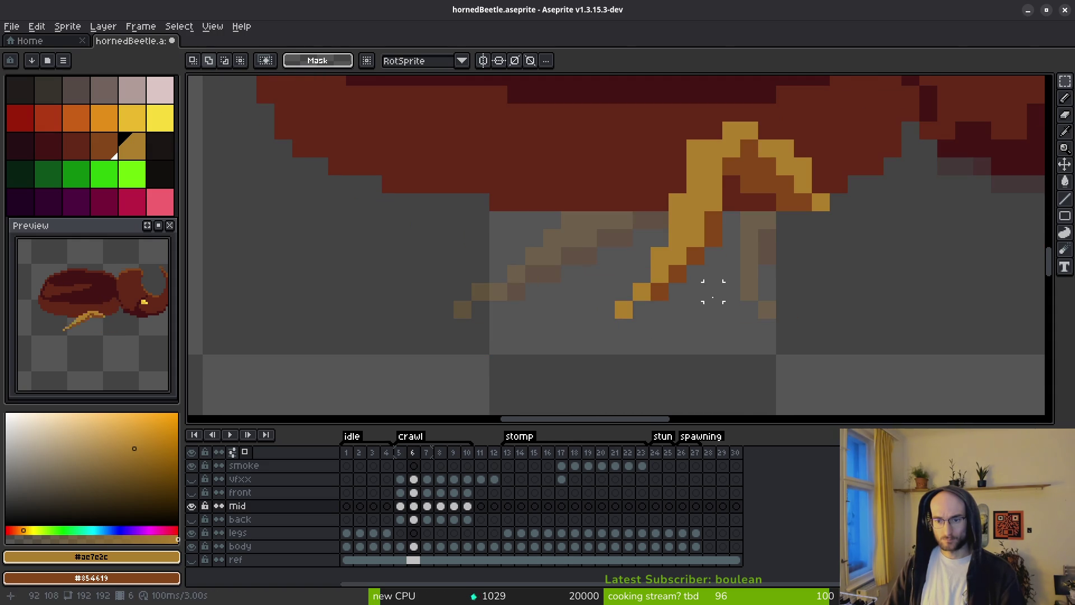
key(b)
key(ctrl+z)
click(696, 310)
mouse_move(678, 291)
mouse_down()
mouse_move(677, 274)
mouse_move(623, 310)
mouse_up()
key(e)
key(b)
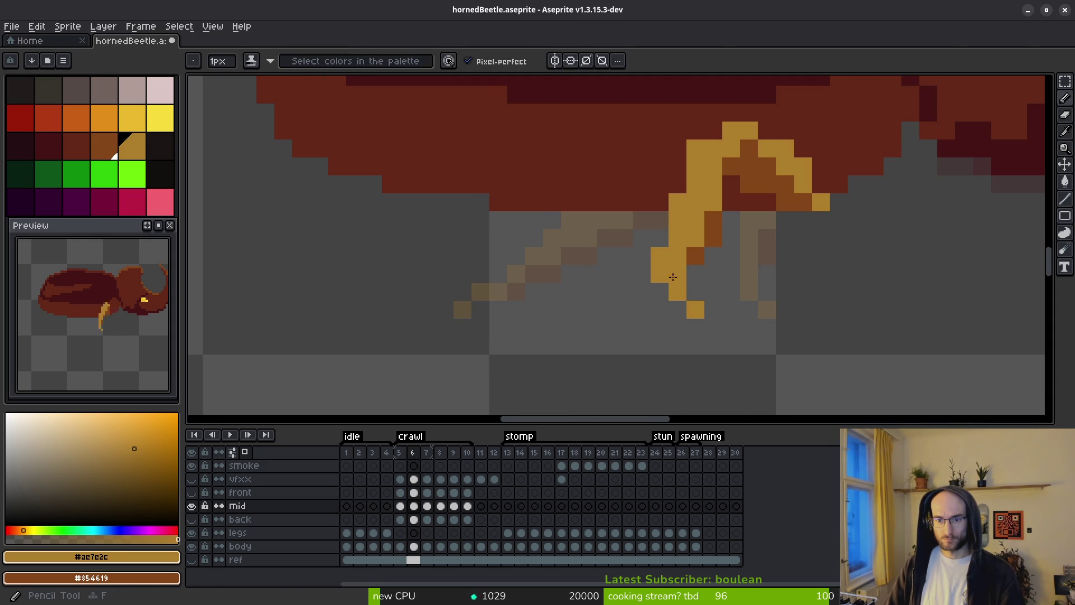
click(660, 292)
key(e)
key(b)
Shade leg pixels darker brown and erase stray pixels along the leg's inner edge.
drag(660, 292, 659, 273)
key(e)
key(b)
click(696, 238)
drag(731, 185, 721, 200)
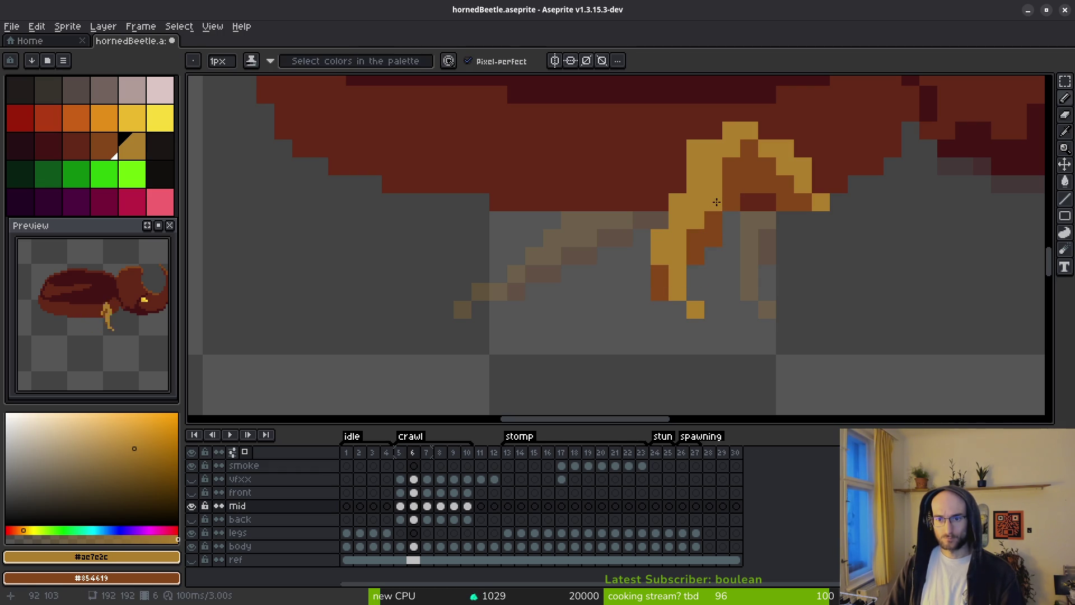
key(e)
click(695, 148)
click(678, 203)
click(660, 238)
click(660, 256)
drag(660, 274, 660, 292)
Recolour pixels near the leg joint and foot in light orange and dark tones.
key(b)
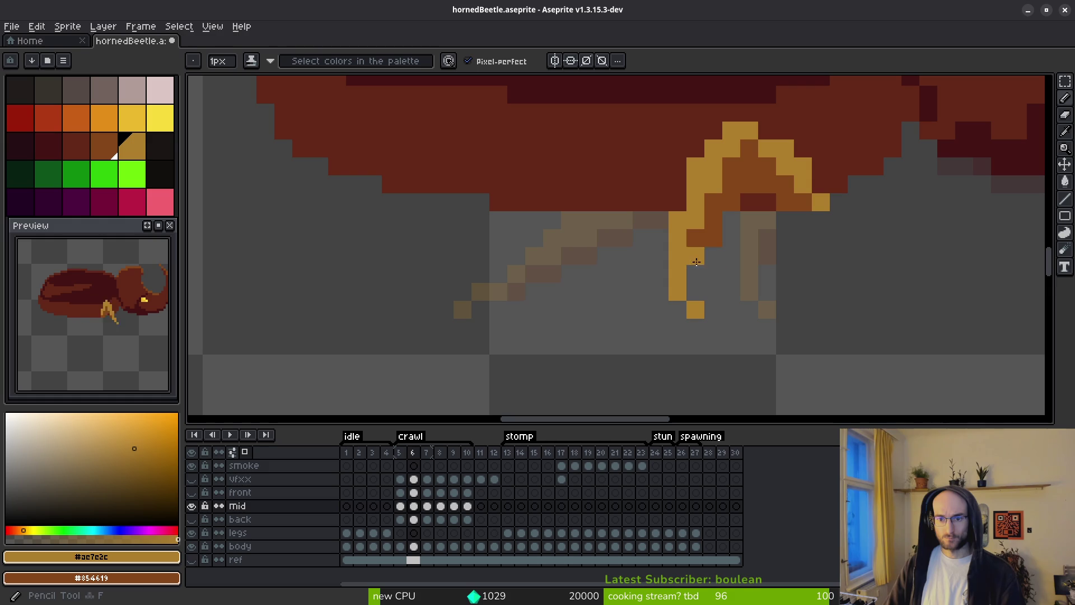
click(710, 256)
key(ctrl+z)
click(693, 259)
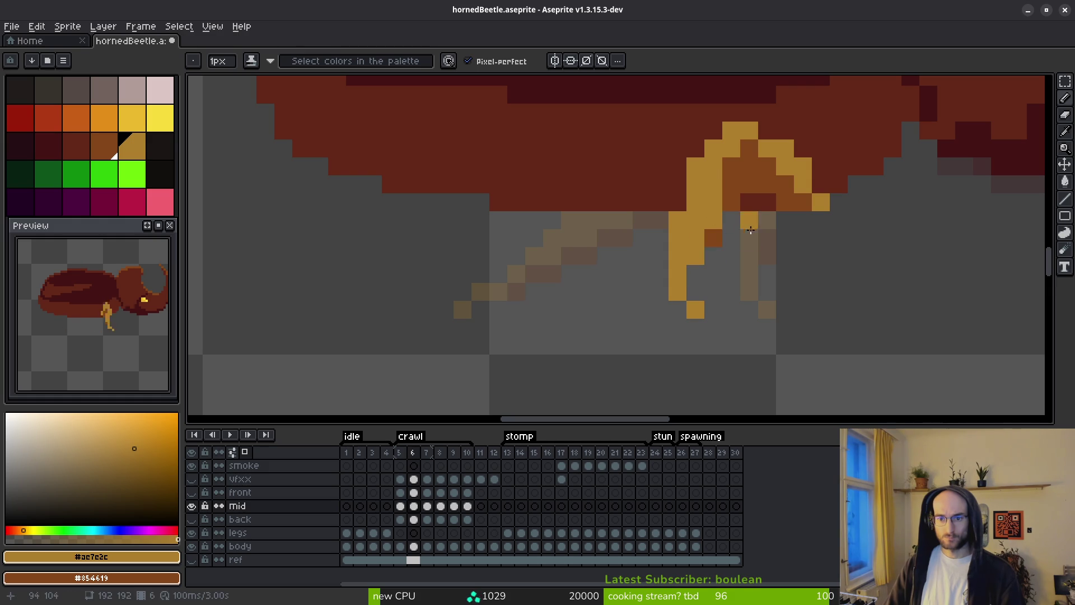
click(677, 292)
click(713, 309)
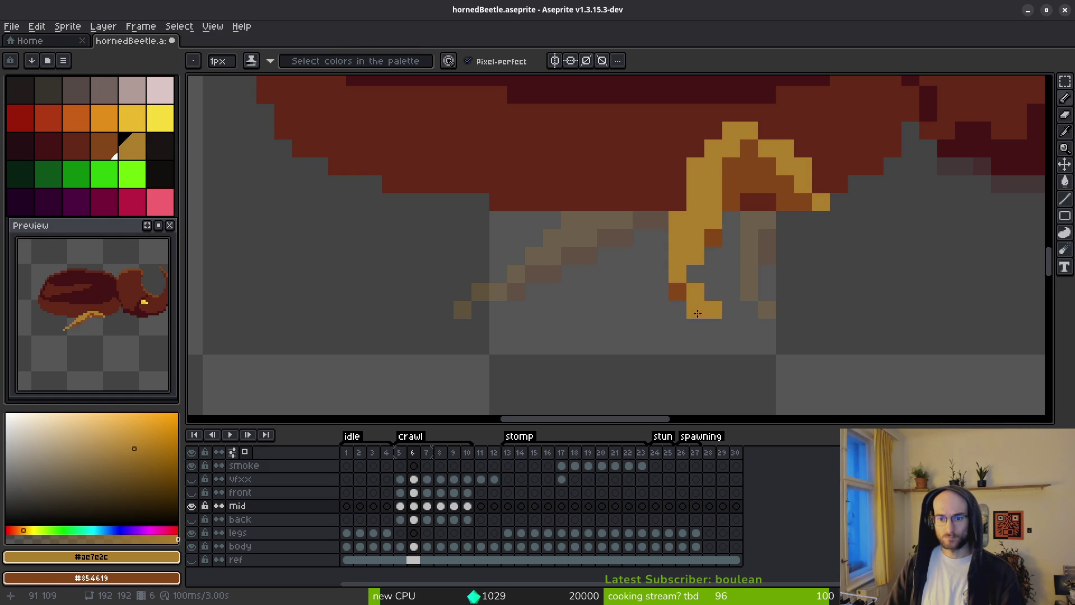
key(e)
click(695, 310)
key(b)
click(680, 288)
Reshade the leg's upper joint with yellow and brown pixels.
mouse_move(731, 185)
mouse_down()
mouse_move(749, 148)
mouse_move(732, 185)
mouse_move(768, 166)
mouse_up()
click(768, 166)
click(751, 167)
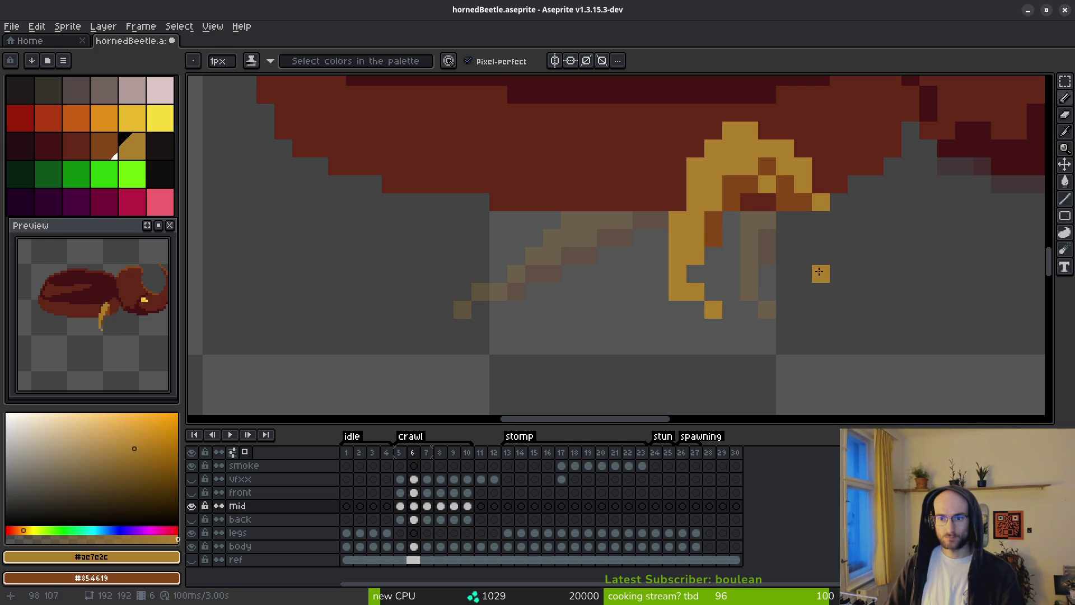
scroll(818, 300, down, 4)
scroll(817, 289, up, 4)
click(723, 99)
click(724, 179)
click(697, 207)
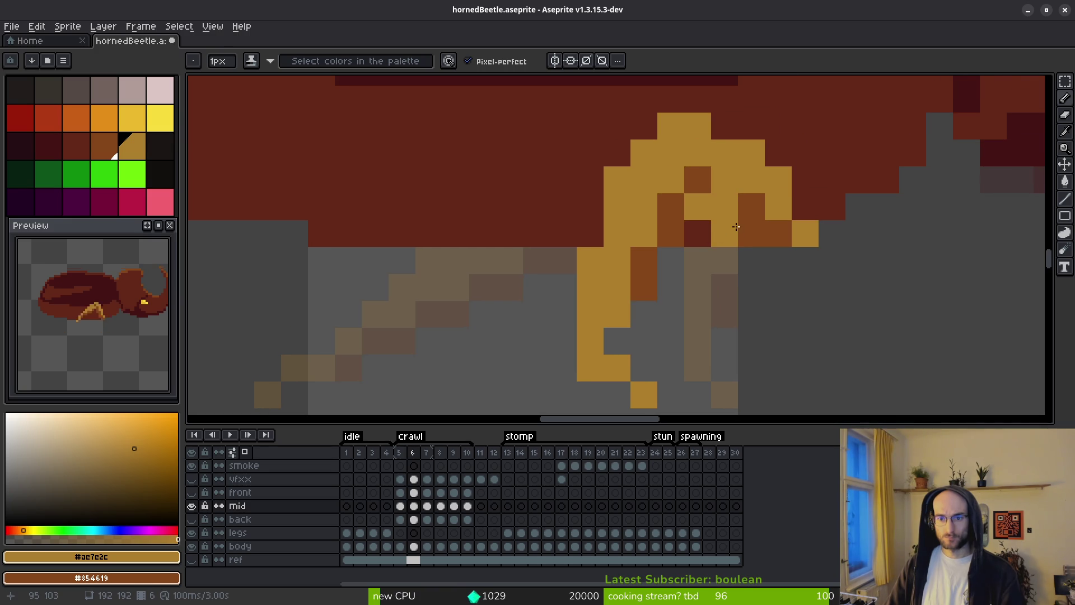
right_click(724, 210)
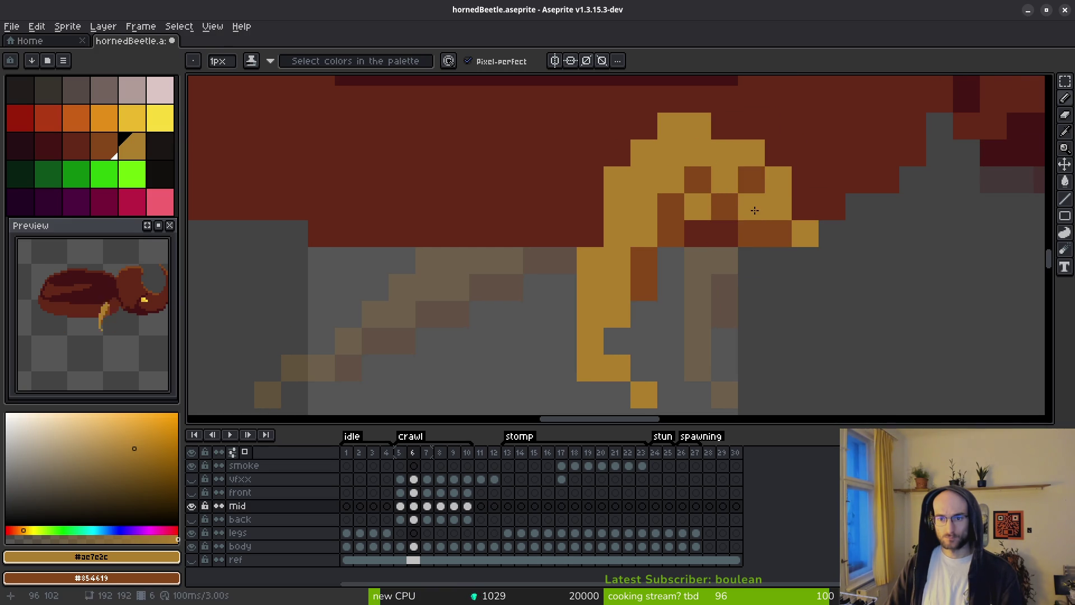
click(697, 179)
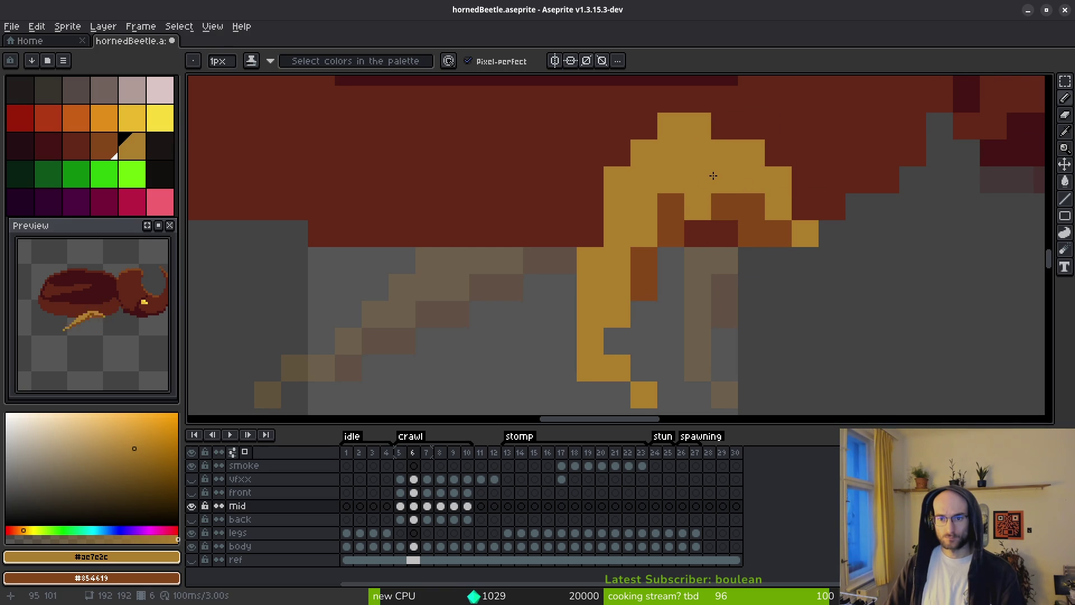
Try selecting two yellow leg pixels and adding a yellow pixel, then undo those edits.
scroll(722, 207, down, 7)
scroll(745, 252, up, 6)
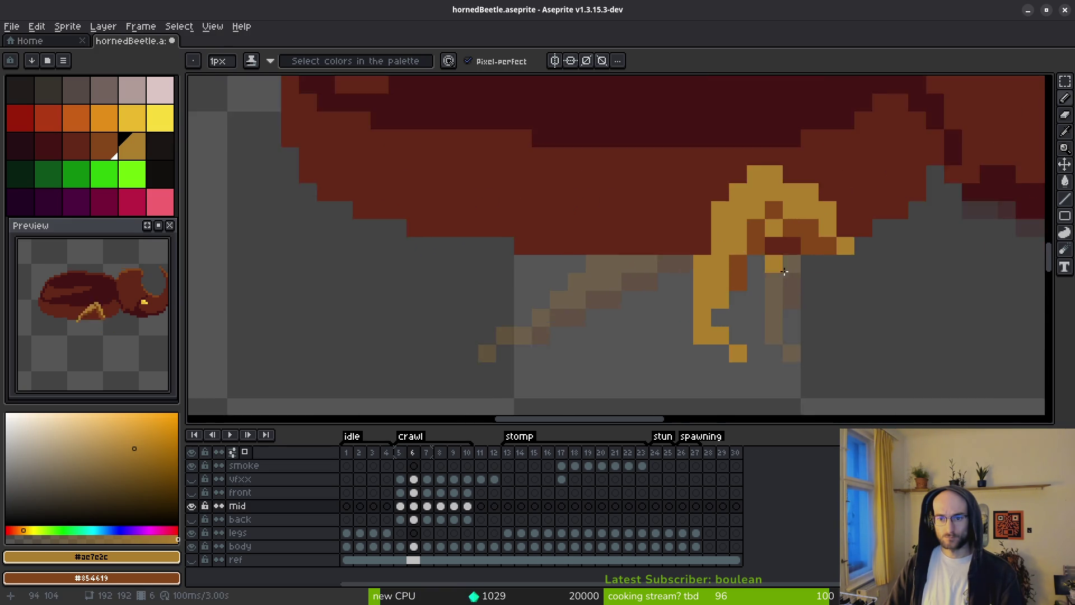
scroll(788, 298, down, 6)
scroll(788, 299, up, 4)
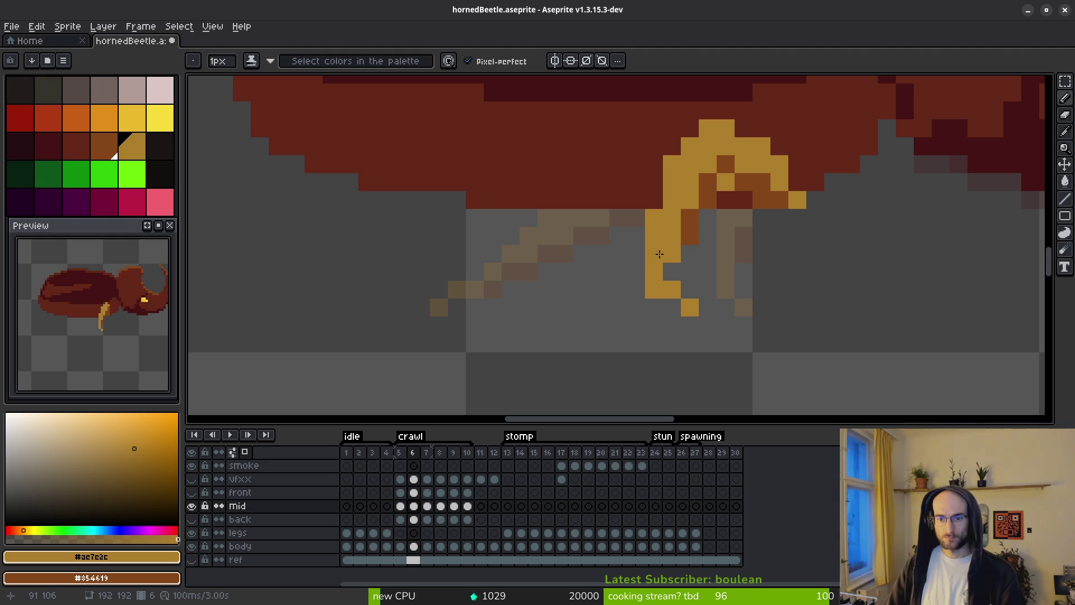
key(m)
mouse_move(645, 207)
mouse_down()
mouse_move(695, 238)
mouse_move(697, 227)
mouse_up()
click(726, 271)
key(b)
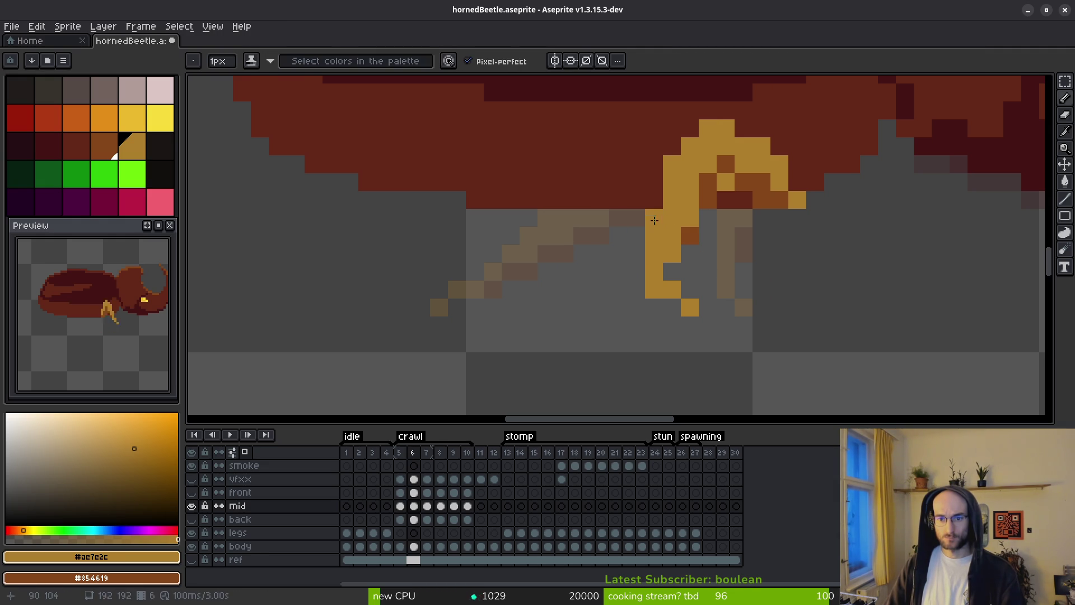
key(ctrl+z)
key(ctrl+z)
click(726, 261)
key(ctrl+z)
Advance to crawl frame 7.
scroll(676, 195, down, 1)
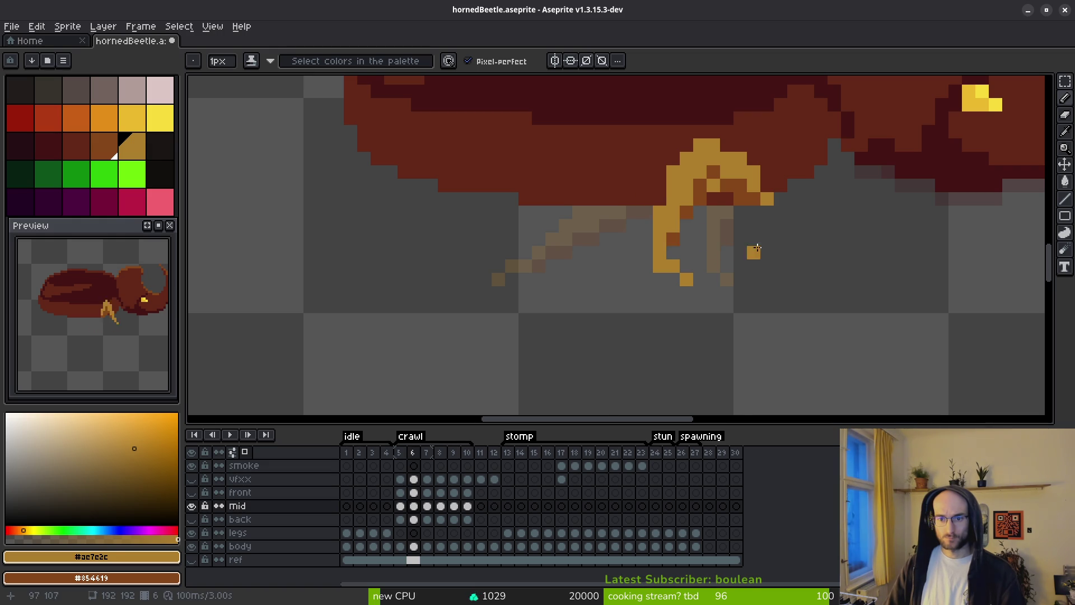
scroll(753, 246, down, 3)
key(i)
key(Right)
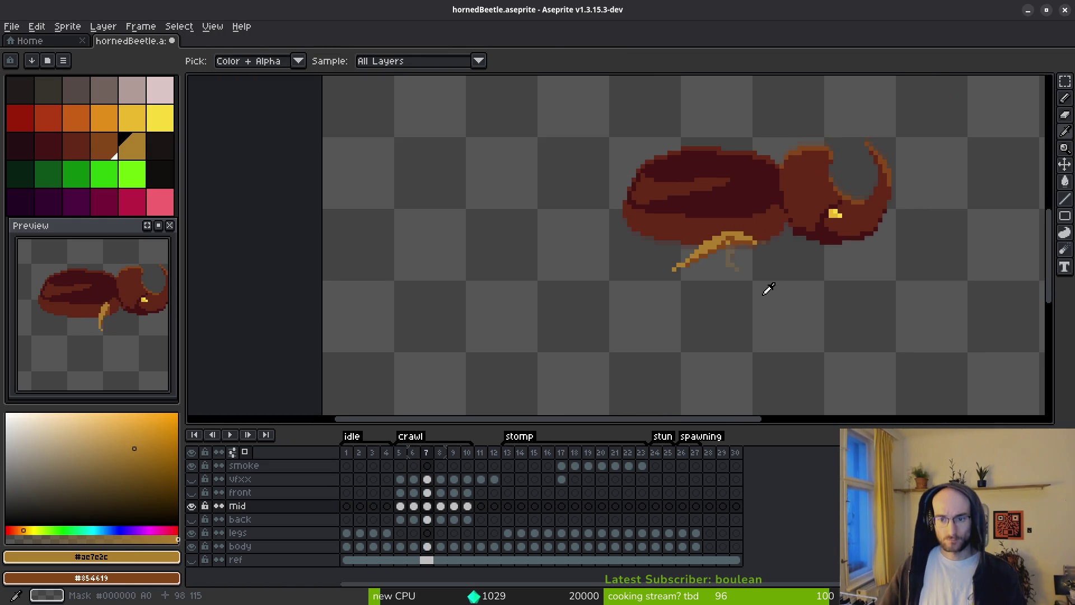
Extend the mid leg upward toward the body in orange and paint a dark-brown shadow down it.
key(b)
scroll(768, 280, up, 5)
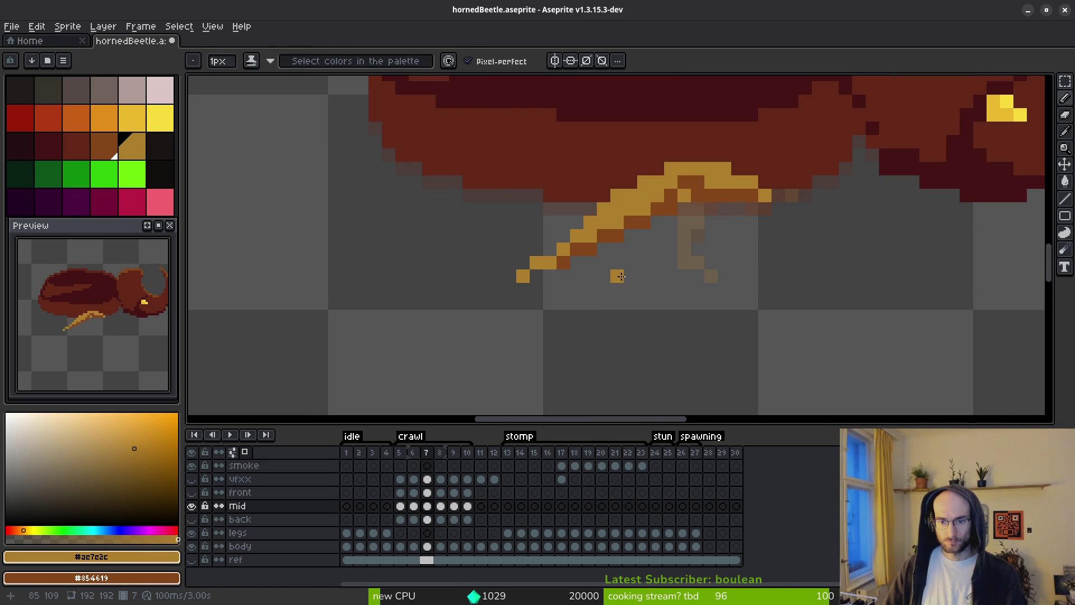
click(637, 251)
mouse_move(640, 250)
mouse_down()
mouse_move(640, 227)
mouse_move(650, 254)
mouse_move(655, 230)
mouse_up()
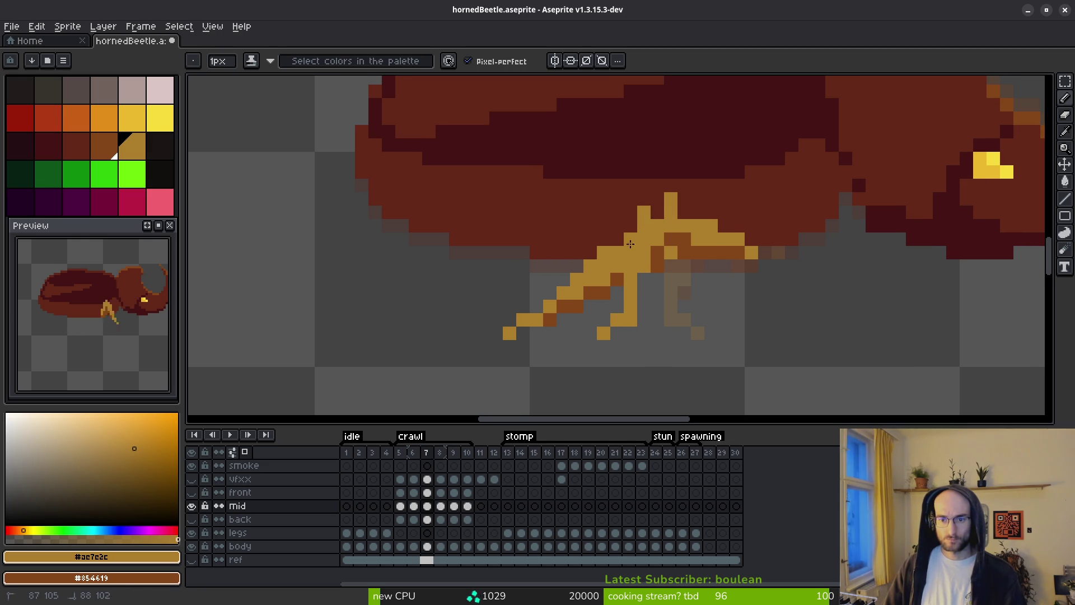
mouse_move(671, 239)
mouse_down()
mouse_move(632, 292)
mouse_move(644, 250)
mouse_move(616, 294)
mouse_up()
Erase stray pixels near the top of the leg and redraw the pixels at the joint.
key(e)
mouse_move(605, 249)
mouse_down()
mouse_move(617, 266)
mouse_move(523, 333)
mouse_up()
click(577, 279)
key(b)
drag(658, 238, 660, 264)
Darken four leg pixels around the bent joint with the darker brown.
right_click(671, 252)
right_click(684, 239)
right_click(705, 240)
right_click(684, 226)
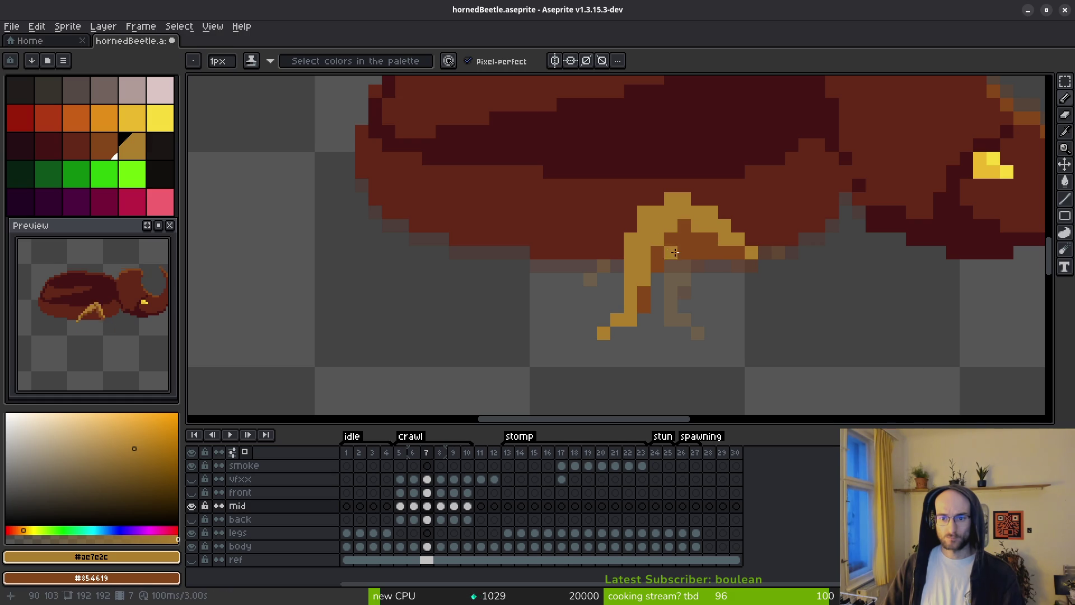
Erase two yellow leg pixels, repaint one dark pixel yellow, and undo a stray orange pixel.
key(e)
click(644, 212)
click(631, 239)
key(b)
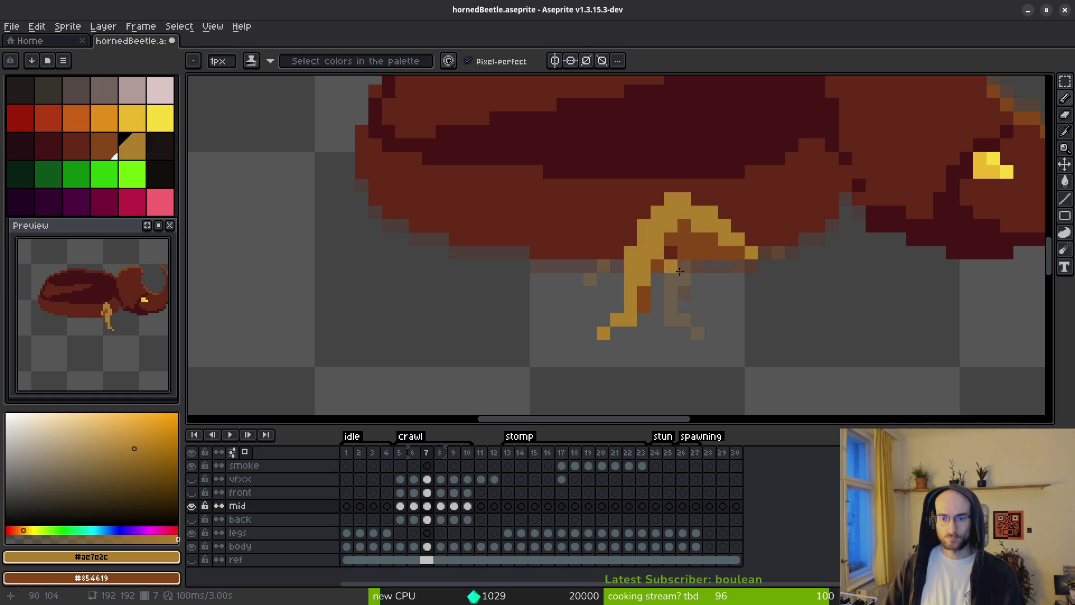
click(648, 292)
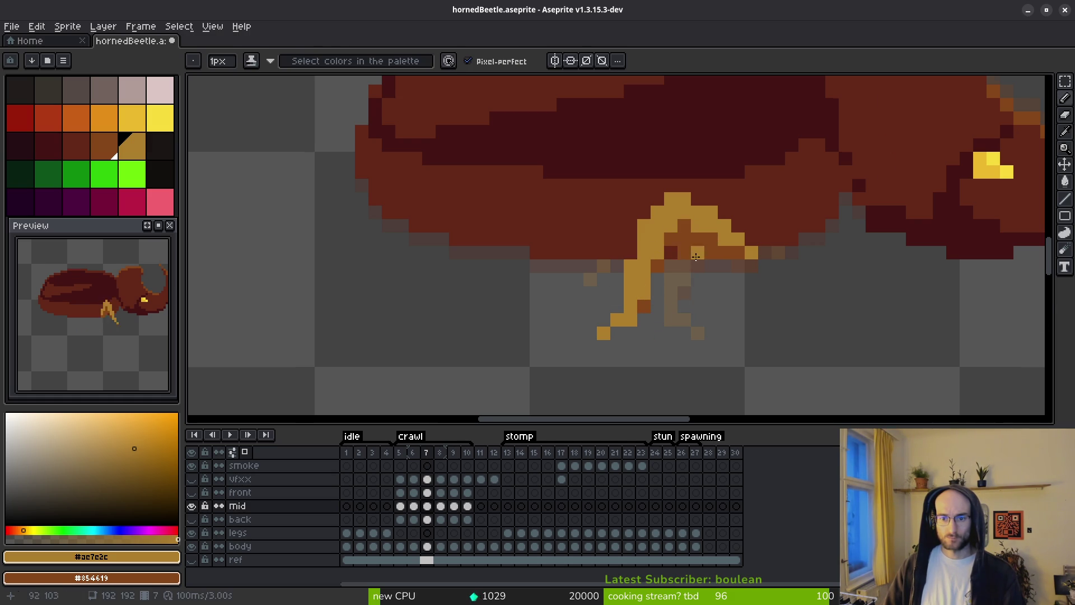
scroll(694, 253, down, 5)
key(ctrl+z)
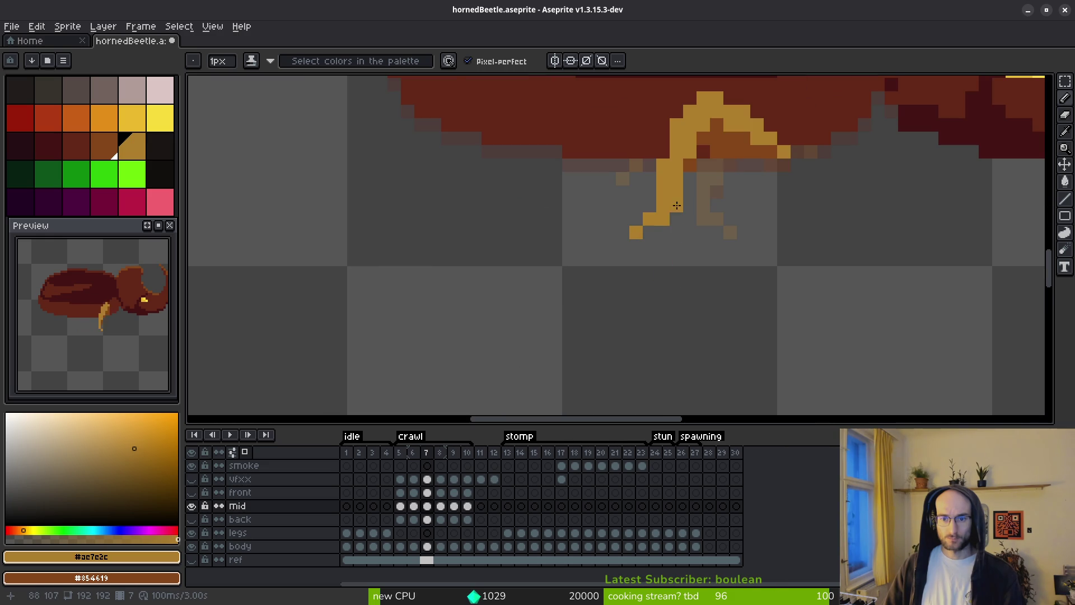
key(e)
scroll(685, 265, down, 3)
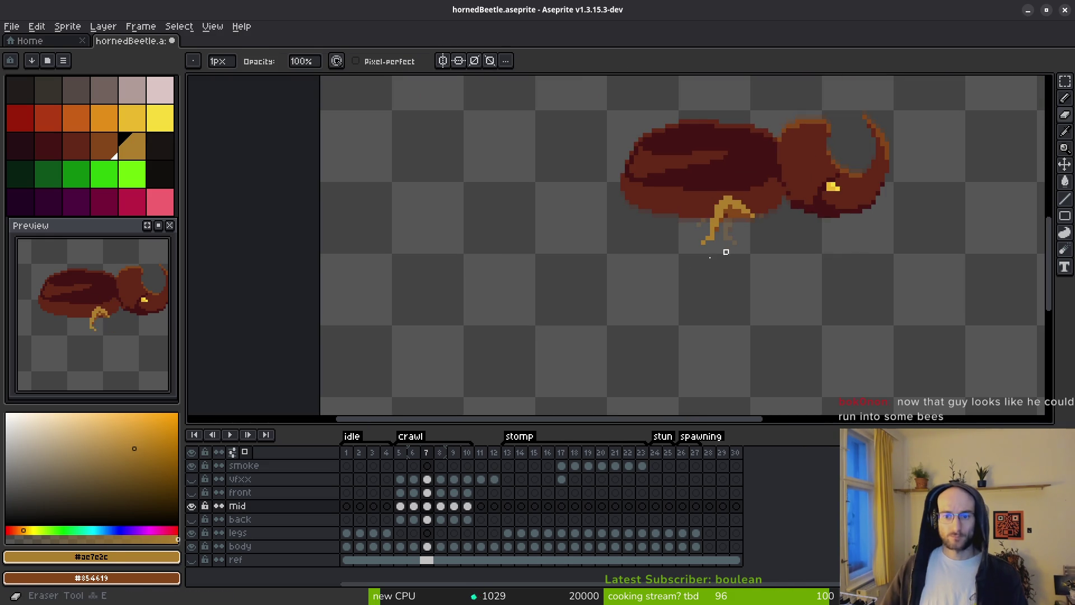
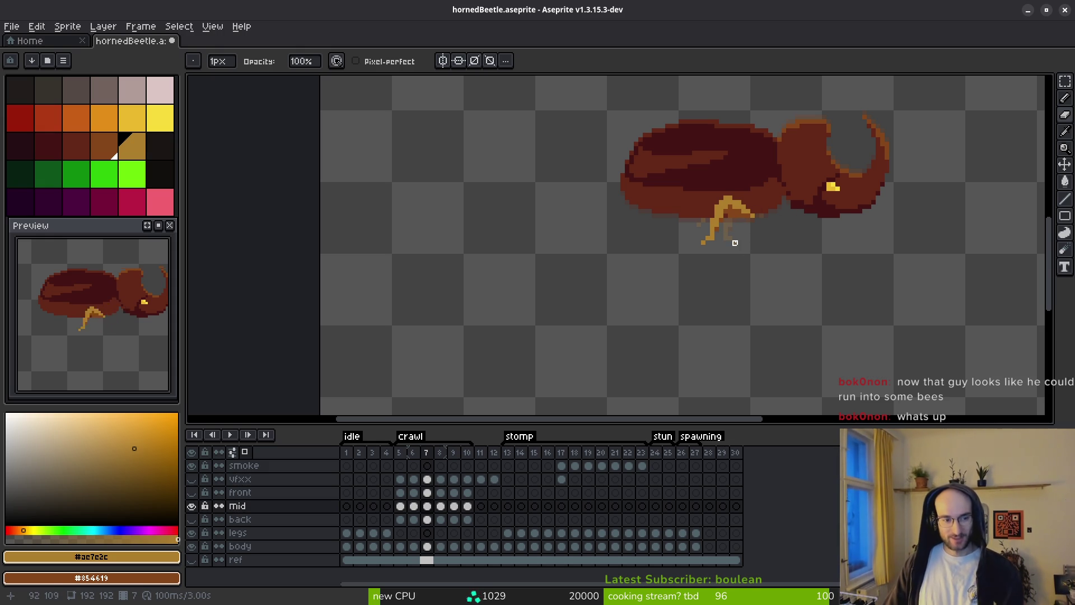
Step through crawl frames 6 to 10 comparing leg poses, then return to frame 7.
key(i)
key(Left)
key(Right)
key(Left)
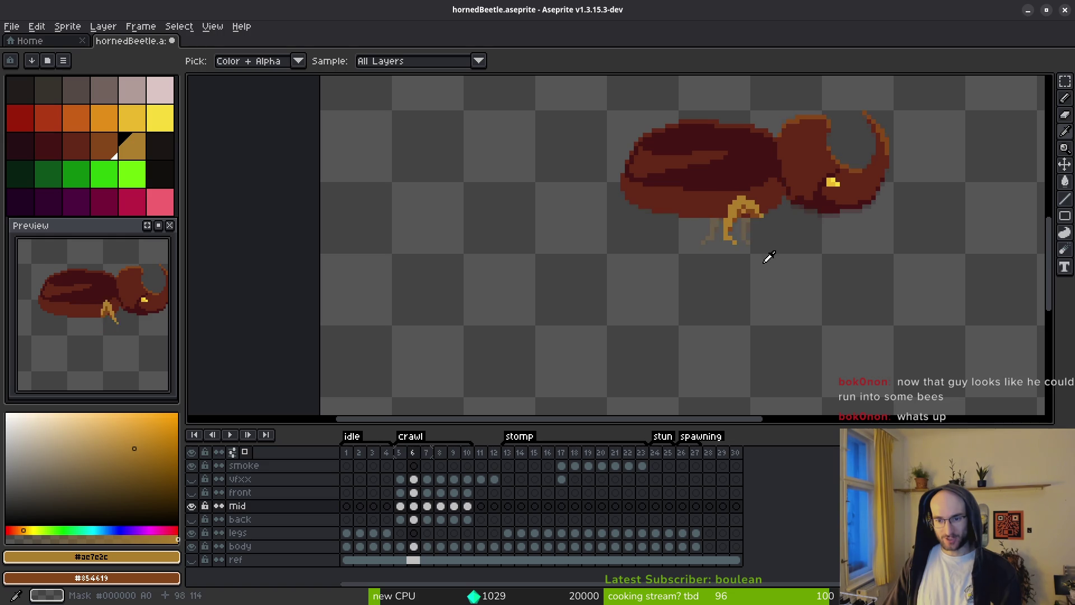
key(Right)
key(Right)
key(Right)
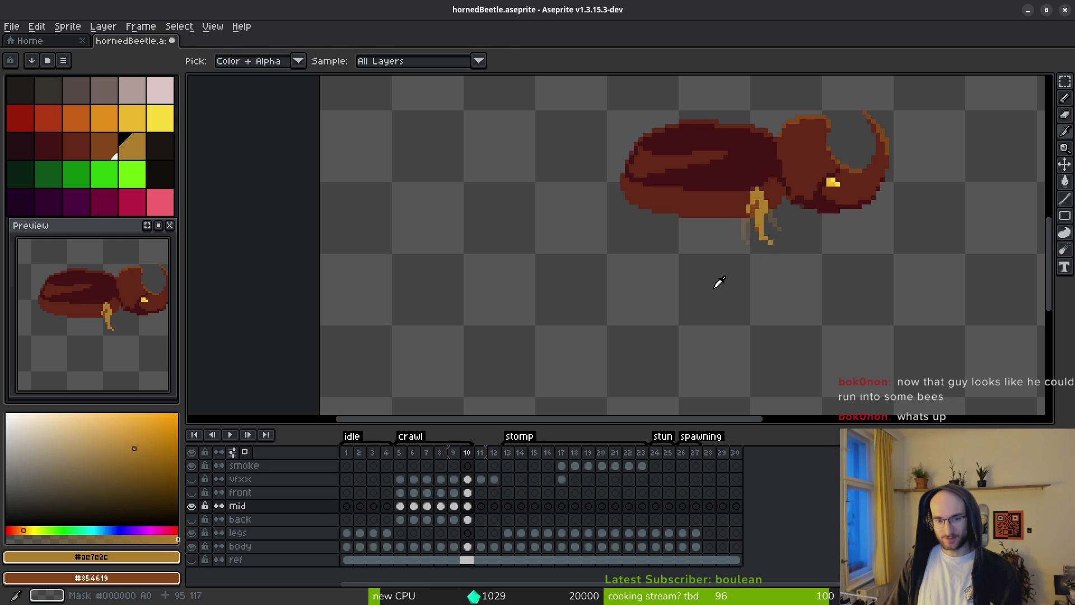
key(b)
key(i)
key(Left)
key(Left)
key(Left)
key(b)
Zoom into frame 7 and erase the stray yellow pixel below the mid leg's tip.
scroll(730, 247, up, 1)
scroll(730, 247, up, 3)
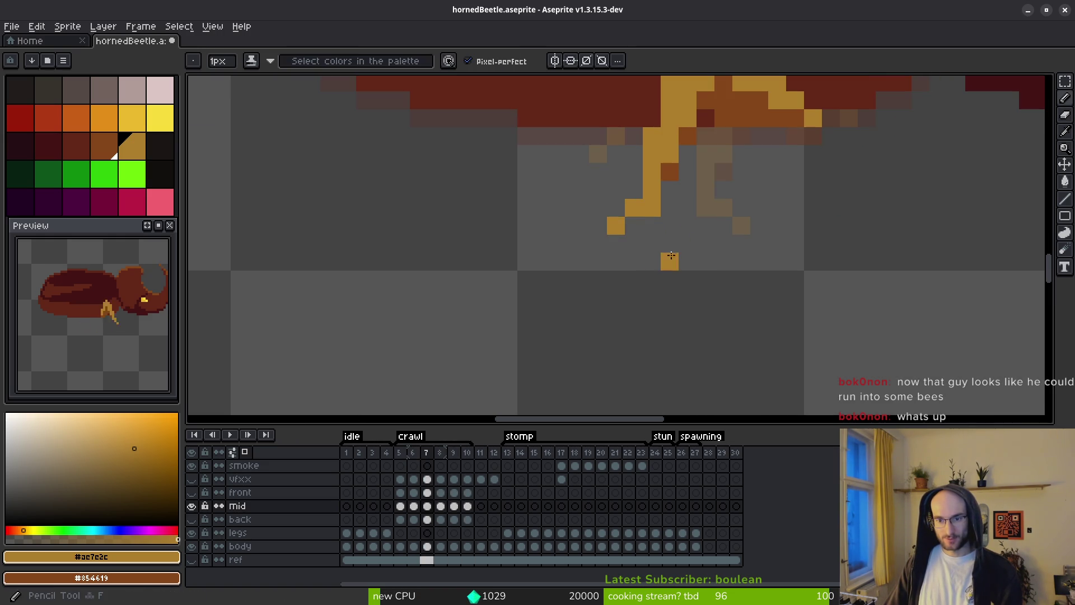
key(e)
click(633, 208)
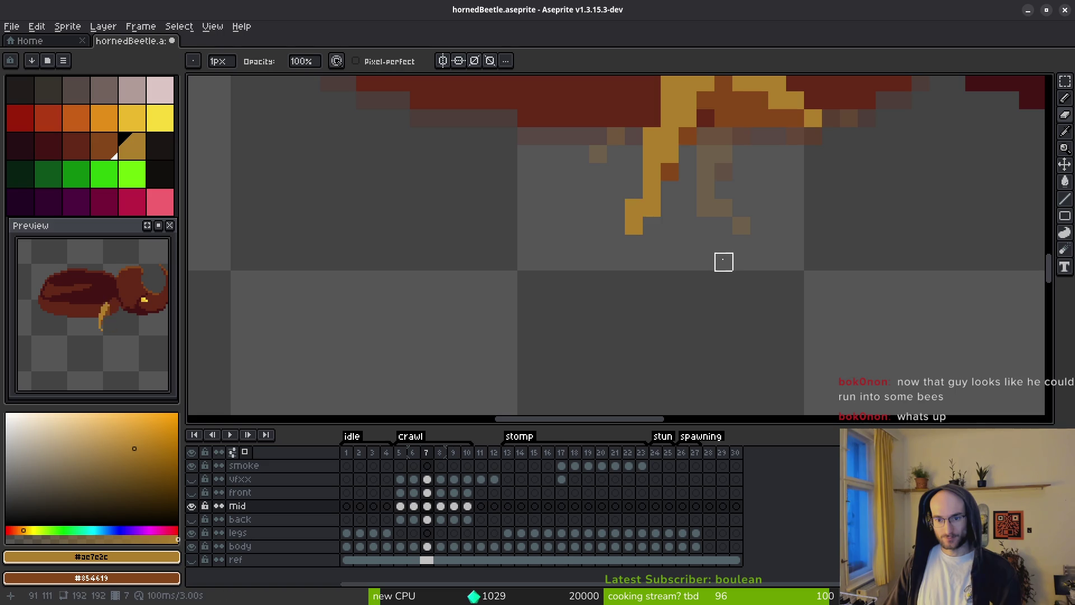
scroll(728, 264, down, 3)
Go back to crawl frame 6 to compare its mid-leg pose.
key(Left)
key(i)
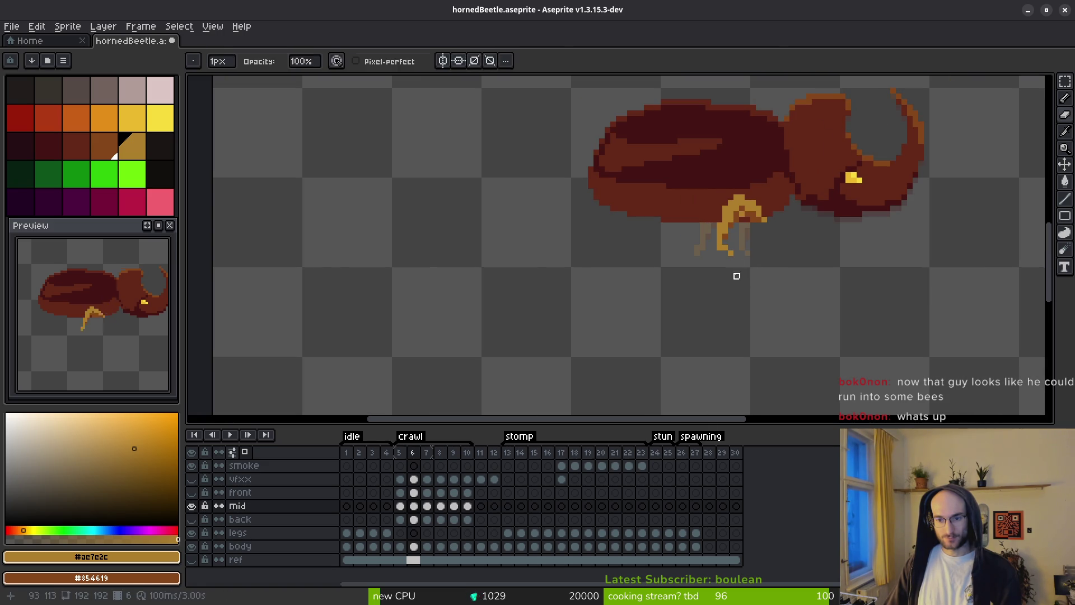
scroll(737, 279, up, 3)
key(b)
scroll(779, 297, down, 2)
scroll(780, 297, down, 1)
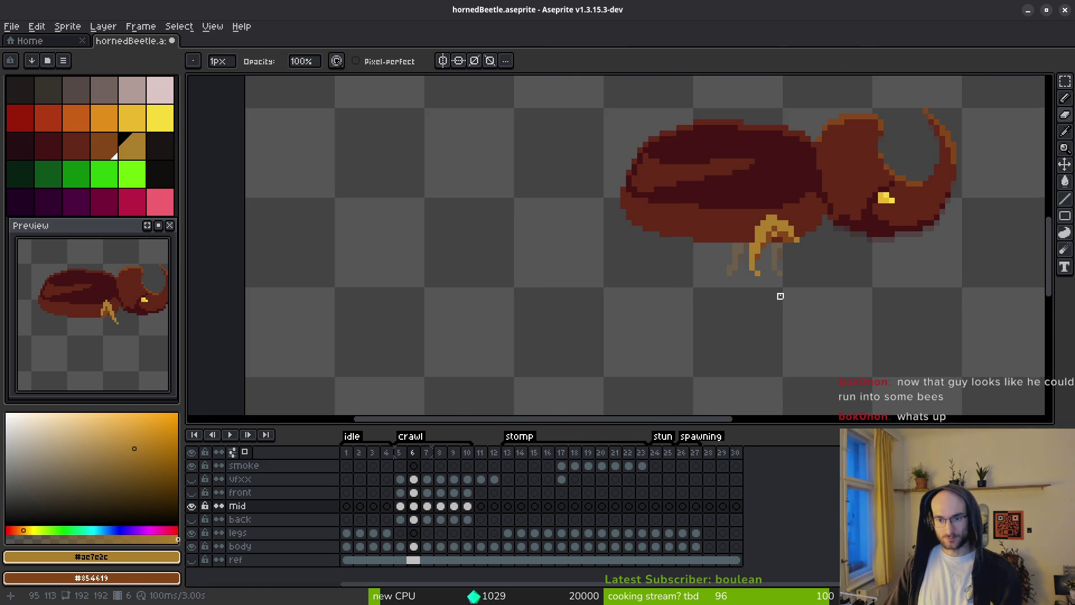
key(i)
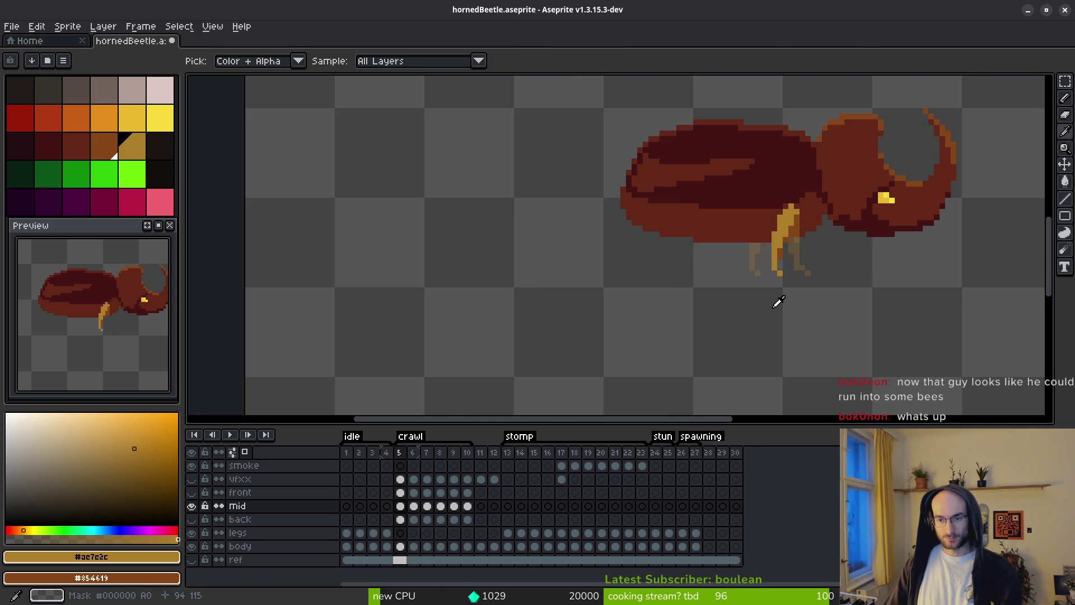
Advance through crawl frames 7, 8 and 9 to review the golden mid legs.
key(Right)
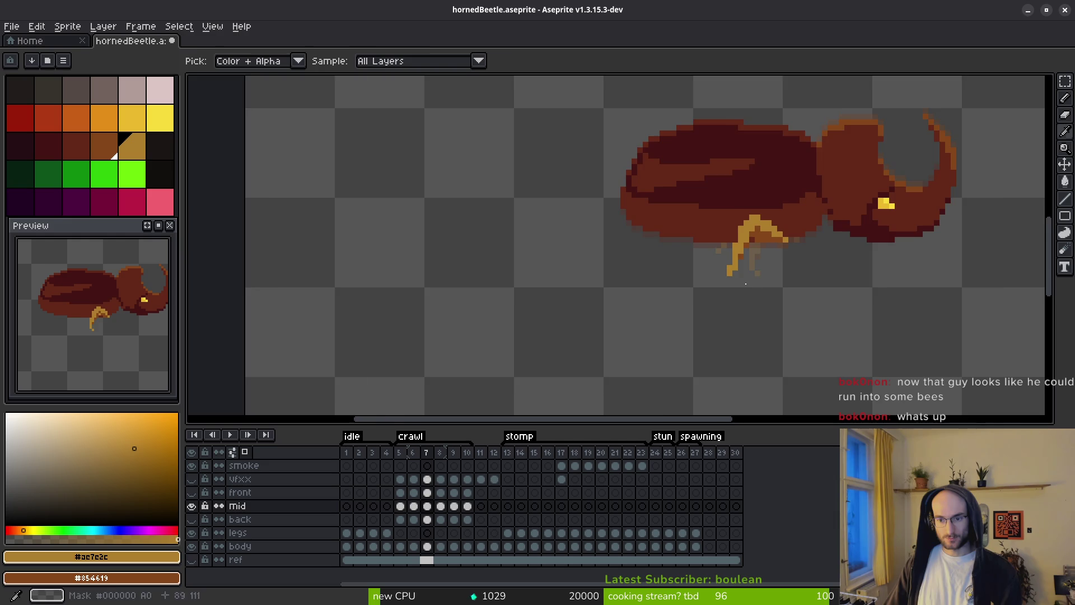
key(b)
scroll(751, 278, up, 2)
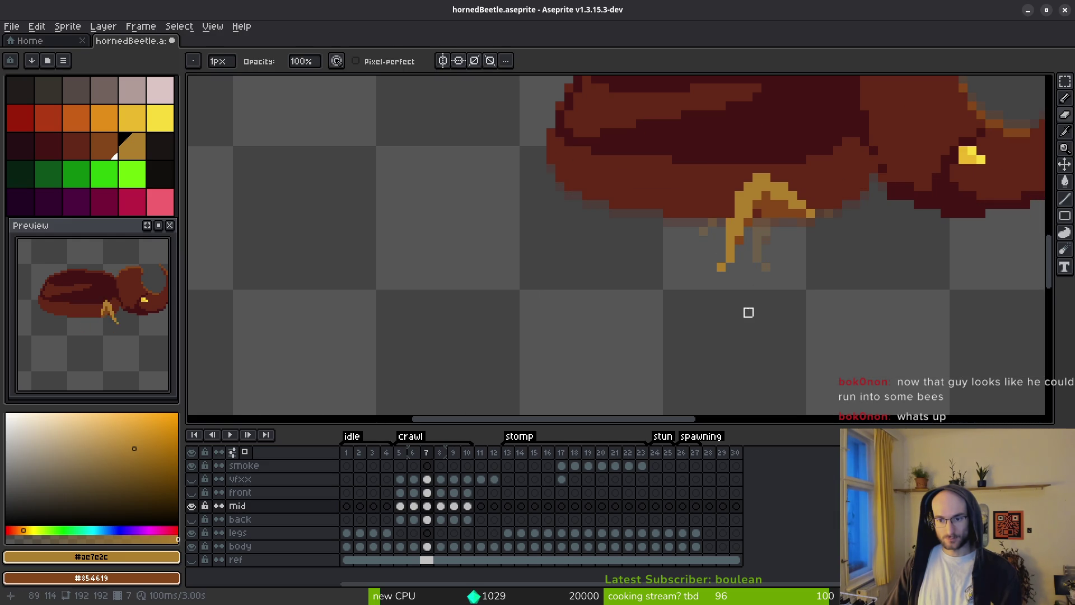
scroll(773, 281, down, 3)
key(i)
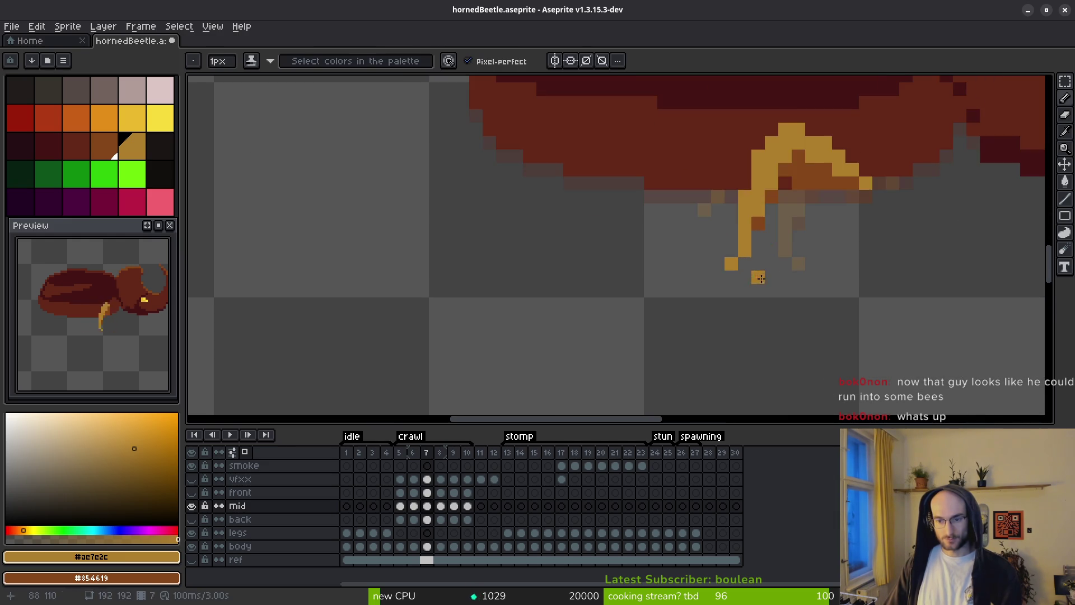
scroll(768, 283, up, 3)
key(Right)
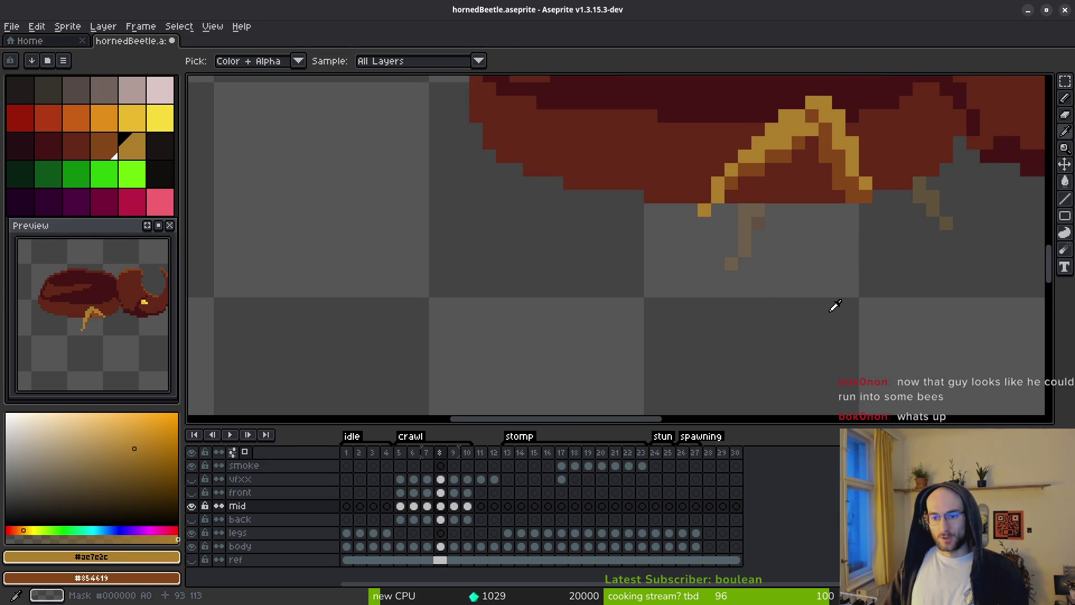
key(Right)
key(b)
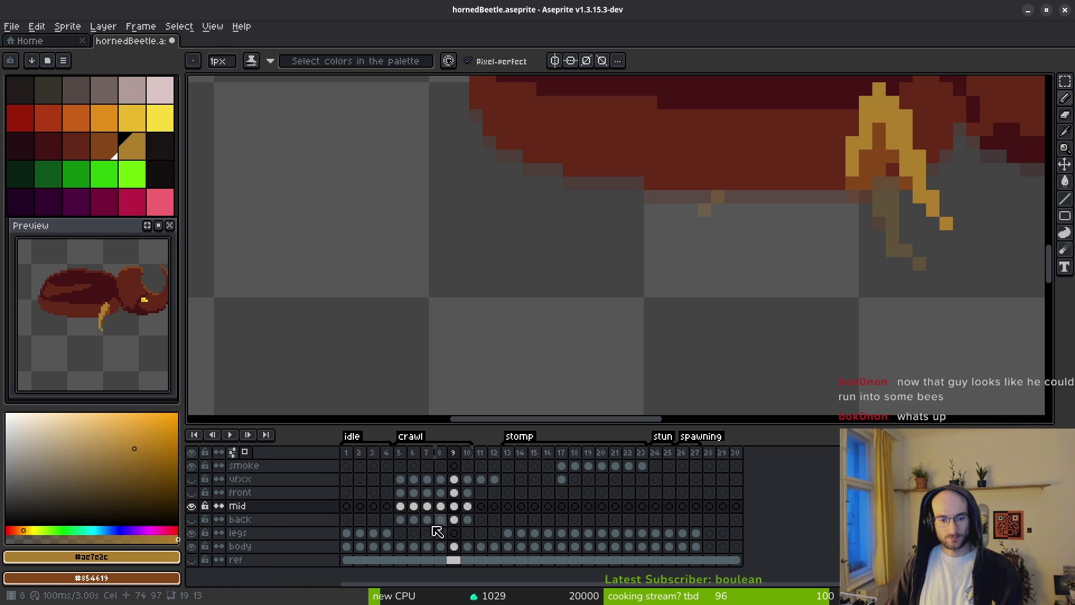
Show the back and front leg layers, toggling back and mid legs to compare poses on frame 9.
click(193, 521)
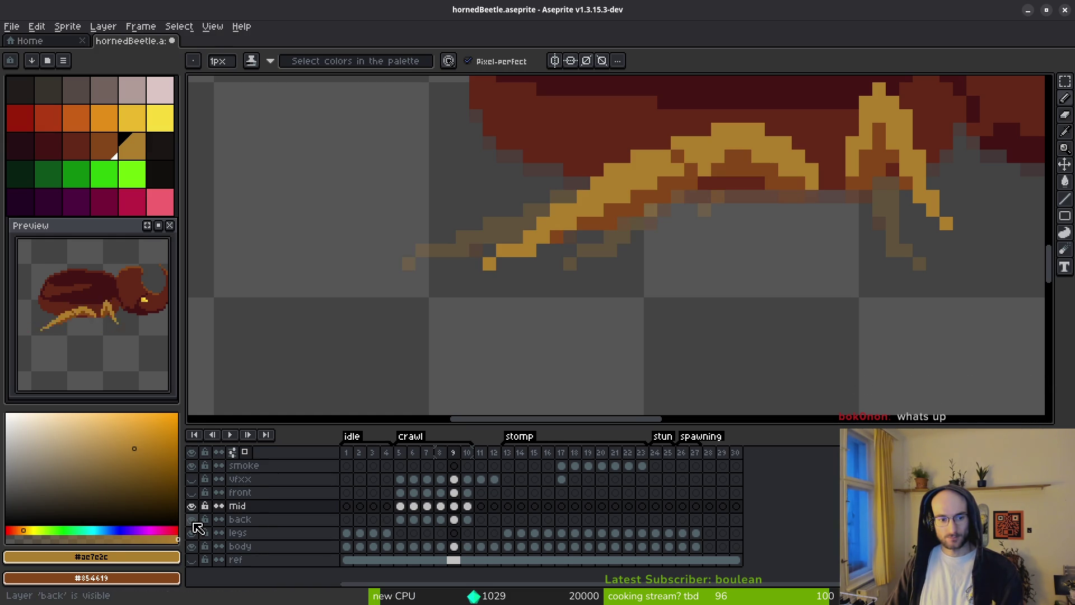
click(192, 493)
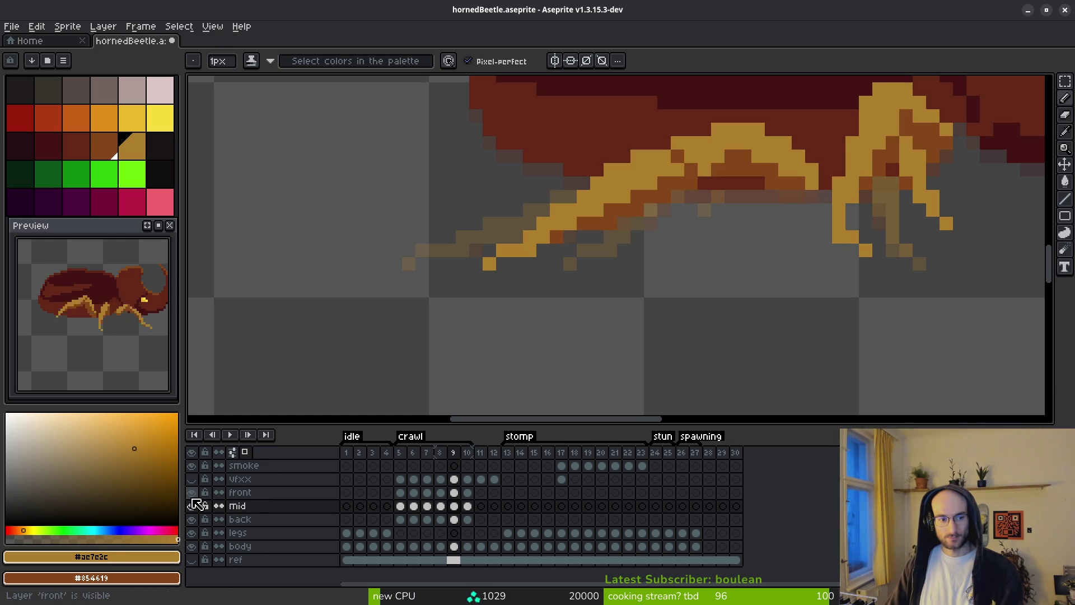
scroll(689, 365, down, 2)
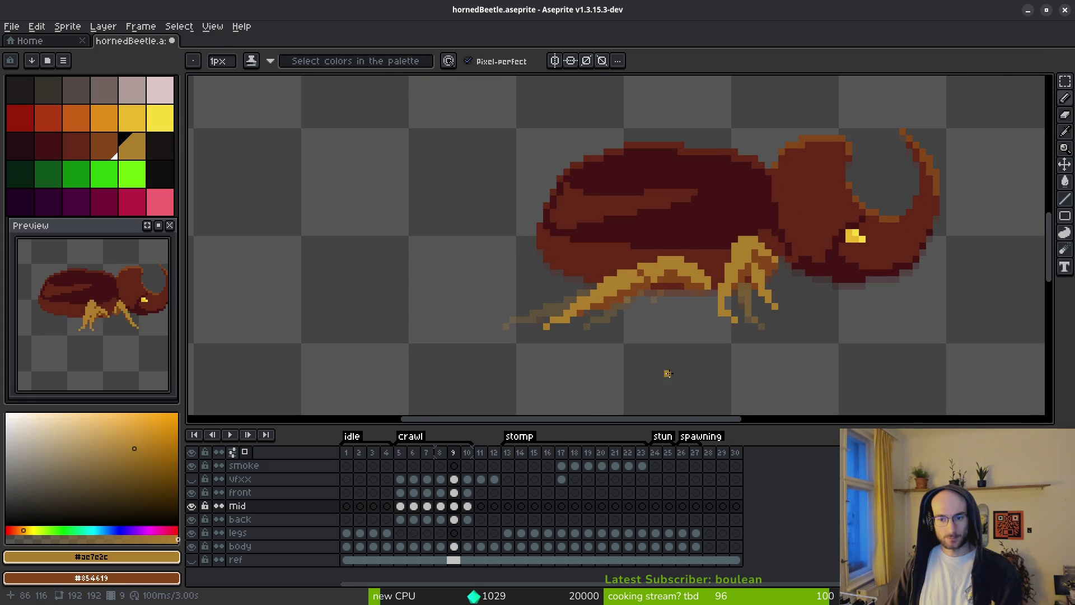
scroll(767, 335, up, 2)
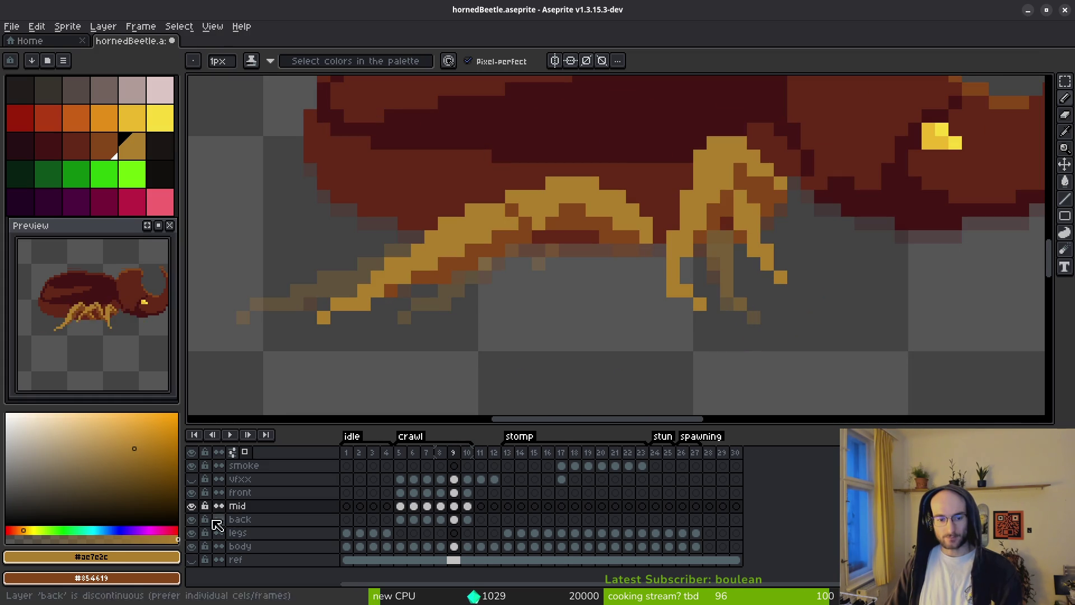
click(192, 519)
click(192, 506)
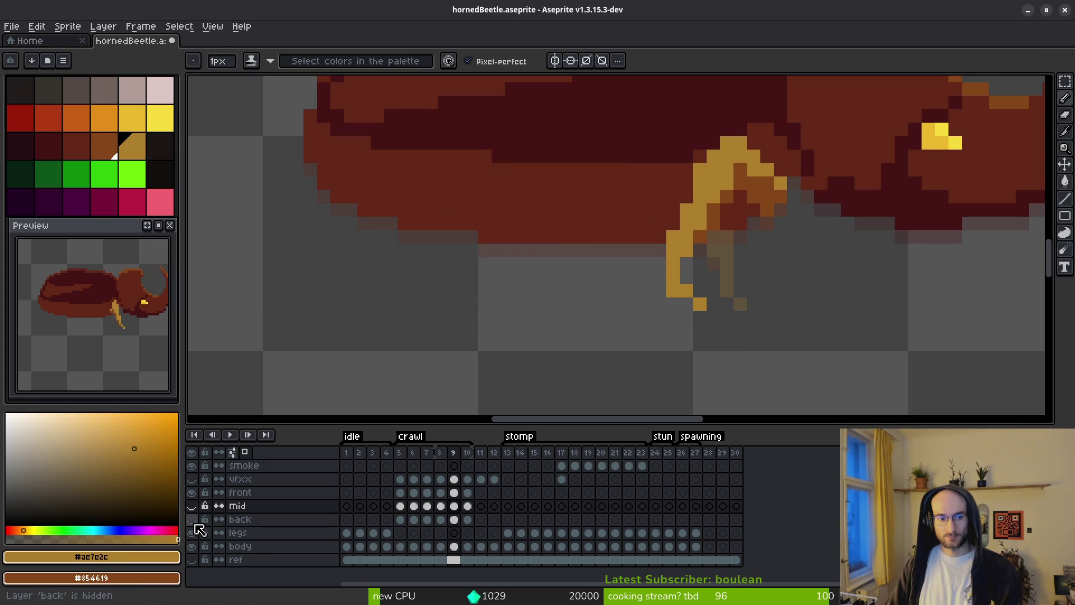
click(194, 523)
drag(452, 304, 516, 292)
key(period)
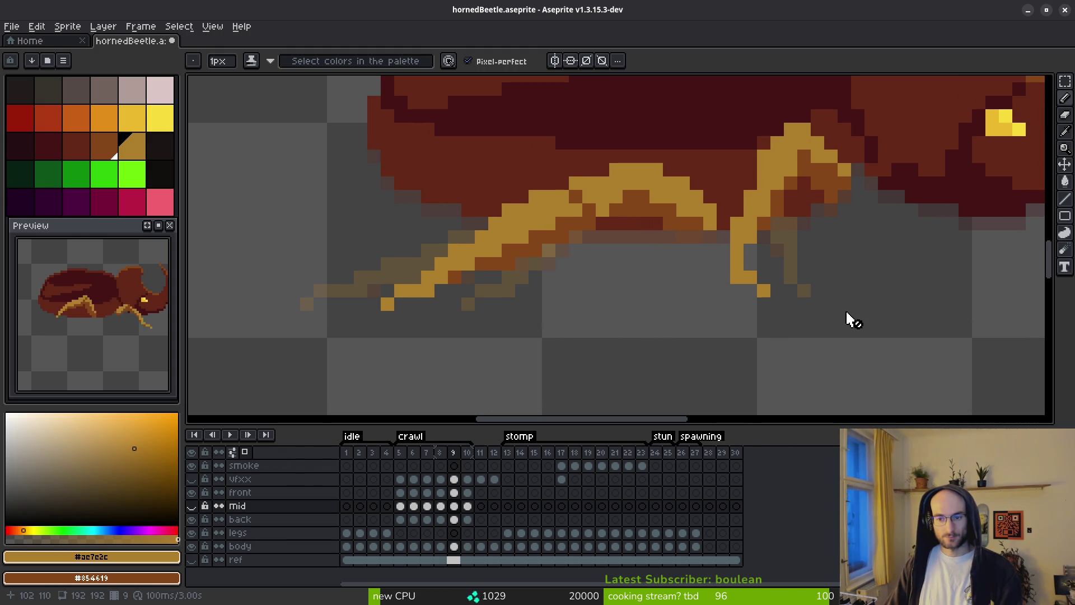
Return to crawl frame 7, toggle the mid legs layer and hide the front legs layer.
key(i)
key(comma)
key(comma)
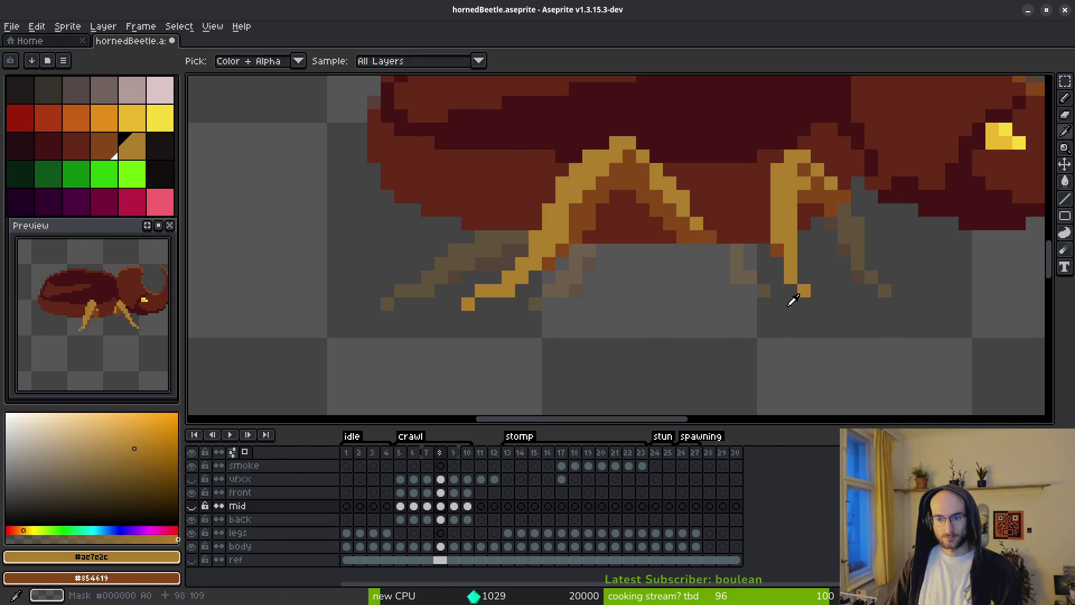
key(comma)
key(b)
click(192, 506)
click(192, 508)
drag(528, 364, 407, 392)
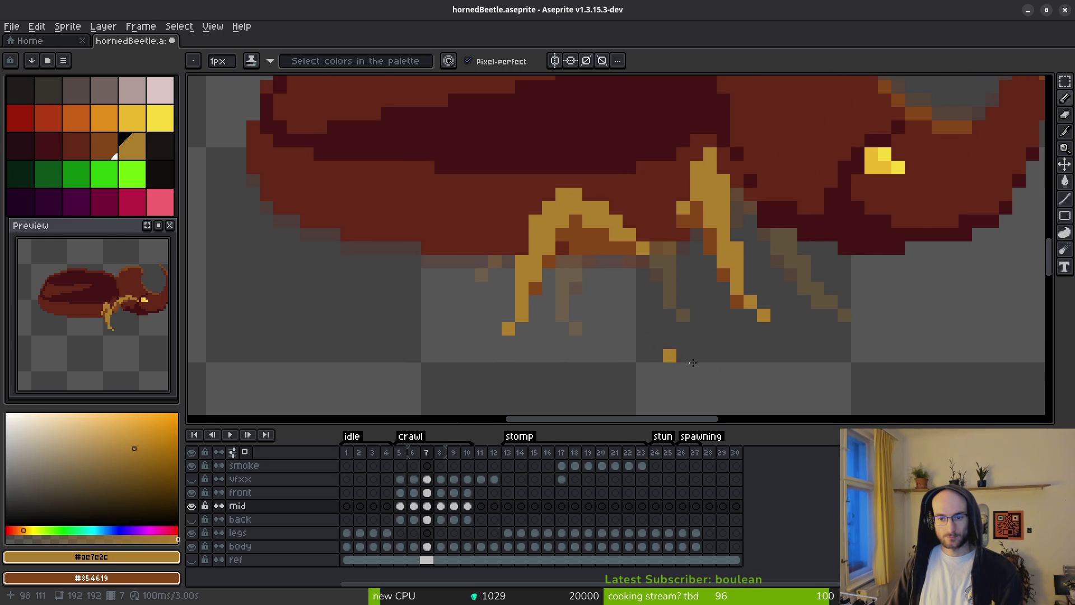
click(192, 493)
Move to crawl frame 6 and zoom in close on the mid leg.
key(i)
key(comma)
key(comma)
key(comma)
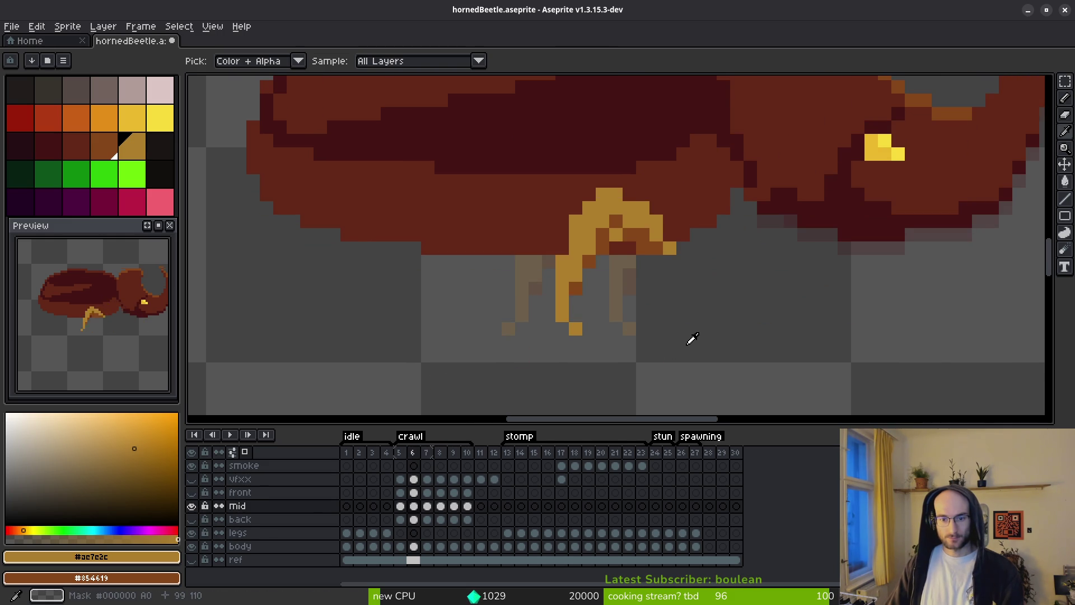
key(period)
key(period)
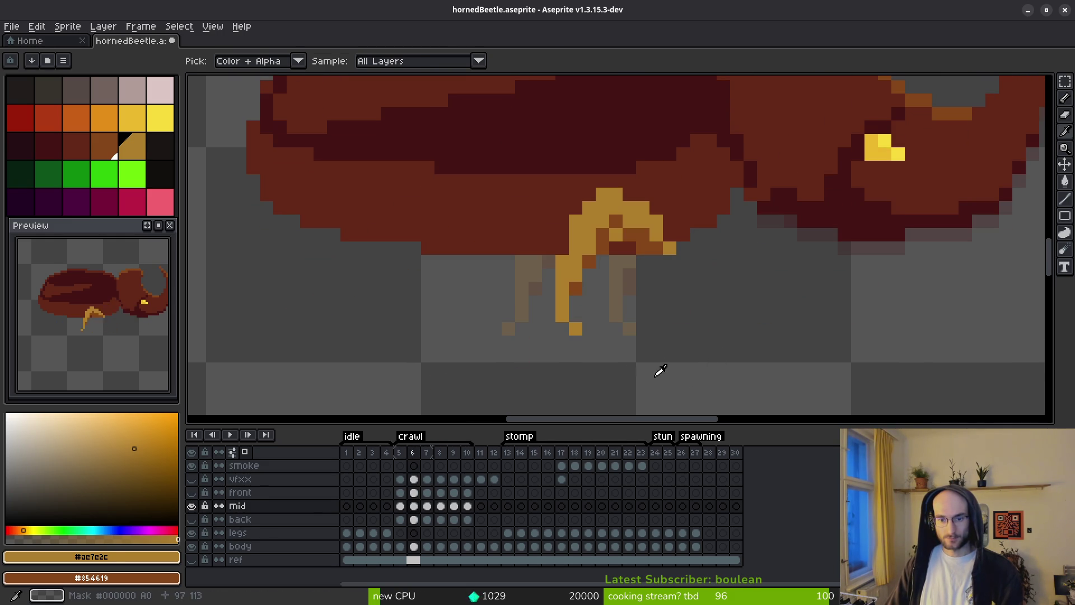
key(b)
scroll(666, 347, up, 2)
drag(642, 220, 641, 252)
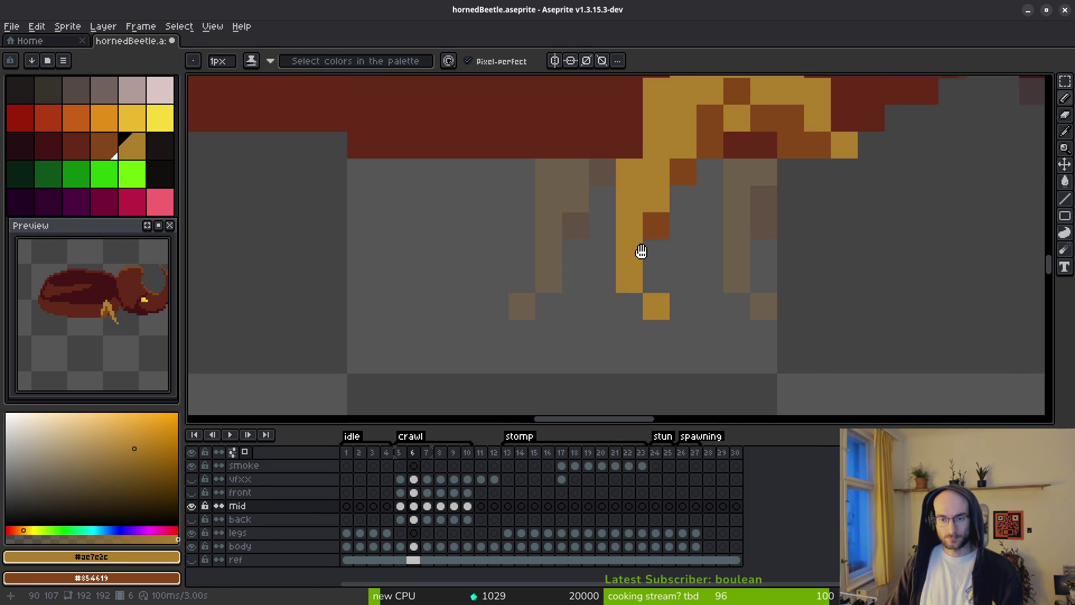
scroll(641, 252, down, 2)
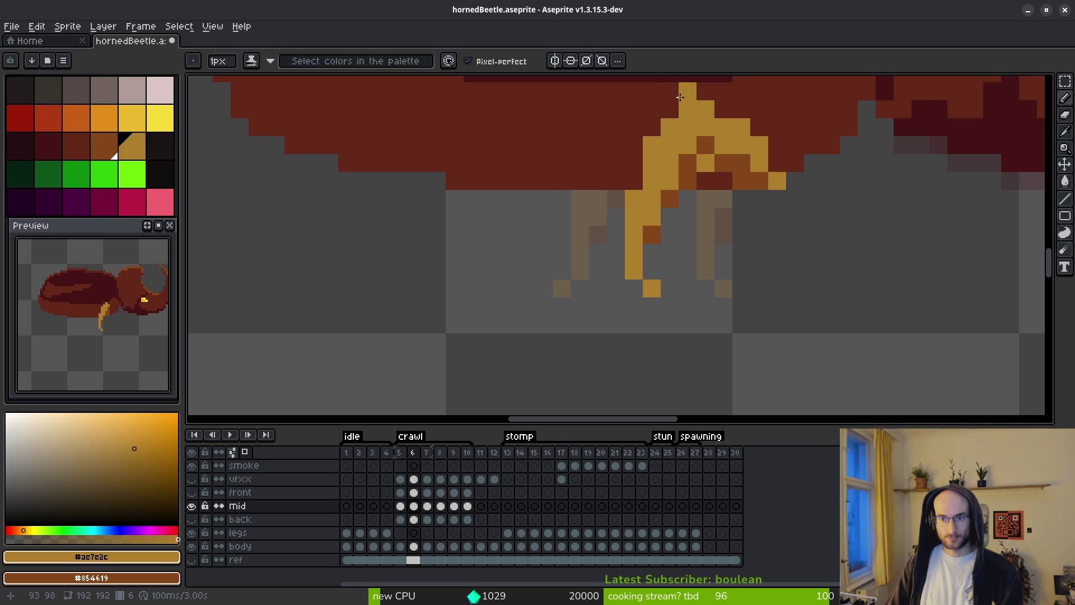
key(ctrl+z)
scroll(694, 140, up, 2)
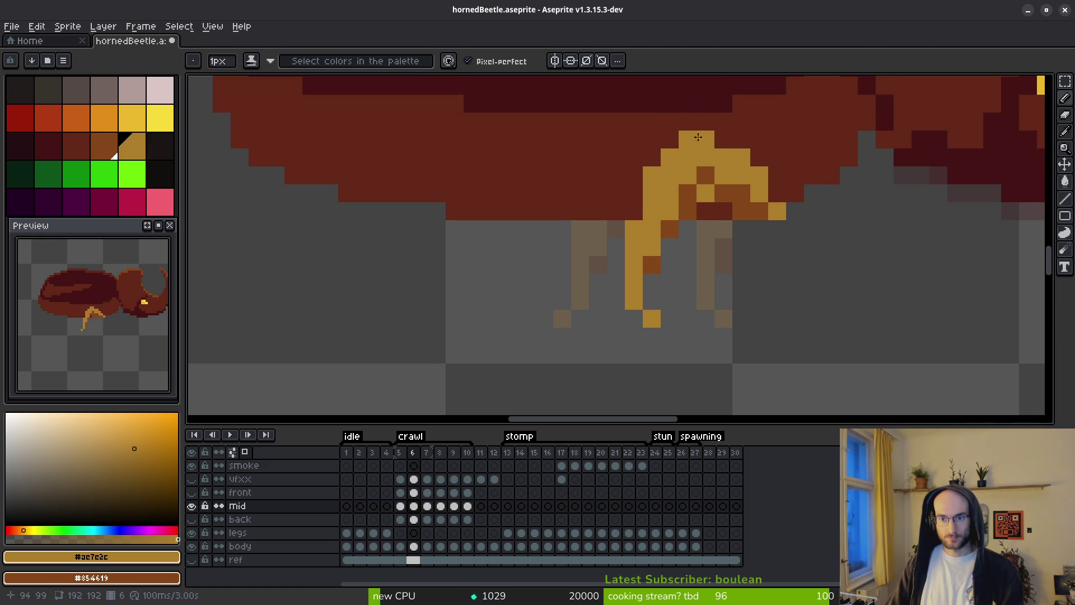
Redraw the frame-6 mid leg in yellow pixels down its column, clearing leftovers below.
drag(682, 126, 670, 132)
click(655, 148)
click(638, 198)
mouse_move(617, 274)
mouse_down()
mouse_move(616, 303)
mouse_move(650, 317)
mouse_up()
click(634, 319)
key(e)
key(f)
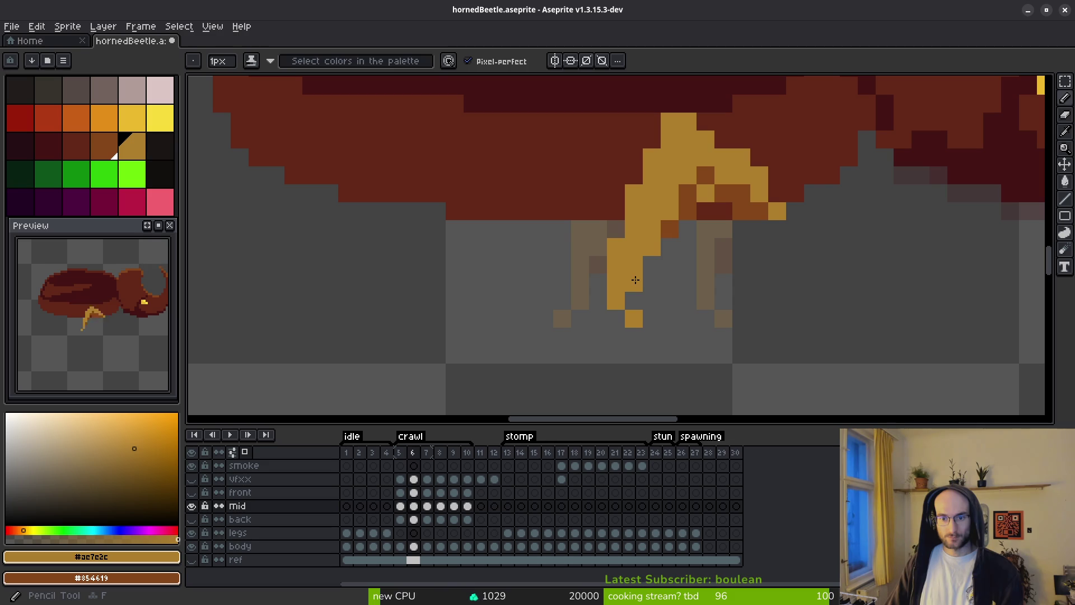
Rework the leg's joint with brown and yellow pixels, erasing a stray pixel nearby.
right_click(653, 241)
click(662, 225)
right_click(663, 216)
key(e)
click(688, 210)
click(670, 228)
key(f)
Recolour three dark pixels along the leg yellow.
scroll(654, 181, up, 1)
click(650, 118)
click(624, 172)
click(597, 252)
scroll(669, 257, down, 4)
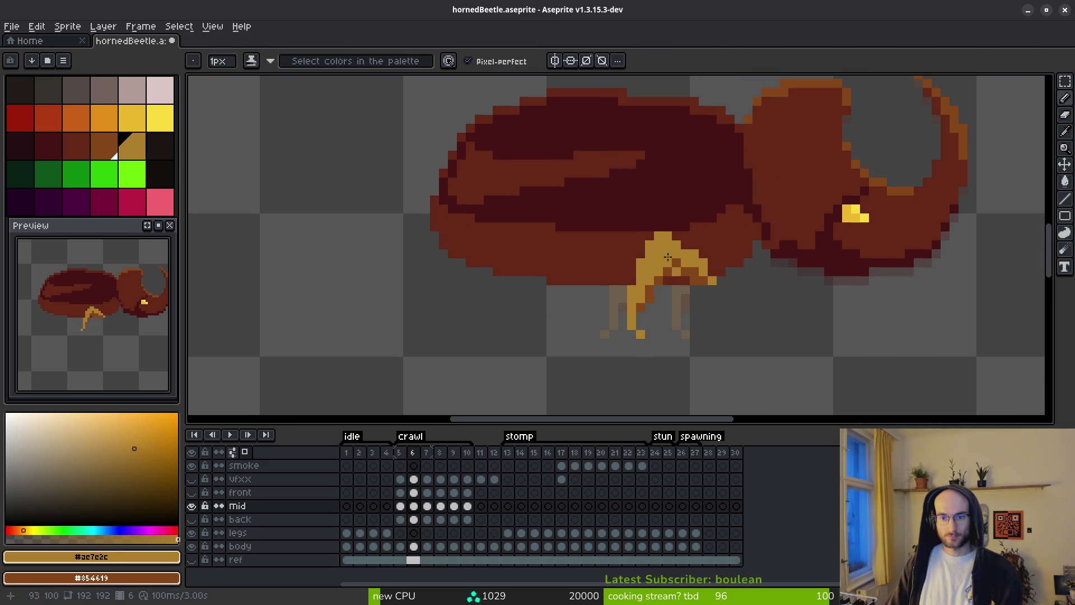
scroll(674, 229, up, 3)
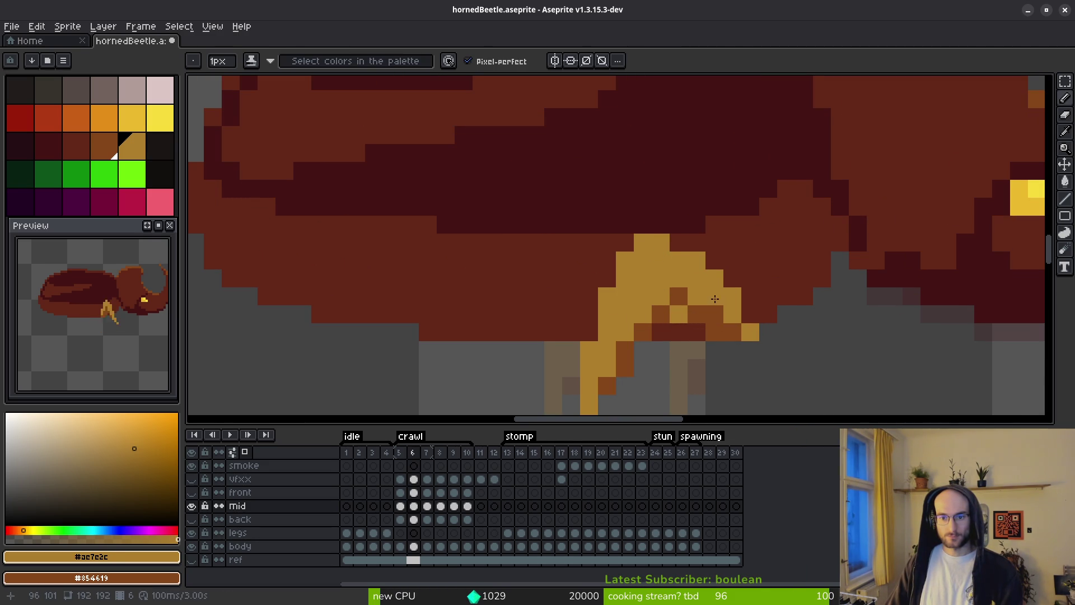
Add dark brown shading pixels around the upper leg joint.
drag(715, 298, 682, 240)
right_click(640, 222)
click(654, 240)
right_click(654, 253)
key(e)
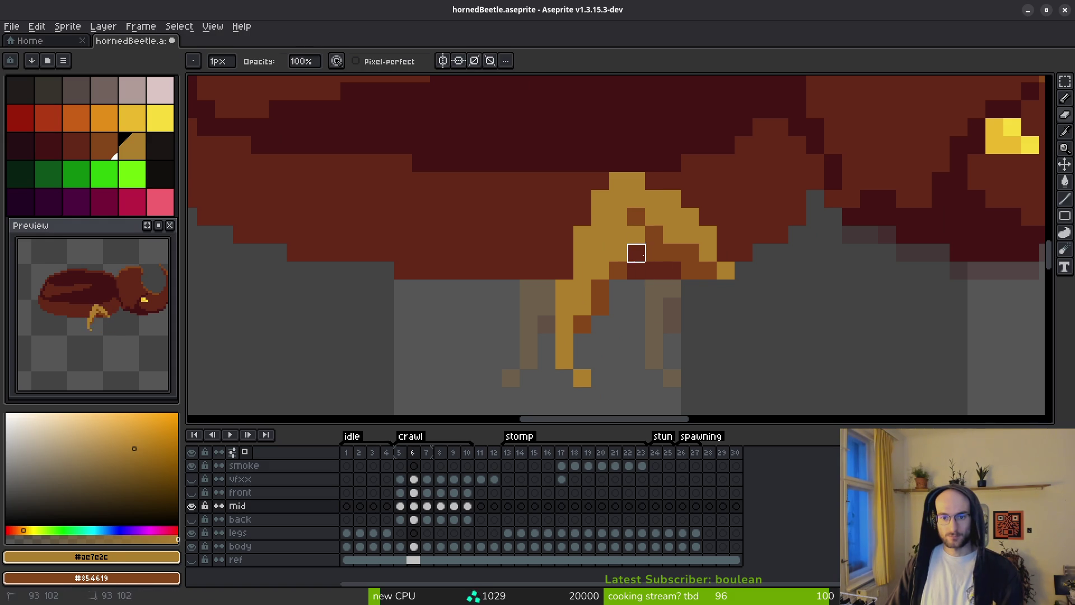
key(b)
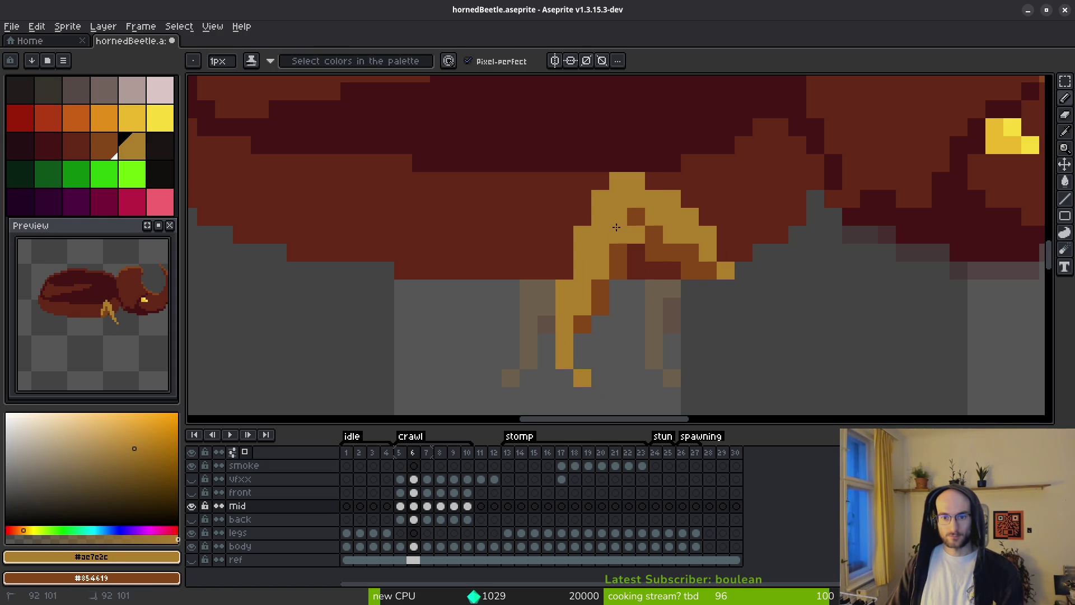
right_click(621, 289)
scroll(706, 305, down, 10)
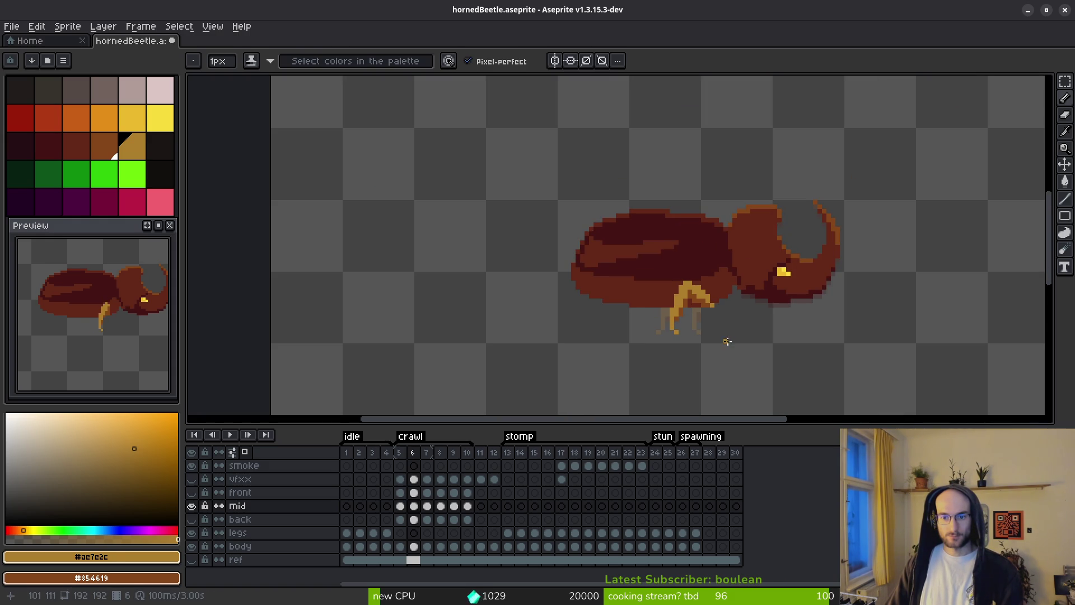
Tidy the mid leg tip on crawl frame 7: drop its lower pixel, add yellow higher, trim the right tip, add orange below.
scroll(706, 329, up, 8)
scroll(660, 247, down, 8)
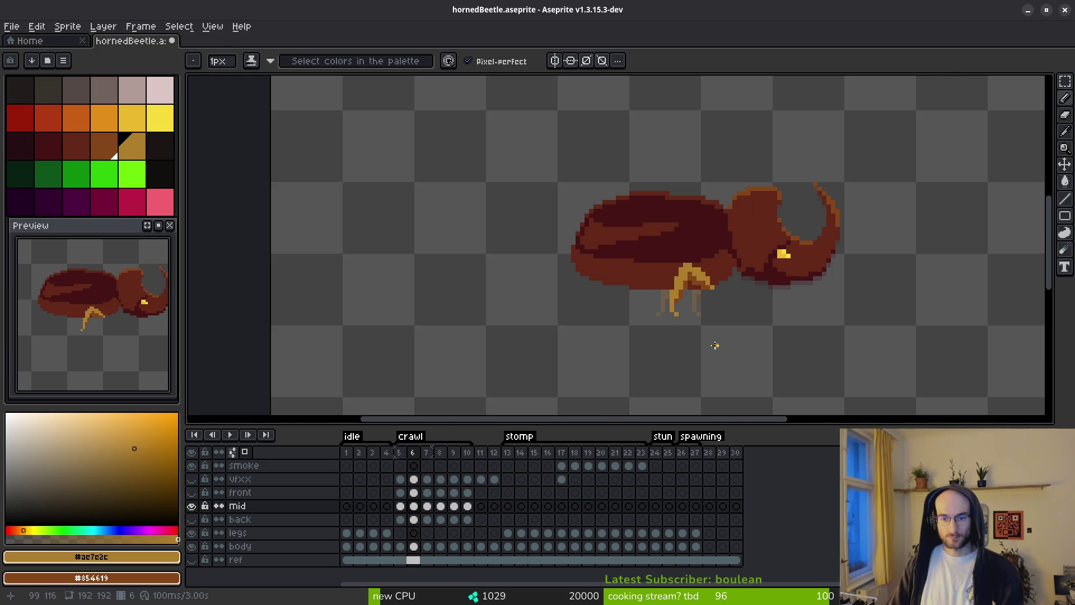
scroll(715, 343, up, 8)
key(period)
key(ctrl+z)
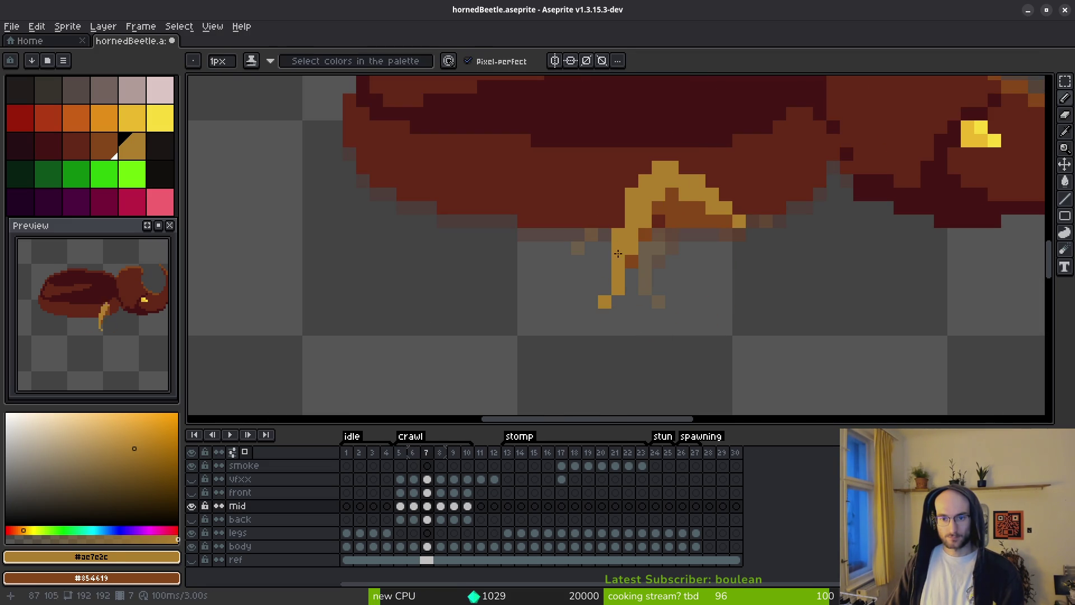
click(605, 289)
key(e)
click(604, 303)
key(f)
scroll(677, 342, down, 5)
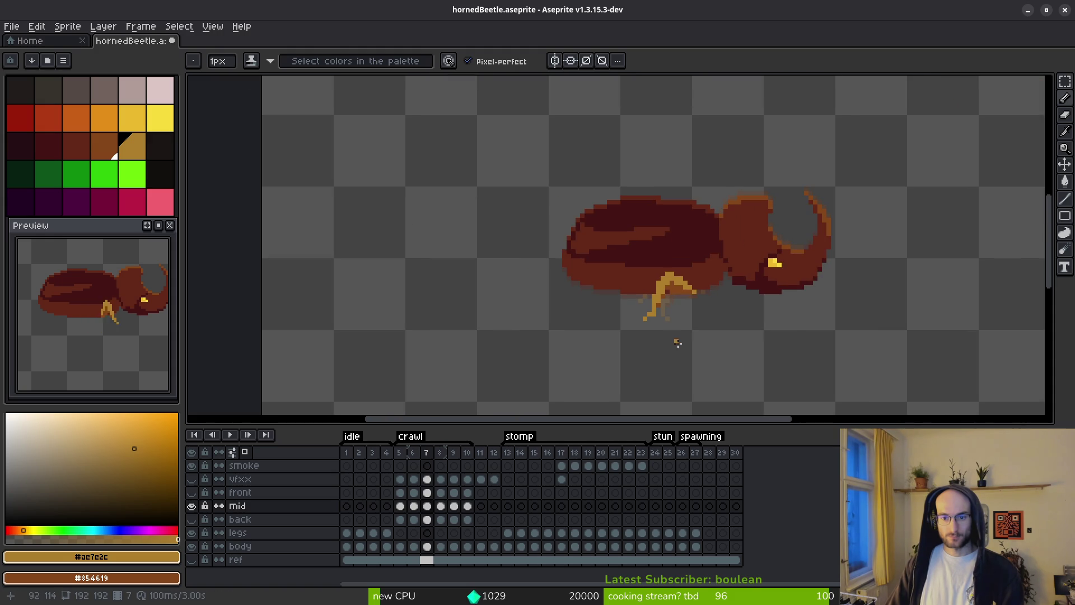
scroll(679, 344, up, 1)
click(668, 326)
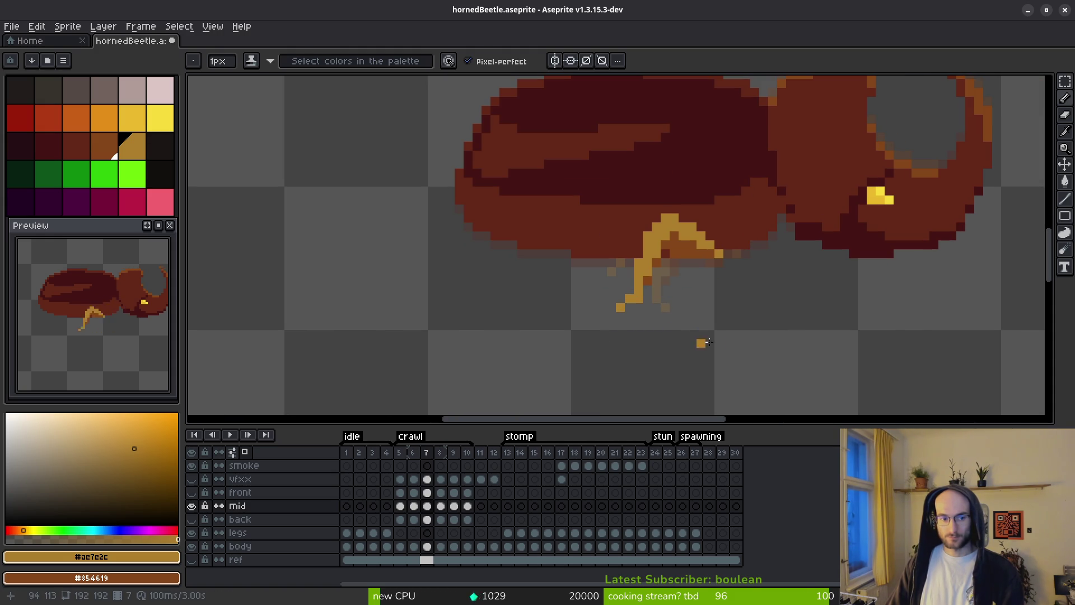
Flip between crawl frames 5 and 6 to compare the leg poses.
key(comma)
key(i)
key(comma)
key(period)
key(comma)
key(b)
scroll(722, 348, up, 3)
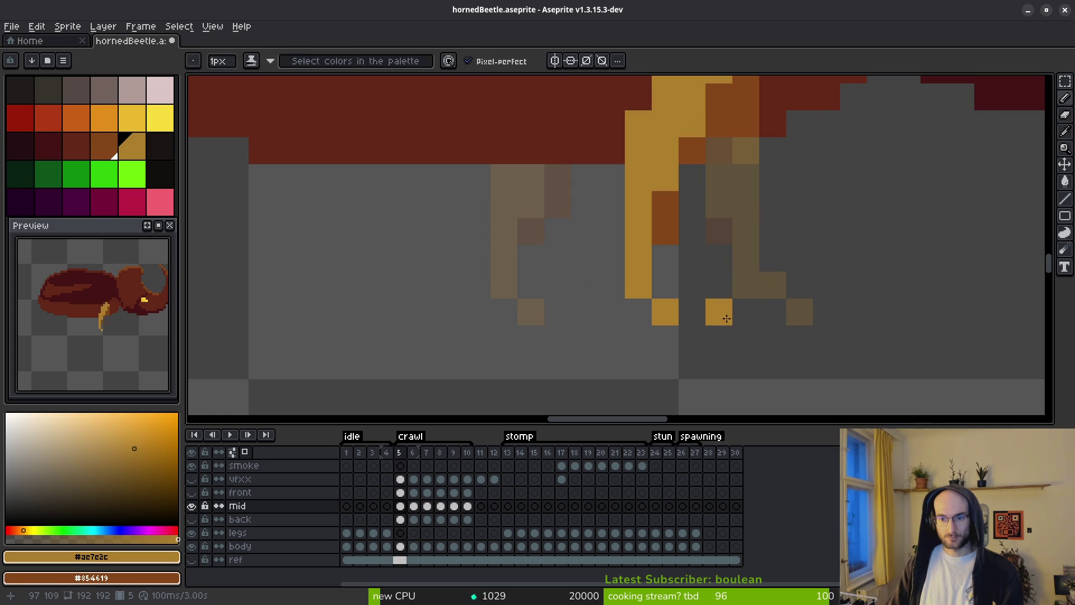
Step forward and back through crawl frames 6 to 8 to preview the leg motion.
key(period)
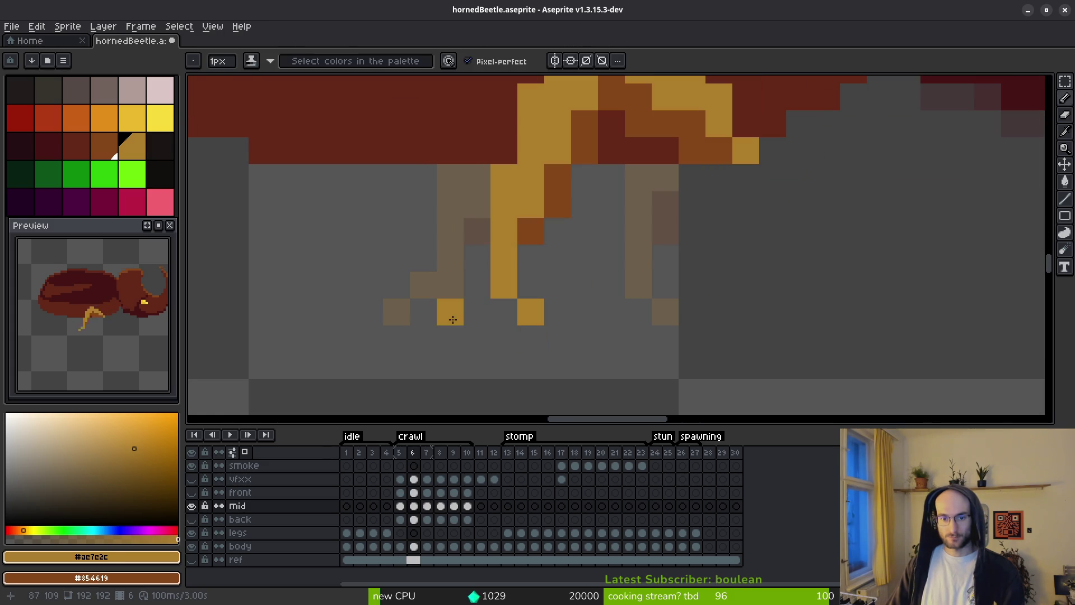
key(period)
key(comma)
key(comma)
key(comma)
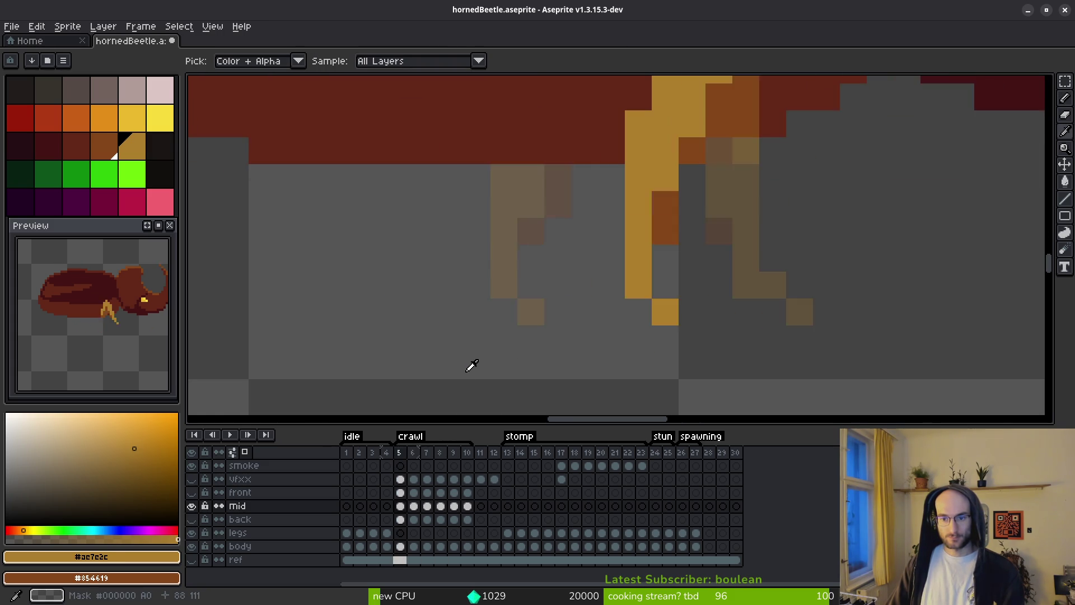
scroll(645, 359, down, 5)
key(period)
key(period)
key(period)
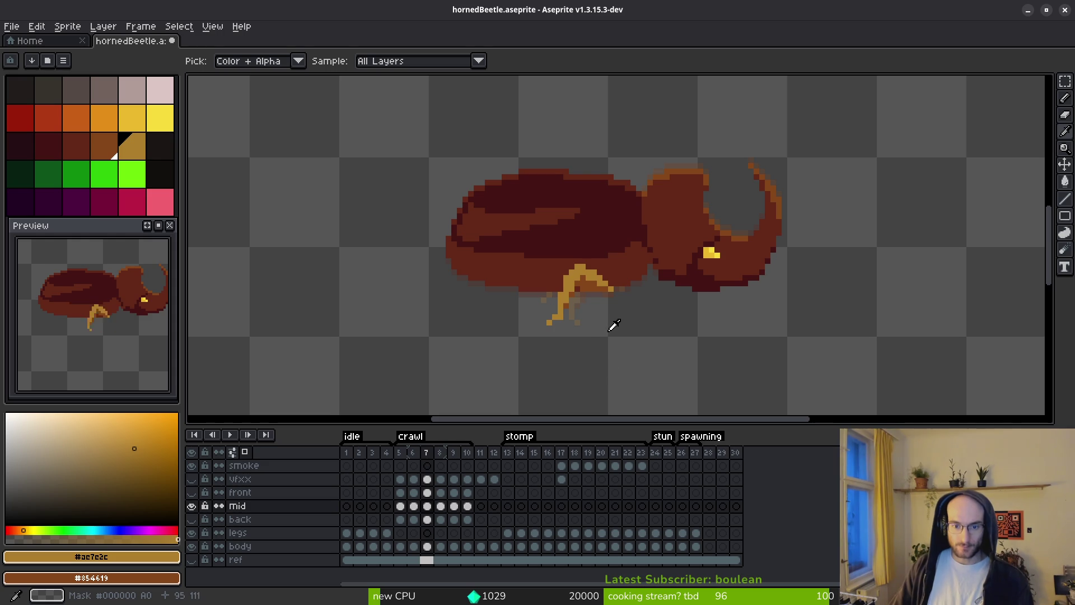
key(period)
key(comma)
key(comma)
key(comma)
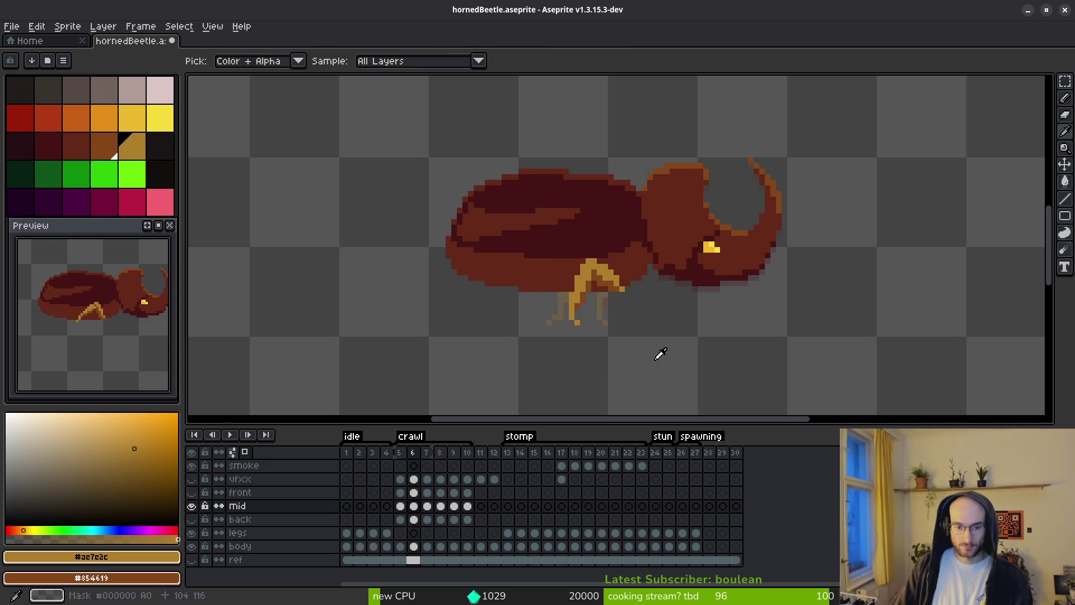
key(b)
key(period)
key(i)
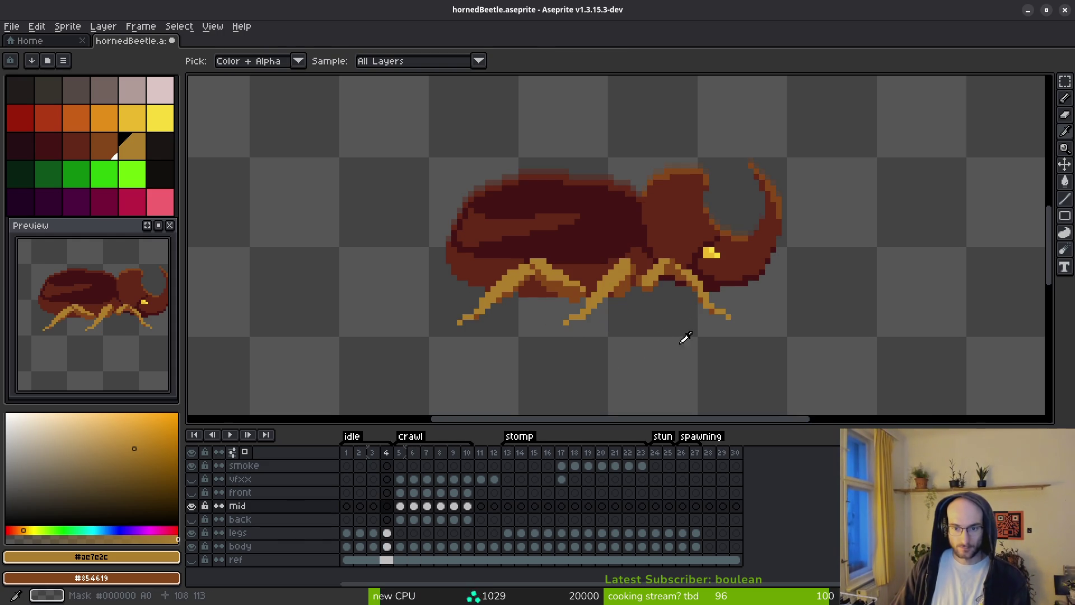
key(comma)
Hide the mid leg layer and toggle the front leg layer's visibility while checking frames.
click(191, 505)
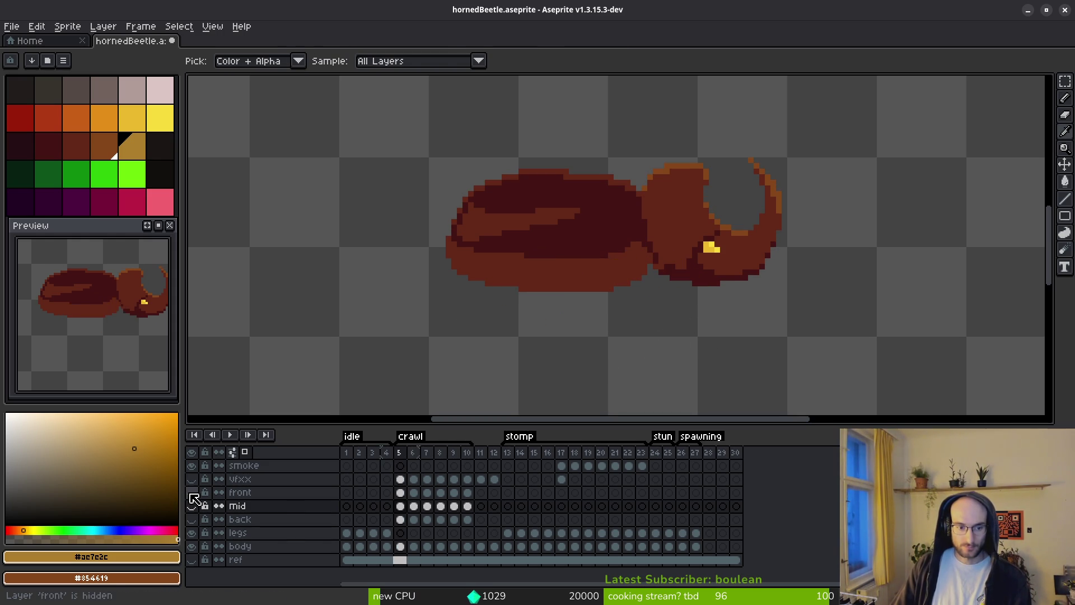
click(191, 492)
key(b)
scroll(740, 325, up, 2)
key(i)
key(comma)
key(comma)
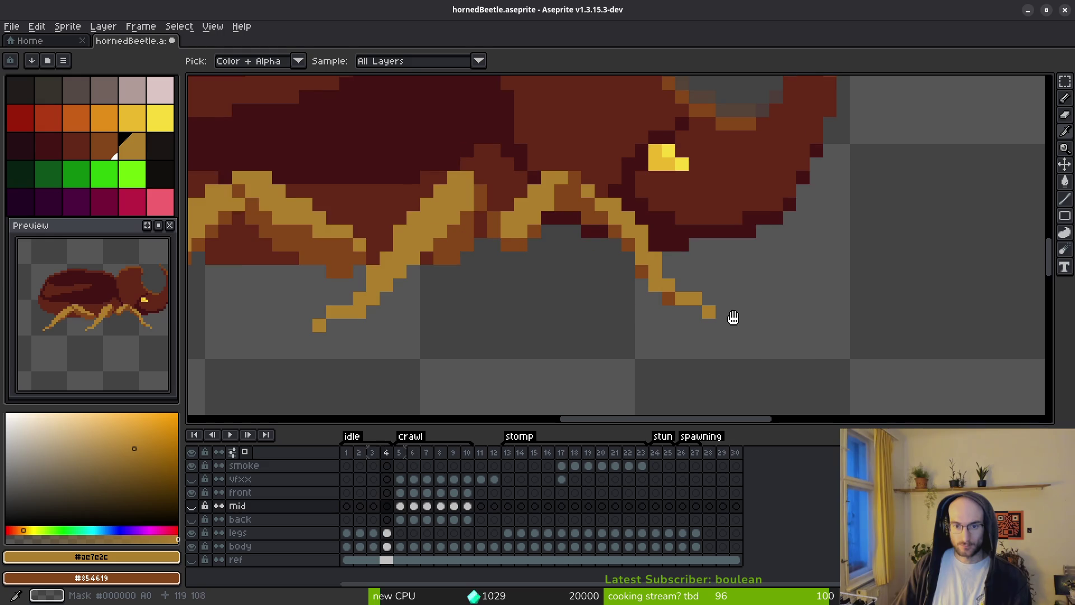
key(period)
key(period)
key(period)
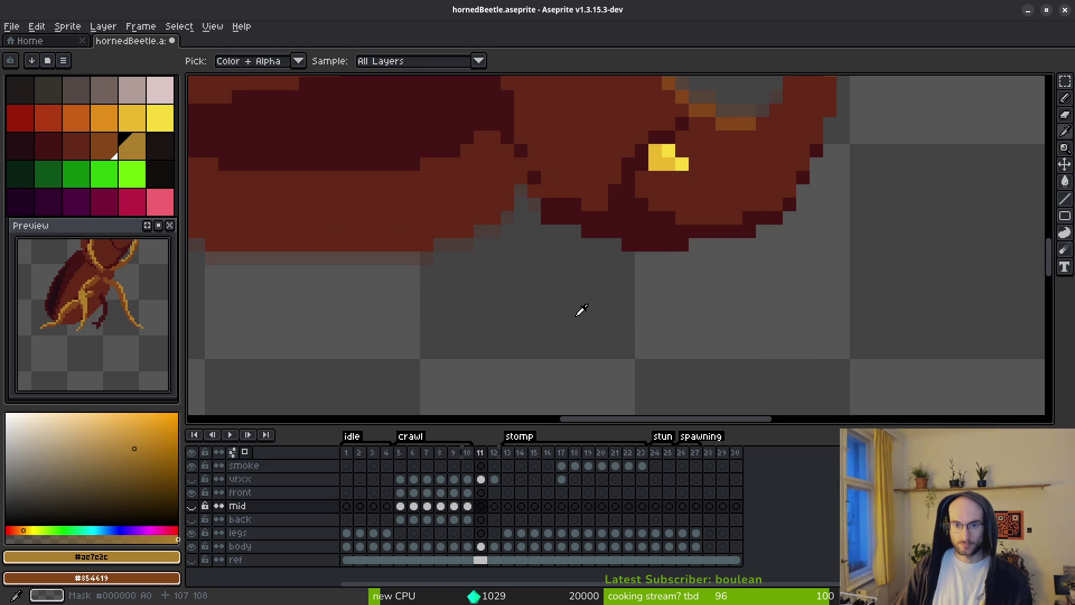
Move from the mid layer's frames 5 and 6 onto the front leg layer at frame 5.
click(407, 505)
key(b)
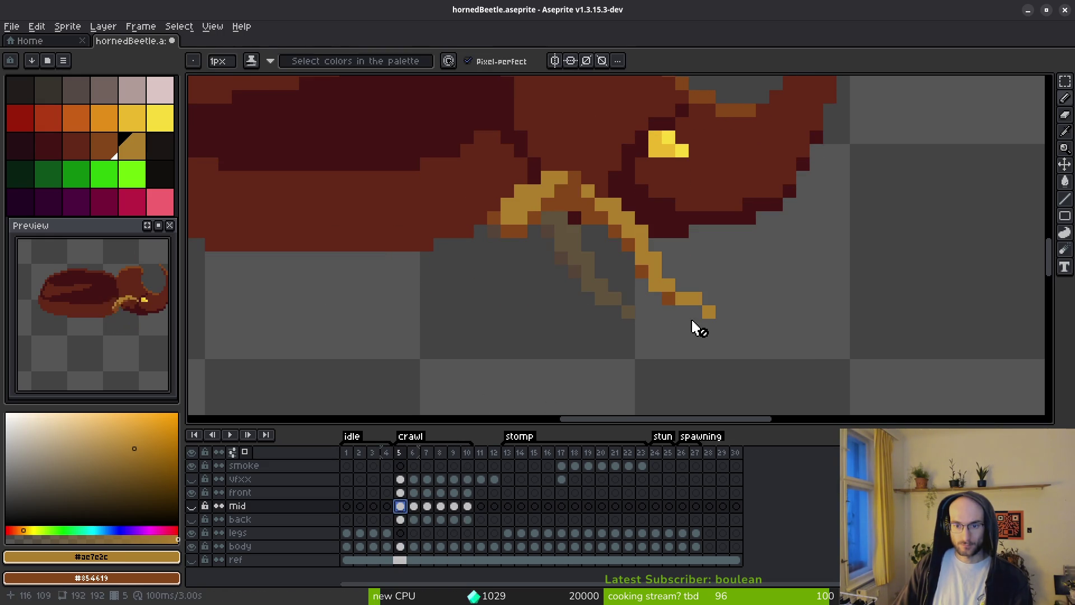
key(period)
key(comma)
scroll(689, 299, up, 5)
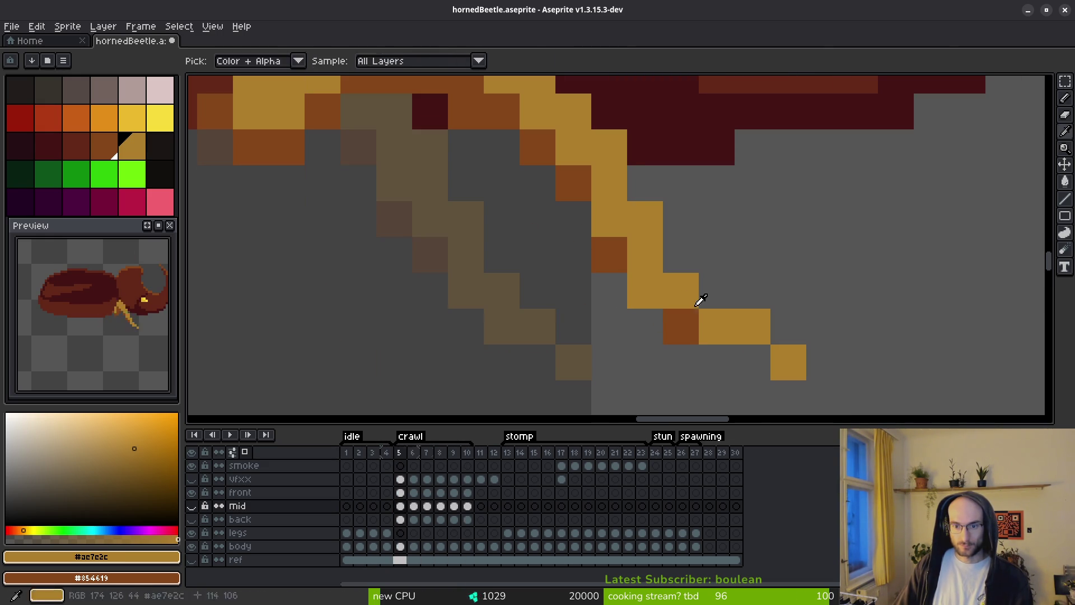
click(413, 511)
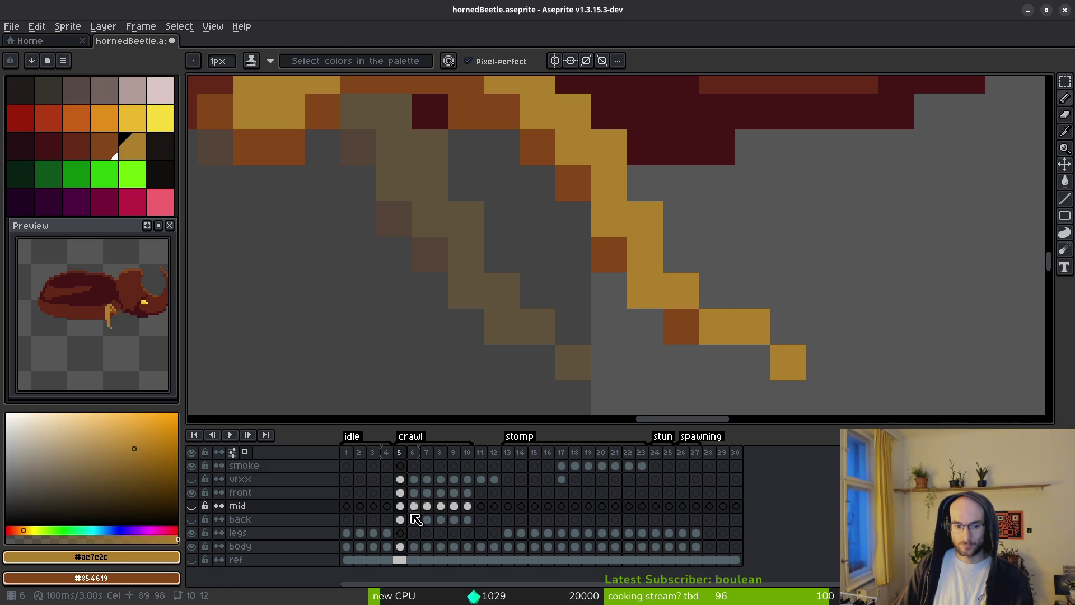
click(413, 493)
key(comma)
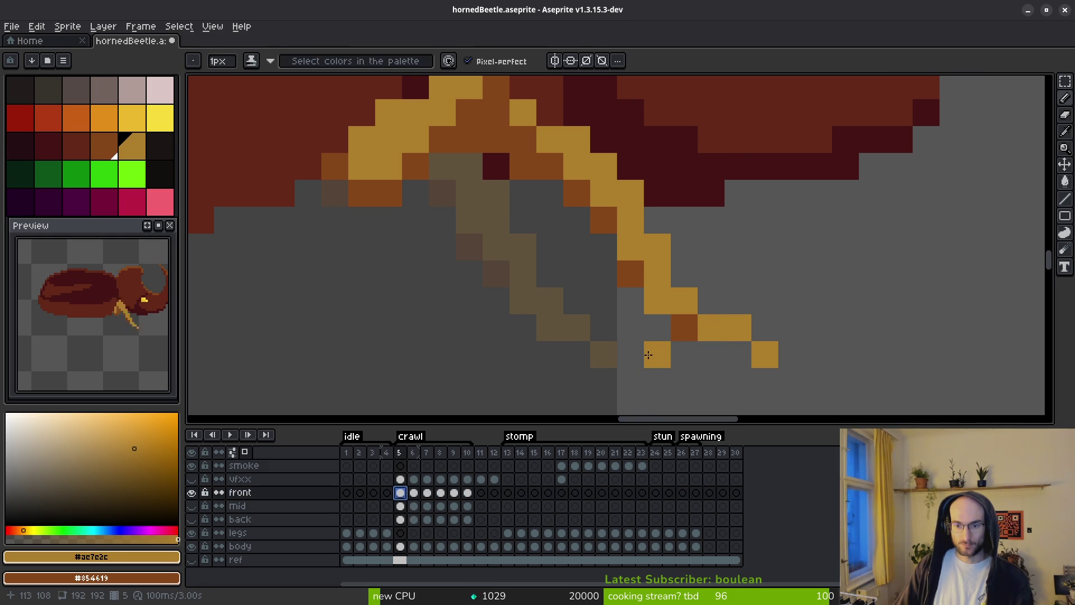
Try extending frame 5's front leg tip with yellow pixels, then undo them.
click(630, 355)
click(603, 328)
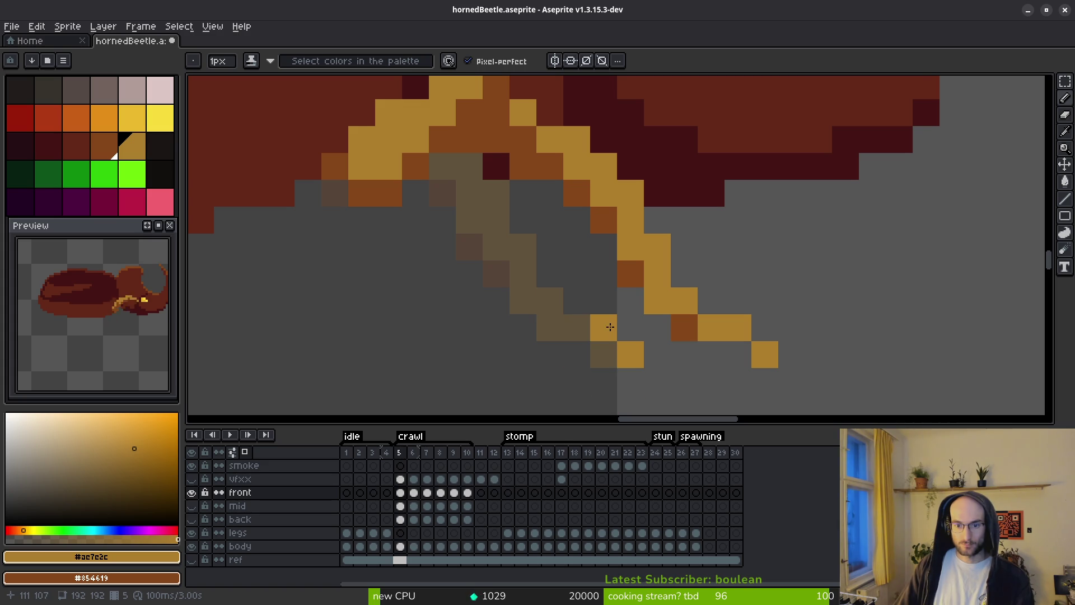
click(577, 327)
scroll(570, 309, down, 1)
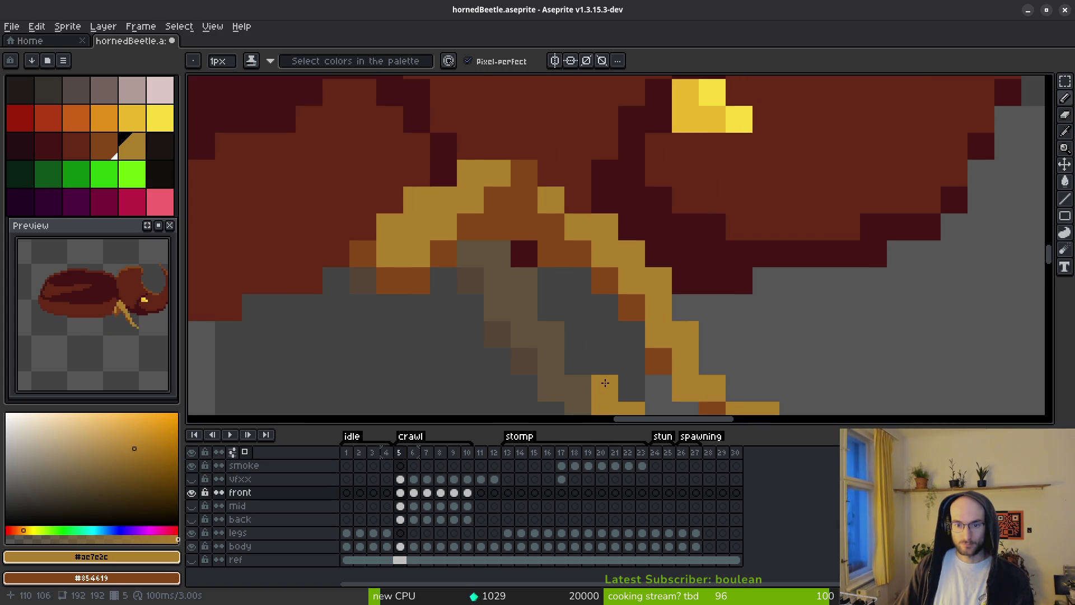
scroll(579, 334, down, 2)
key(ctrl+z)
key(ctrl+z)
key(ctrl+z)
key(comma)
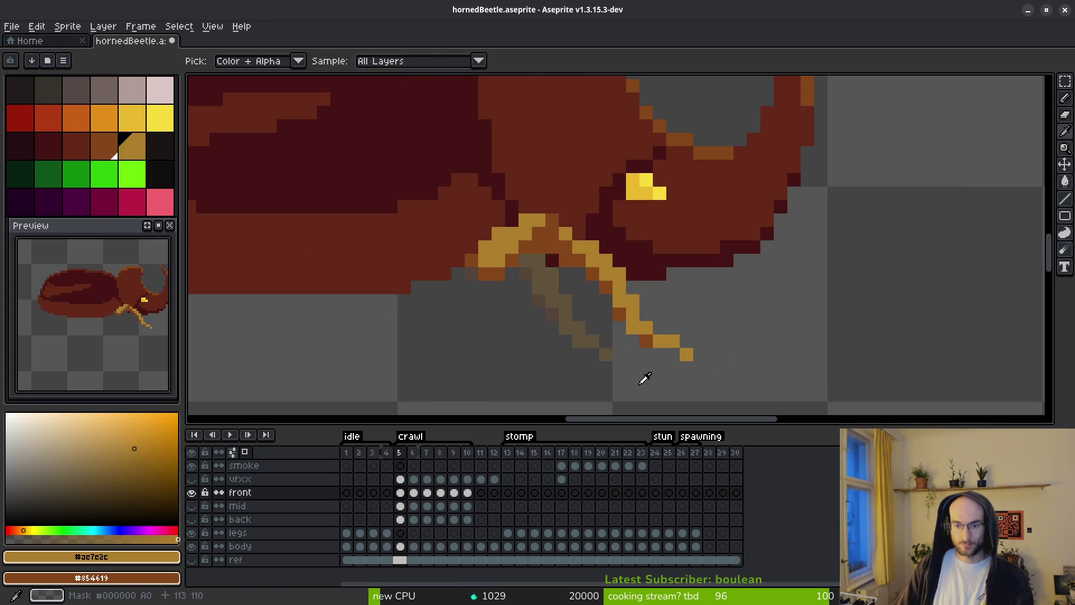
On crawl frame 6, marquee the front leg and nudge it one pixel right.
key(period)
key(period)
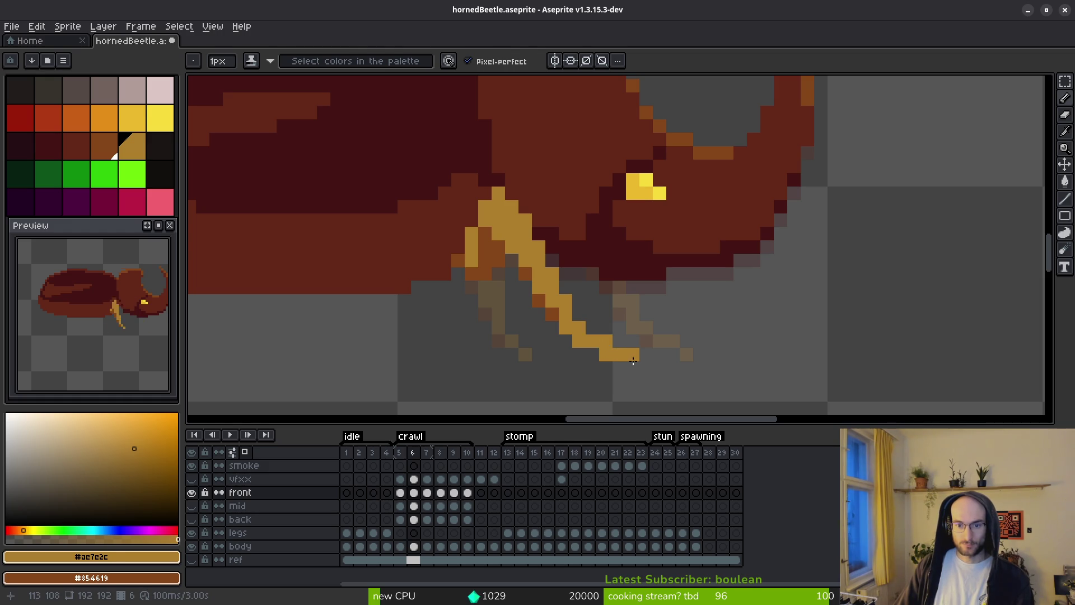
key(m)
drag(524, 232, 620, 365)
key(Right)
key(b)
Reshade the top of frame 6's front leg with orange and add a pixel on the upper leg.
mouse_move(529, 211)
mouse_down()
mouse_move(510, 193)
mouse_move(527, 245)
mouse_move(515, 248)
mouse_up()
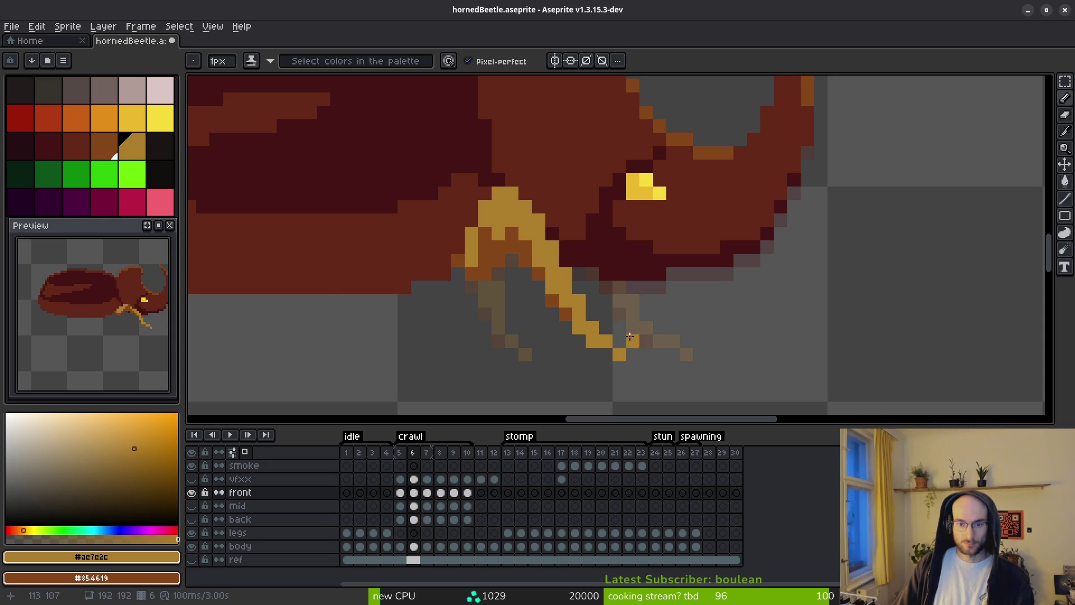
scroll(629, 341, down, 5)
scroll(526, 227, up, 5)
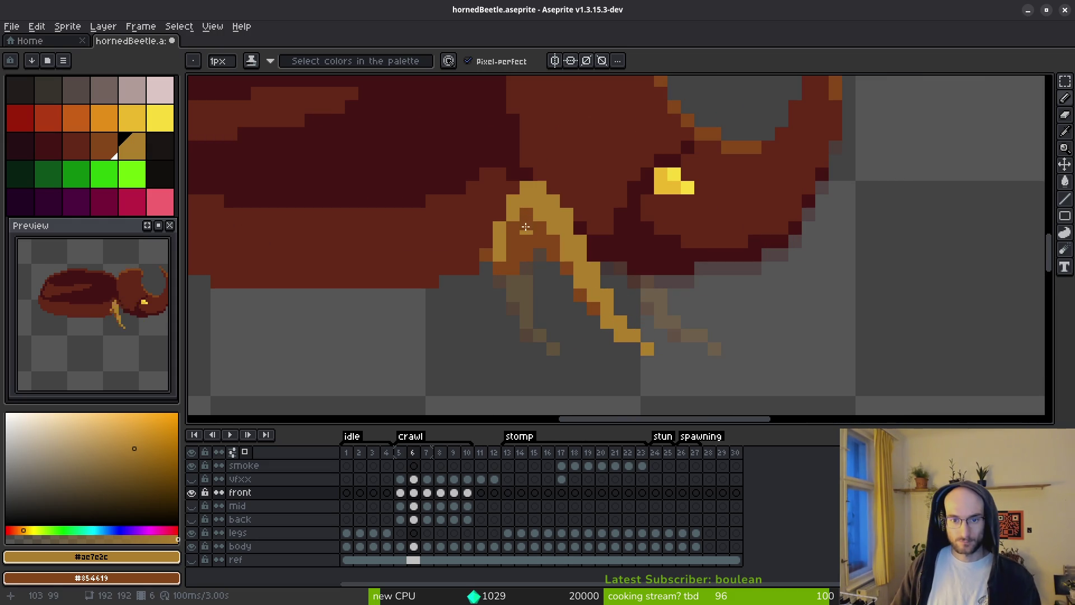
click(514, 225)
scroll(514, 225, down, 5)
scroll(532, 230, up, 5)
key(e)
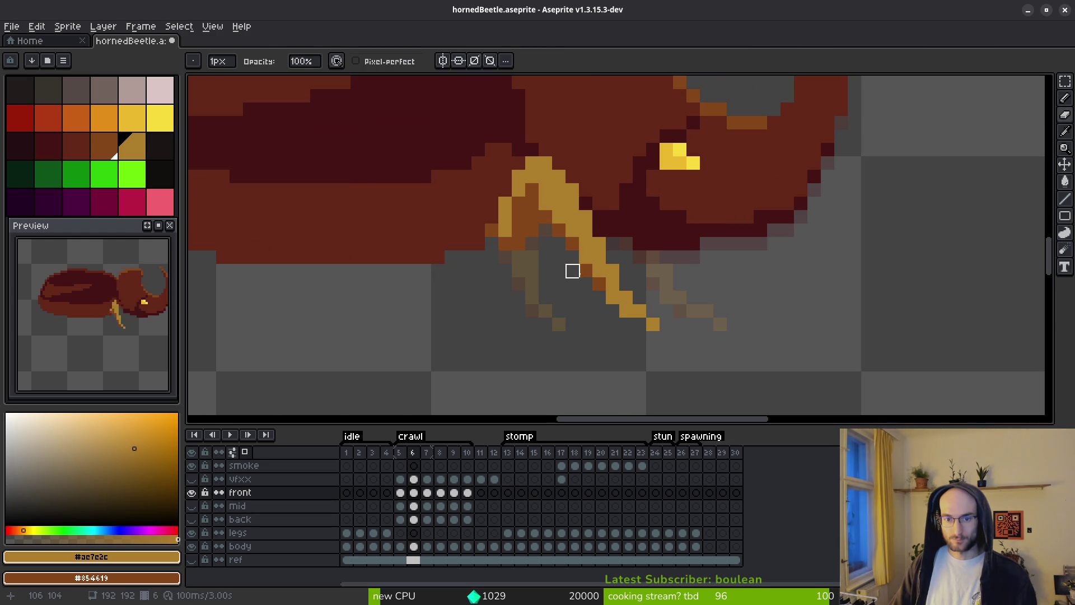
scroll(572, 271, down, 4)
key(i)
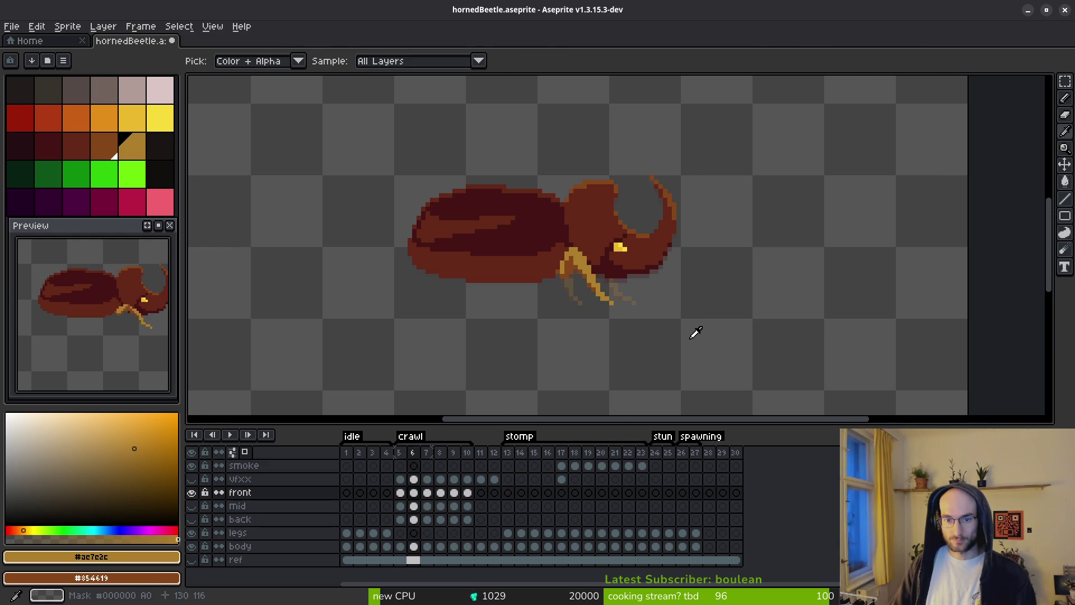
key(period)
key(f)
scroll(586, 225, up, 3)
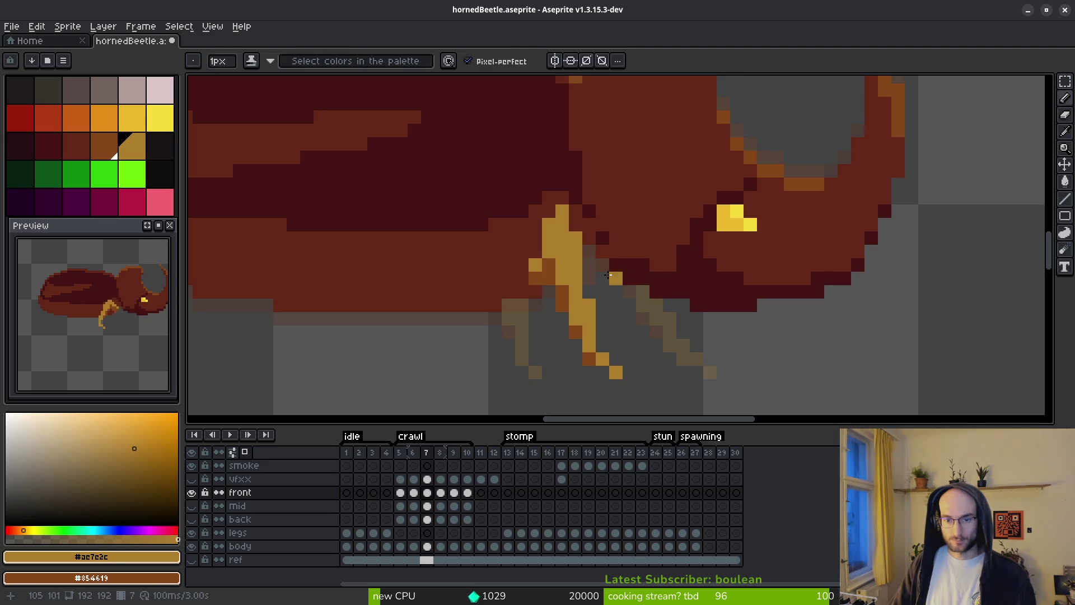
On crawl frame 7, marquee the front leg, nudge it one pixel right and commit.
scroll(611, 303, down, 8)
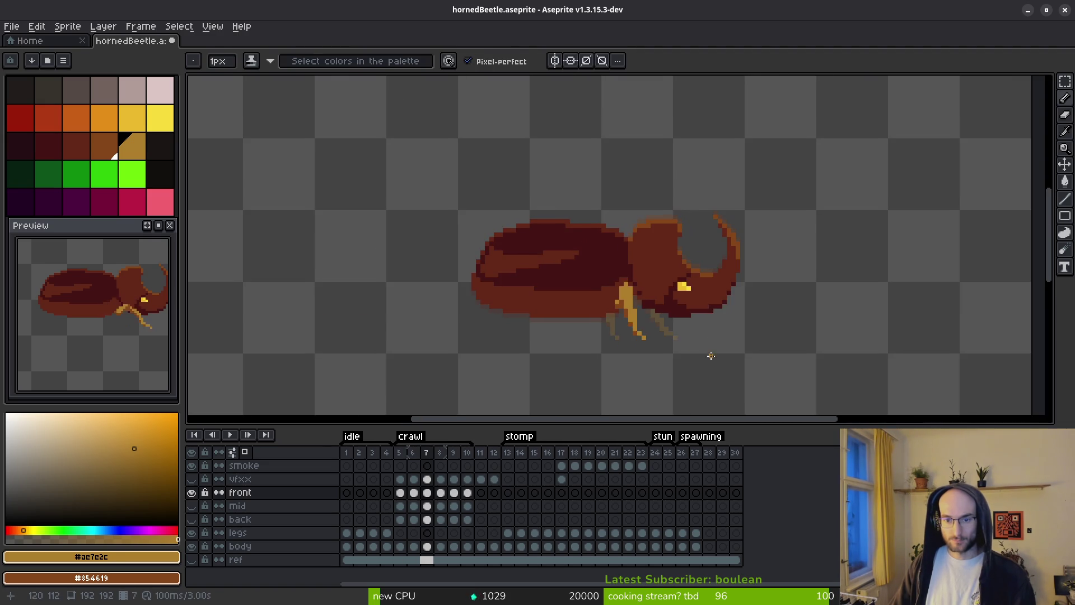
scroll(684, 324, up, 3)
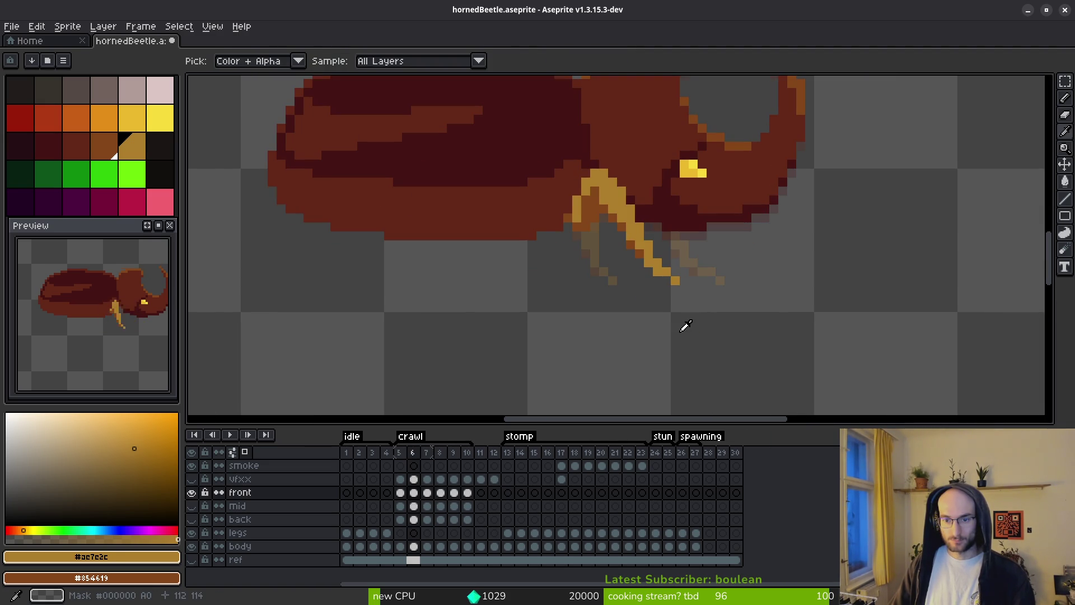
scroll(644, 291, up, 3)
scroll(644, 292, down, 2)
key(m)
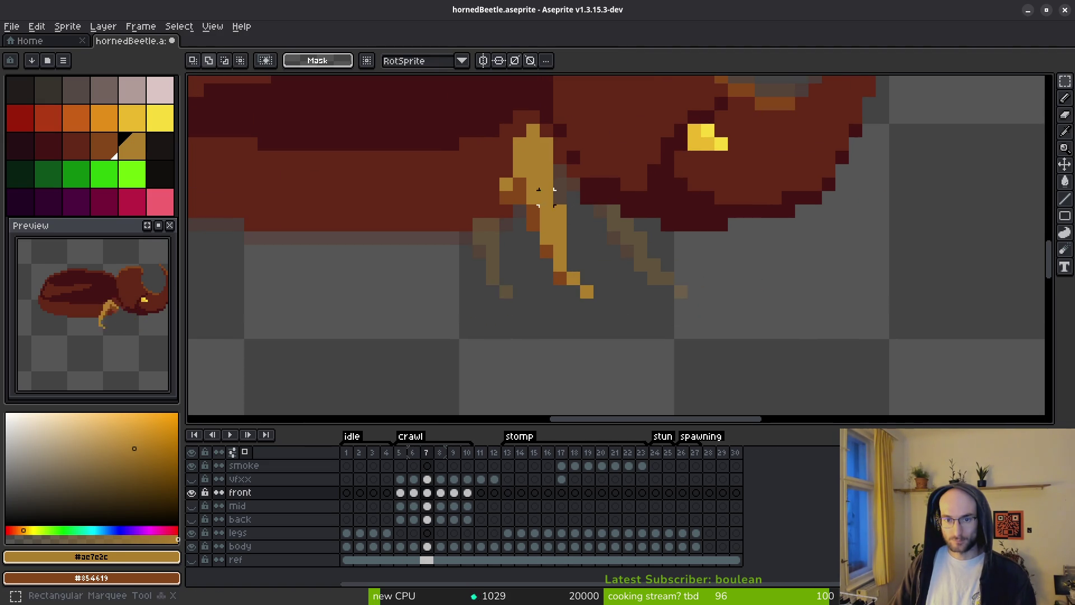
drag(525, 145, 575, 316)
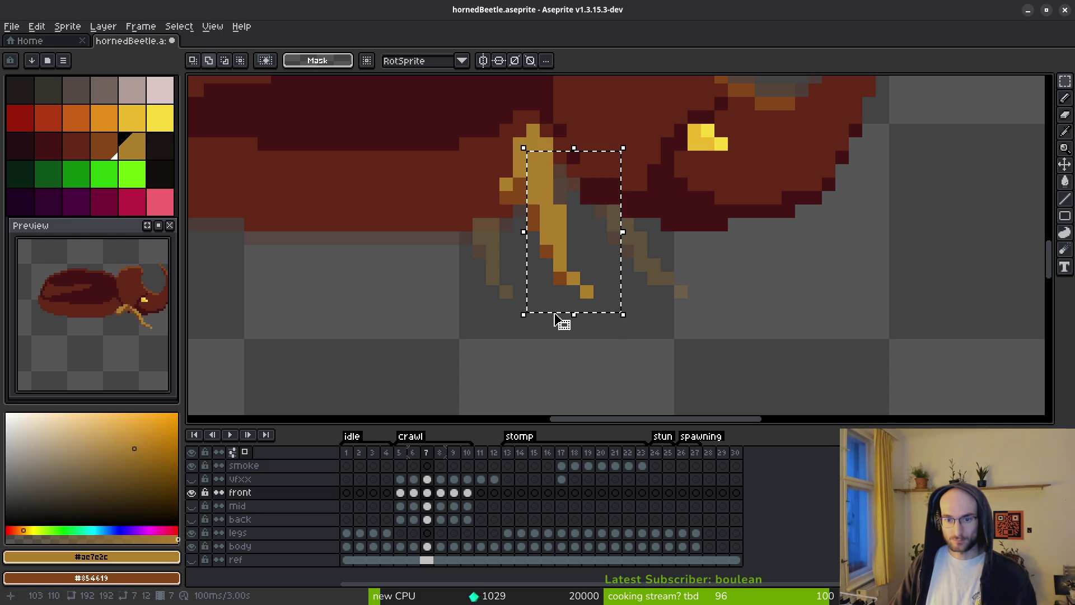
key(Right)
key(Right)
key(ctrl+d)
Touch up the upper leg and paint its top joint gold, then step to frame 8.
key(b)
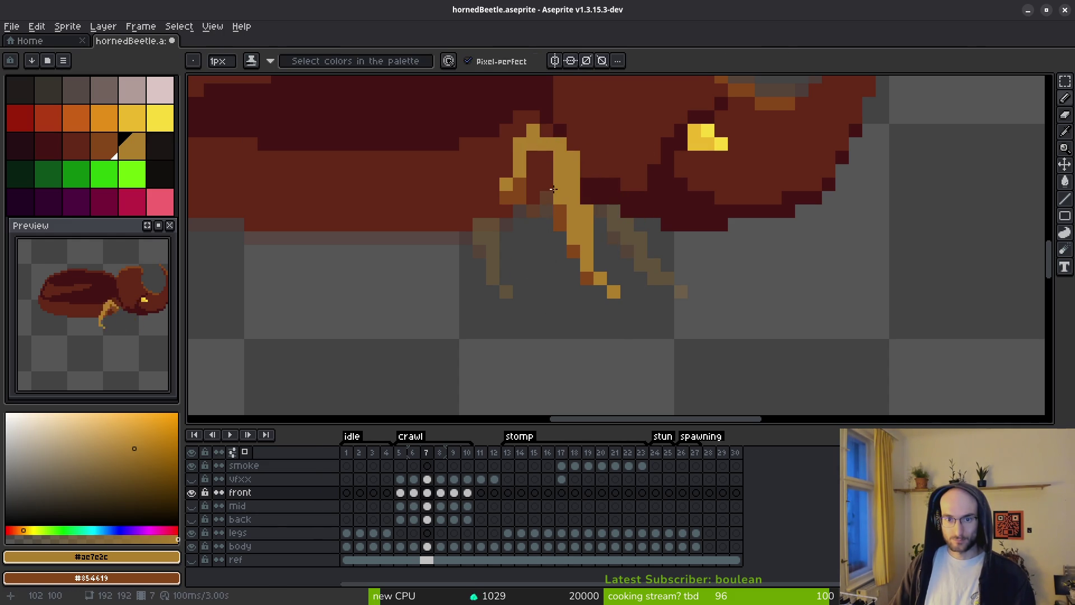
click(533, 157)
click(546, 135)
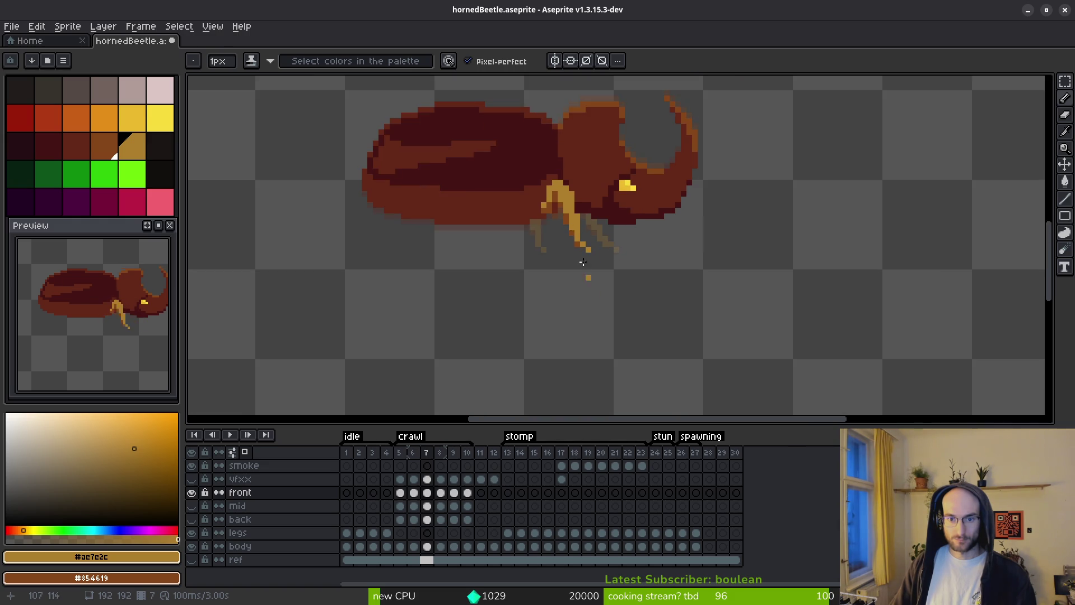
scroll(580, 230, up, 3)
scroll(502, 106, up, 2)
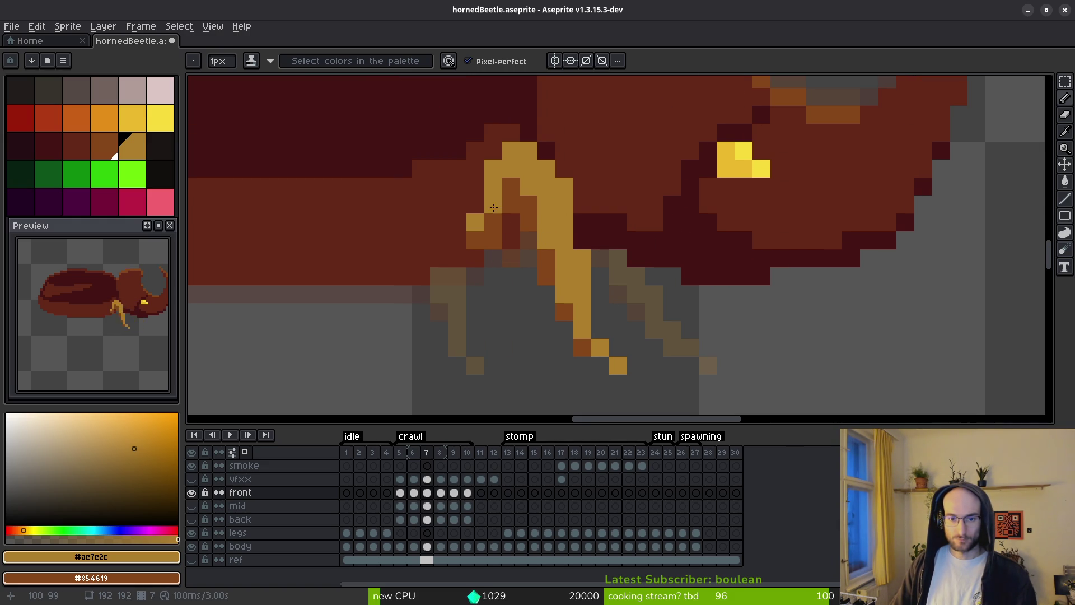
scroll(497, 208, down, 5)
scroll(504, 196, up, 4)
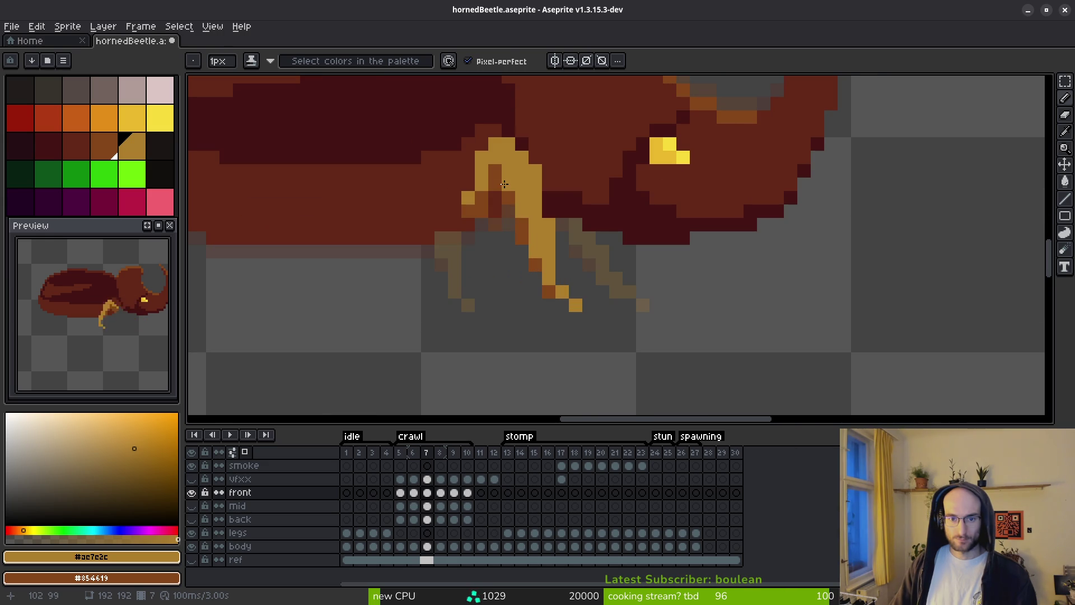
key(f)
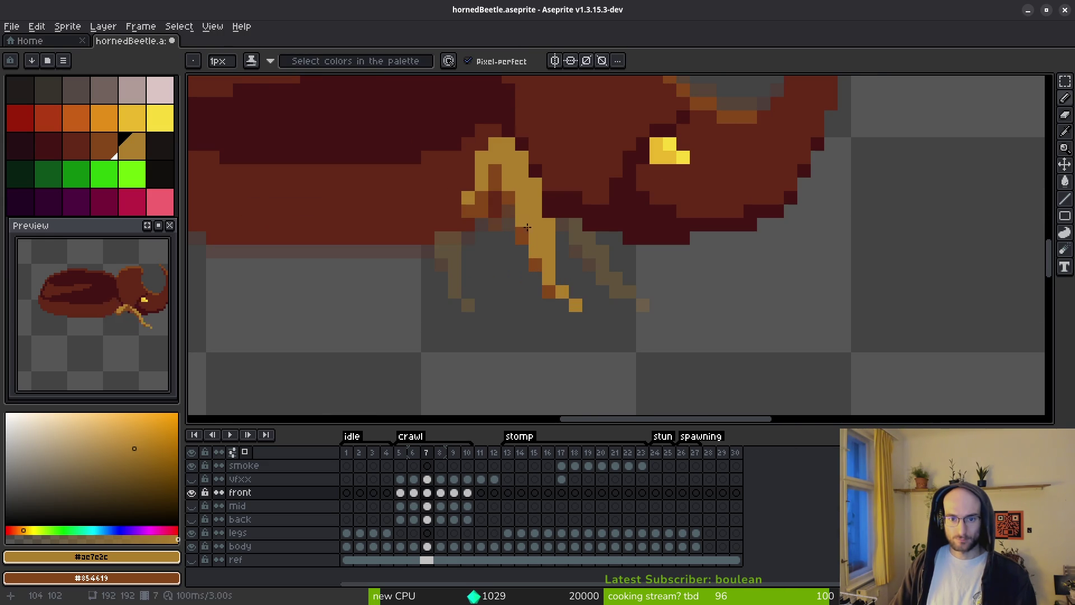
scroll(585, 284, down, 3)
scroll(585, 284, up, 3)
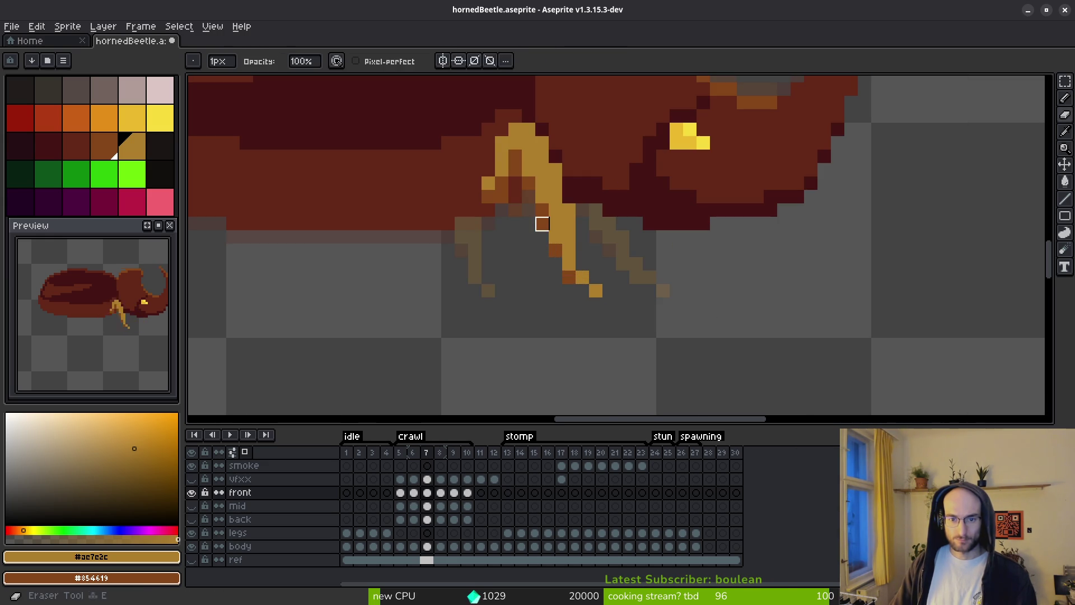
scroll(588, 326, down, 4)
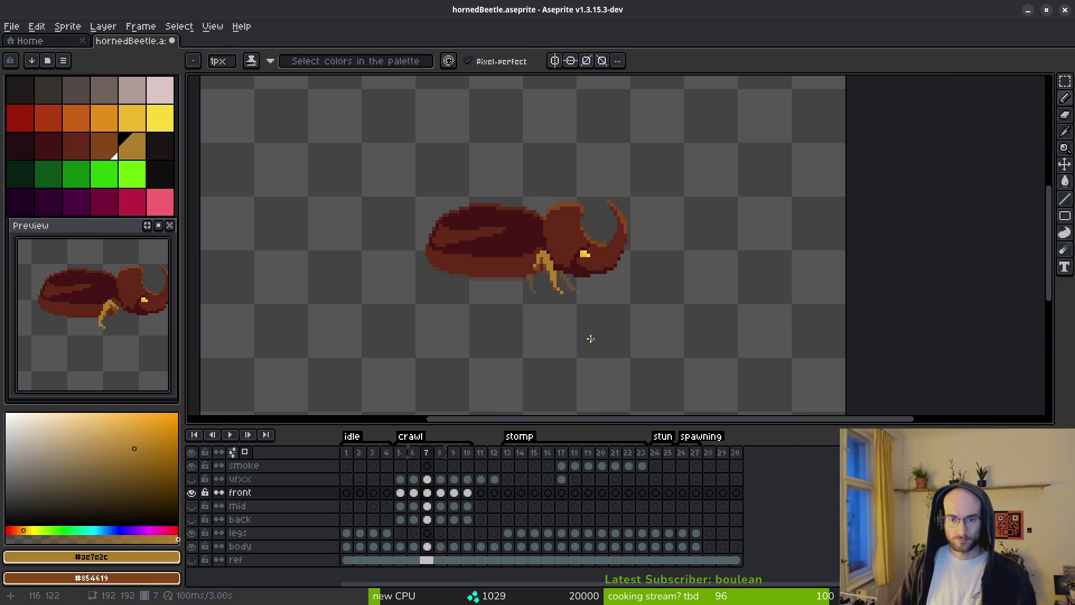
scroll(590, 338, up, 2)
key(Right)
scroll(644, 331, up, 3)
Shift frame 8's lower front leg one pixel right and repaint its joint light and dark orange.
key(m)
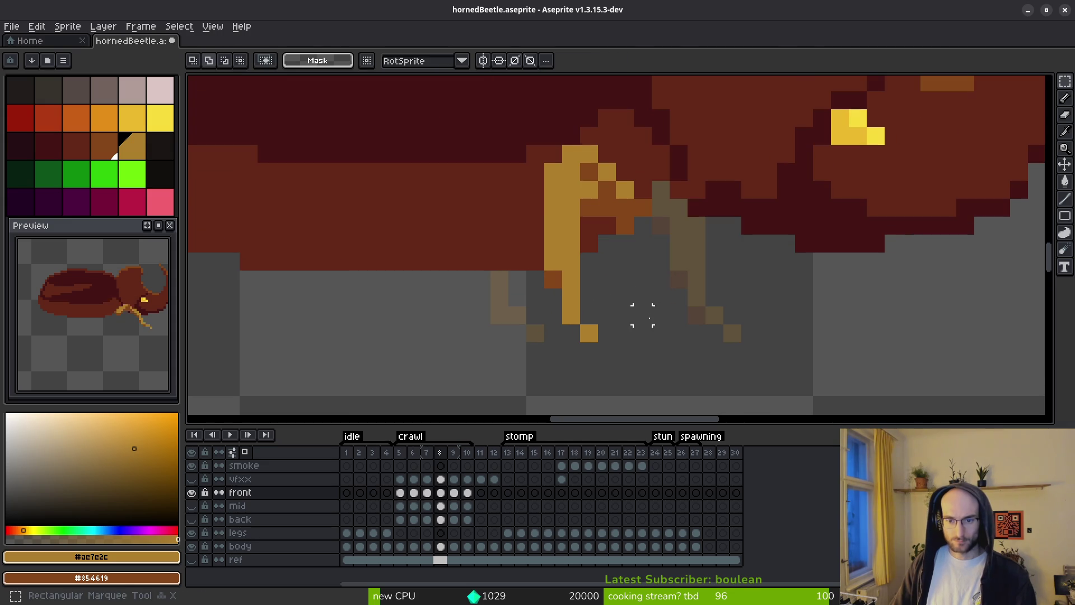
mouse_move(524, 215)
mouse_down()
mouse_move(616, 345)
mouse_move(607, 334)
mouse_move(629, 331)
mouse_up()
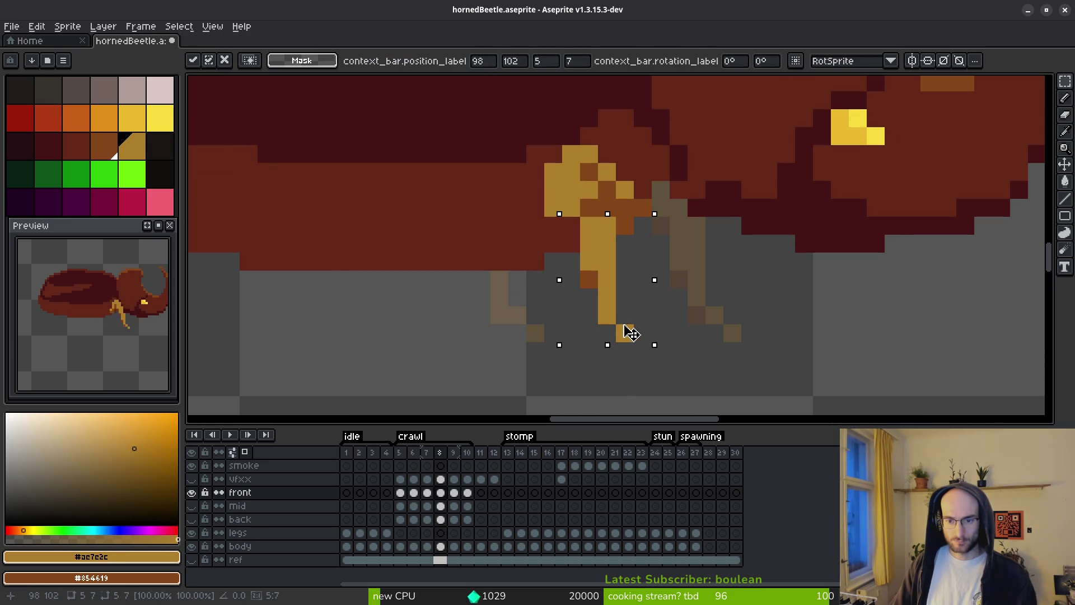
key(Right)
key(ctrl+d)
key(b)
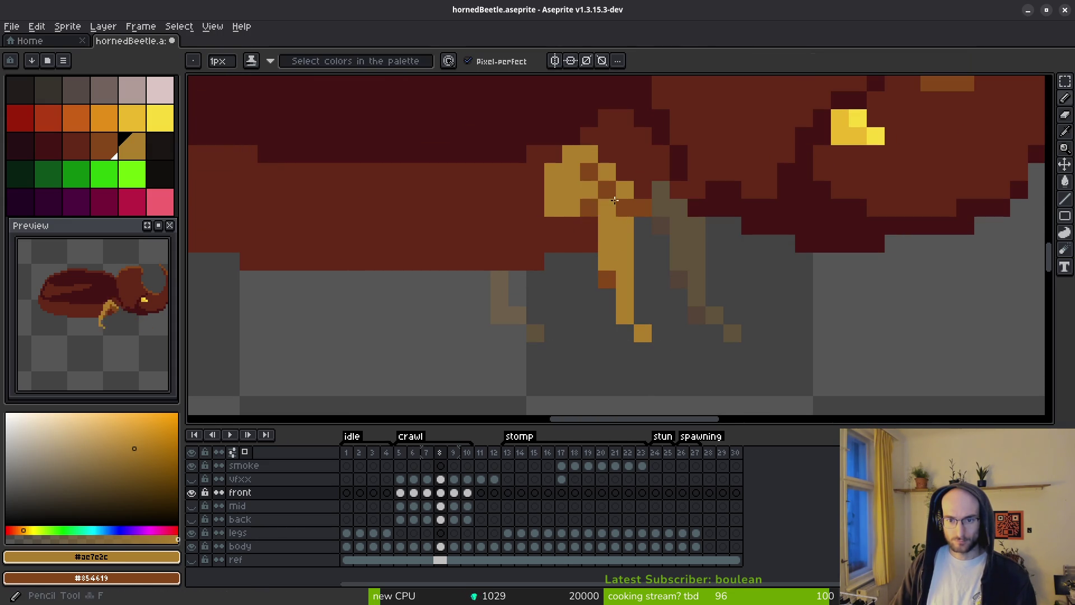
mouse_move(614, 209)
mouse_down()
mouse_move(607, 190)
mouse_move(589, 224)
mouse_up()
click(601, 154)
click(624, 172)
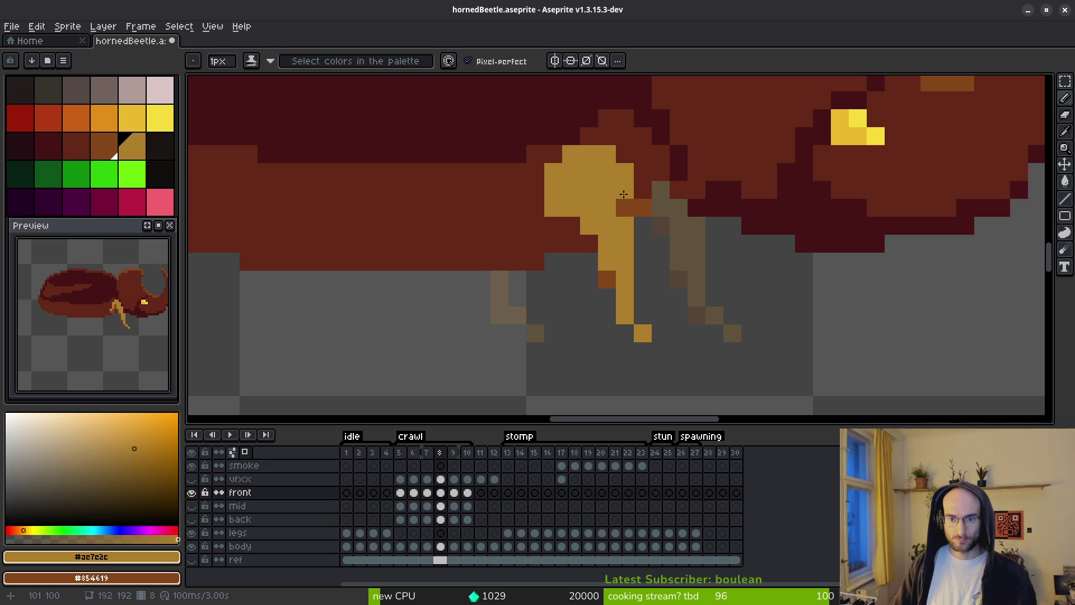
click(642, 197)
right_click(625, 190)
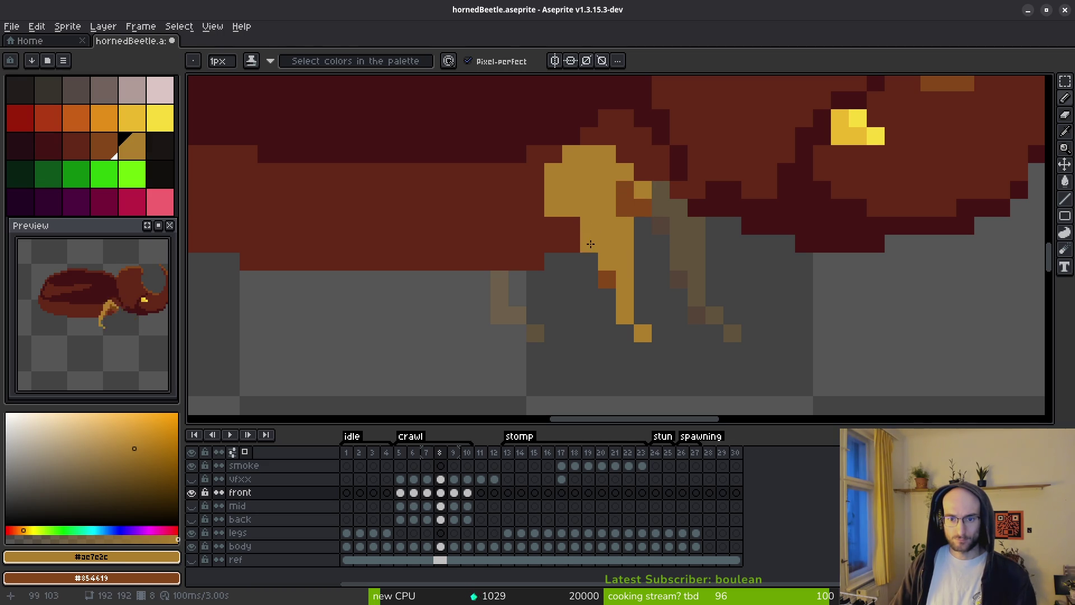
Erase a column of light-orange joint pixels and a stray pixel, then add light-orange and brown pixels.
key(e)
drag(553, 172, 553, 209)
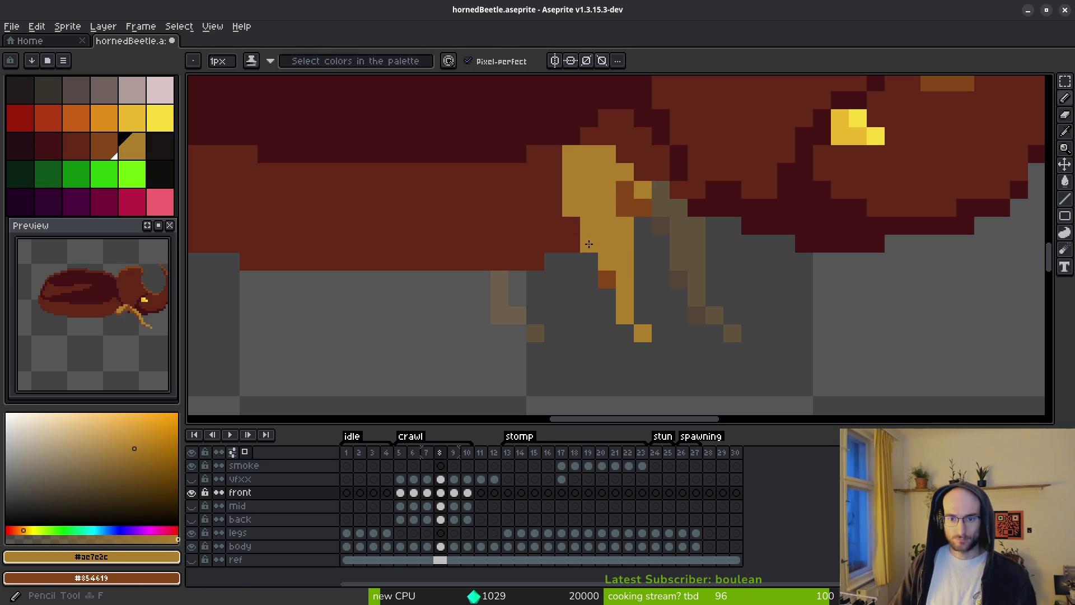
click(625, 226)
key(b)
click(608, 276)
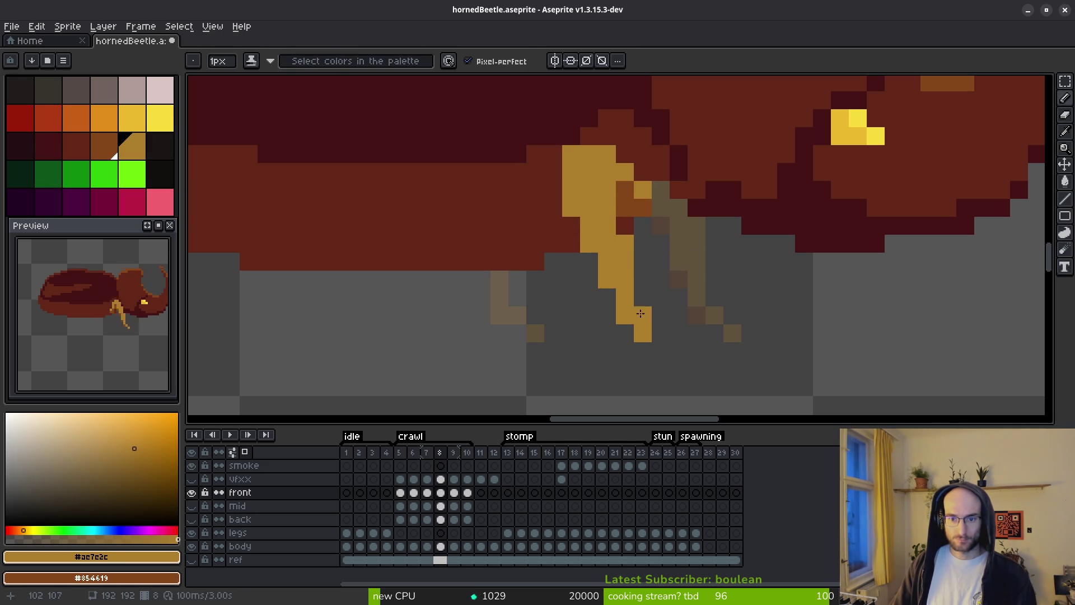
right_click(604, 278)
right_click(588, 243)
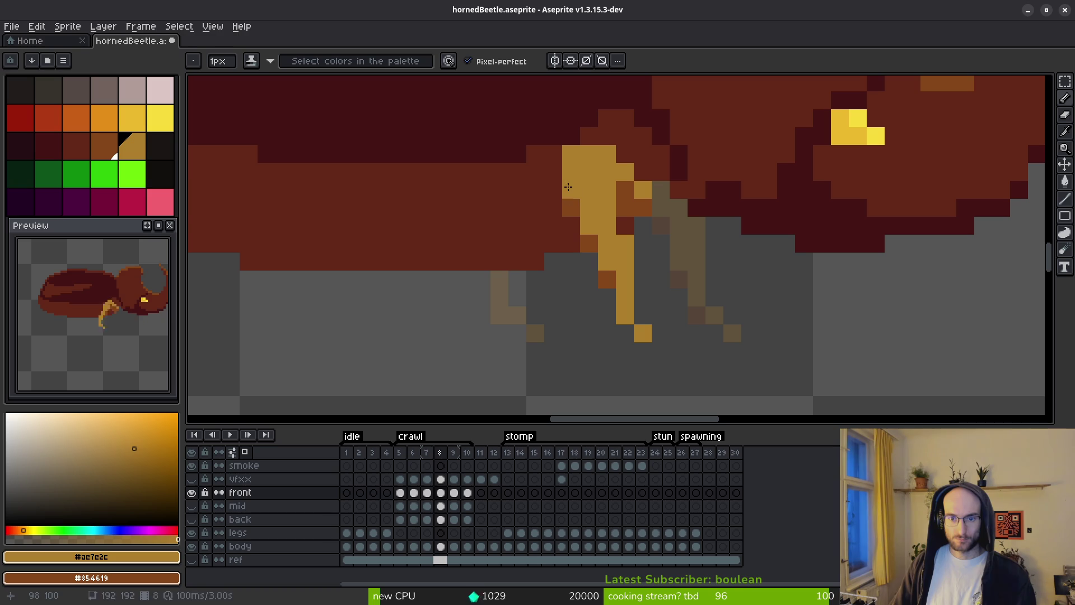
Add gold pixels along the leg's inner edge, undoing the stray and foot pixels.
click(570, 192)
click(696, 256)
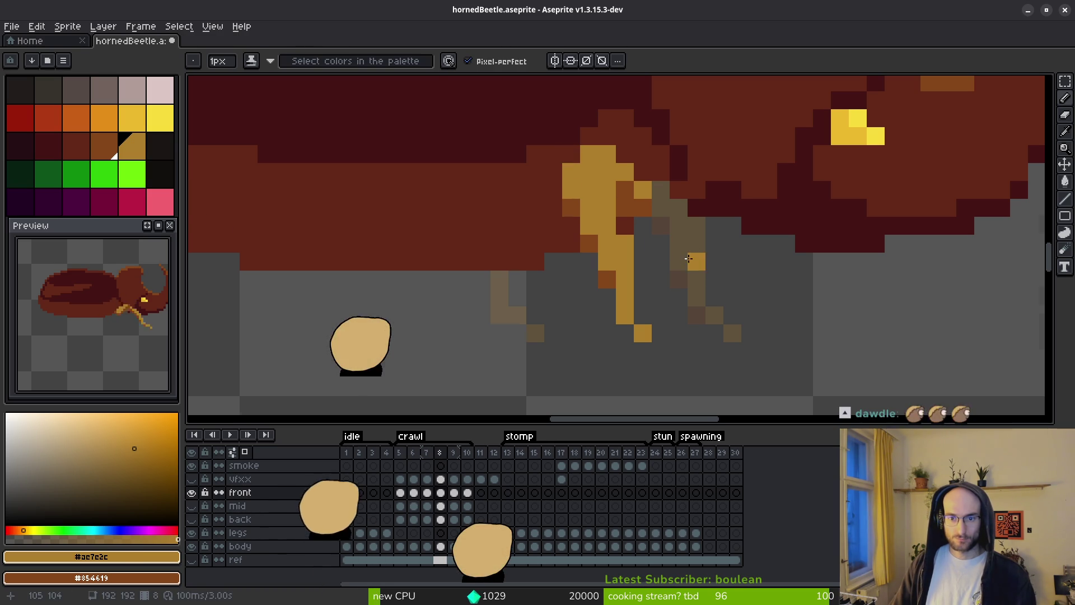
scroll(696, 256, down, 4)
key(ctrl+z)
scroll(635, 259, up, 3)
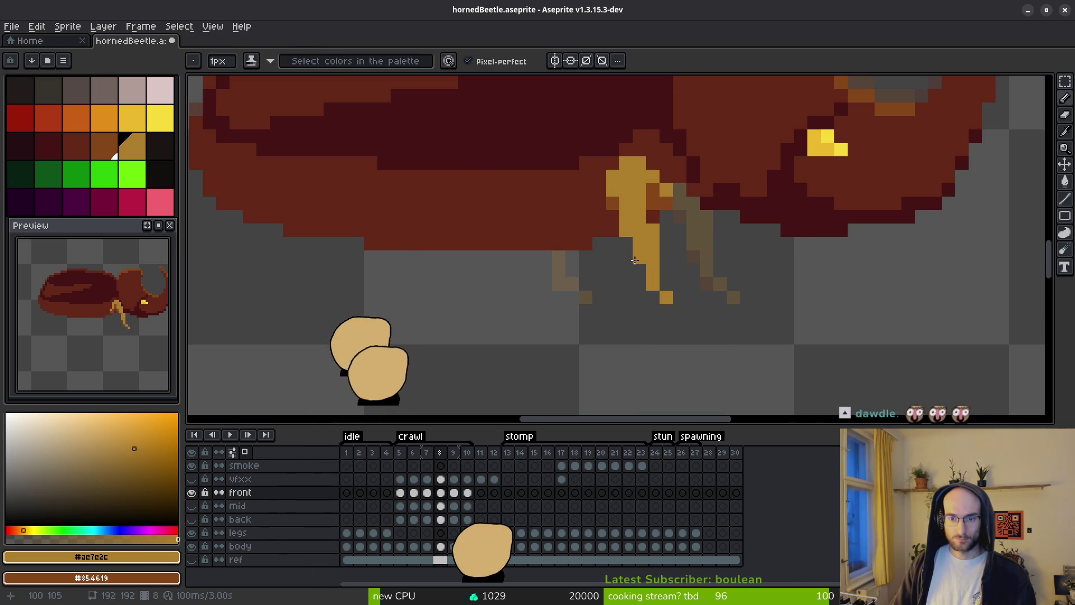
click(668, 309)
key(ctrl+z)
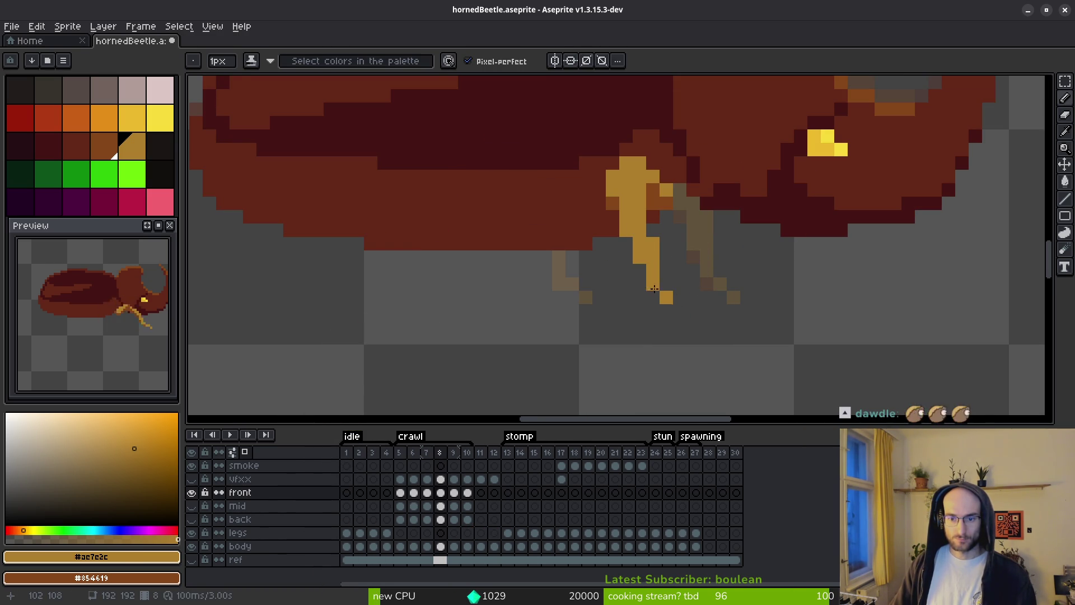
click(639, 284)
click(640, 270)
click(626, 257)
click(626, 244)
Erase three gold leg pixels and rebalance the gold and brown shading beside the leg.
key(e)
drag(653, 271, 653, 244)
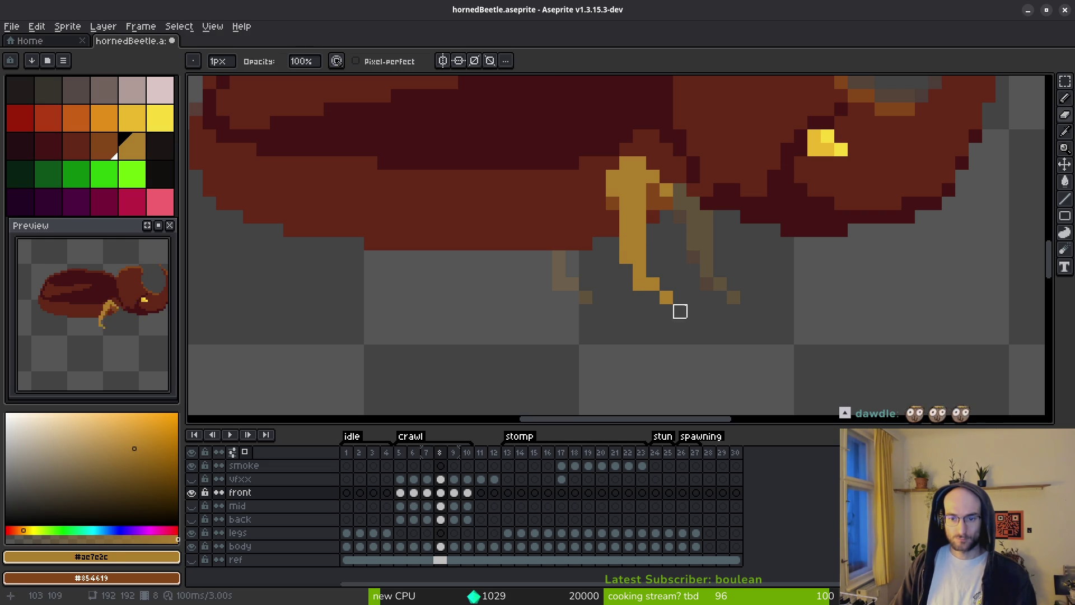
key(b)
click(619, 259)
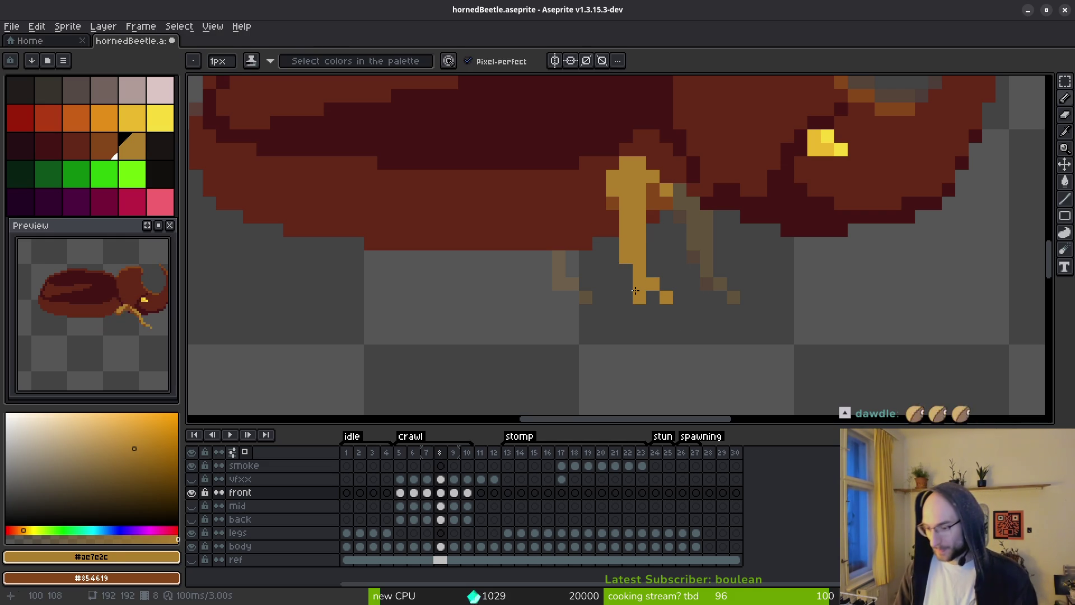
right_click(638, 296)
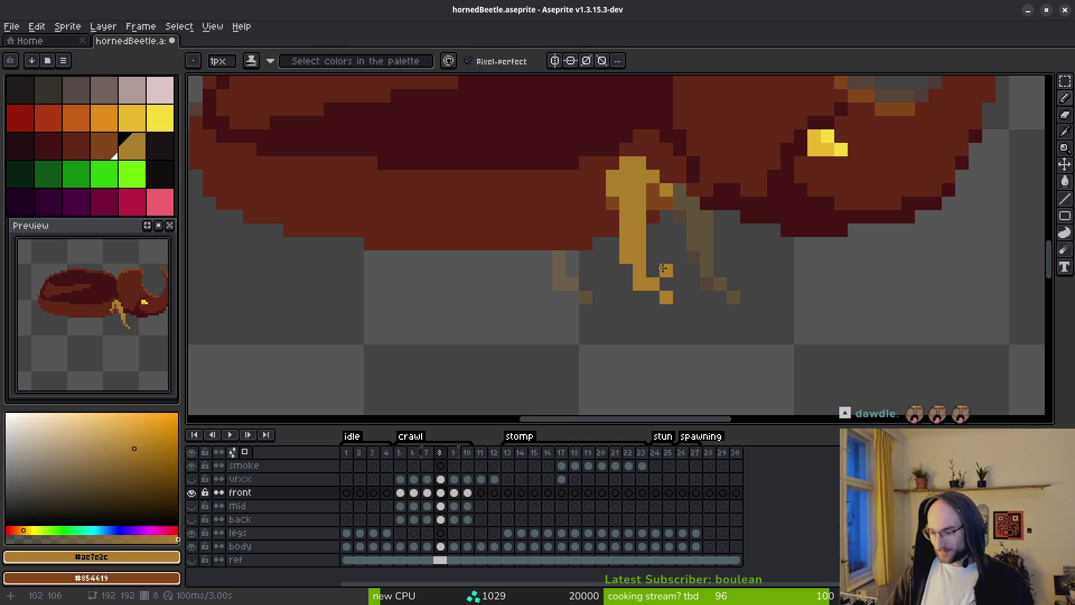
click(664, 230)
right_click(599, 204)
click(612, 218)
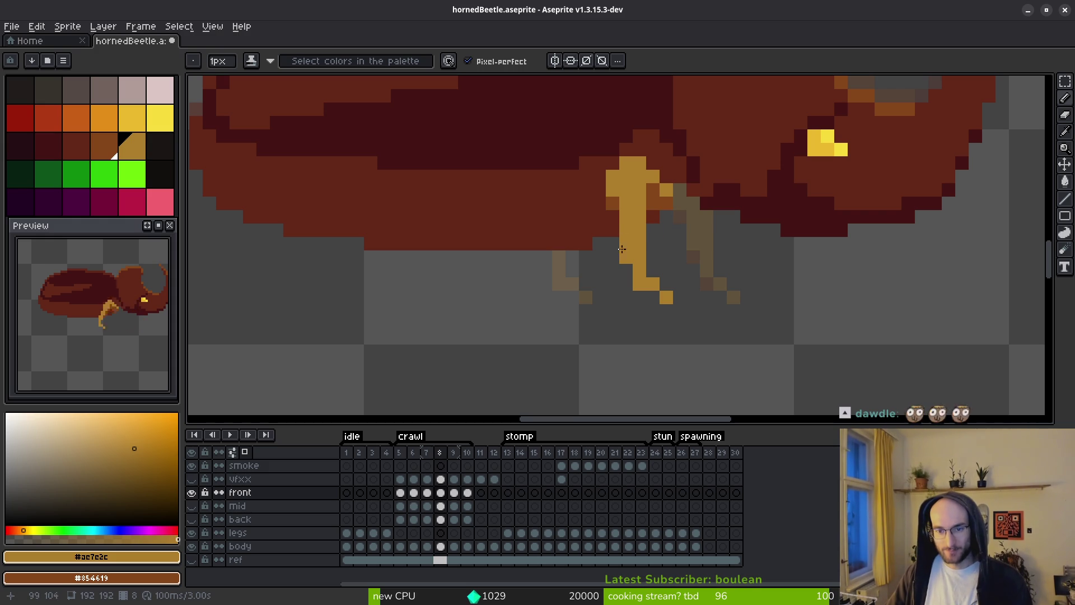
click(613, 216)
right_click(613, 220)
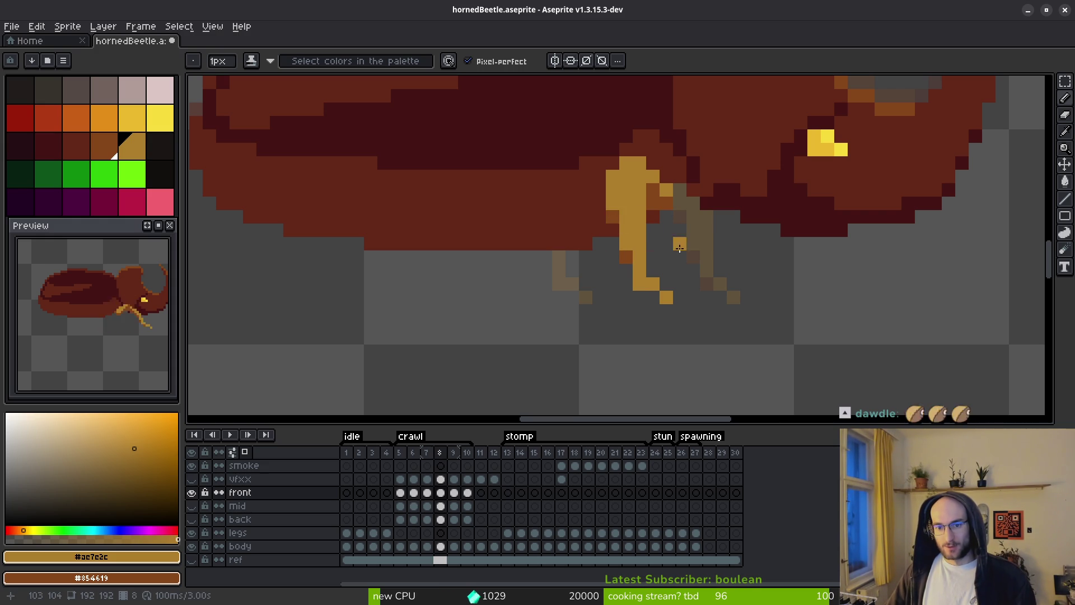
scroll(616, 224, down, 2)
scroll(642, 227, up, 3)
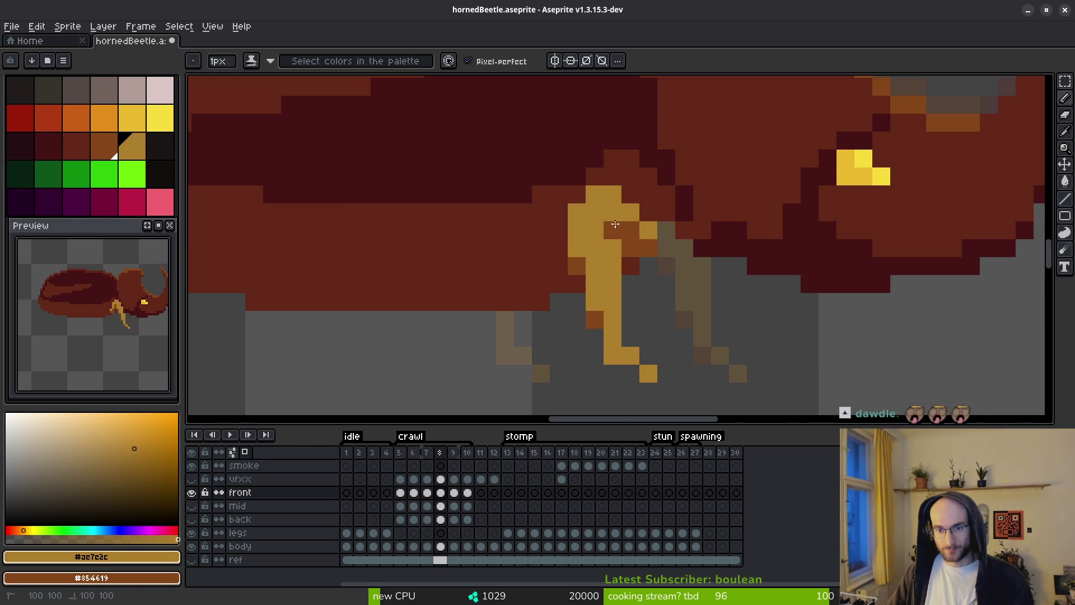
right_click(613, 213)
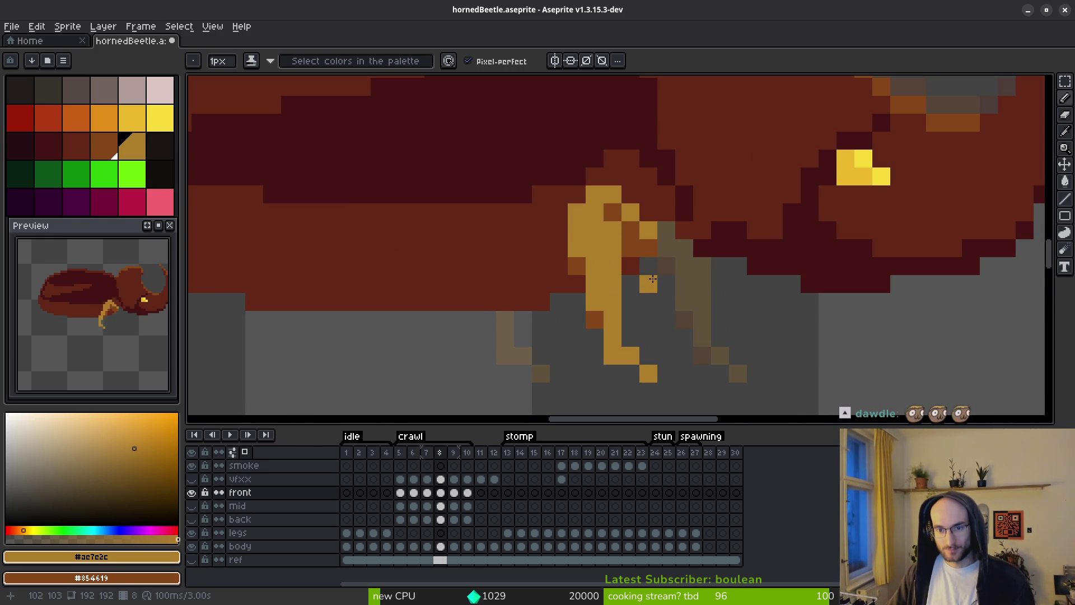
On crawl frame 9, marquee the front leg and drag it one pixel right.
scroll(655, 285, down, 3)
scroll(688, 336, down, 1)
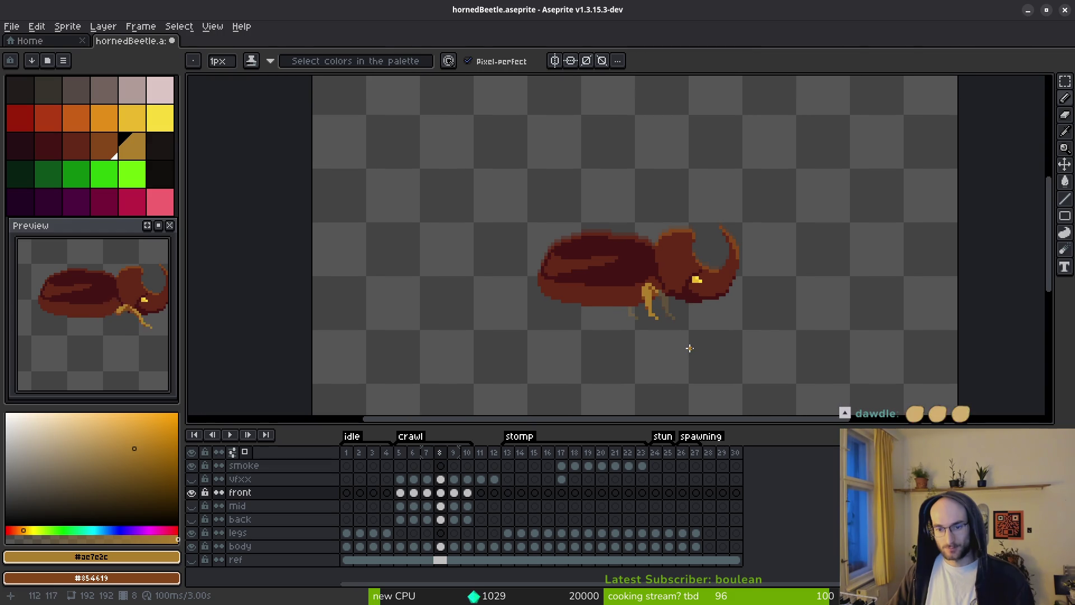
scroll(694, 341, down, 1)
scroll(667, 331, up, 1)
scroll(667, 331, up, 3)
key(m)
drag(493, 192, 620, 336)
drag(576, 300, 593, 294)
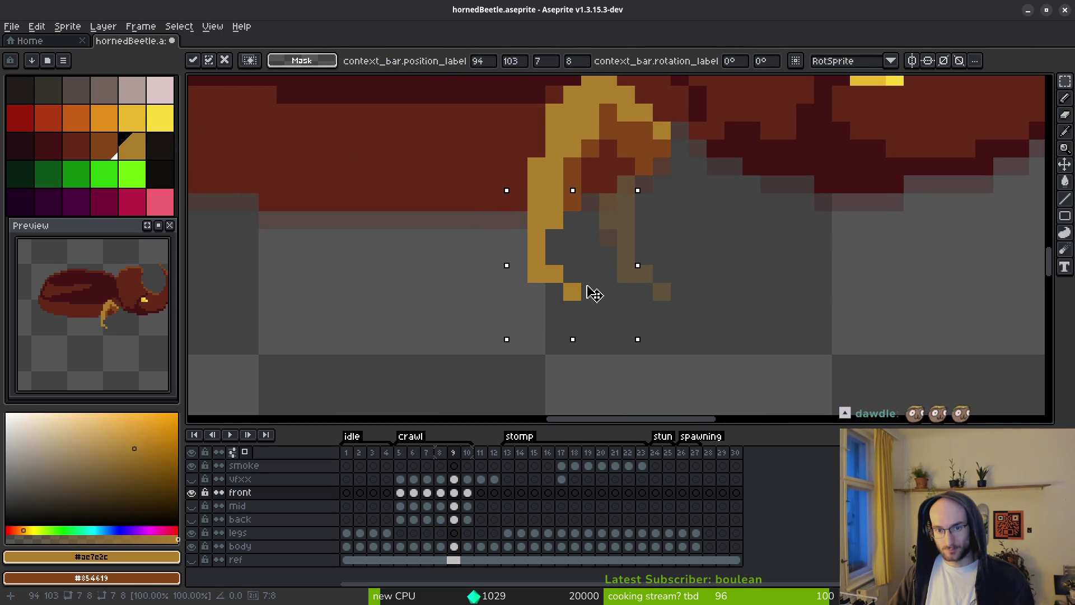
Commit the moved leg and turn on the mid and back leg layers.
key(ctrl+d)
scroll(641, 307, down, 4)
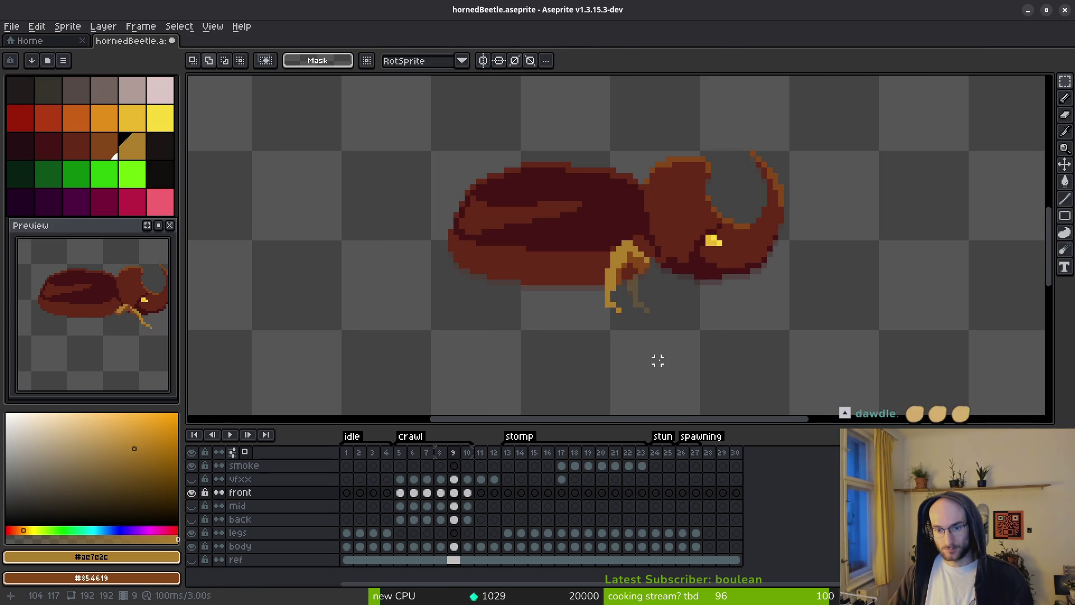
scroll(658, 353, down, 1)
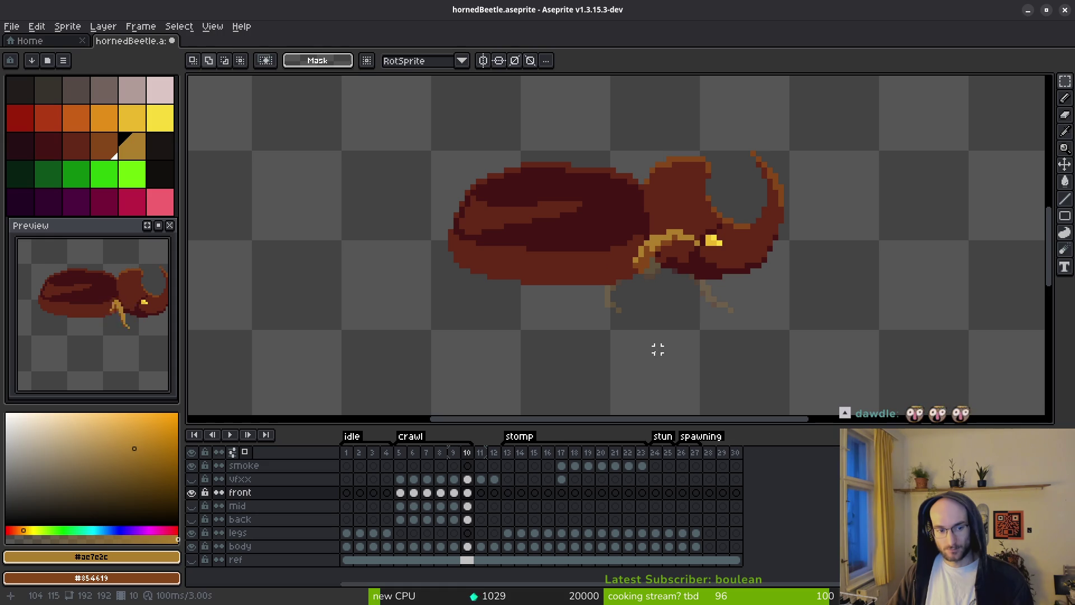
click(192, 479)
click(196, 510)
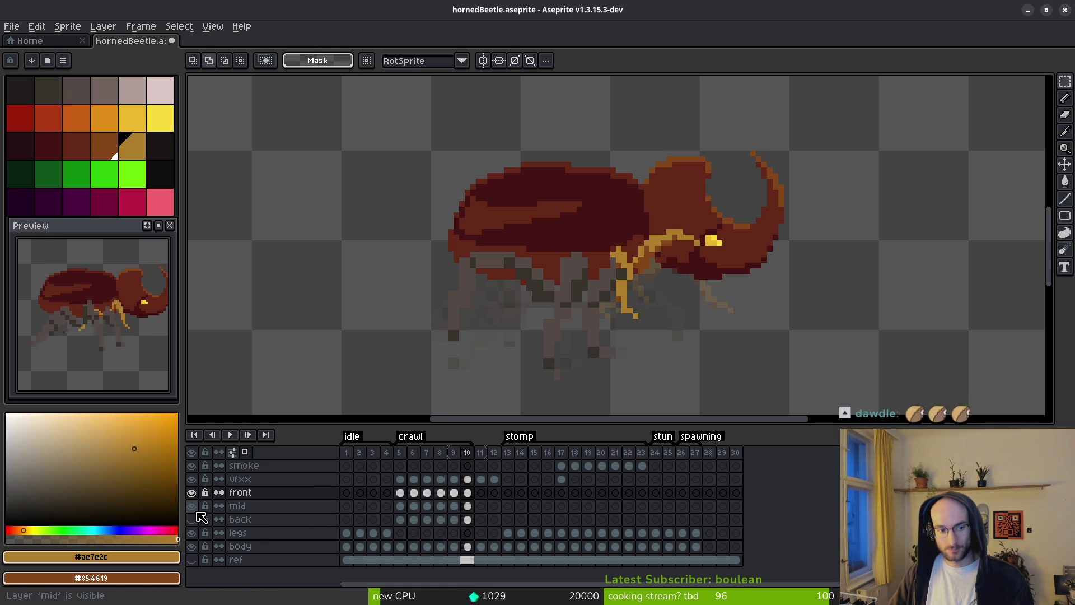
click(191, 479)
click(197, 521)
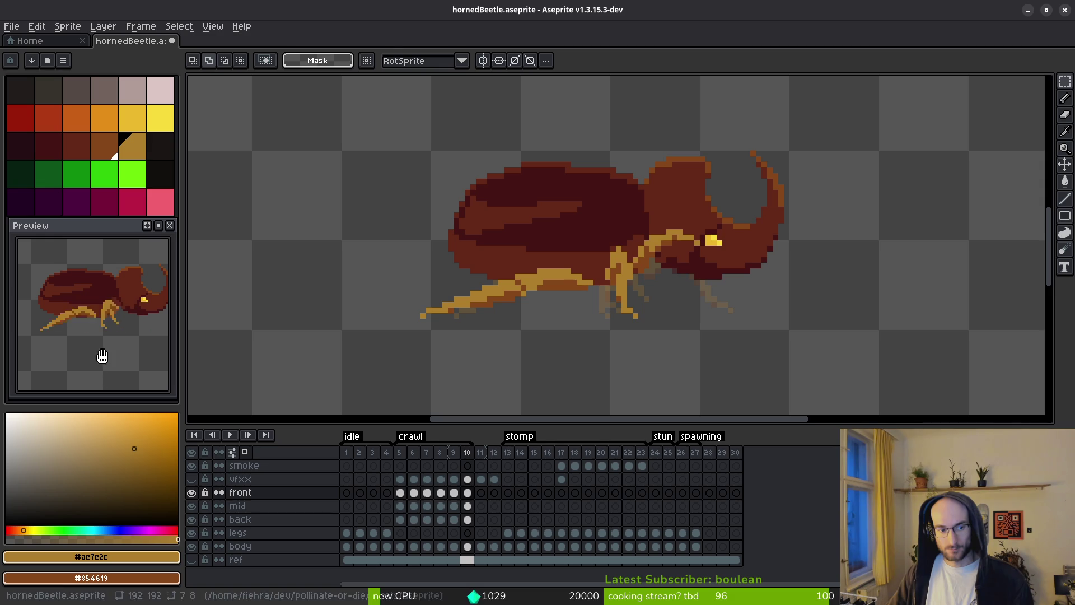
Play the crawl animation, then flip between frames 9 and 10 to compare leg poses.
key(i)
key(period)
key(Return)
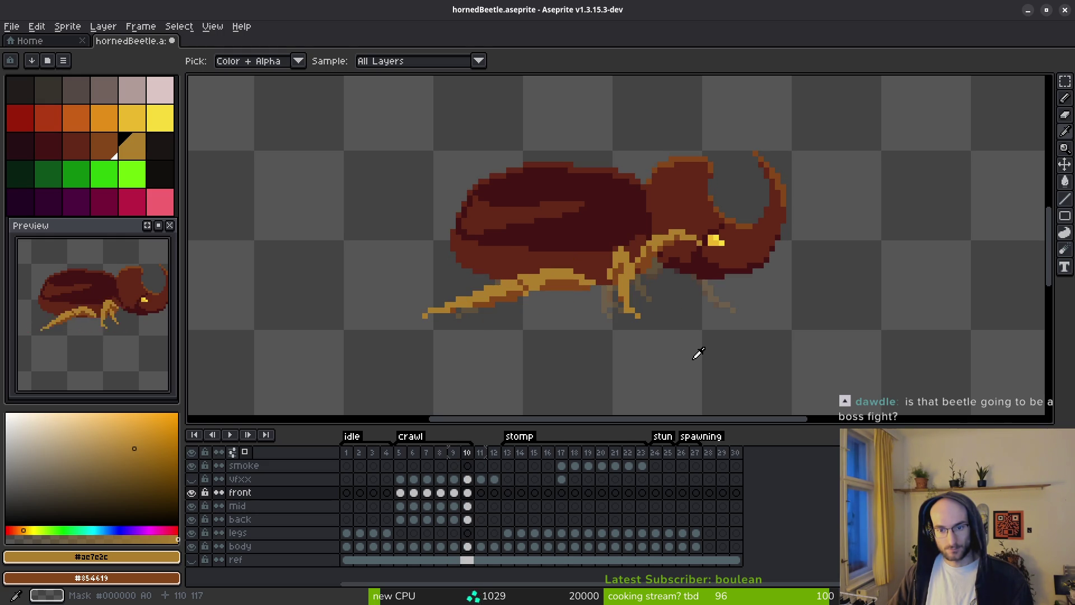
key(Left)
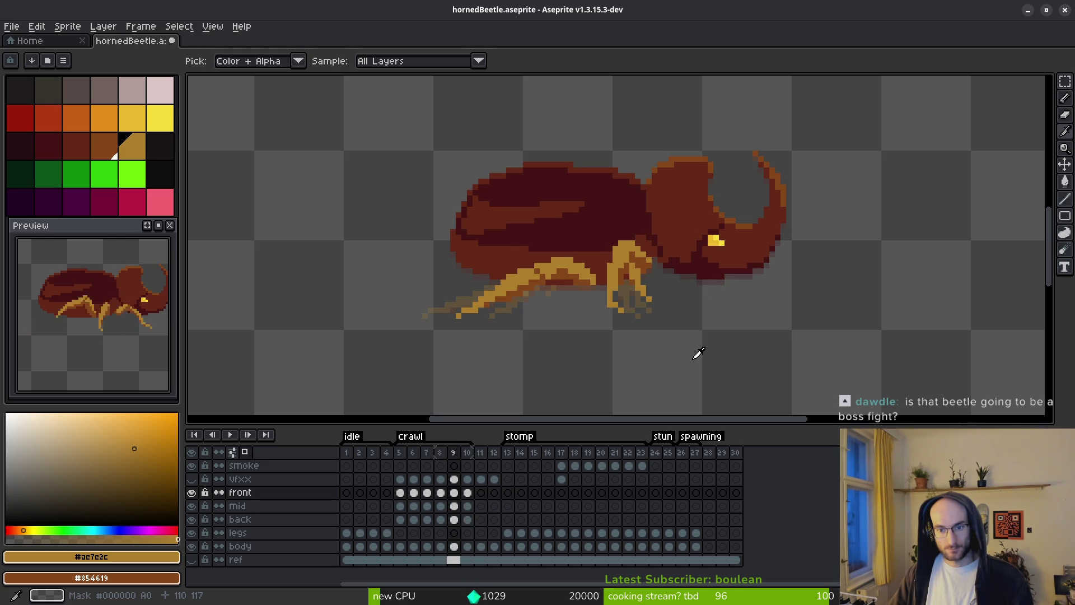
key(Right)
key(Left)
key(Right)
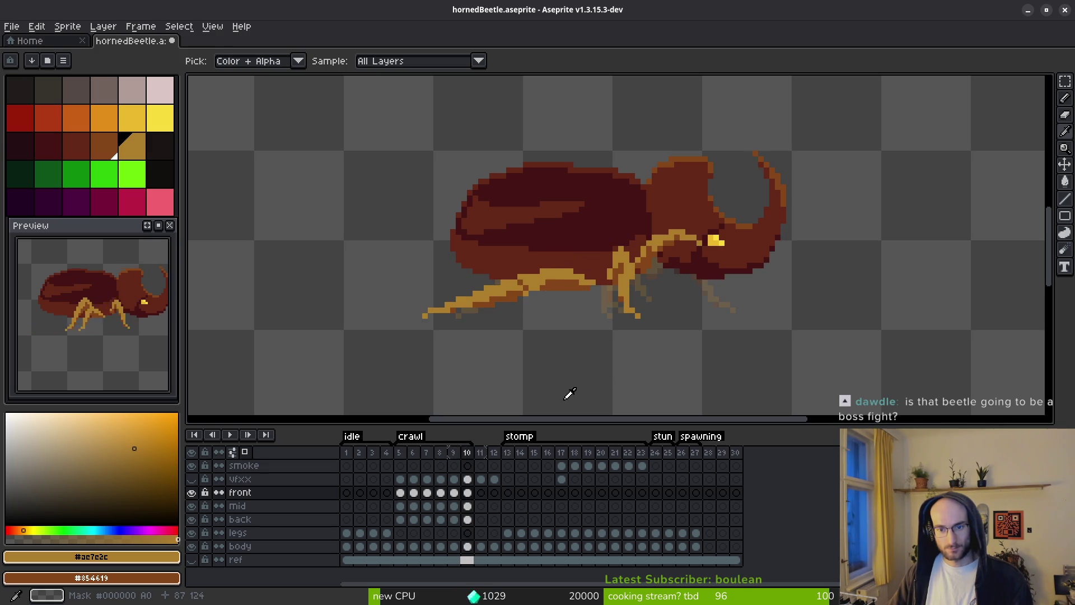
key(Left)
key(Right)
key(Left)
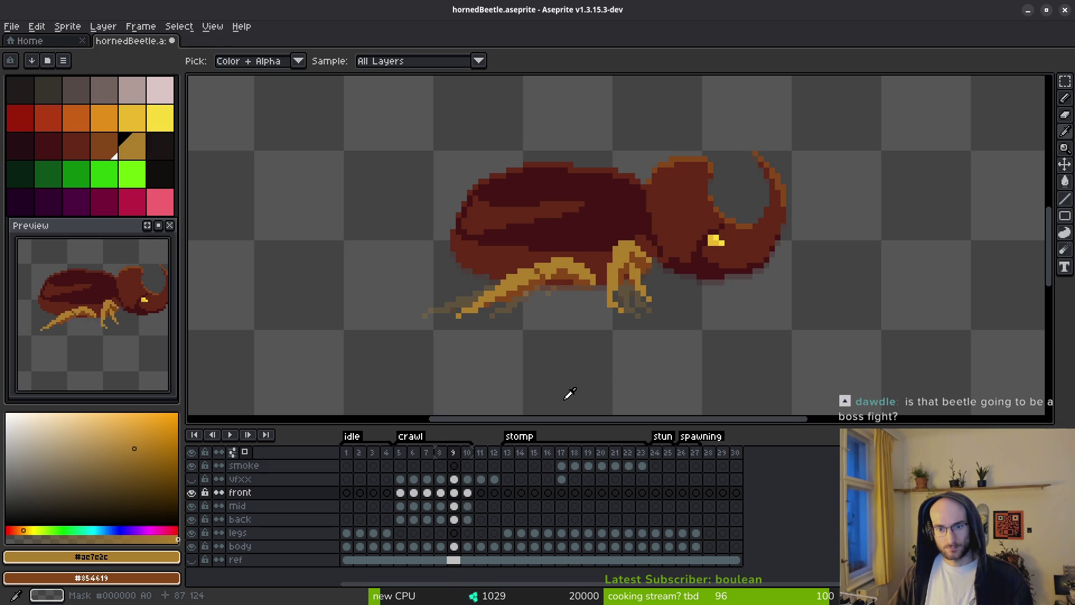
Check frames 9 and 10 and toggle the front and mid leg layers for comparison.
scroll(616, 314, up, 4)
key(Right)
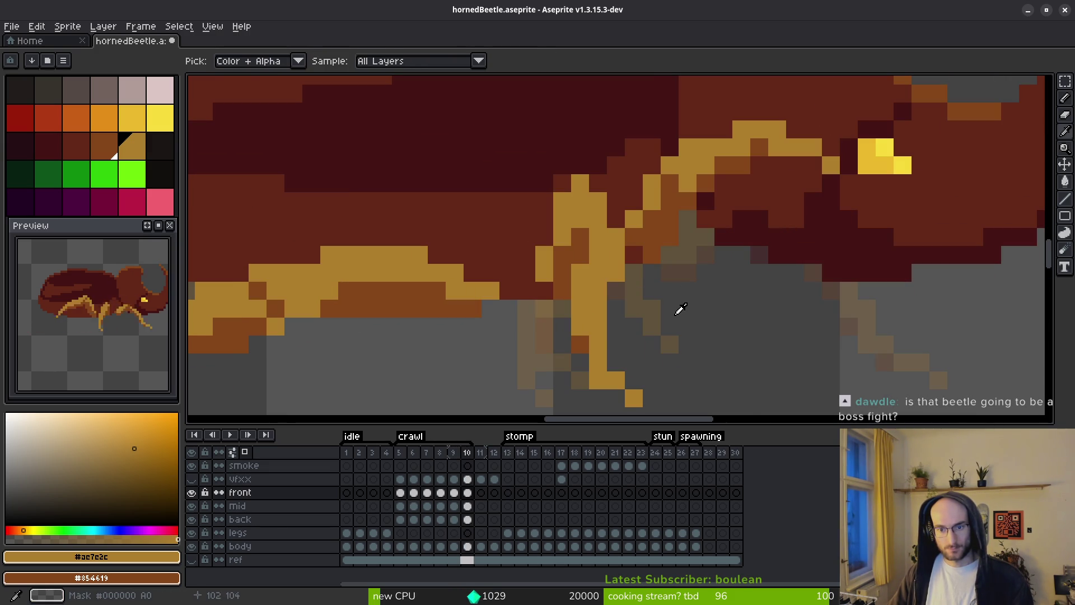
key(Left)
click(192, 492)
click(192, 492)
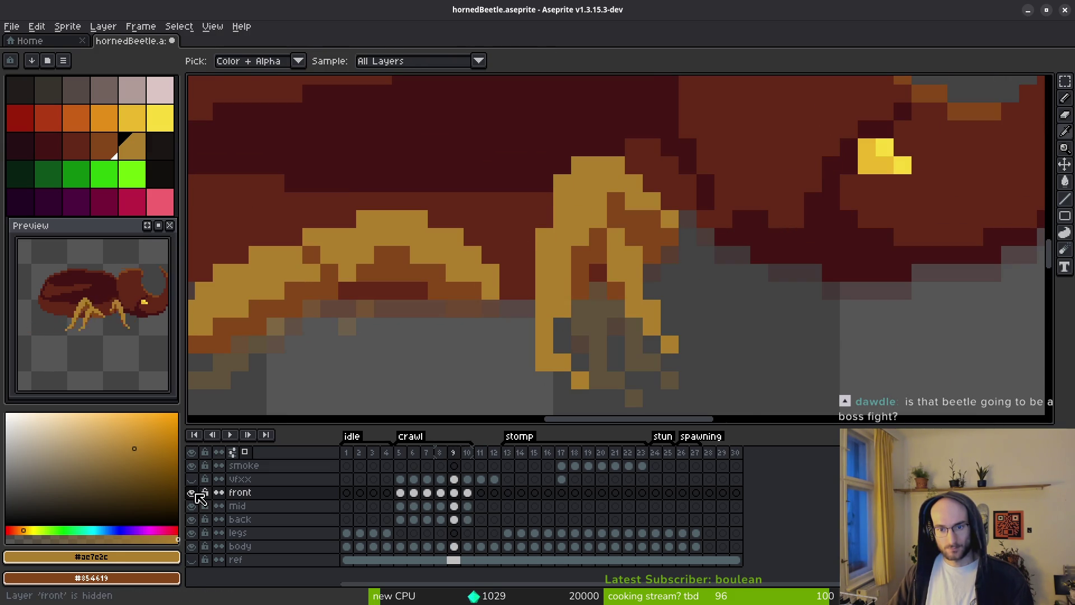
click(192, 506)
click(192, 507)
click(192, 506)
click(192, 506)
Paint dark red-brown shading on the front leg, plus dark orange and tan pixels.
key(b)
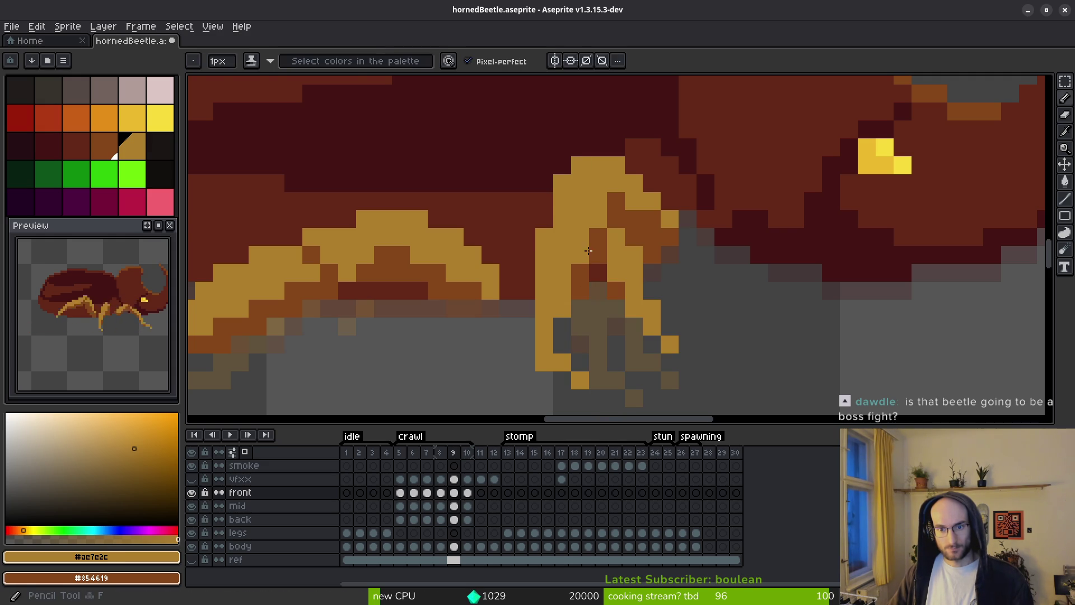
click(79, 147)
mouse_move(598, 255)
mouse_down()
mouse_move(634, 255)
mouse_move(618, 273)
mouse_move(651, 311)
mouse_up()
alt+click(618, 274)
click(666, 319)
alt+click(670, 343)
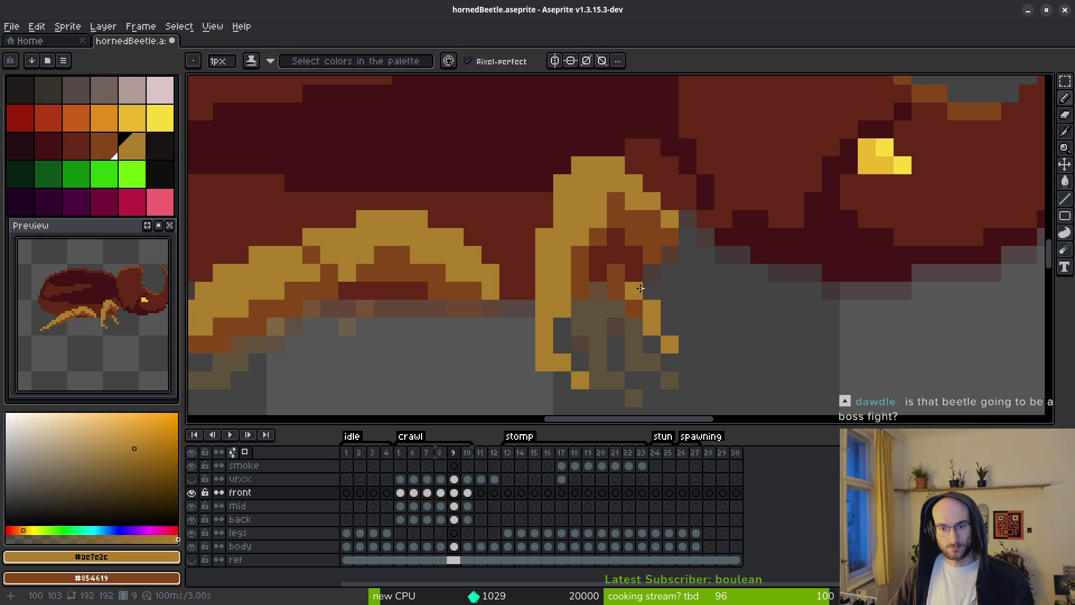
Sample dark orange and dark red-brown from the beetle's body for further touch-ups.
scroll(700, 308, down, 5)
scroll(700, 308, up, 5)
alt+click(616, 252)
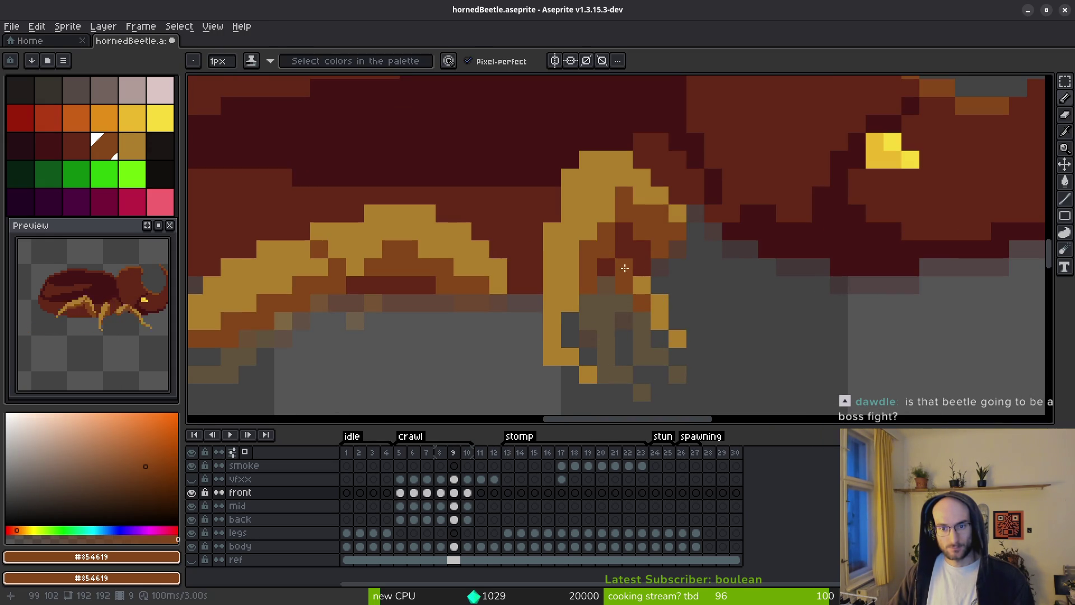
alt+click(618, 262)
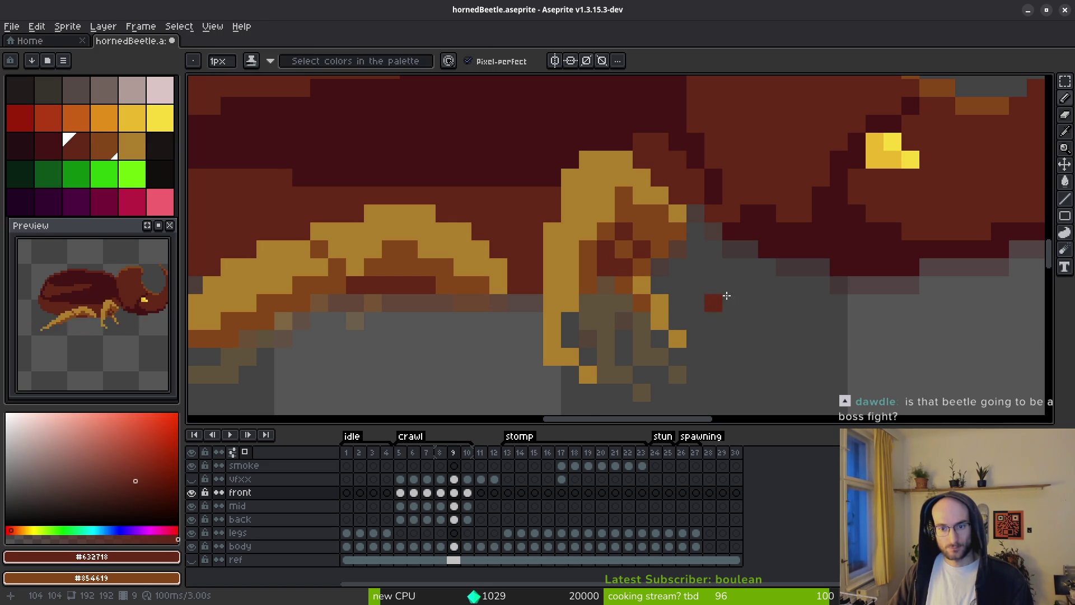
scroll(740, 330, down, 5)
scroll(746, 335, down, 4)
scroll(763, 351, up, 2)
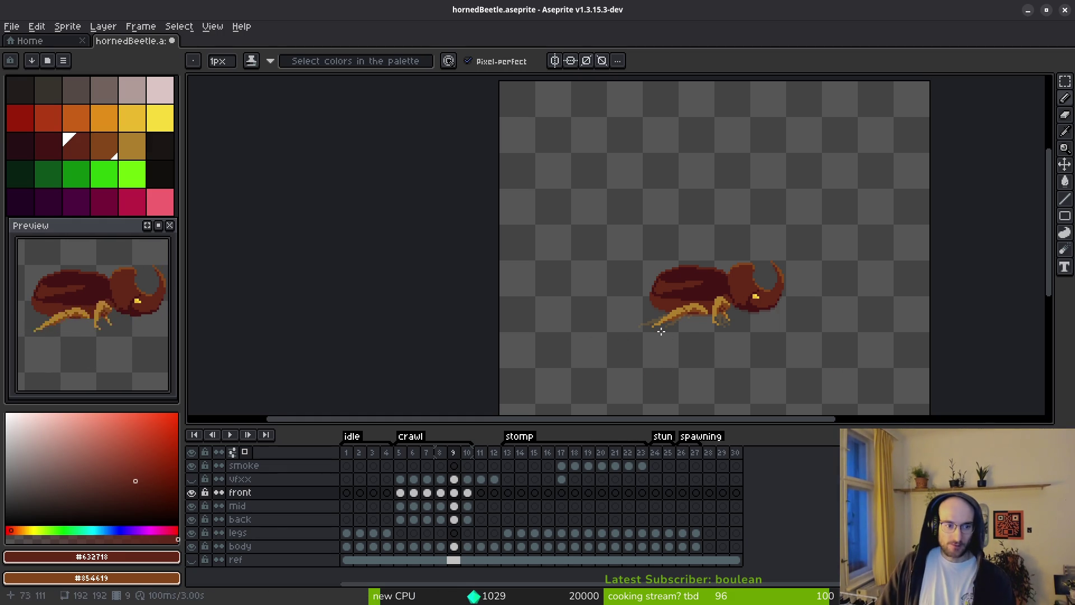
scroll(775, 305, down, 3)
Hide the front and back leg layers and compare frames 8 and 9.
key(comma)
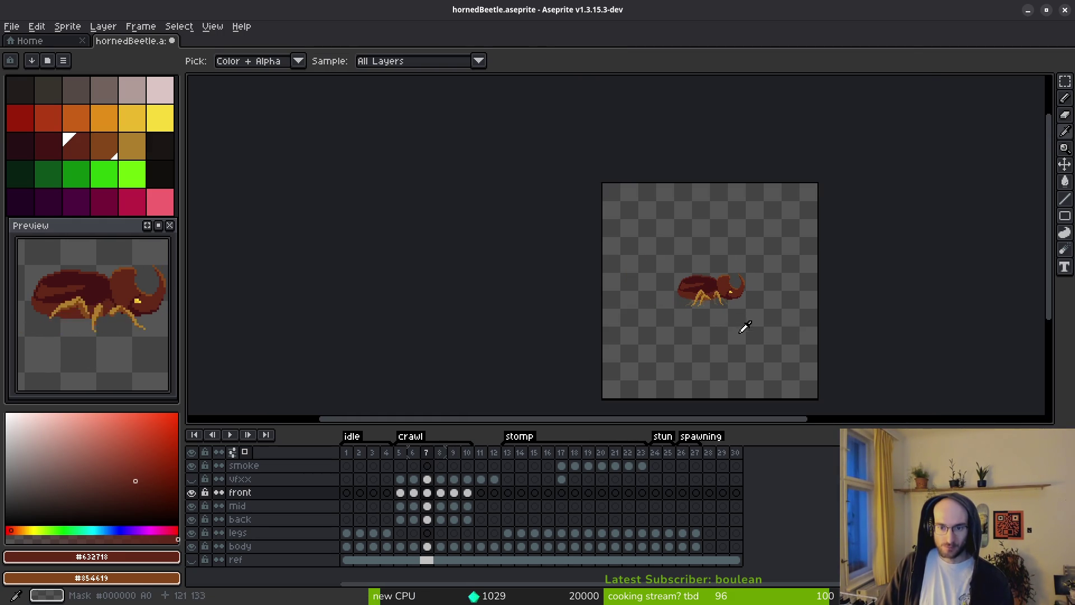
key(period)
scroll(730, 331, up, 3)
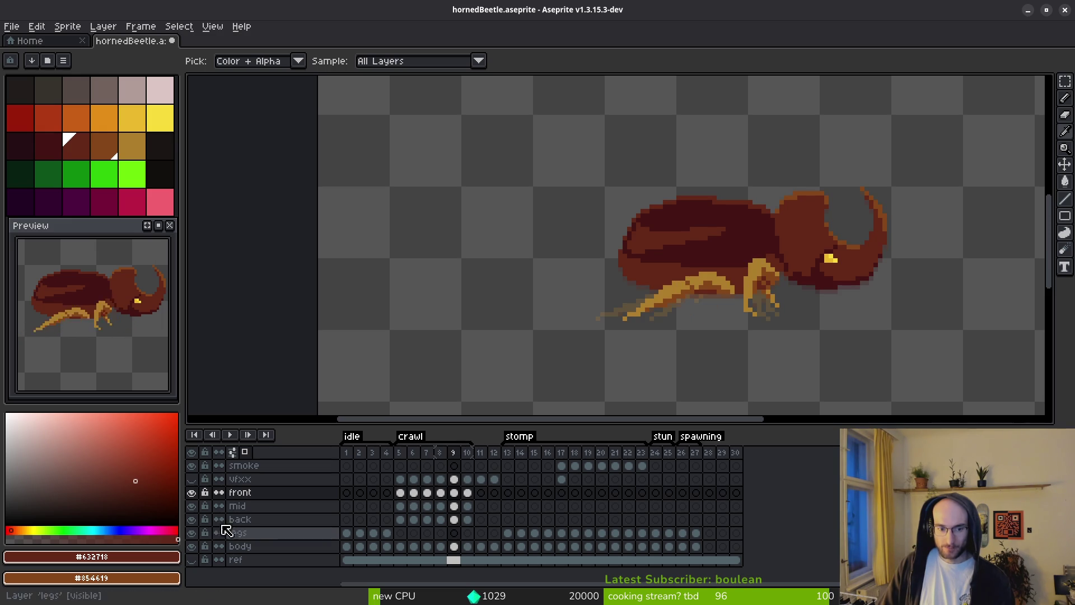
click(192, 493)
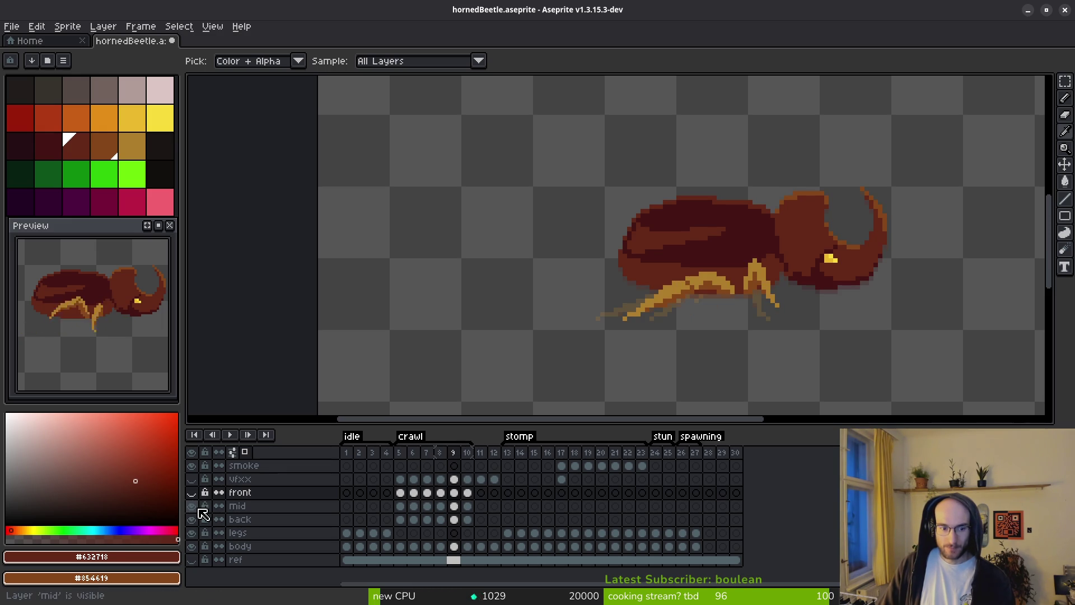
click(192, 520)
key(comma)
key(period)
key(comma)
key(comma)
key(period)
key(period)
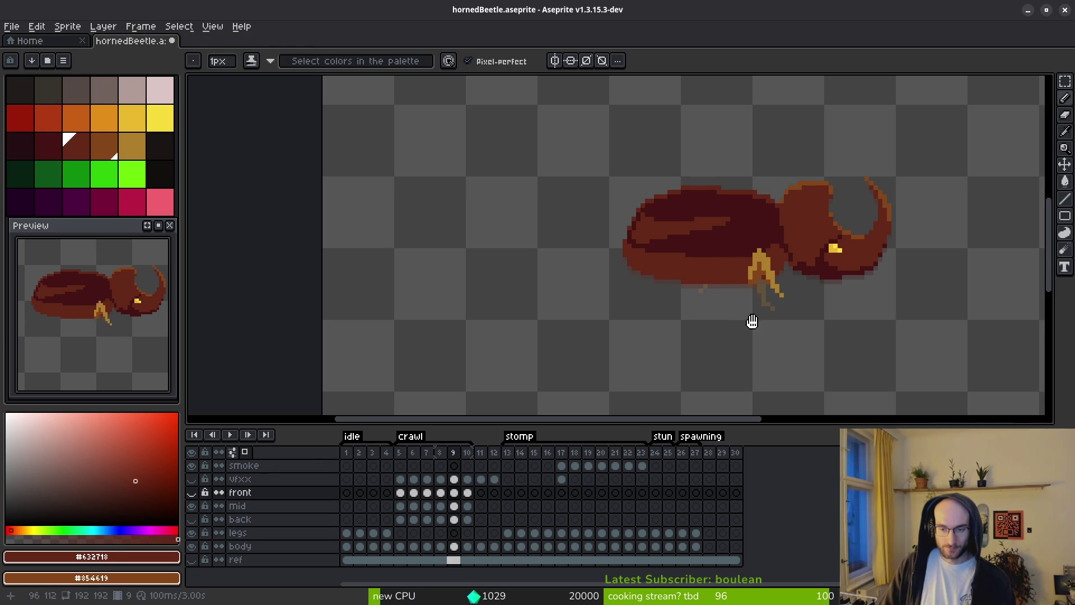
Step back a frame and marquee-select the area around the legs.
scroll(753, 303, up, 3)
key(comma)
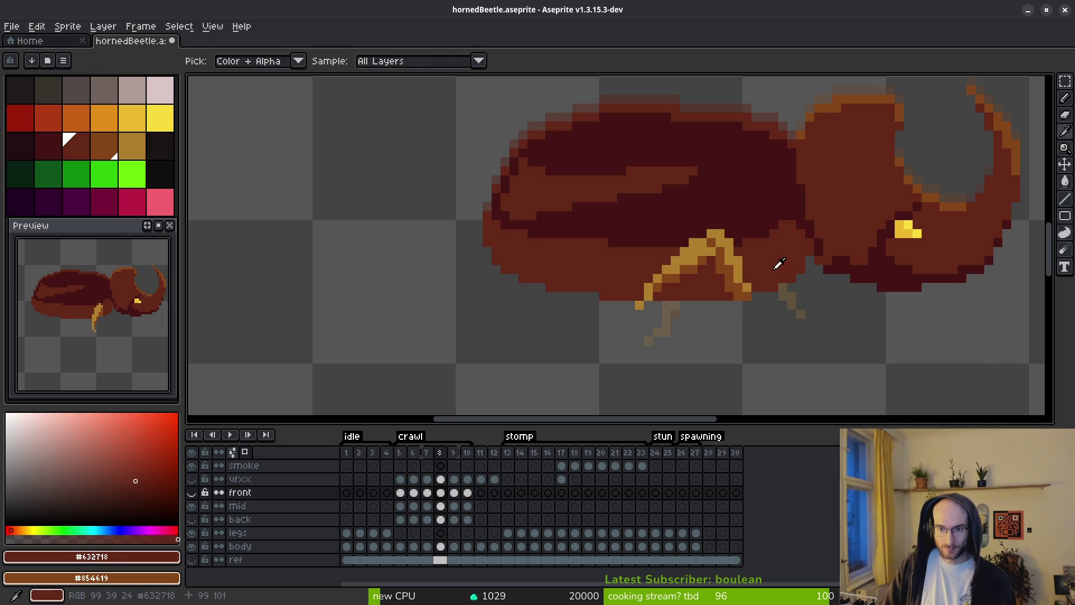
key(period)
key(period)
drag(796, 329, 802, 324)
key(comma)
key(comma)
key(comma)
key(comma)
key(comma)
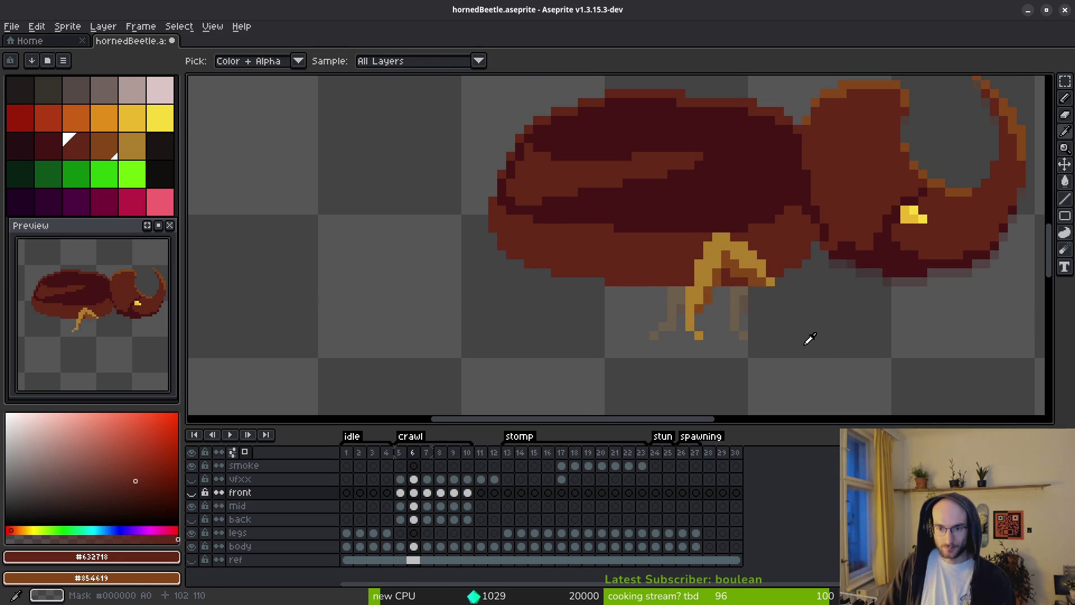
key(m)
drag(773, 339, 763, 329)
drag(692, 189, 771, 353)
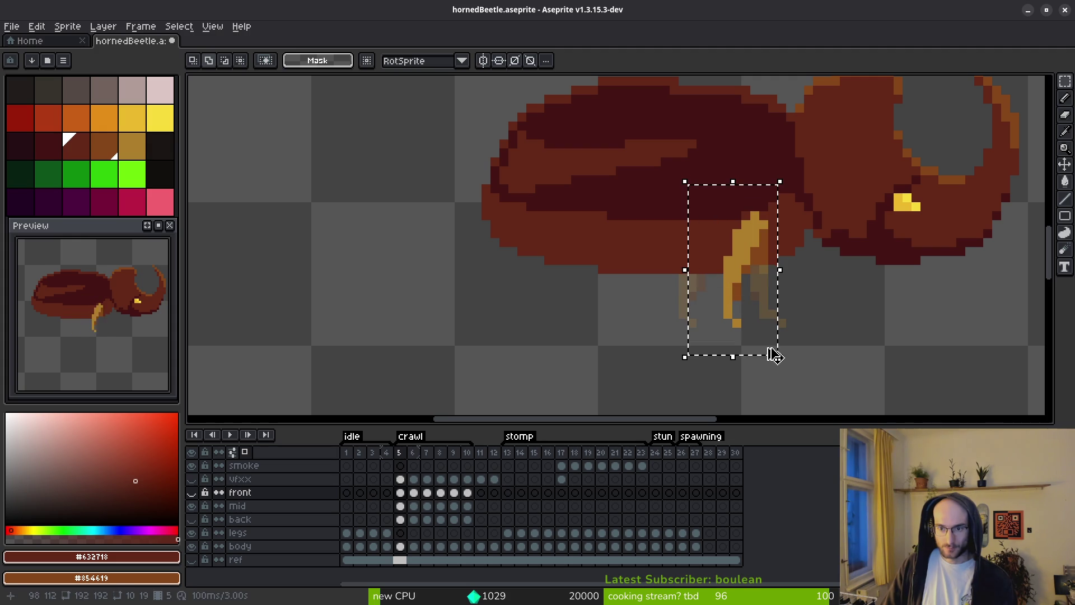
Step through the mid-leg cels to frame 9 and commit the moved legs.
click(401, 505)
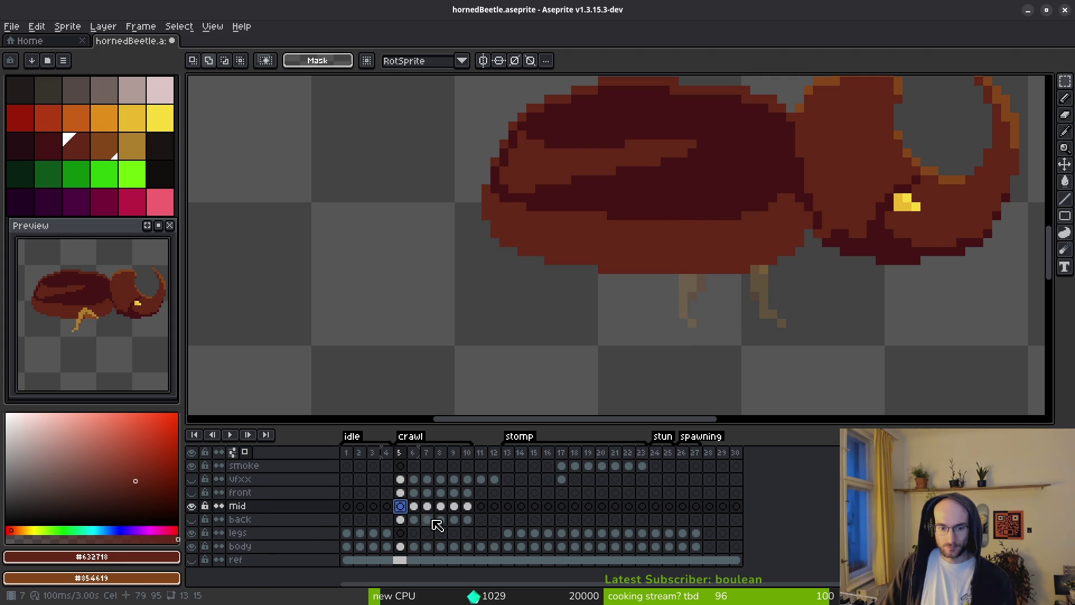
click(413, 505)
click(427, 506)
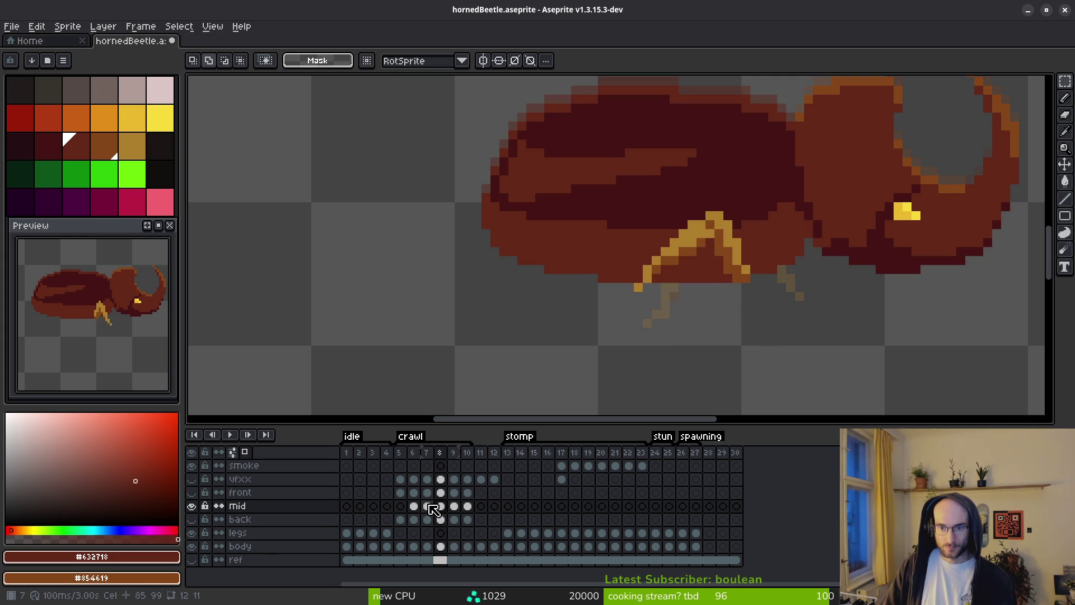
click(440, 506)
click(453, 505)
key(ctrl+shift+d)
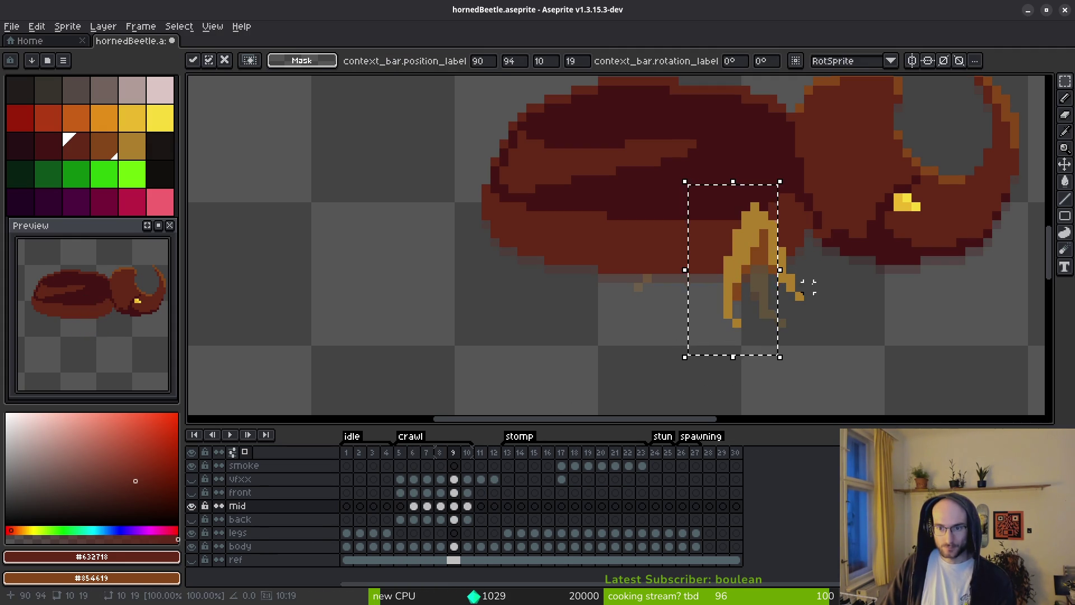
key(ctrl+d)
scroll(774, 263, up, 3)
key(b)
key(ctrl+z)
key(ctrl+z)
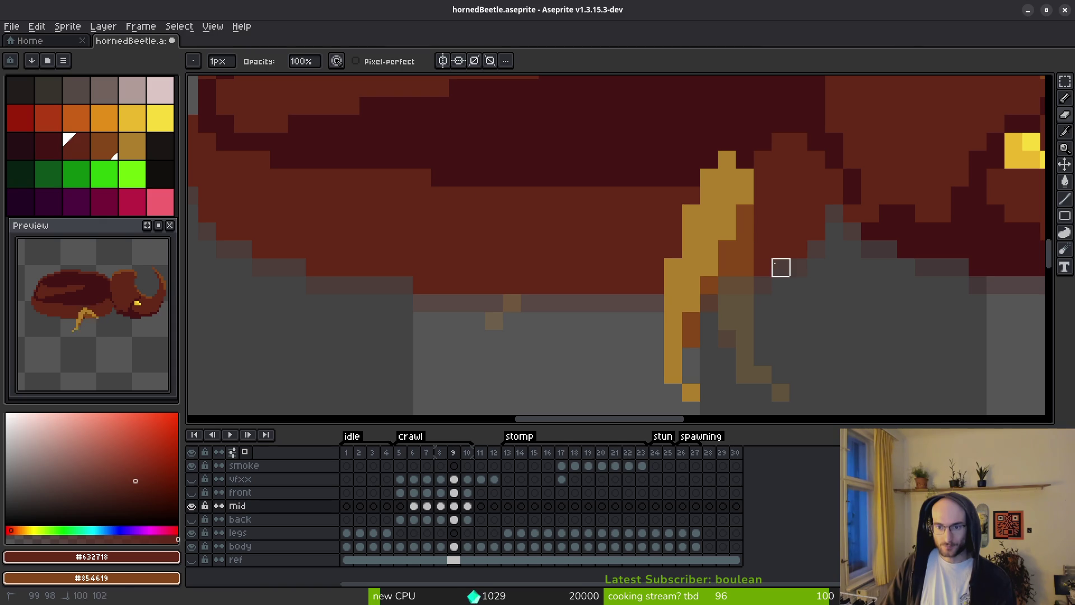
Undo the last erasure on the mid legs and sample the leg's dark orange.
click(402, 509)
key(m)
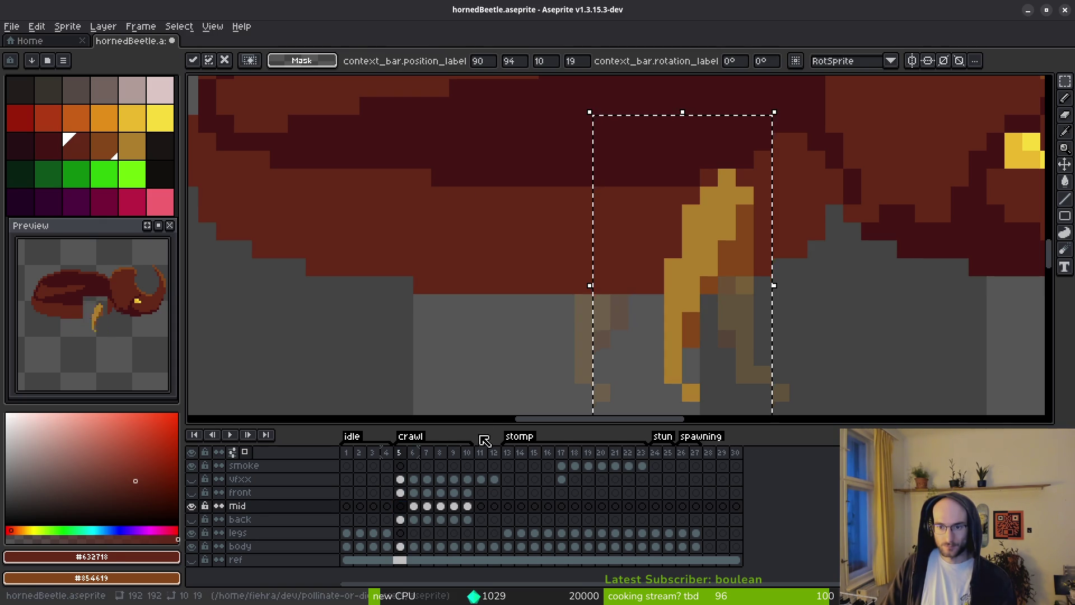
key(ctrl+z)
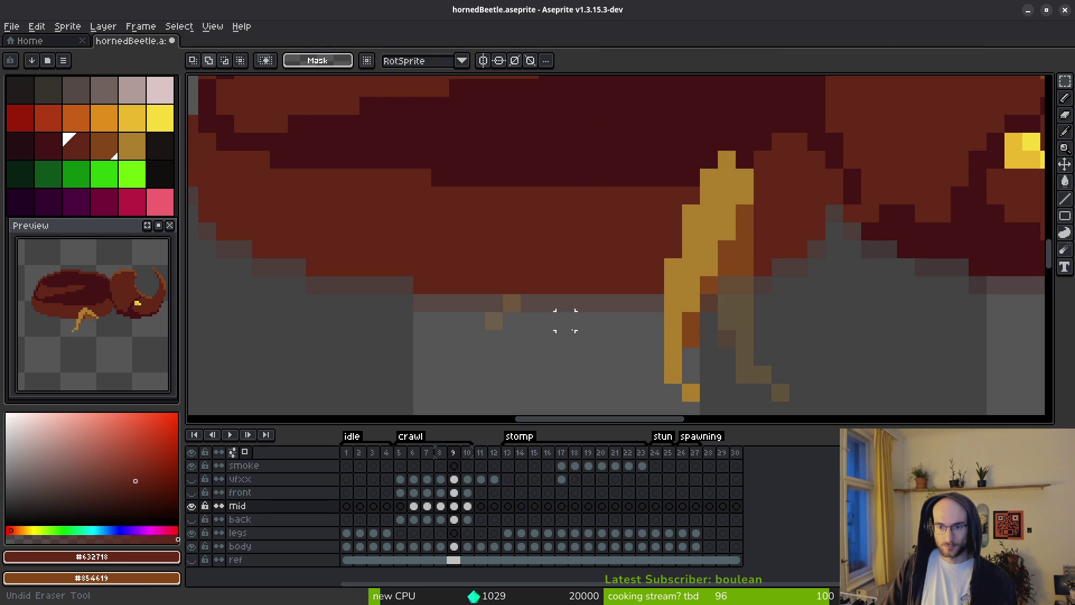
key(b)
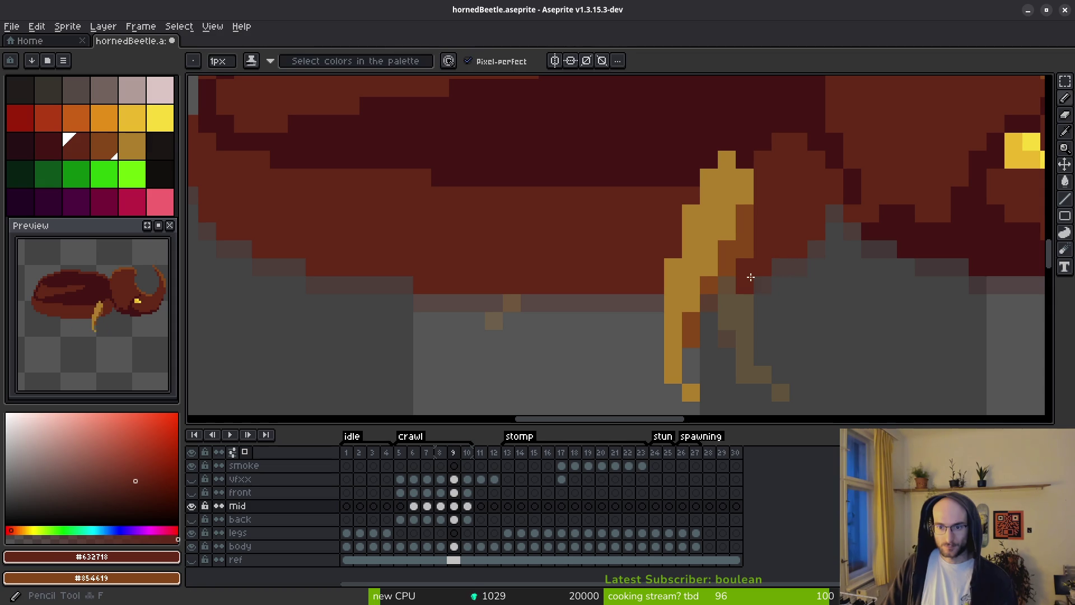
alt+click(744, 260)
scroll(790, 331, down, 2)
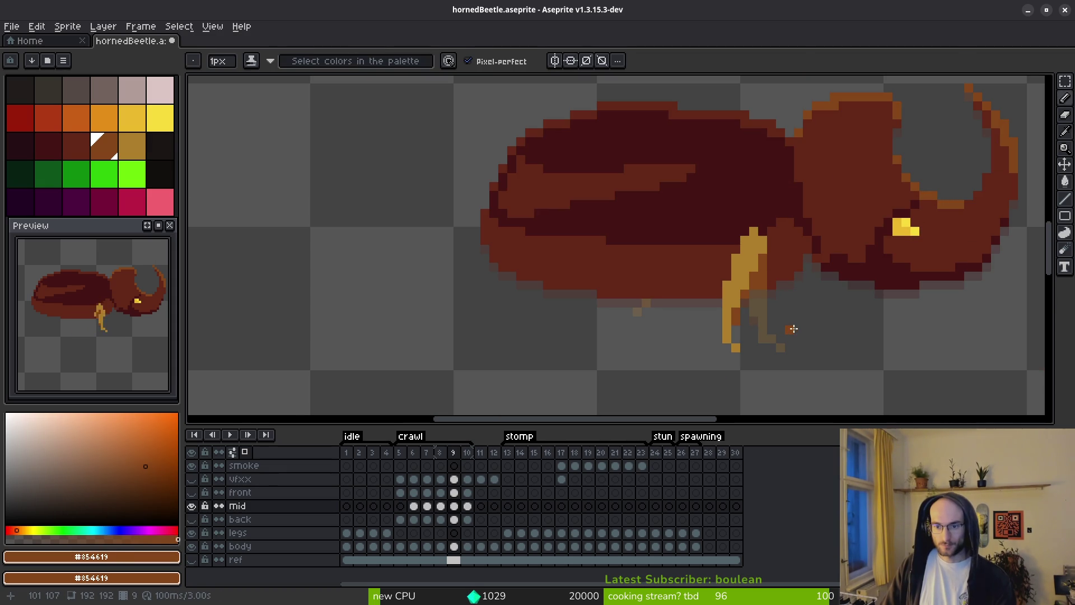
scroll(790, 331, down, 1)
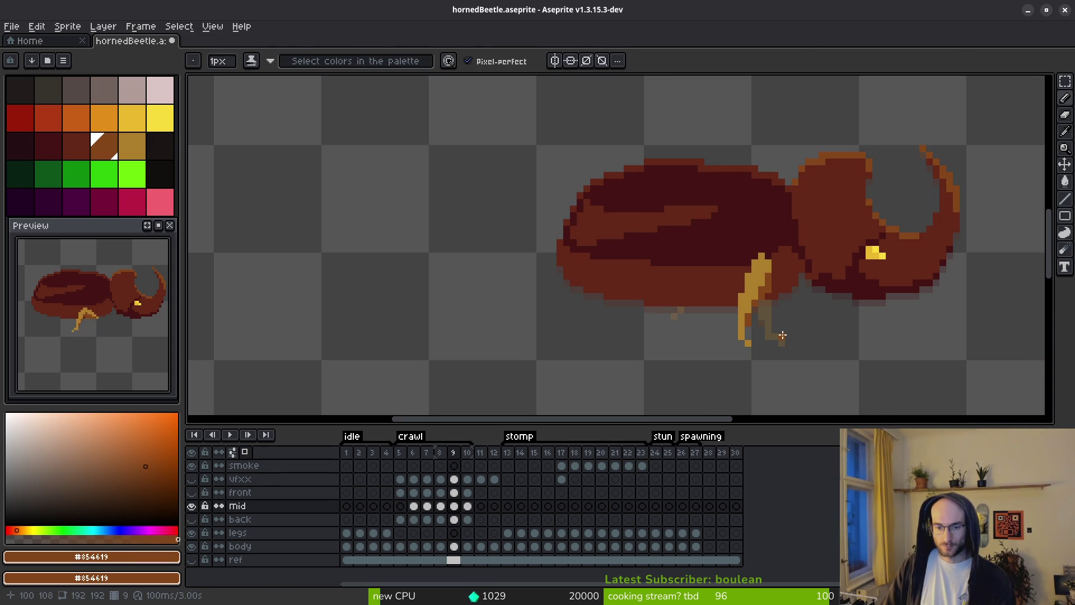
Compare the crawl frames, then redo the erasure of the mid leg's right segment on frame 9.
key(Right)
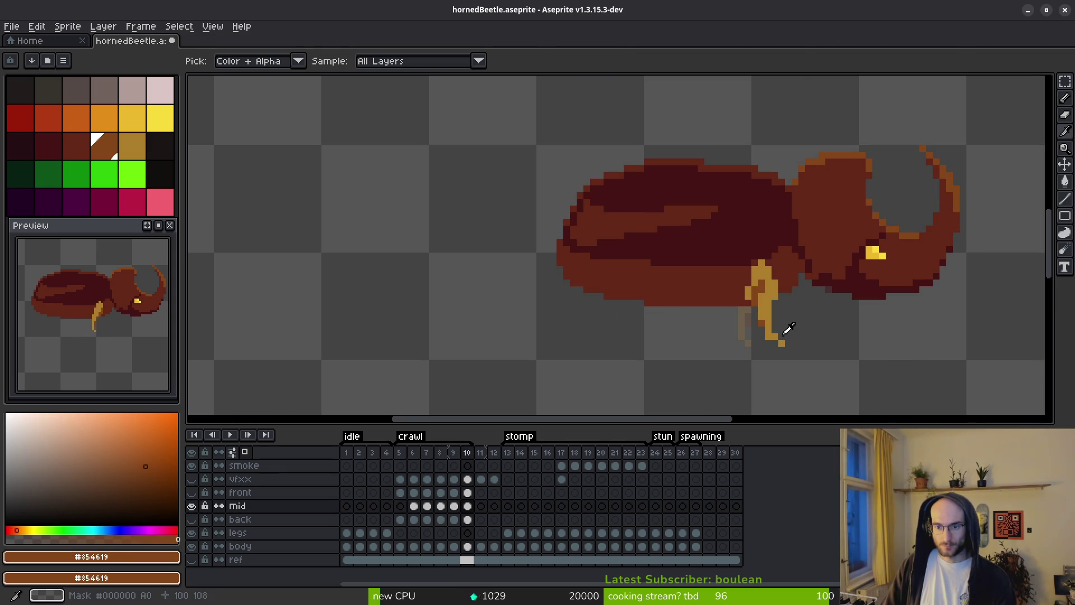
key(m)
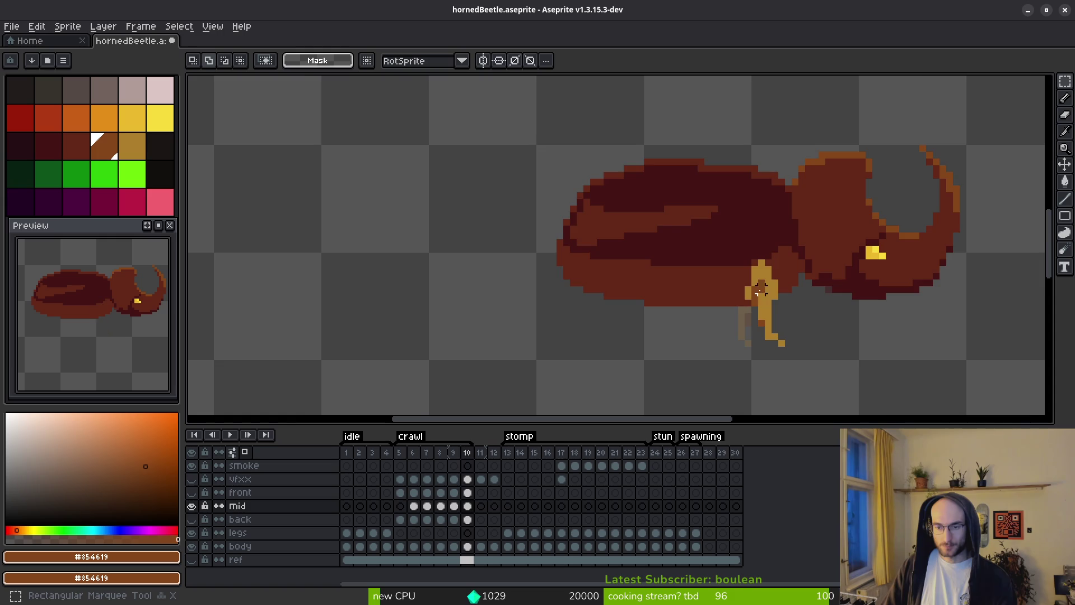
scroll(778, 283, up, 3)
drag(779, 283, 748, 227)
scroll(765, 241, down, 1)
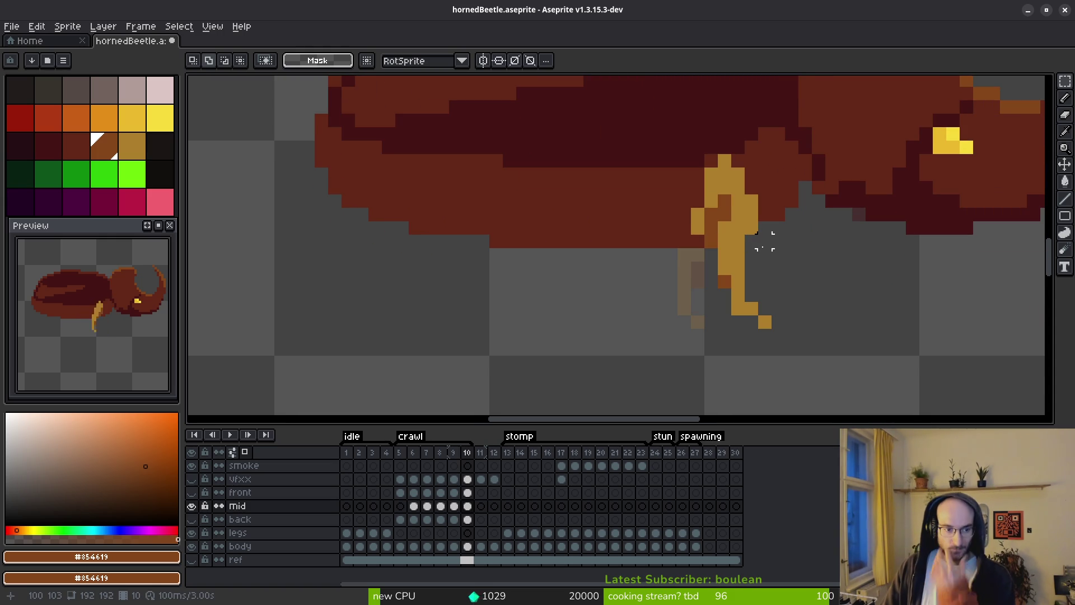
key(i)
key(Left)
key(Left)
key(Right)
key(Right)
key(m)
key(ctrl+z)
key(ctrl+z)
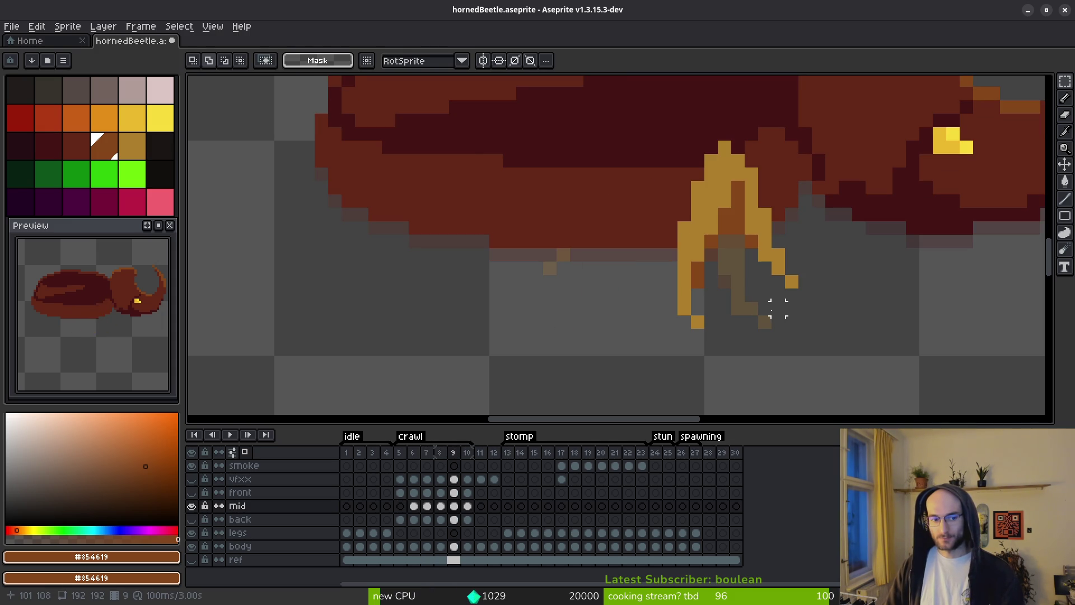
key(ctrl+y)
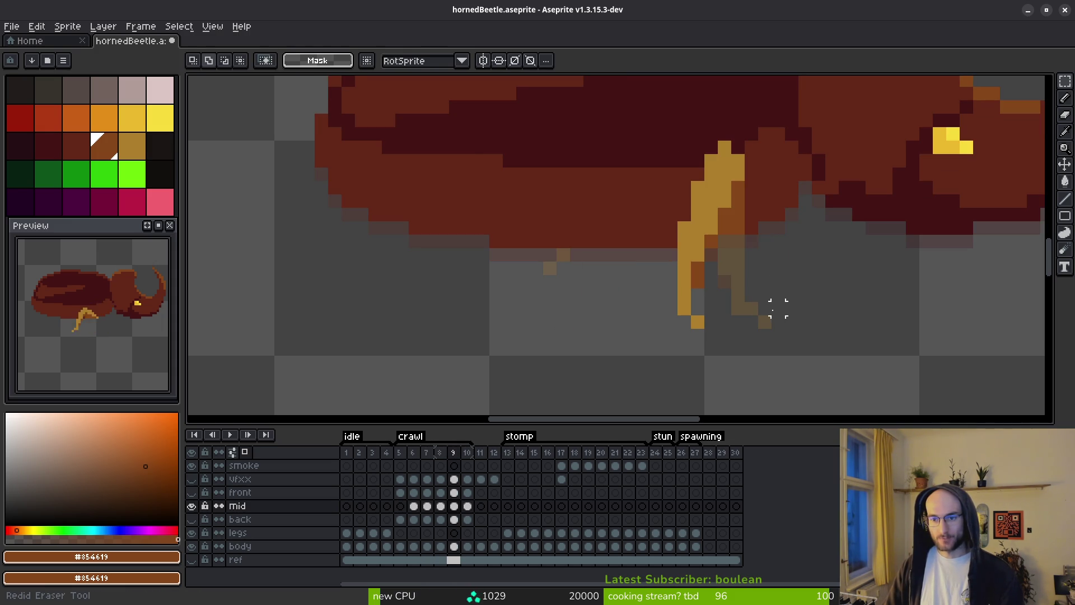
On frame 10, select the lower mid leg and reposition it, discarding a stray gold line.
key(Right)
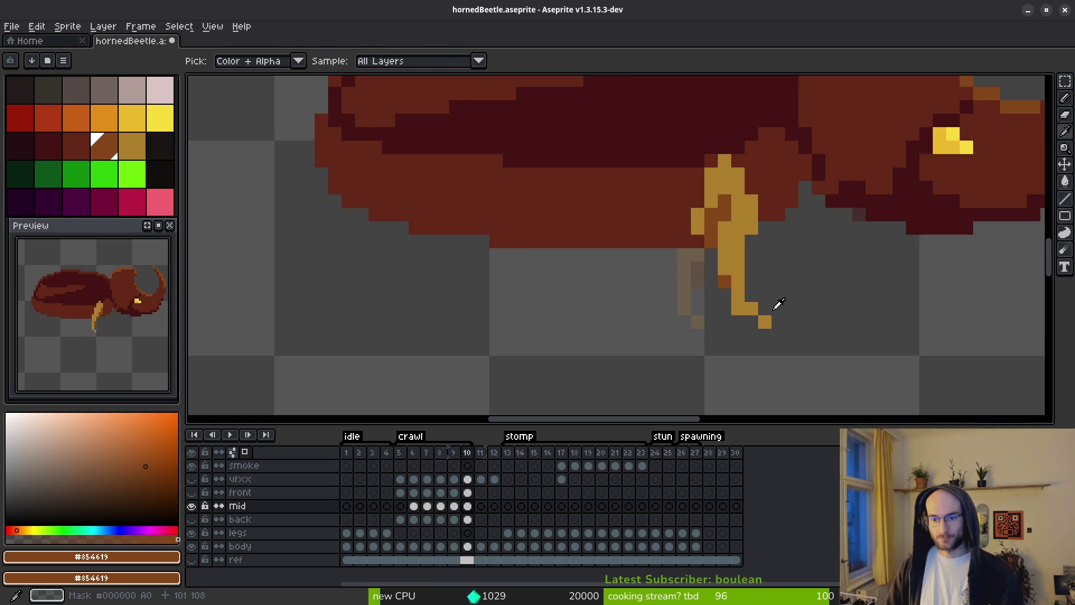
key(m)
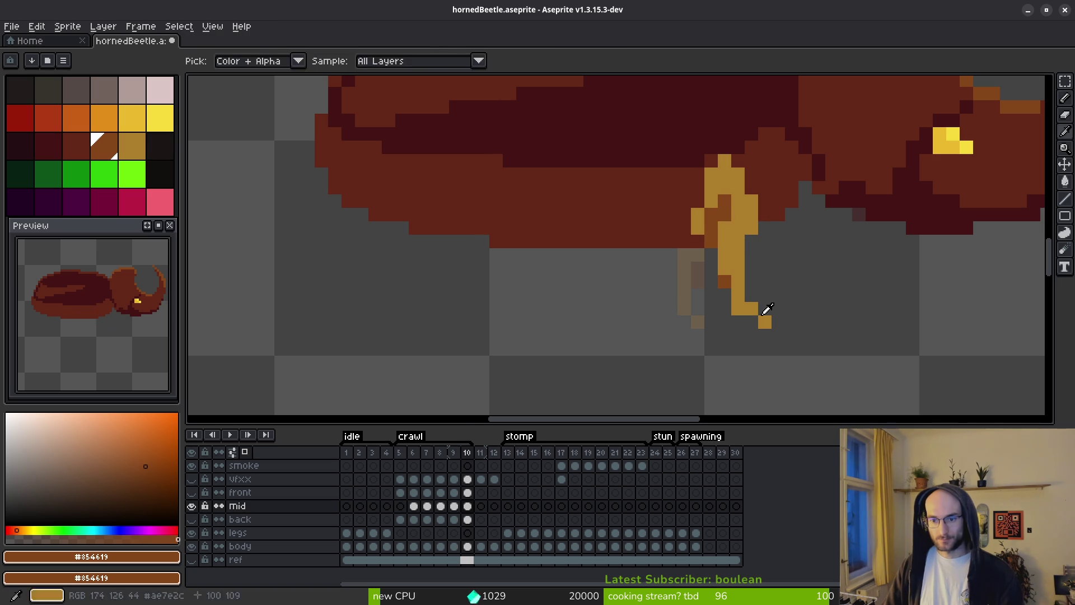
mouse_move(716, 205)
mouse_down()
mouse_move(763, 300)
mouse_move(828, 372)
mouse_up()
mouse_move(748, 288)
mouse_down()
mouse_move(667, 305)
mouse_move(646, 290)
mouse_up()
key(b)
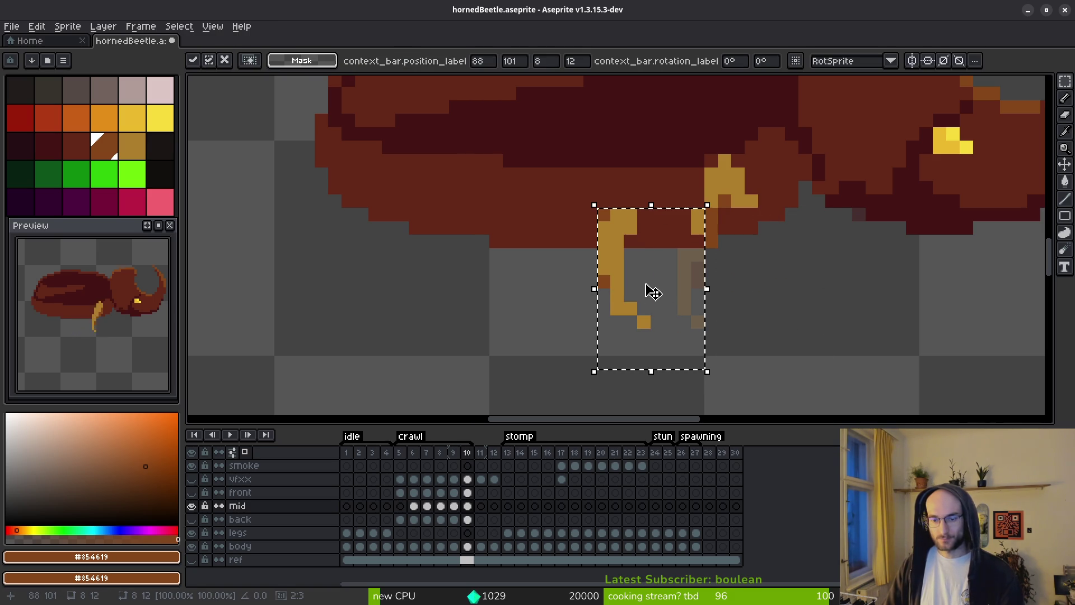
alt+click(628, 230)
key(ctrl+d)
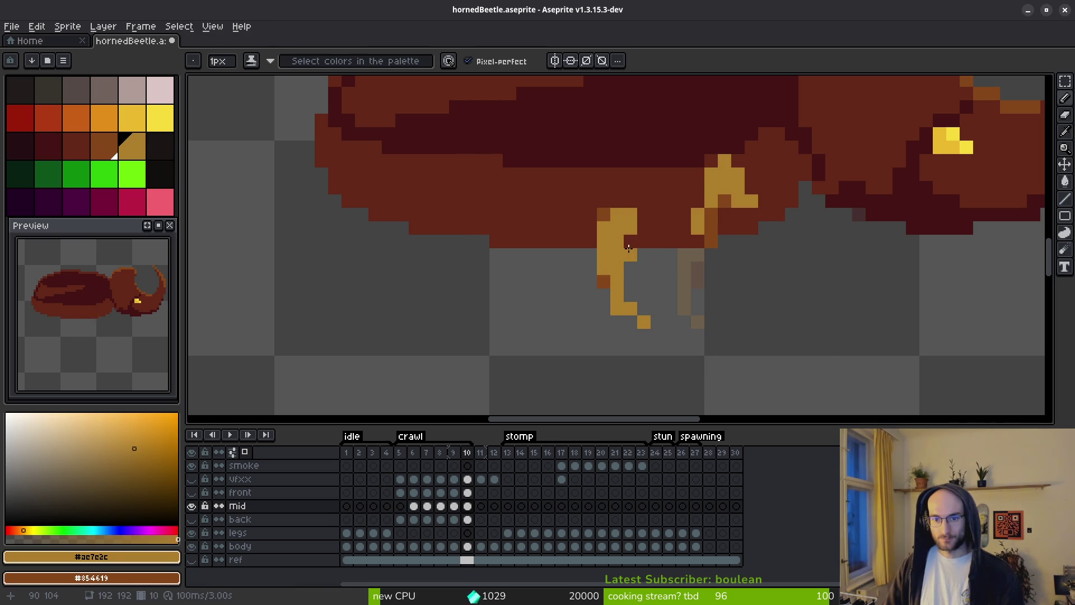
drag(644, 229, 691, 182)
key(ctrl+z)
key(ctrl+z)
drag(650, 303, 767, 303)
key(ctrl+d)
Clear the selection on frame 9 and save hornedBeetle.aseprite.
key(Left)
key(ctrl+z)
key(ctrl+z)
key(ctrl+d)
key(ctrl+s)
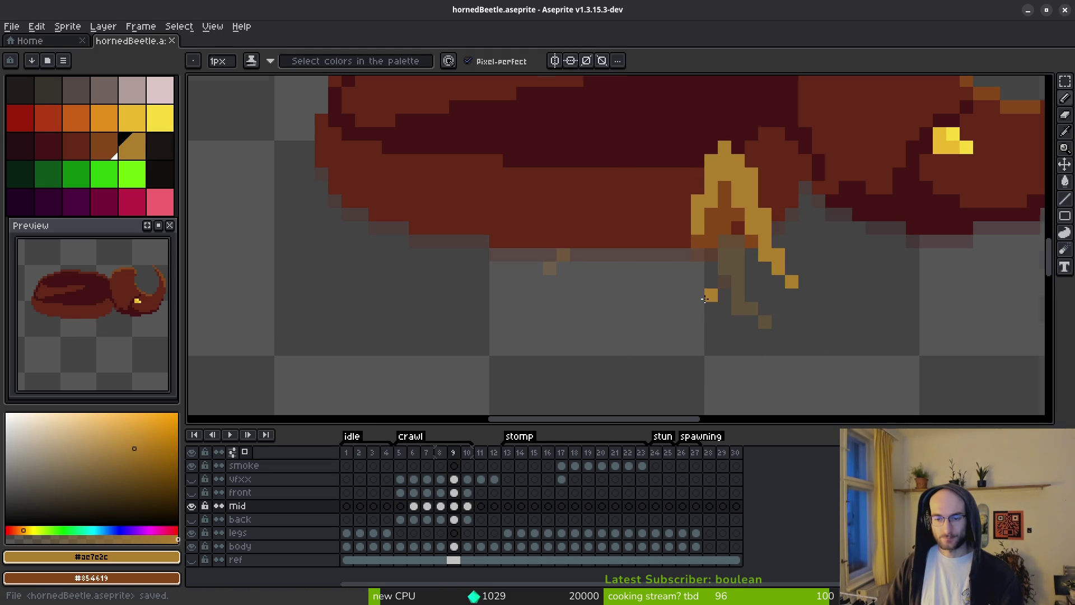
scroll(707, 311, down, 4)
key(Left)
key(Left)
key(Left)
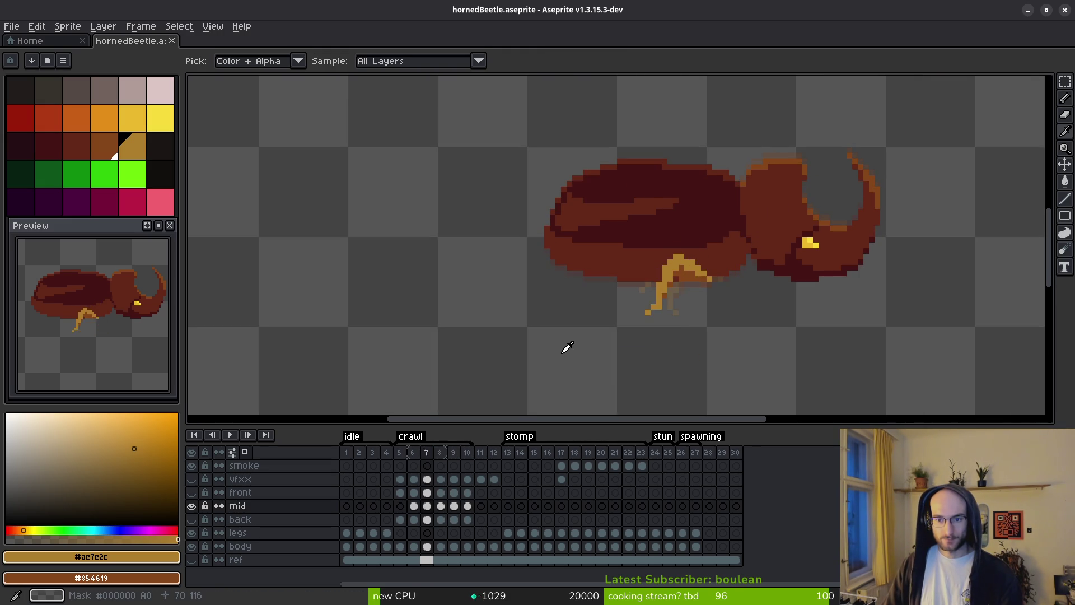
On crawl frame 7, pick the leg's gold colour and add a gold pixel to the mid leg.
key(Right)
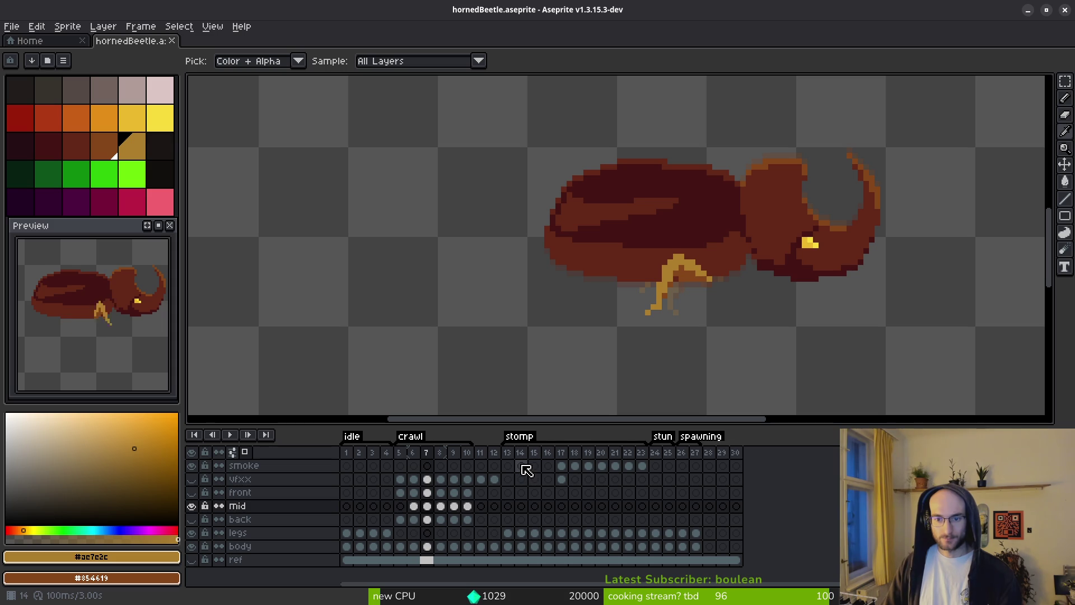
scroll(672, 331, up, 2)
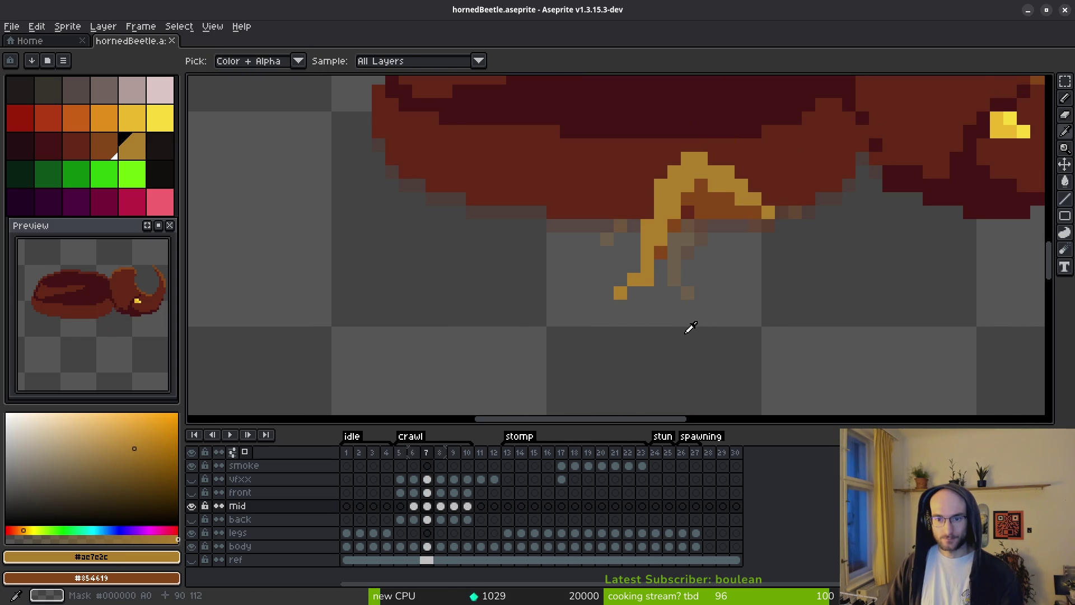
key(b)
click(675, 291)
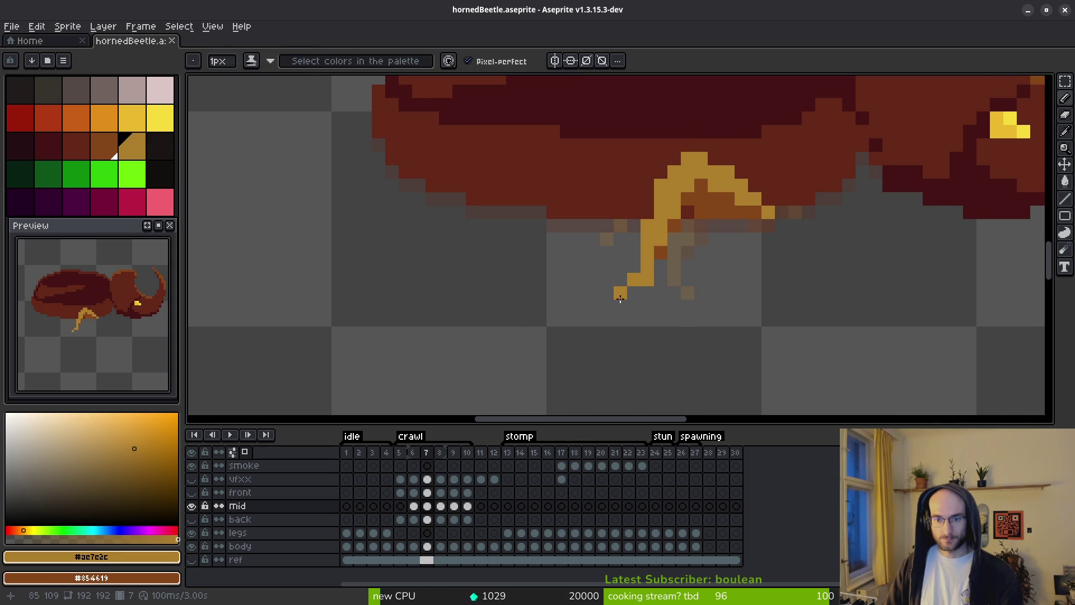
key(ctrl+alt+c)
key(Escape)
click(672, 253)
Nudge the leg one pixel left, then thicken and extend its upper curve with gold pixels.
key(m)
mouse_move(638, 190)
mouse_down()
mouse_move(683, 302)
mouse_move(653, 279)
mouse_up()
key(ctrl+d)
key(b)
click(661, 173)
click(675, 159)
click(660, 251)
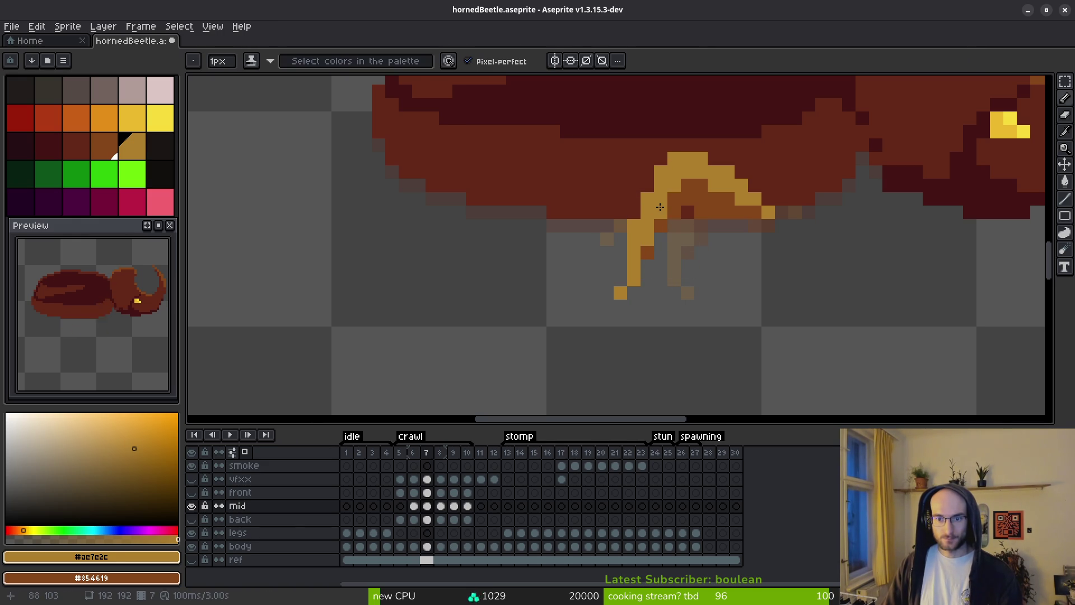
Add gold near the leg joint and darken the surrounding leg pixels.
scroll(722, 257, down, 1)
scroll(714, 238, up, 1)
click(710, 242)
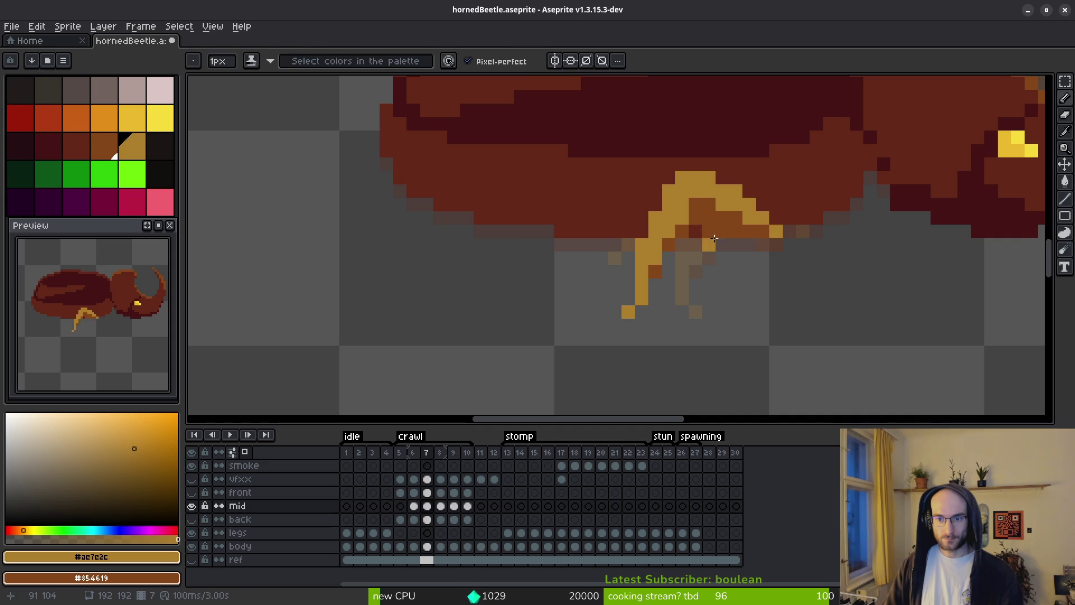
key(e)
click(708, 242)
click(696, 258)
scroll(723, 285, down, 2)
Step through crawl frames 6–10 to compare, then select the mid layer's frame 8 cel.
key(i)
key(comma)
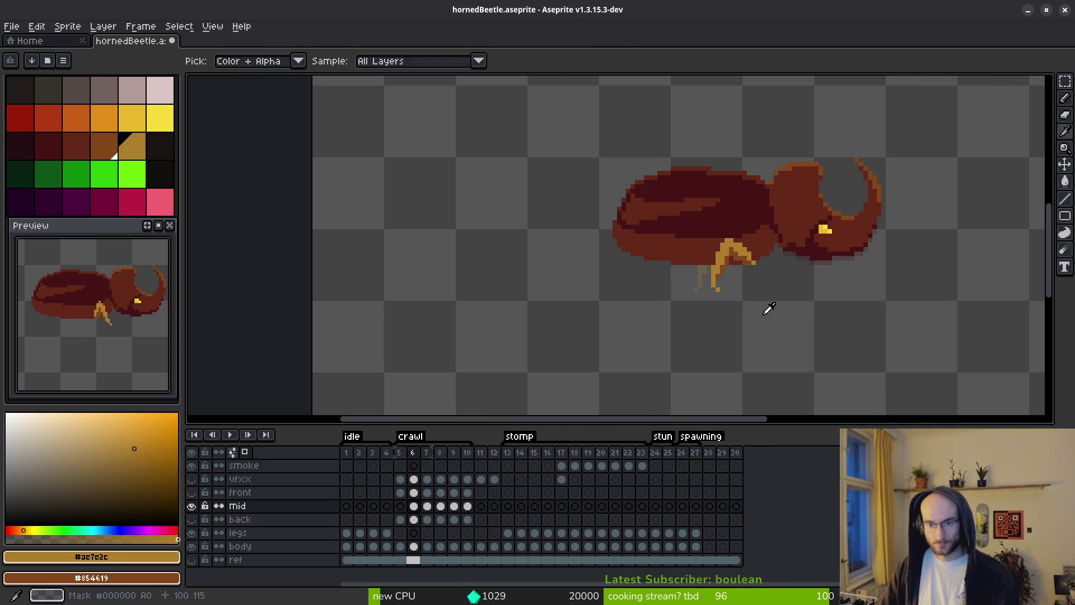
key(period)
key(period)
key(period)
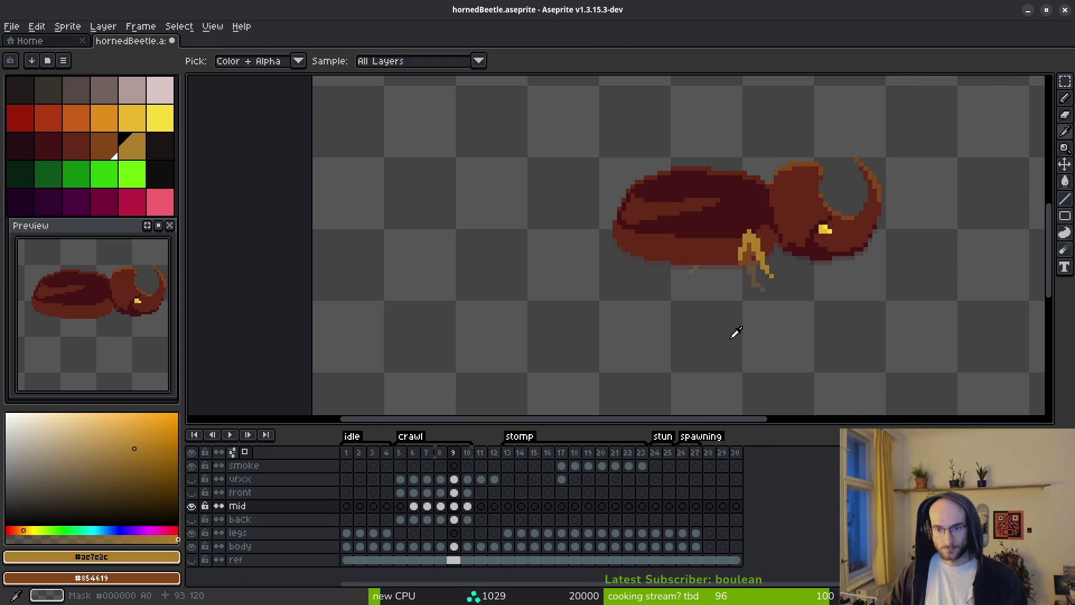
key(period)
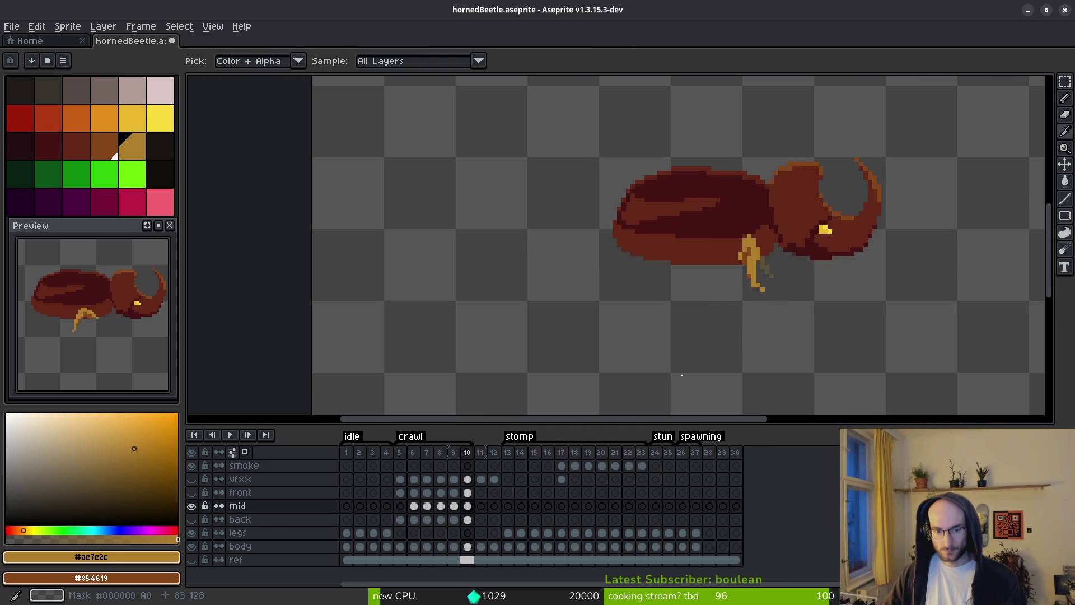
key(b)
click(440, 504)
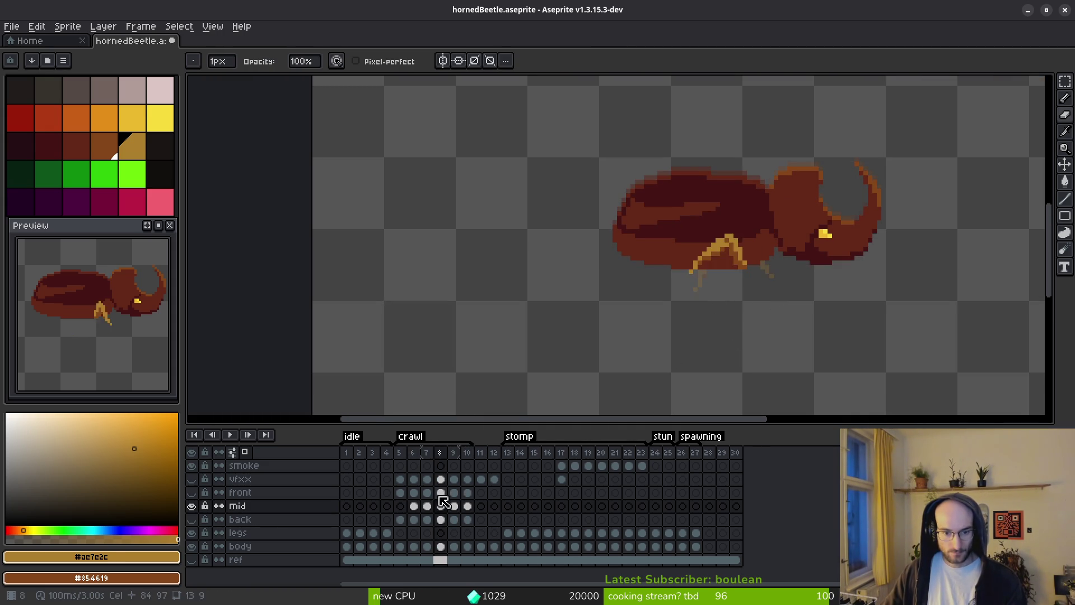
click(431, 501)
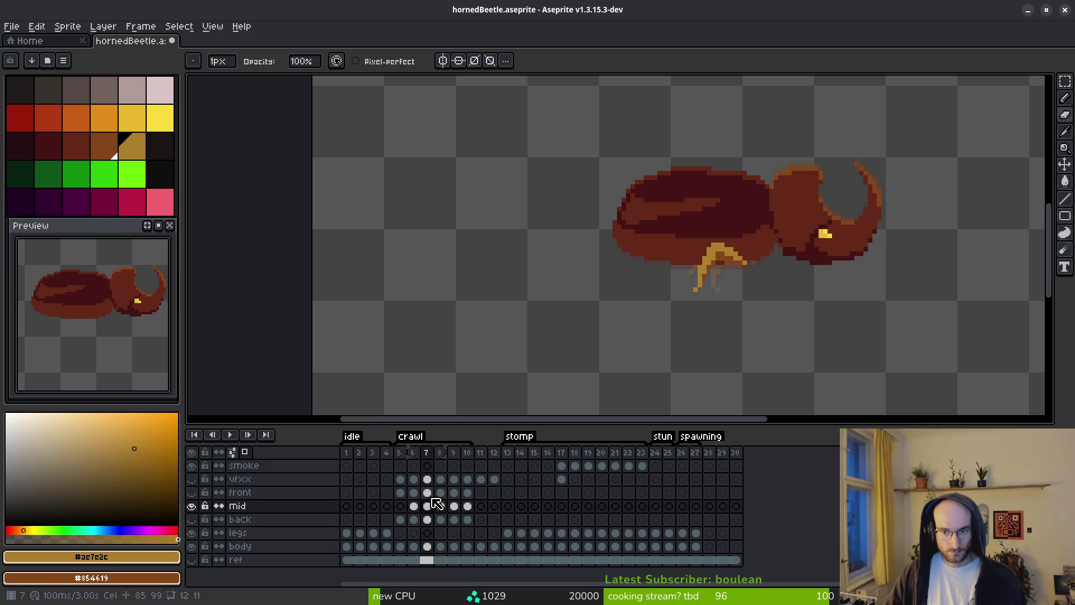
click(440, 504)
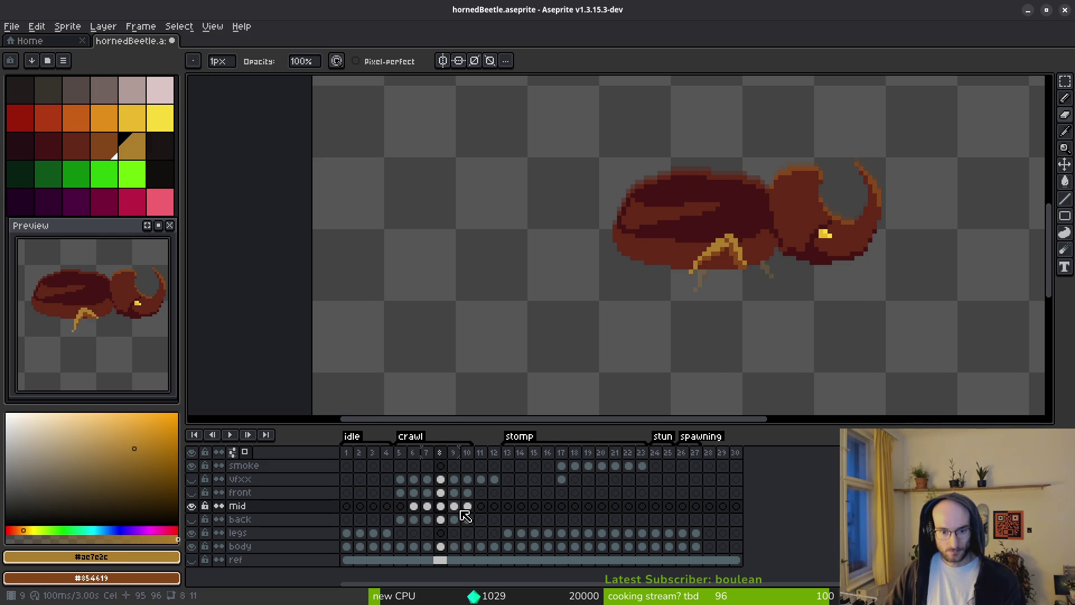
Undo the last three edits back to the front-layer leg edit and return to frame 7.
key(ctrl+z)
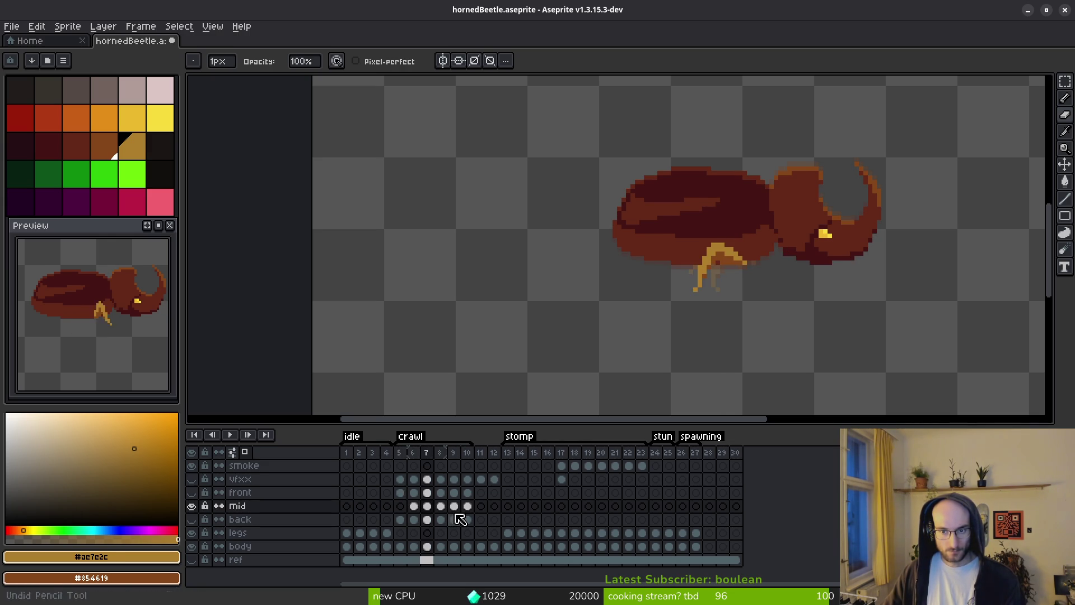
key(ctrl+z)
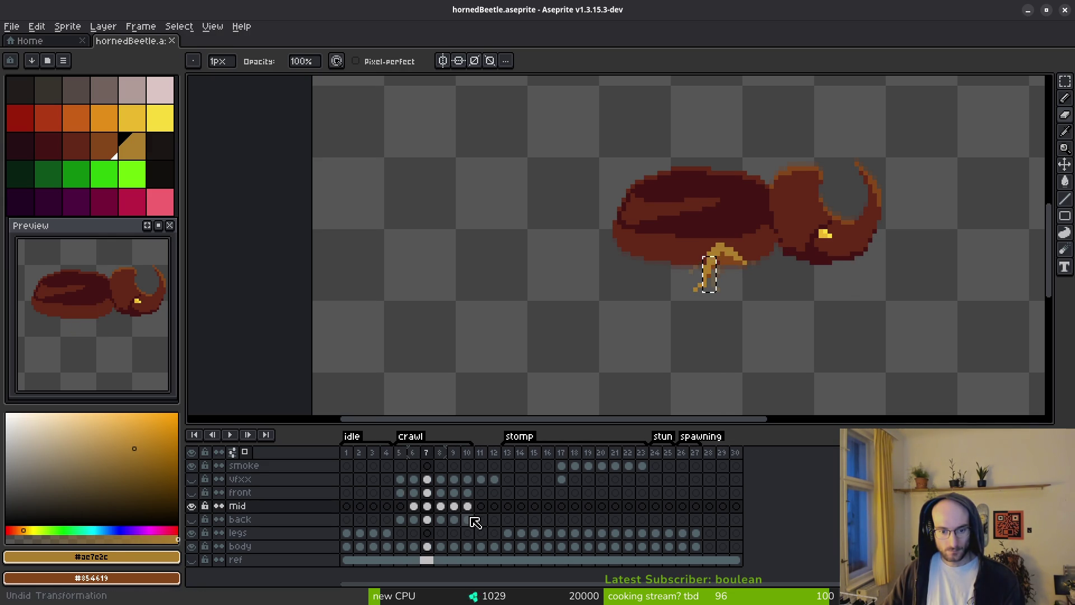
key(ctrl+z)
key(ctrl+z)
key(ctrl+z)
key(i)
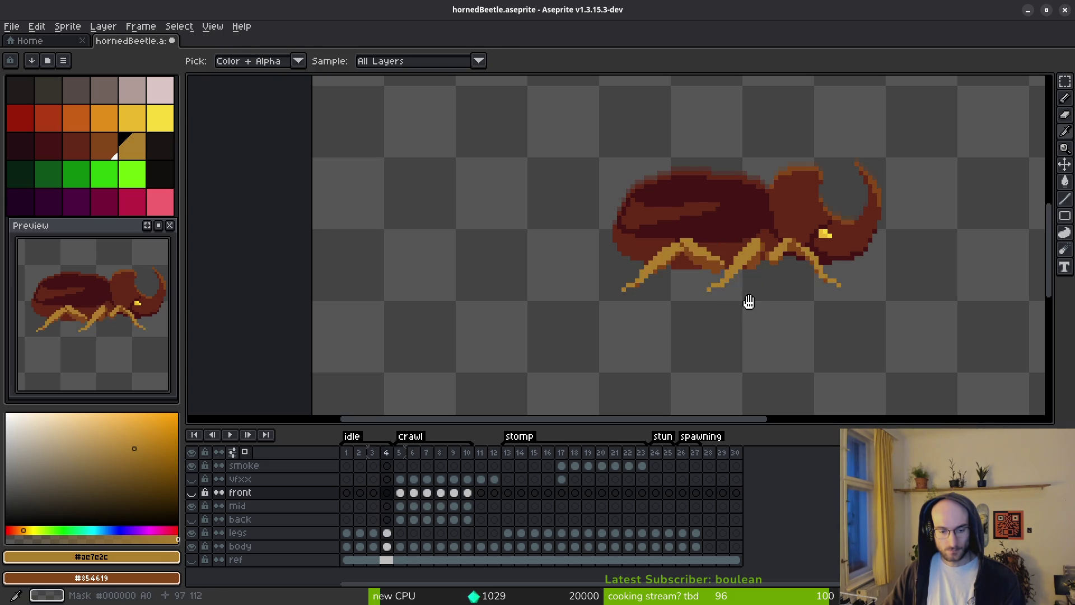
key(Right)
key(Right)
key(Left)
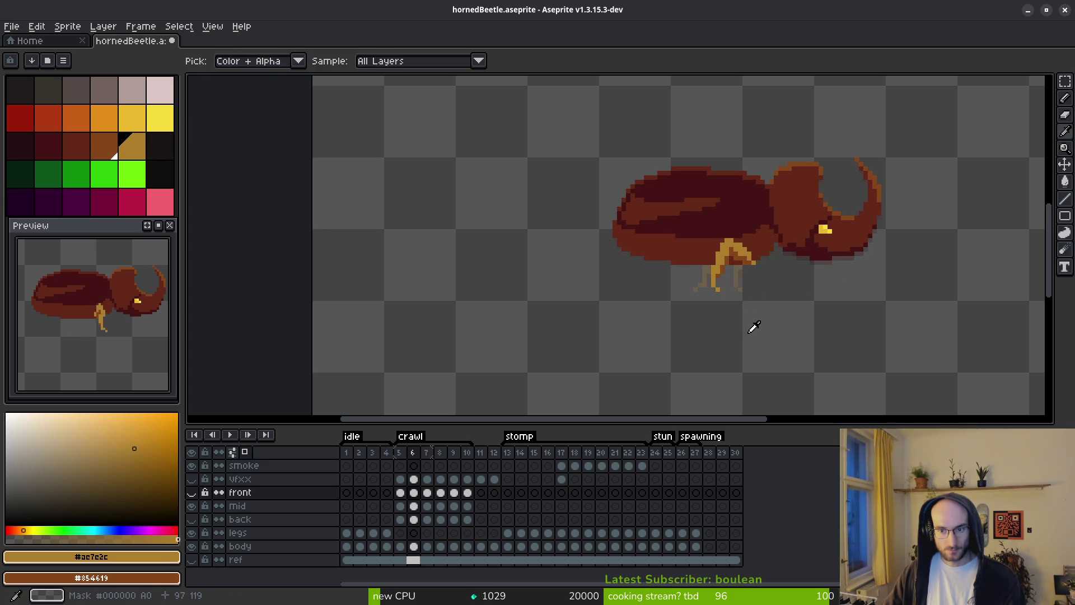
key(Right)
key(b)
On the mid legs layer, shift selected leg pixels down one pixel and the leg tip one pixel left.
scroll(713, 303, up, 3)
key(m)
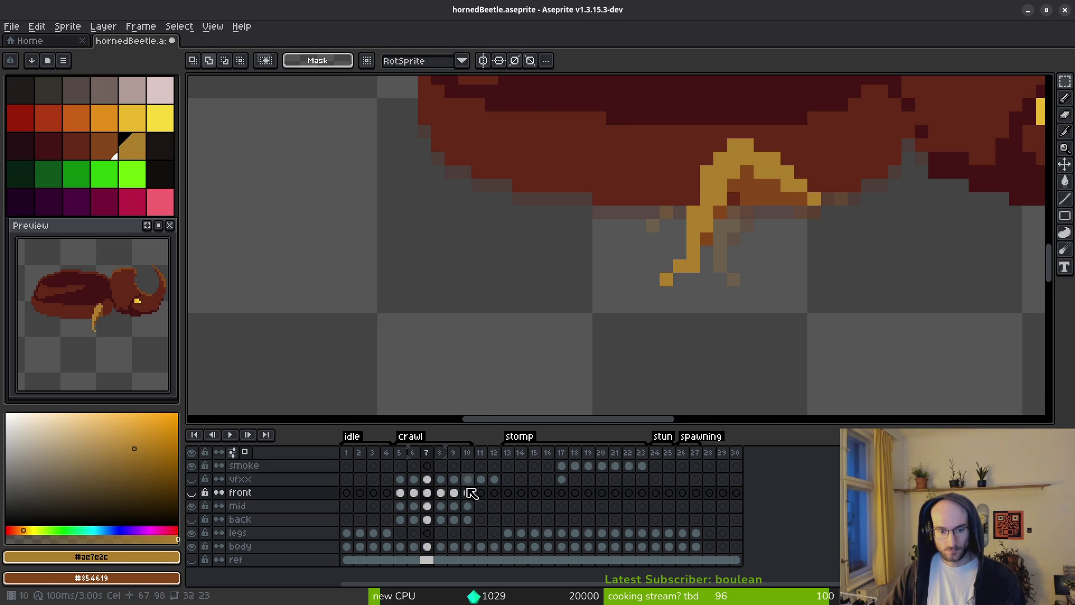
click(427, 505)
mouse_move(672, 246)
mouse_down()
mouse_move(694, 293)
mouse_move(698, 284)
mouse_move(665, 273)
mouse_up()
key(ctrl+d)
key(ctrl+d)
mouse_move(720, 185)
mouse_down()
mouse_move(672, 266)
mouse_move(730, 163)
mouse_move(707, 189)
mouse_up()
key(ctrl+d)
key(Return)
Paint two ochre pixels on the mid leg, undoing a stray erase.
key(b)
click(721, 146)
click(722, 173)
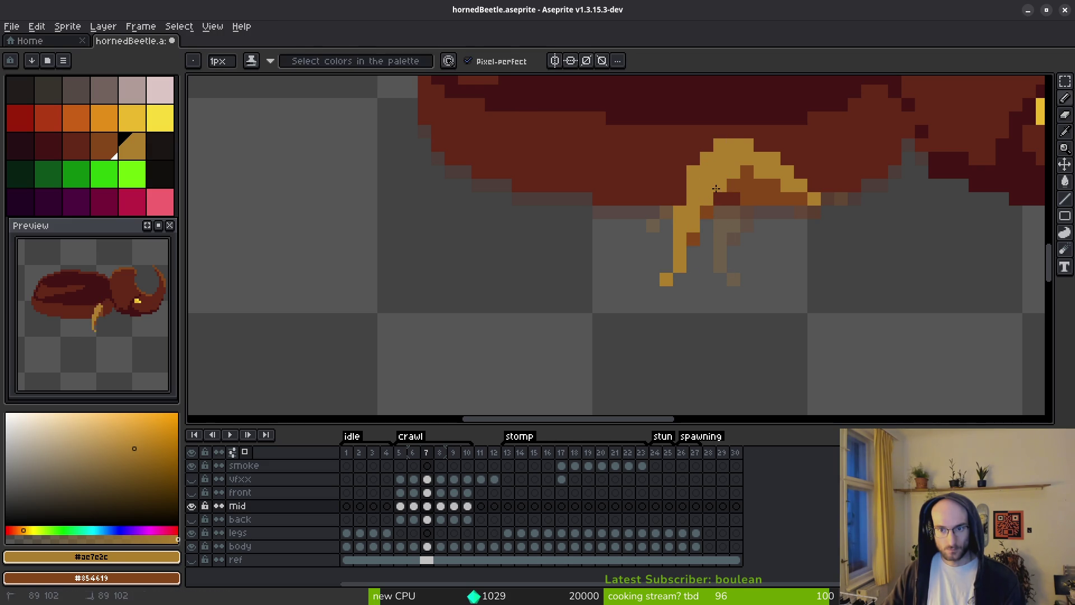
key(e)
key(b)
key(e)
key(ctrl+z)
key(b)
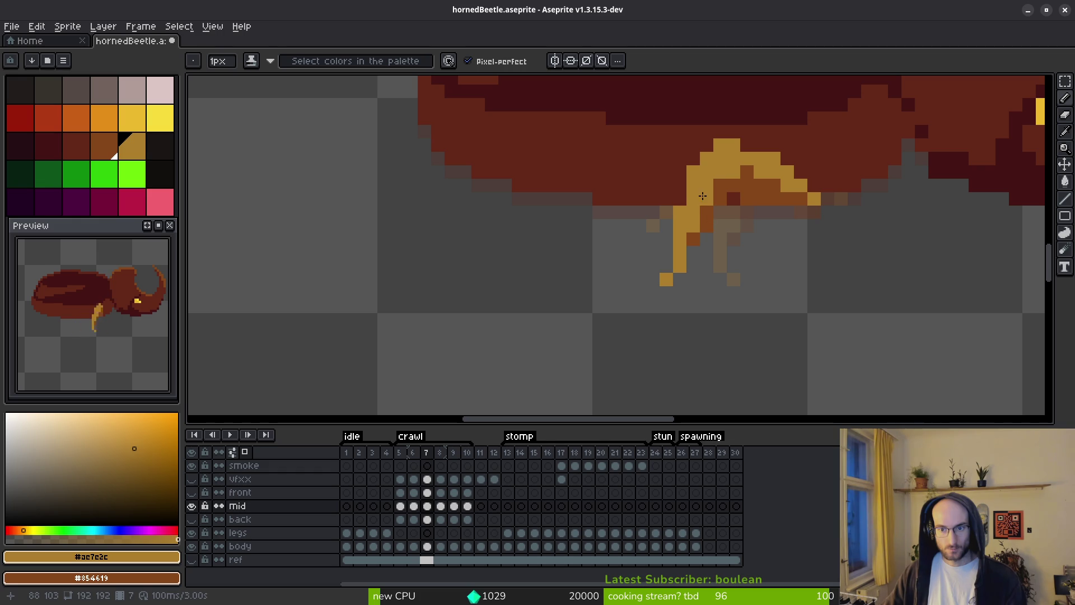
Darken the upper leg, joint and lower leg pixels, and turn two middle-leg pixels gold.
click(747, 145)
click(734, 171)
click(746, 166)
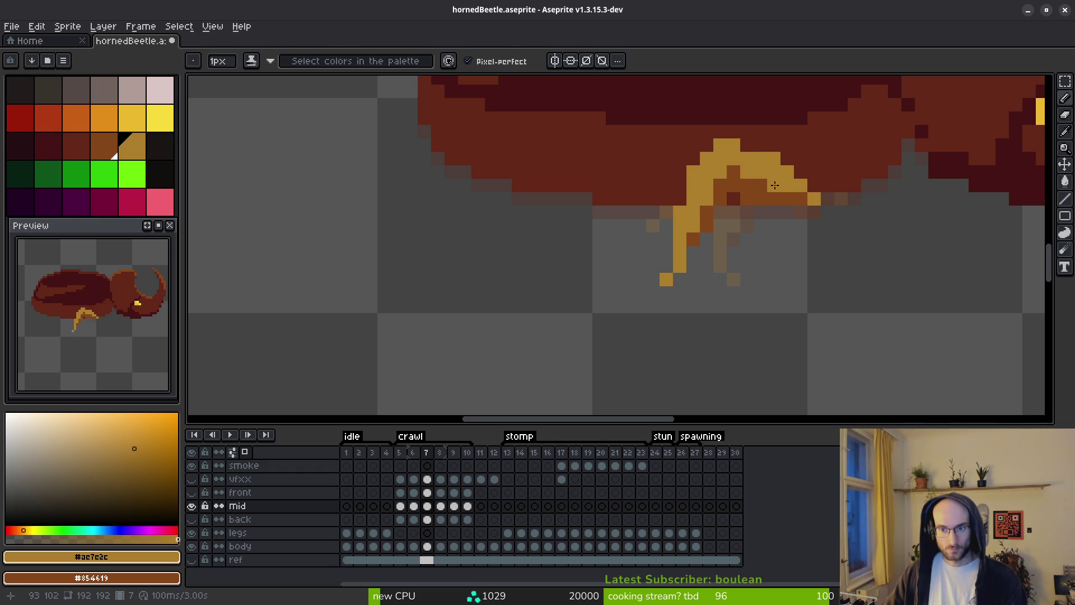
click(740, 185)
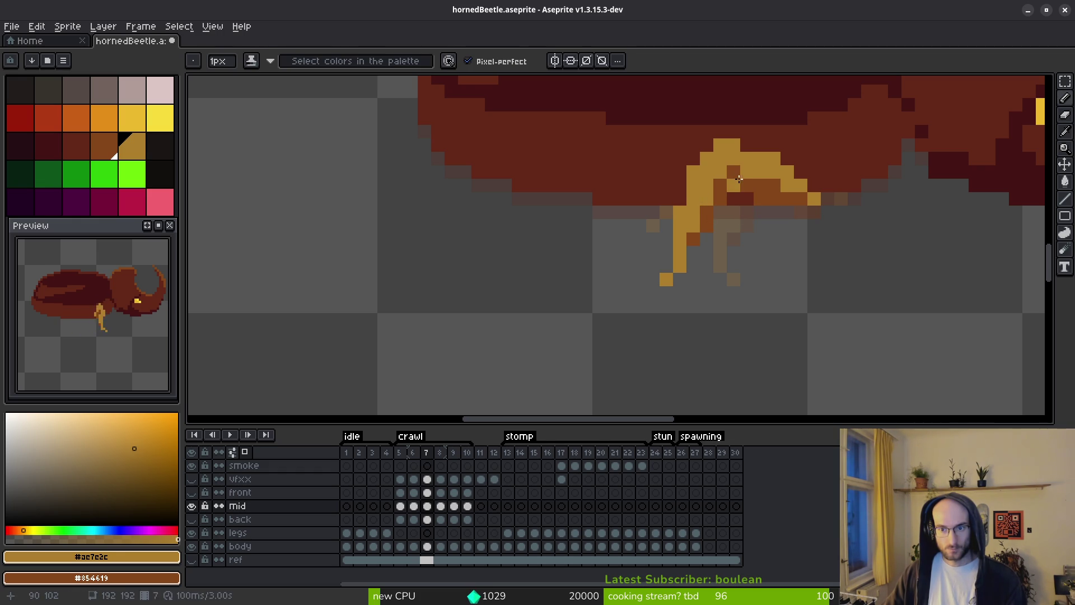
click(764, 197)
Repaint the mid leg into a more upright, vertical shape.
scroll(760, 226, down, 4)
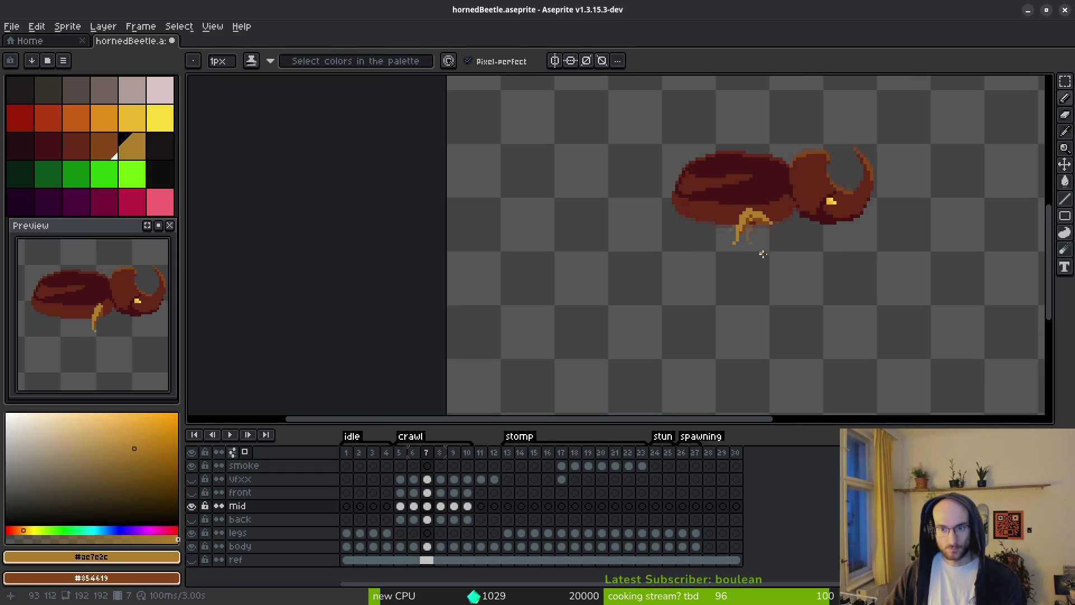
scroll(768, 253, up, 4)
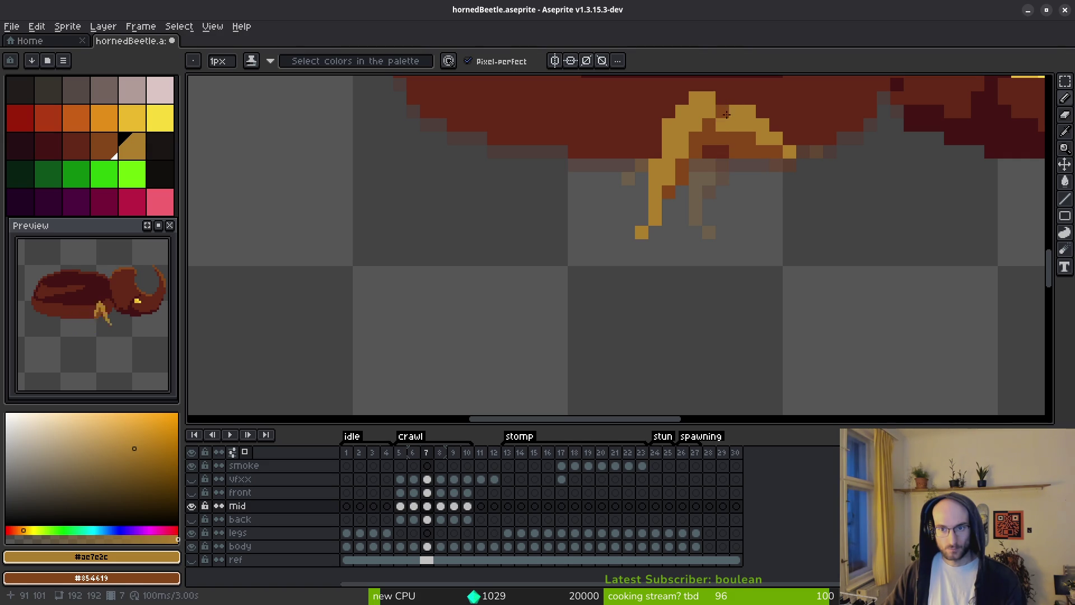
scroll(765, 166, down, 4)
scroll(765, 166, up, 4)
click(718, 136)
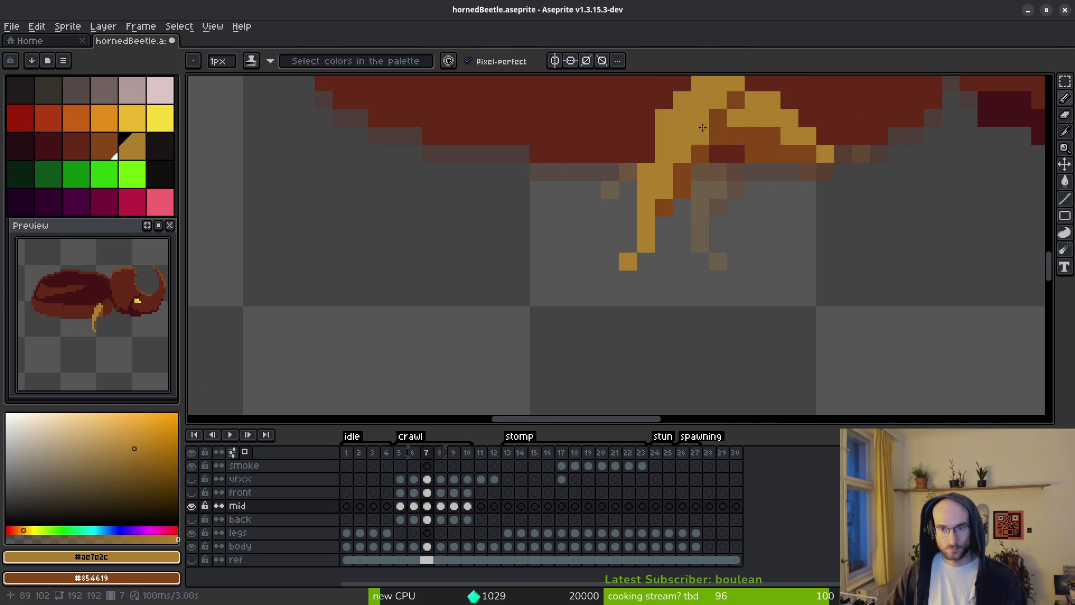
click(741, 154)
Shade a short column of leg pixels dark brown and add a yellow pixel below.
scroll(761, 186, down, 1)
scroll(761, 187, down, 3)
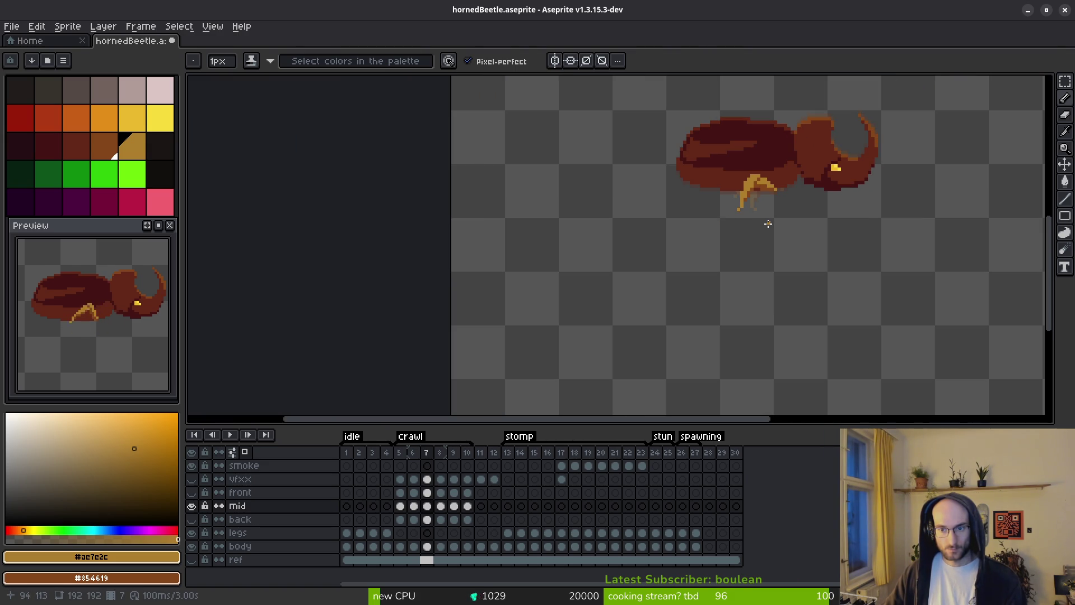
scroll(767, 224, up, 6)
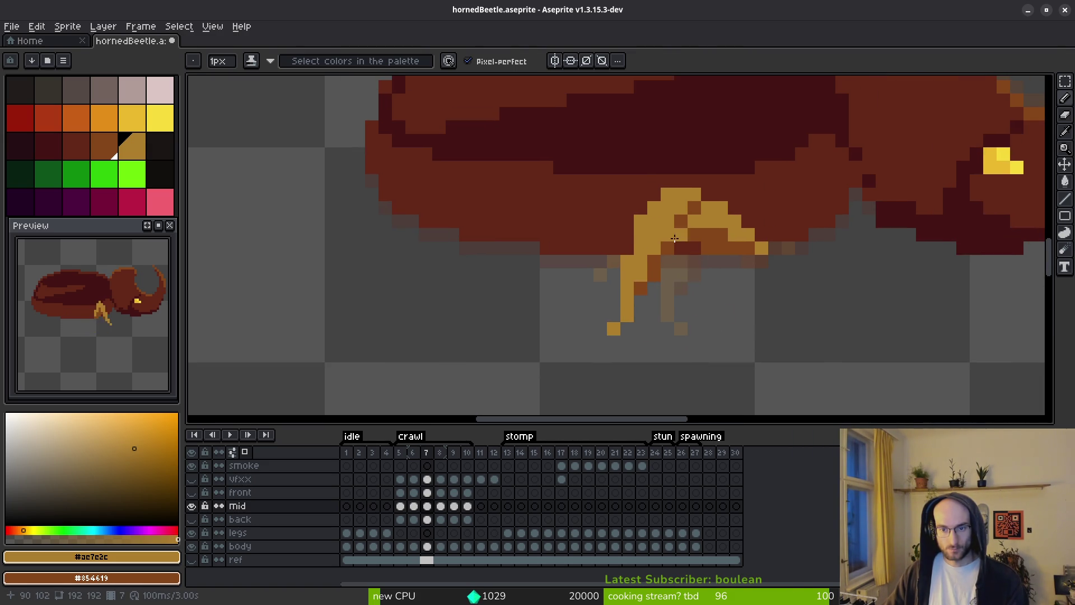
right_click(674, 238)
right_click(661, 232)
click(668, 247)
right_click(674, 239)
Darken another leg pixel, paint a yellow highlight, and add a pixel at the leg's tip.
scroll(673, 240, down, 4)
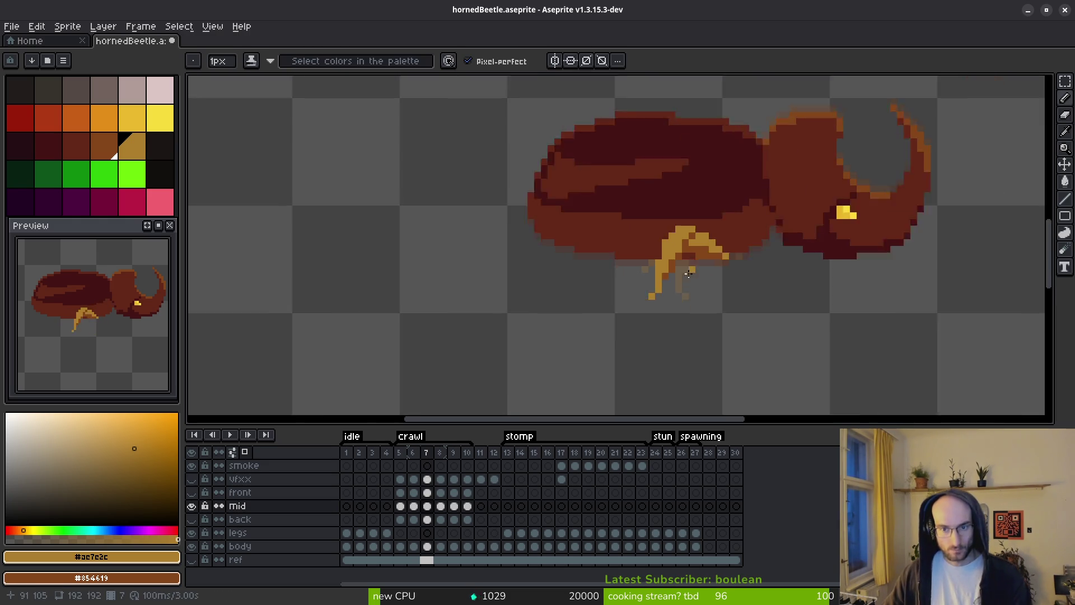
scroll(672, 238, up, 4)
right_click(683, 242)
scroll(682, 241, down, 4)
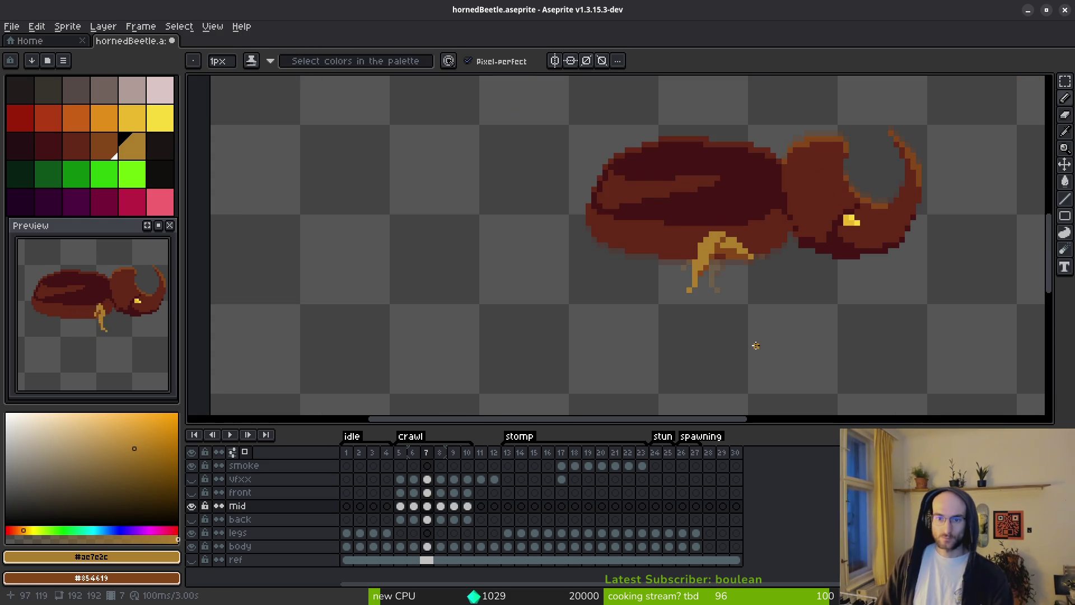
scroll(768, 322, down, 2)
scroll(724, 248, up, 5)
click(725, 249)
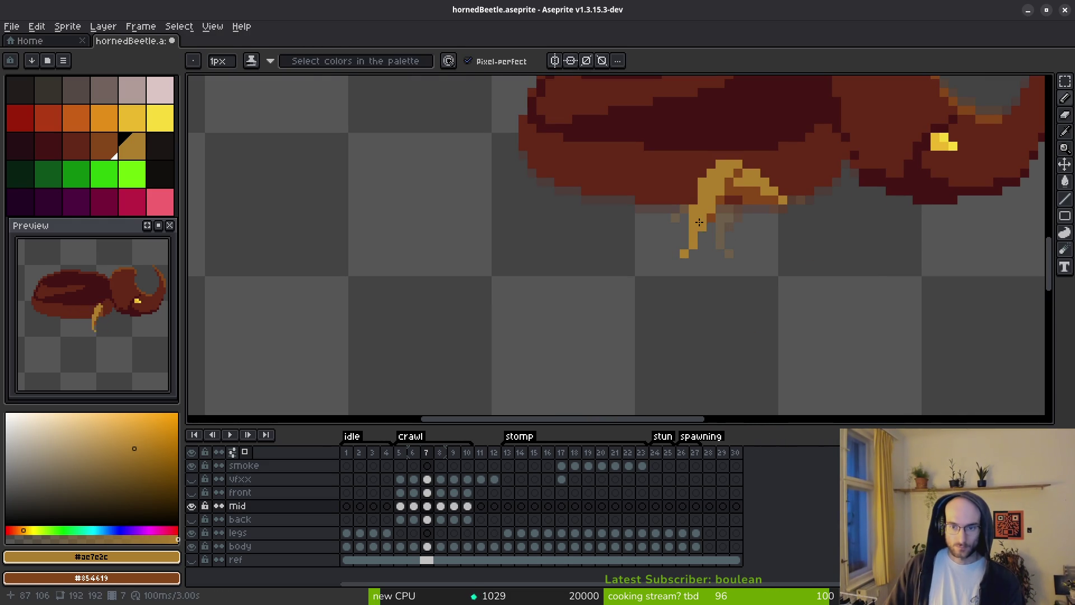
scroll(744, 249, down, 3)
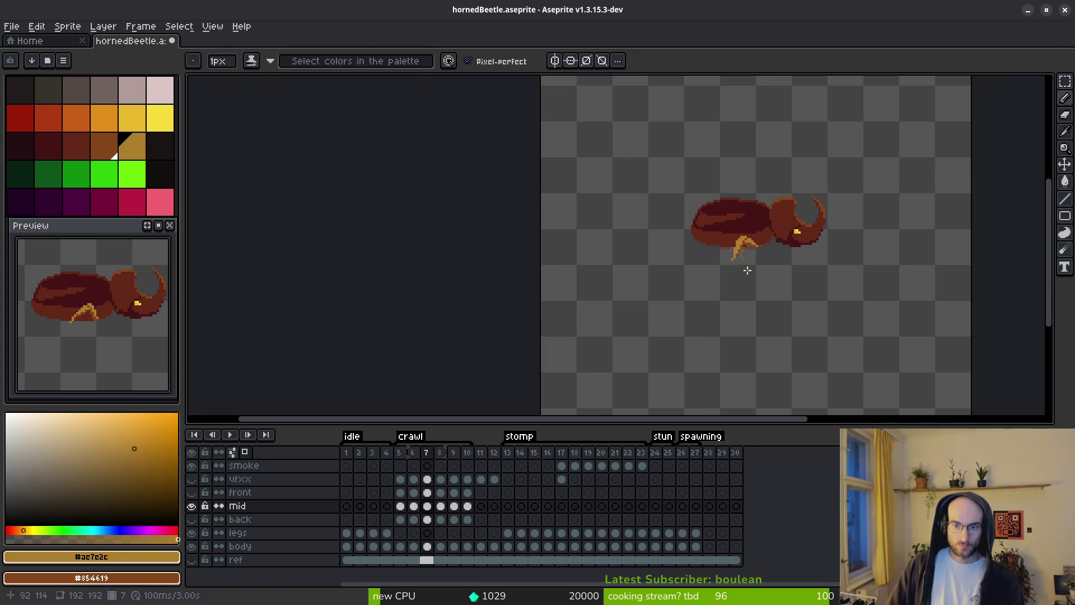
click(739, 279)
scroll(742, 276, up, 2)
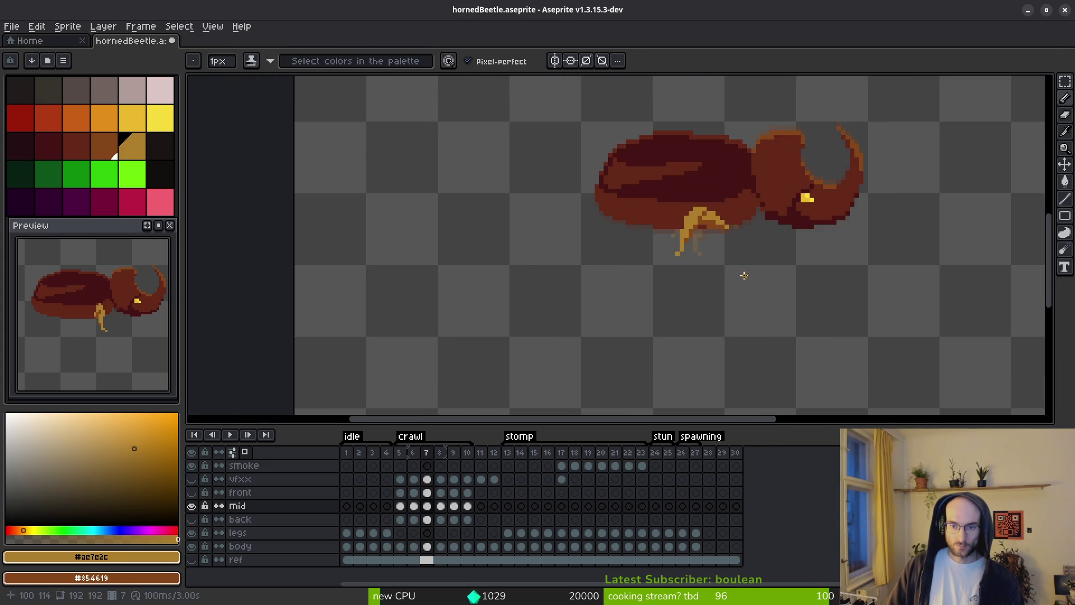
On crawl frame 8, move a 6x7 block of the middle leg to a new position.
key(i)
key(Right)
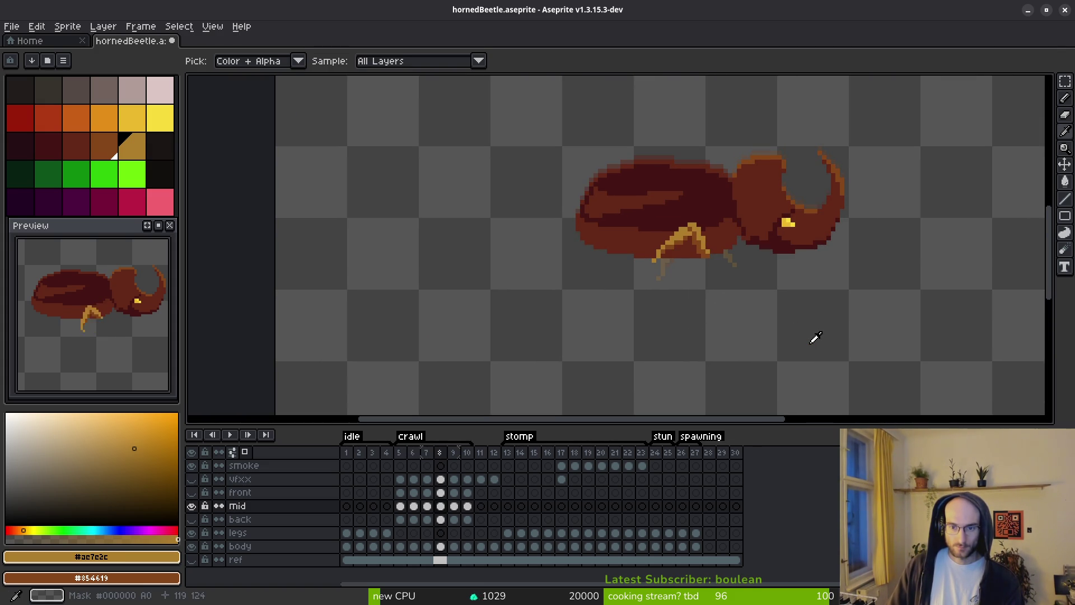
key(Right)
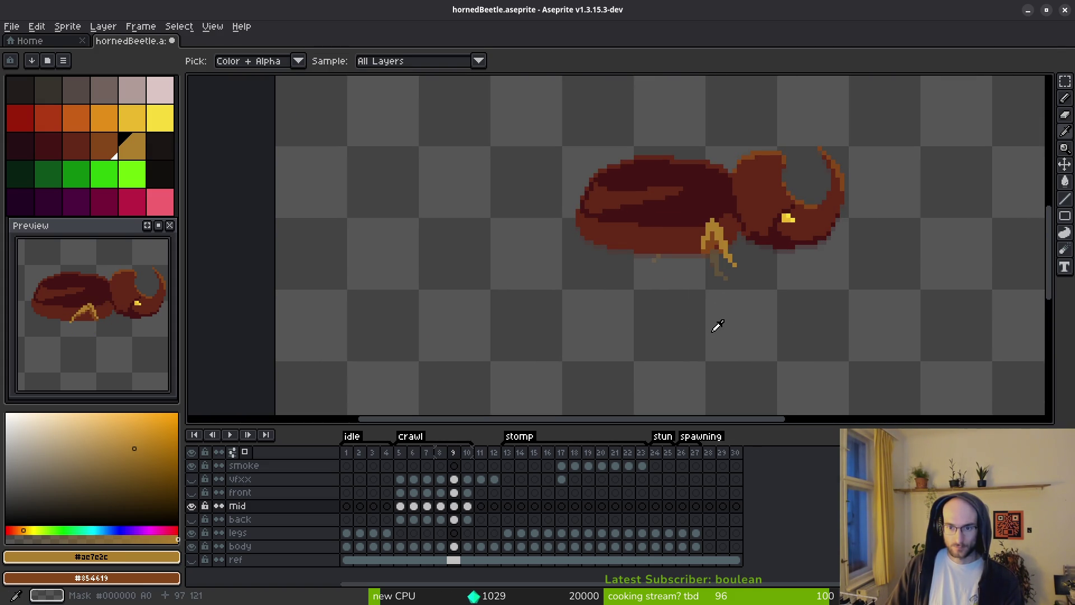
key(Left)
key(b)
scroll(711, 238, up, 2)
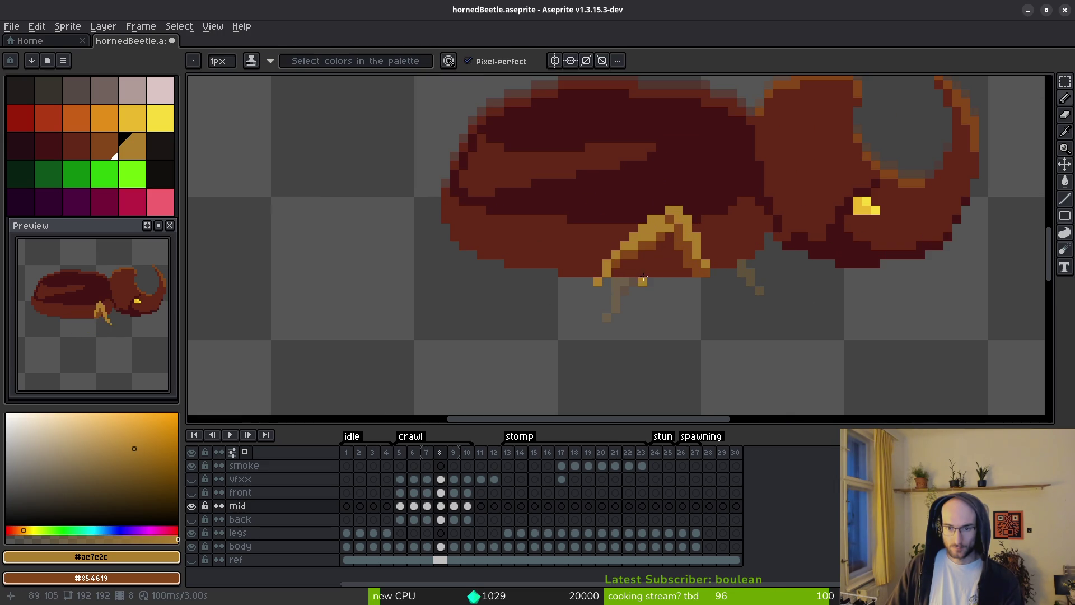
key(m)
scroll(644, 278, up, 1)
mouse_move(568, 206)
mouse_down()
mouse_move(636, 329)
mouse_move(678, 335)
mouse_up()
click(637, 317)
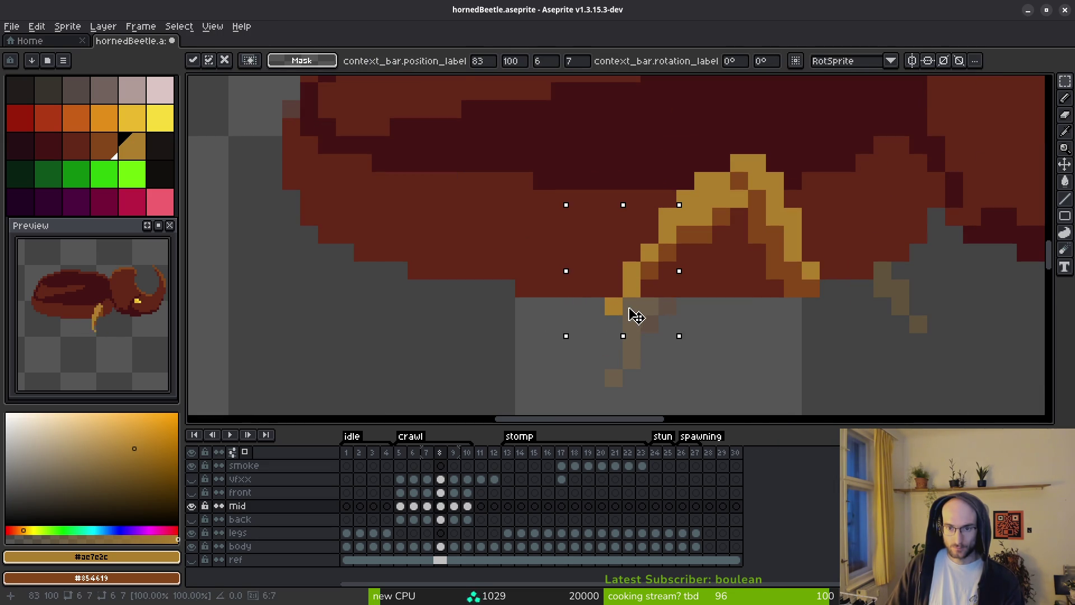
key(b)
scroll(725, 321, down, 4)
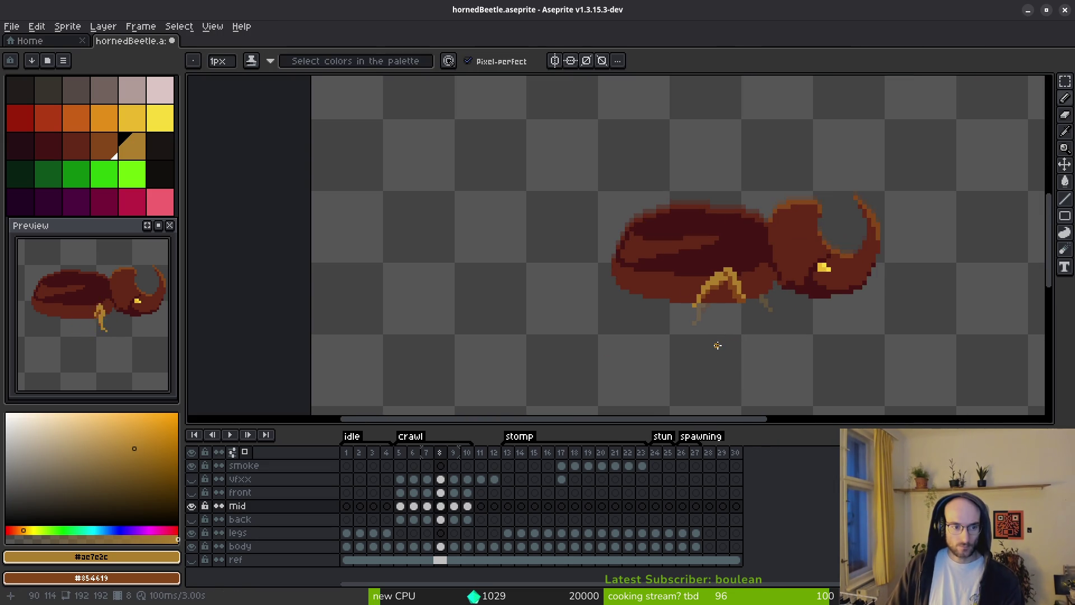
On frame 9's front layer, erase stray leg pixels below the body and save the sprite.
key(Right)
key(Right)
key(i)
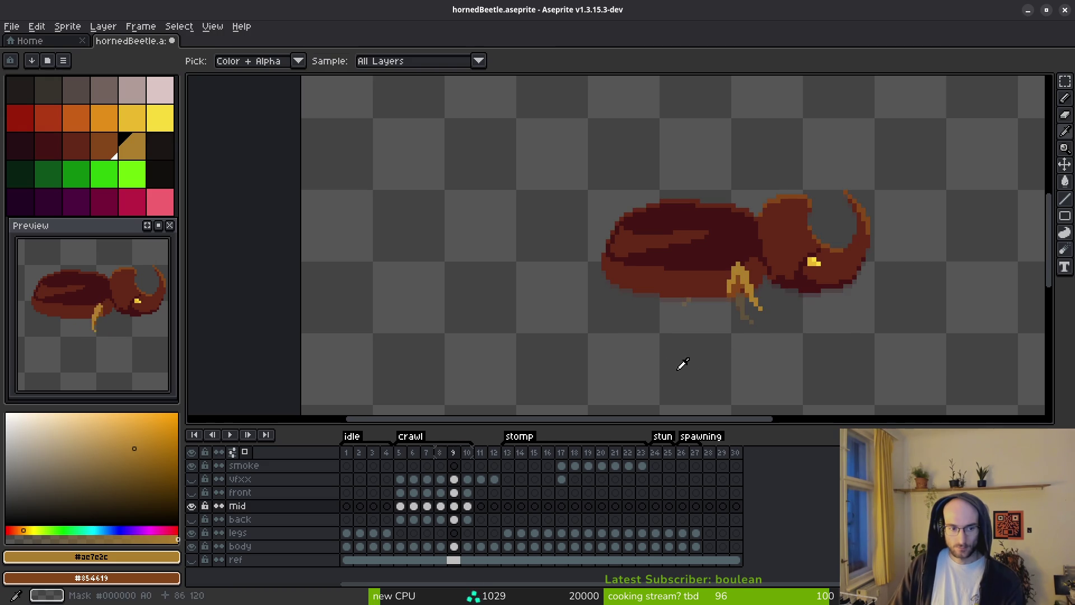
key(Left)
key(Left)
key(Left)
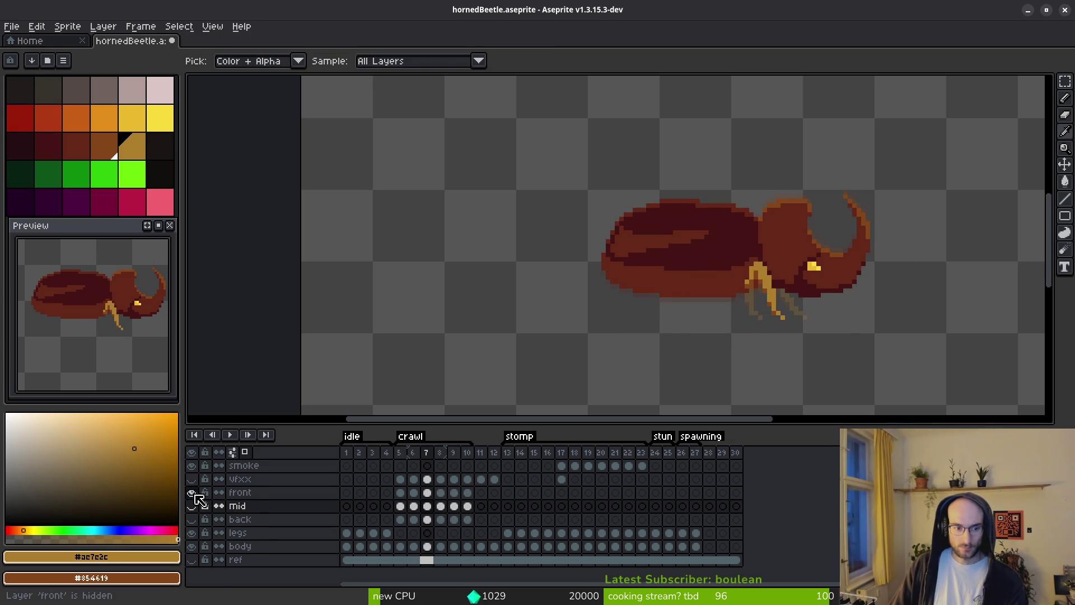
scroll(796, 358, up, 2)
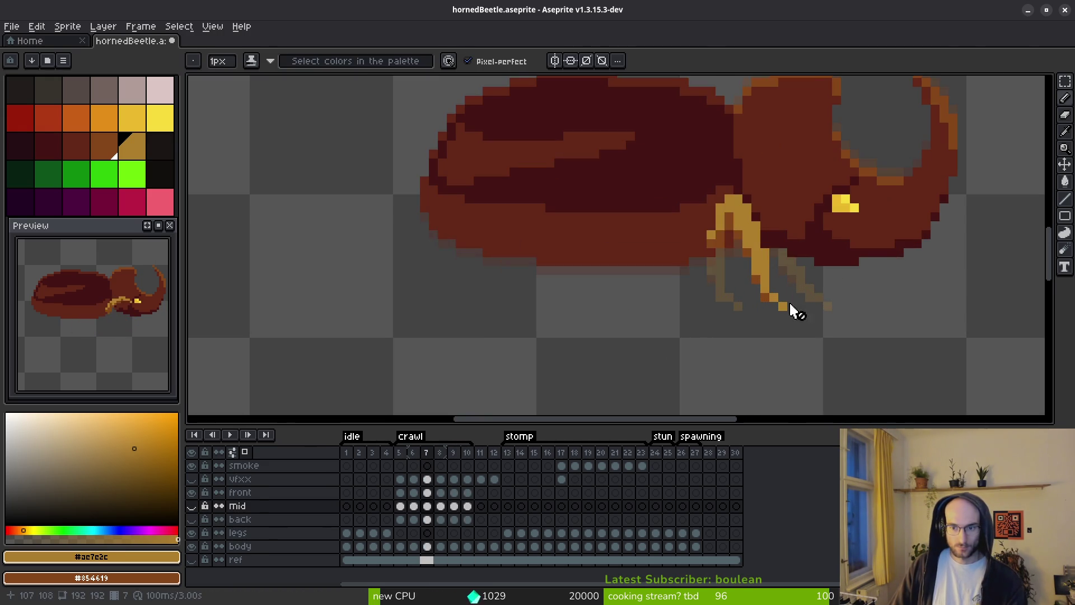
key(Right)
key(Right)
scroll(783, 304, up, 3)
key(b)
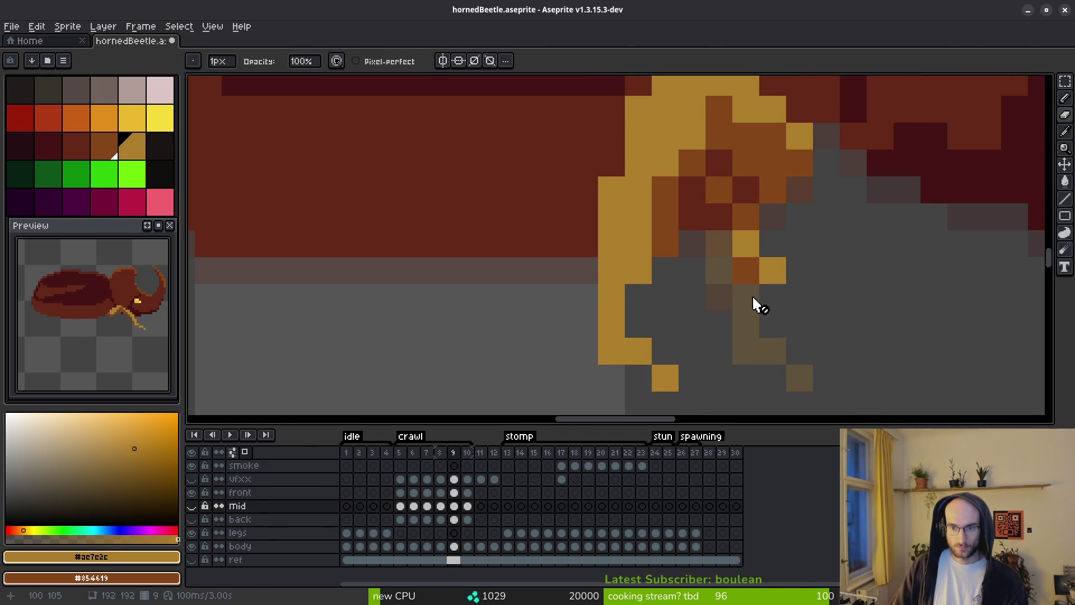
click(454, 492)
key(e)
drag(720, 230, 691, 227)
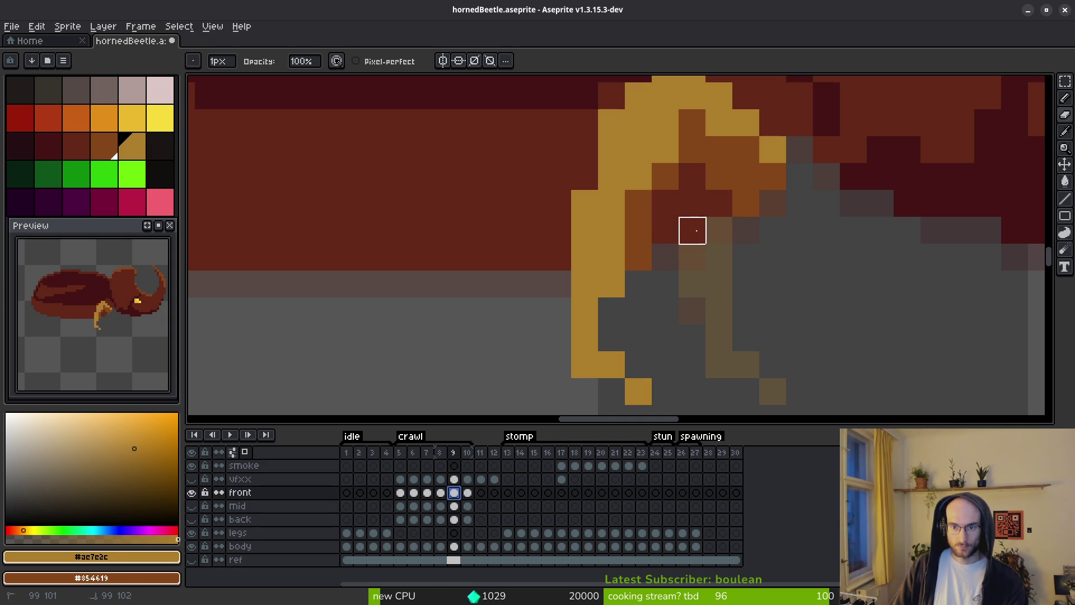
key(ctrl+s)
scroll(727, 291, down, 3)
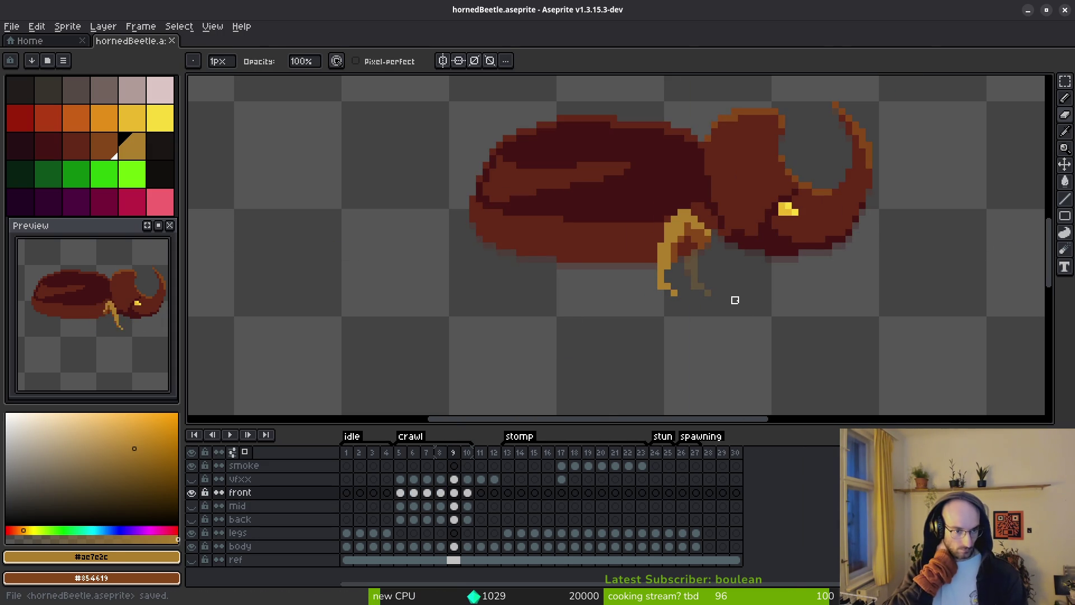
On frame 10, paint gold pixels along the front leg arching toward the head.
key(i)
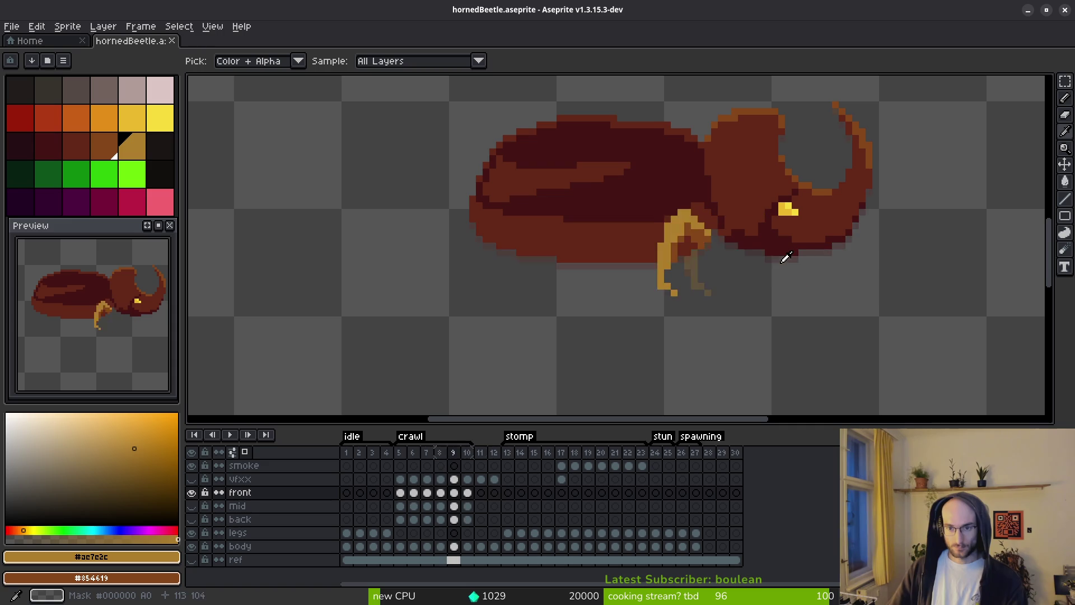
key(Right)
key(f)
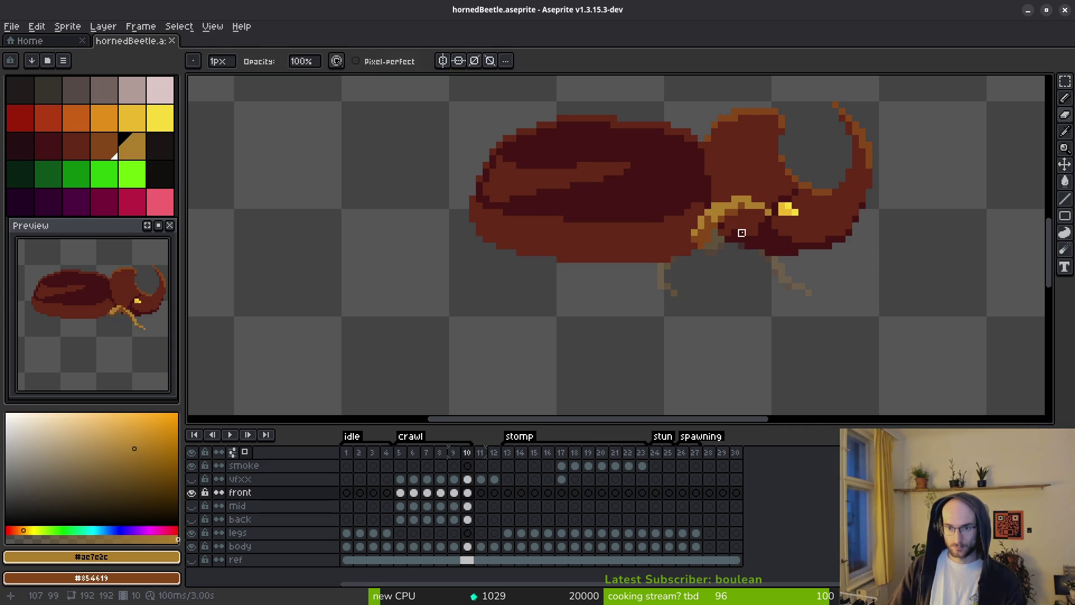
scroll(672, 233, up, 4)
drag(657, 198, 701, 176)
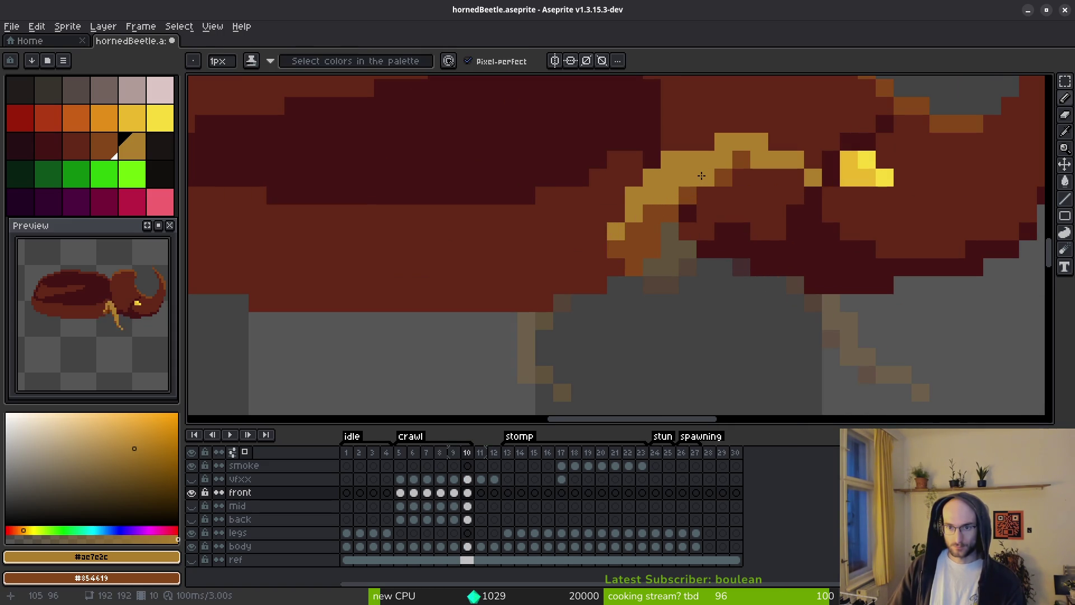
scroll(723, 284, down, 4)
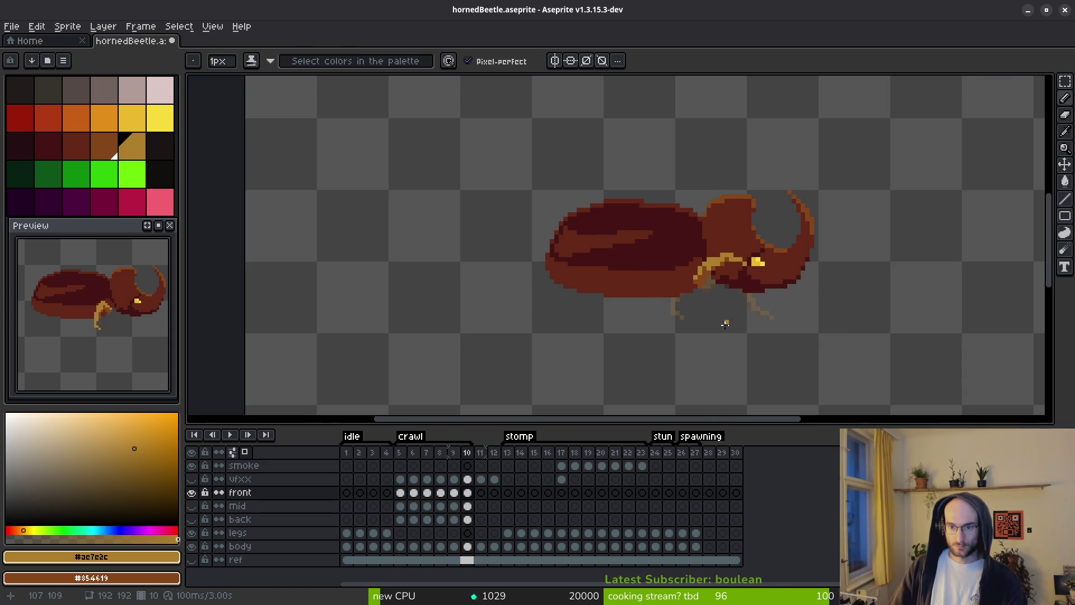
Preview the crawl, move the front layer's frame 10 cel, and show the mid layer.
key(i)
key(Return)
key(Return)
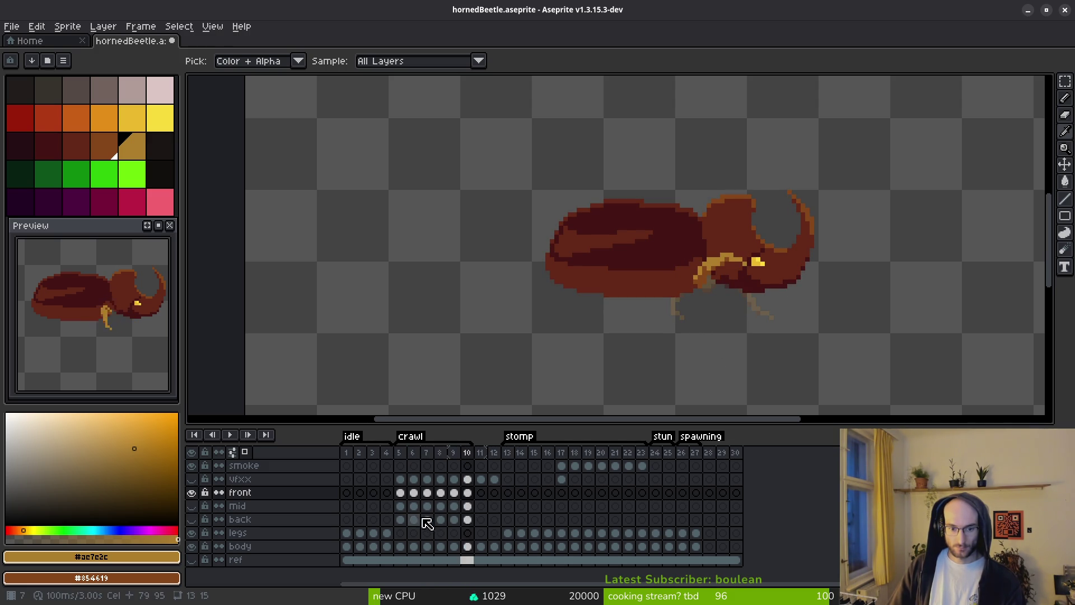
click(191, 519)
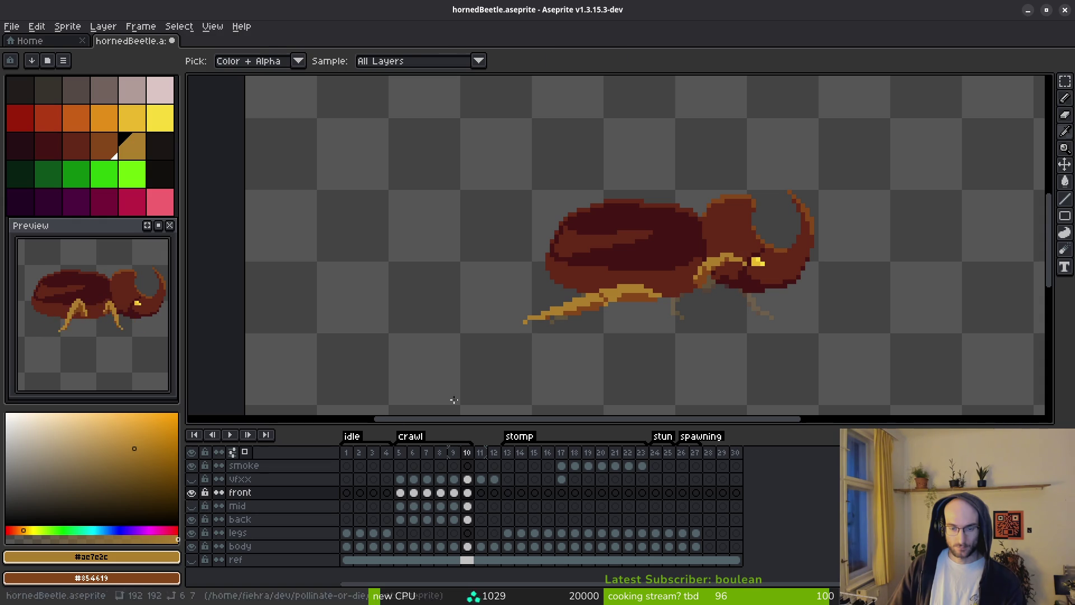
click(194, 520)
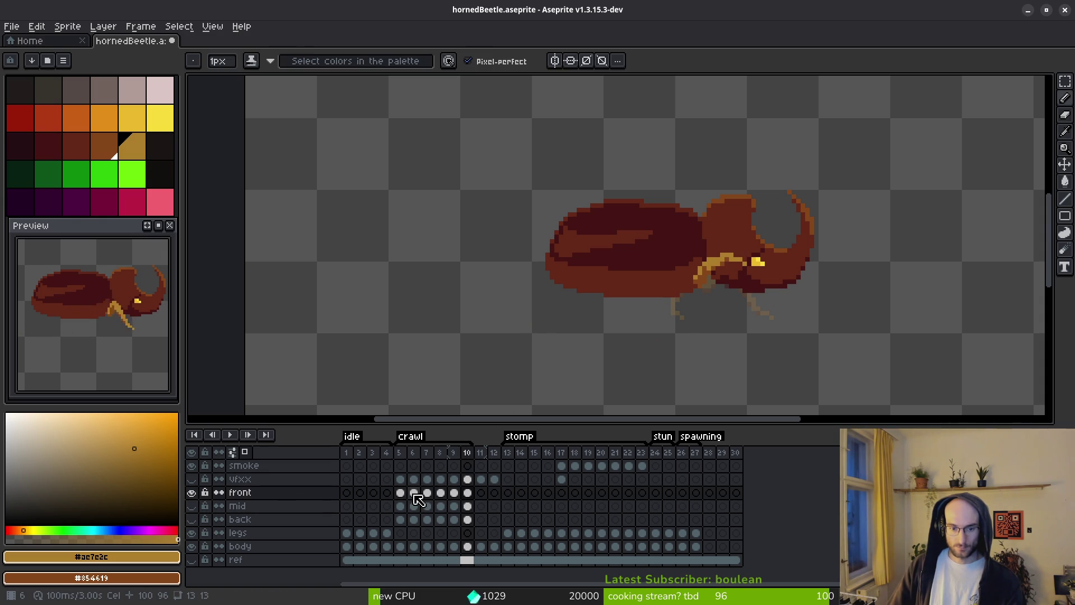
click(470, 494)
mouse_move(480, 502)
mouse_down()
mouse_move(390, 498)
mouse_move(475, 497)
mouse_up()
click(192, 506)
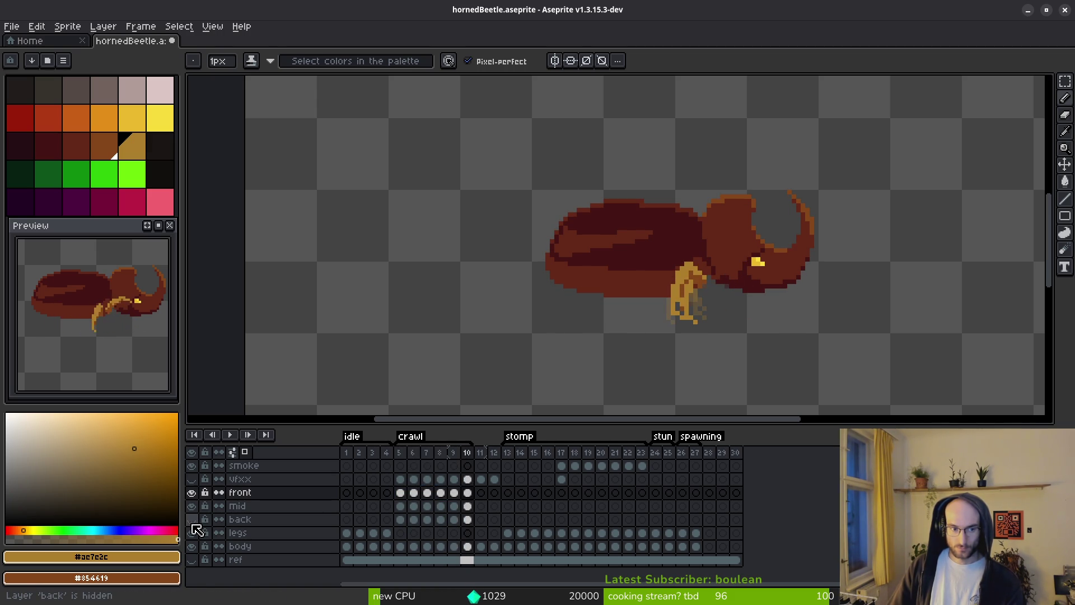
Compare crawl frames 7–10 and shift the front leg cels two frames later.
click(467, 493)
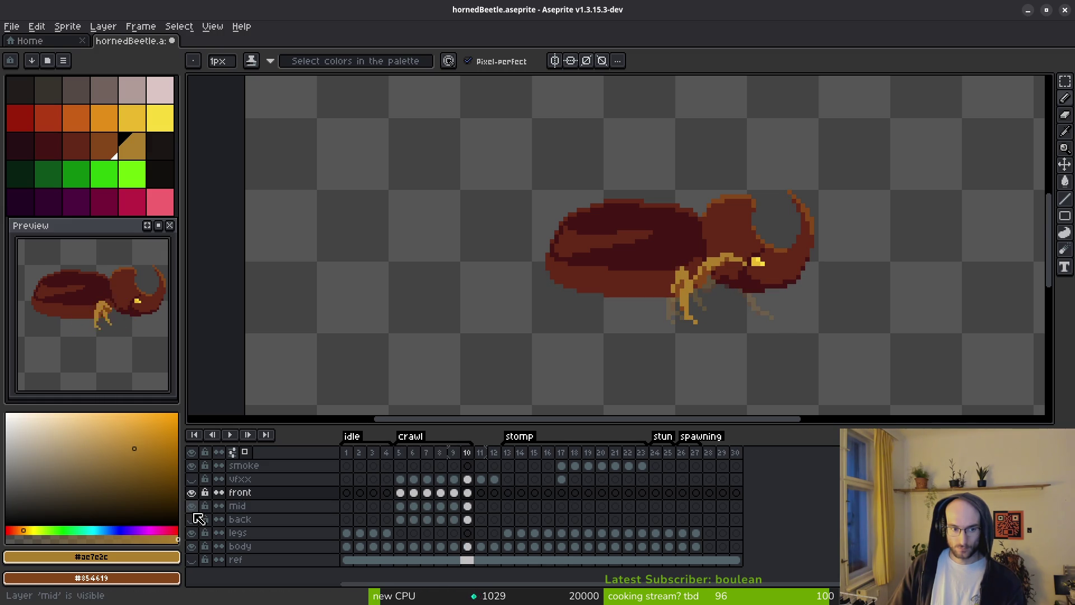
key(Left)
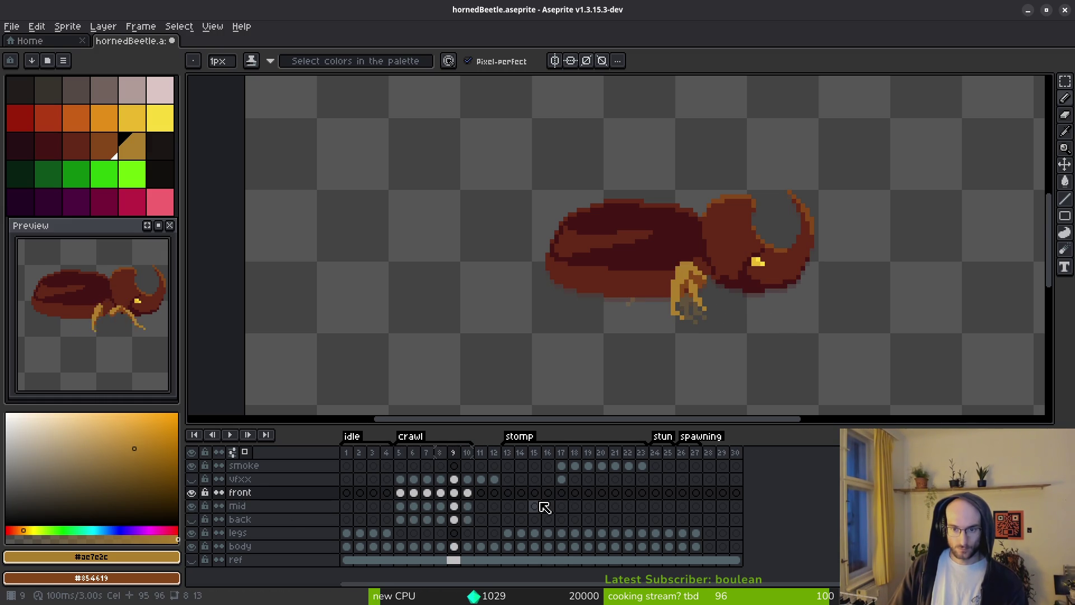
key(Left)
key(Left)
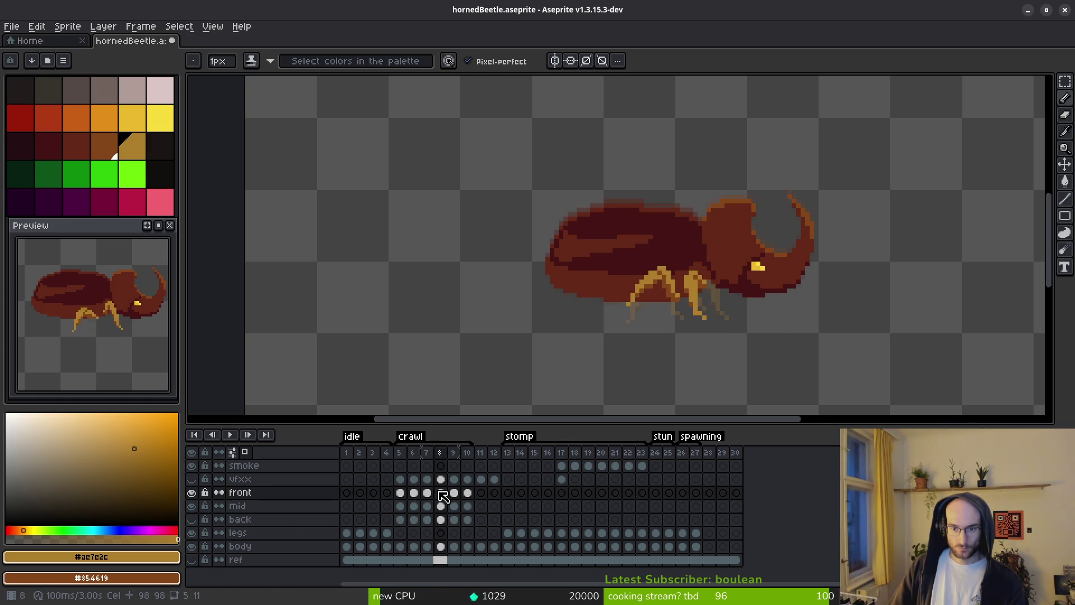
key(Right)
key(Right)
key(Right)
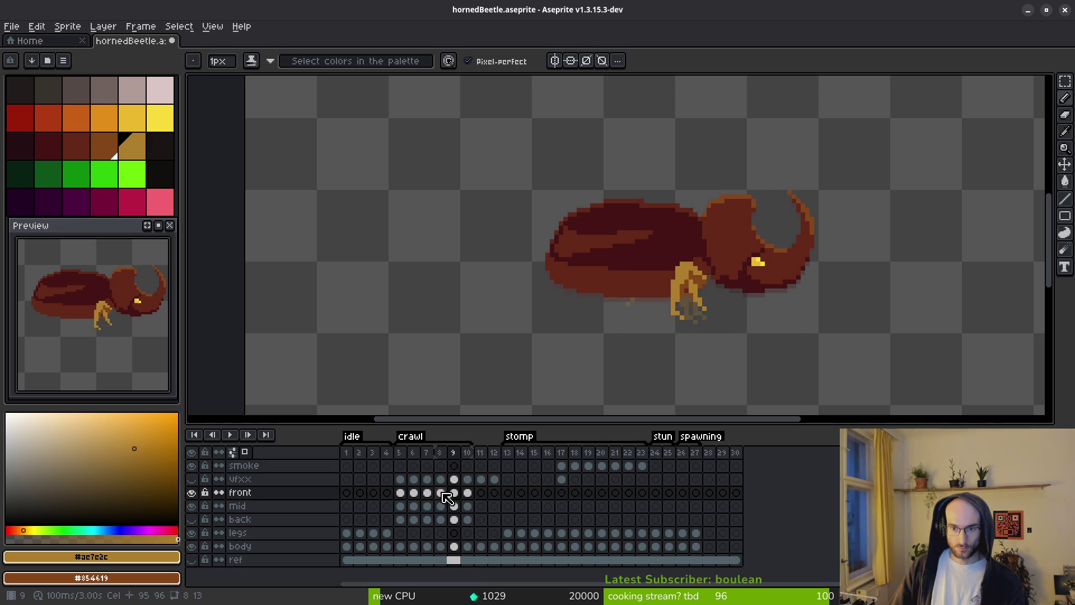
key(Left)
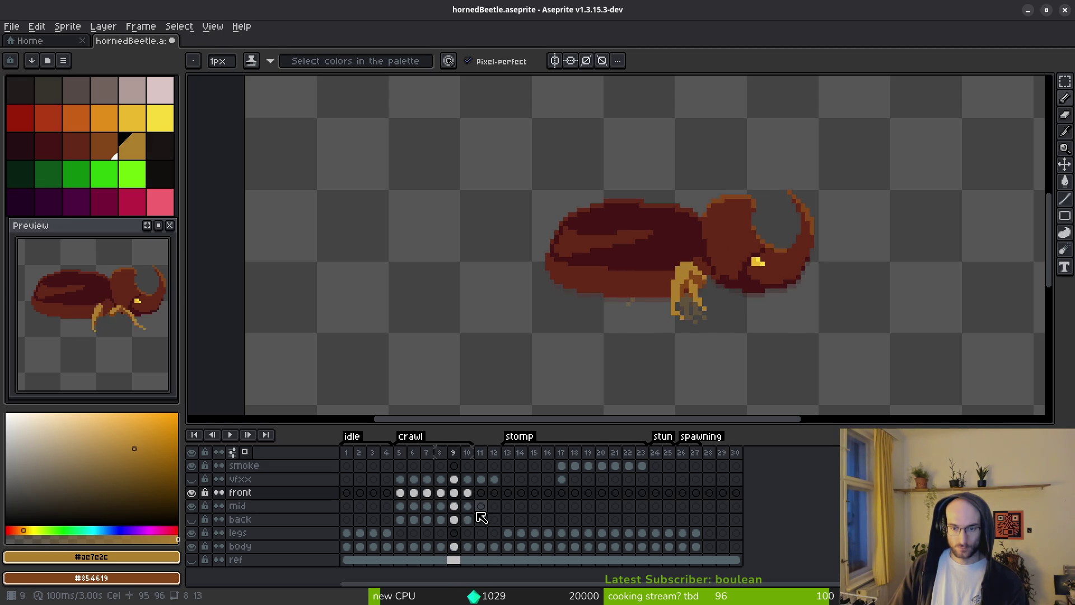
key(Right)
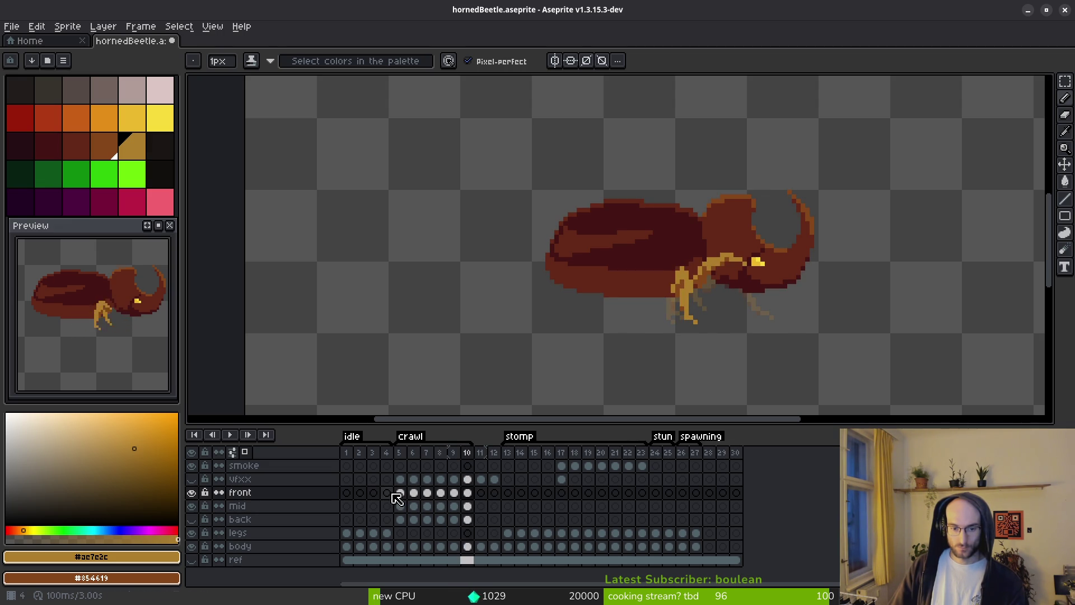
mouse_move(406, 498)
mouse_down()
mouse_move(514, 502)
mouse_move(438, 504)
mouse_move(437, 515)
mouse_up()
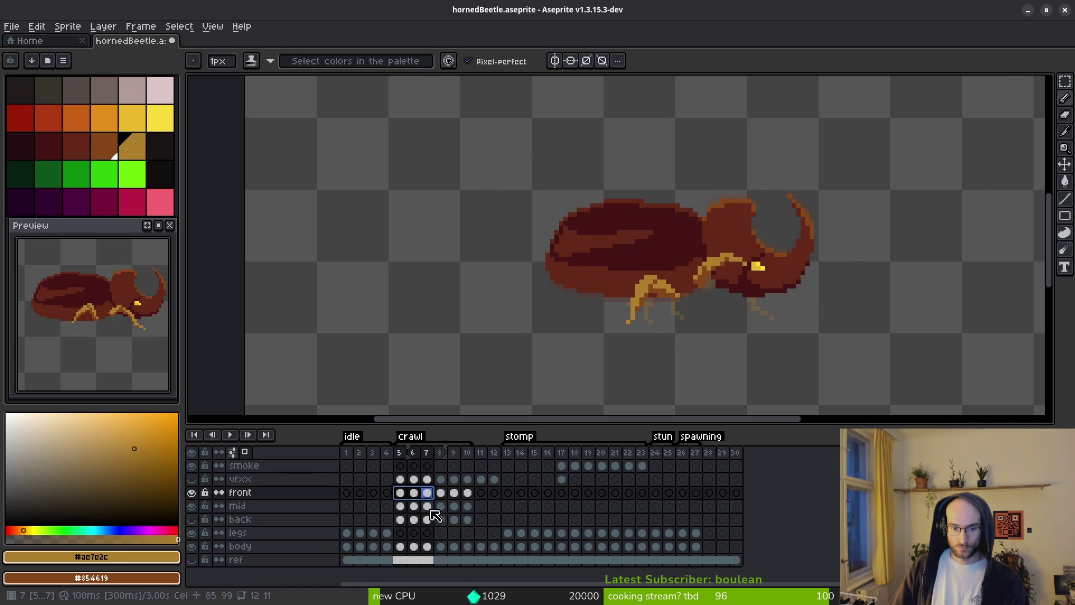
click(404, 497)
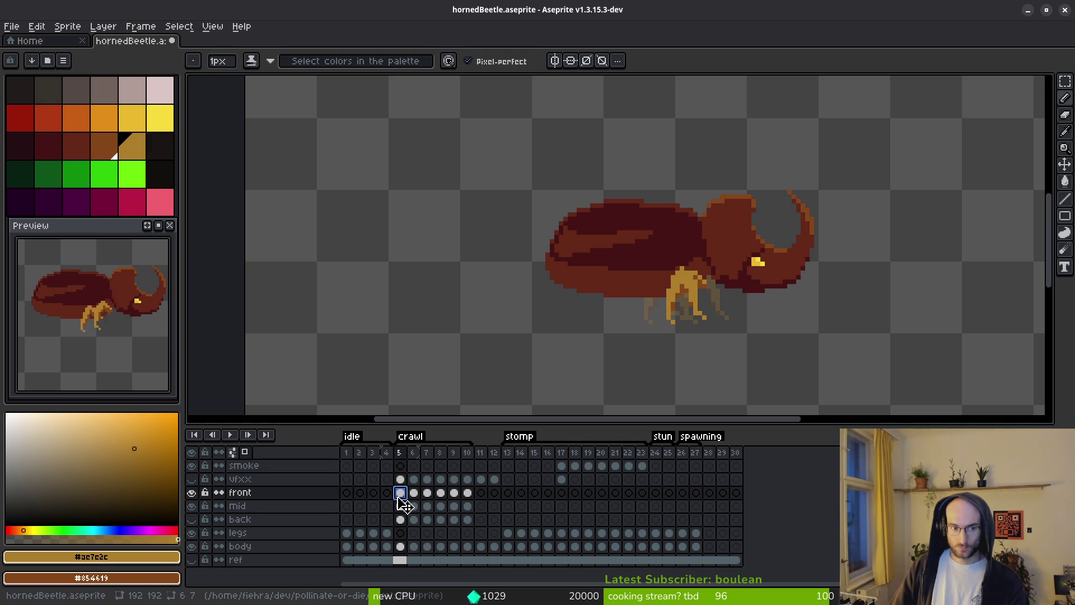
Compare crawl frames 4 through 10 and make the back leg layer visible.
key(alt+Left)
key(alt+Right)
key(alt+Left)
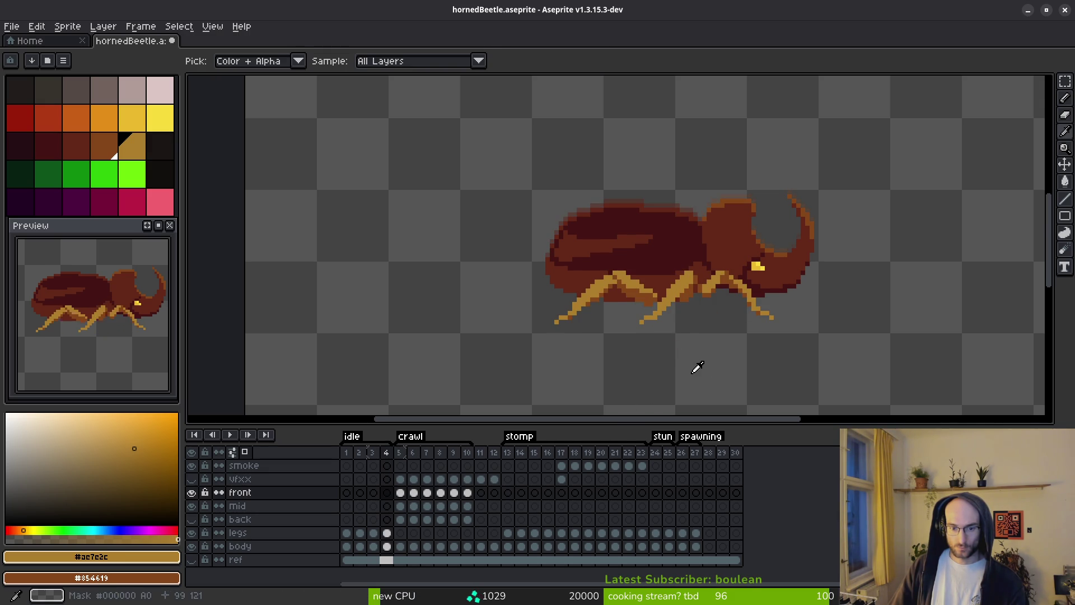
key(alt+Right)
key(alt+Right)
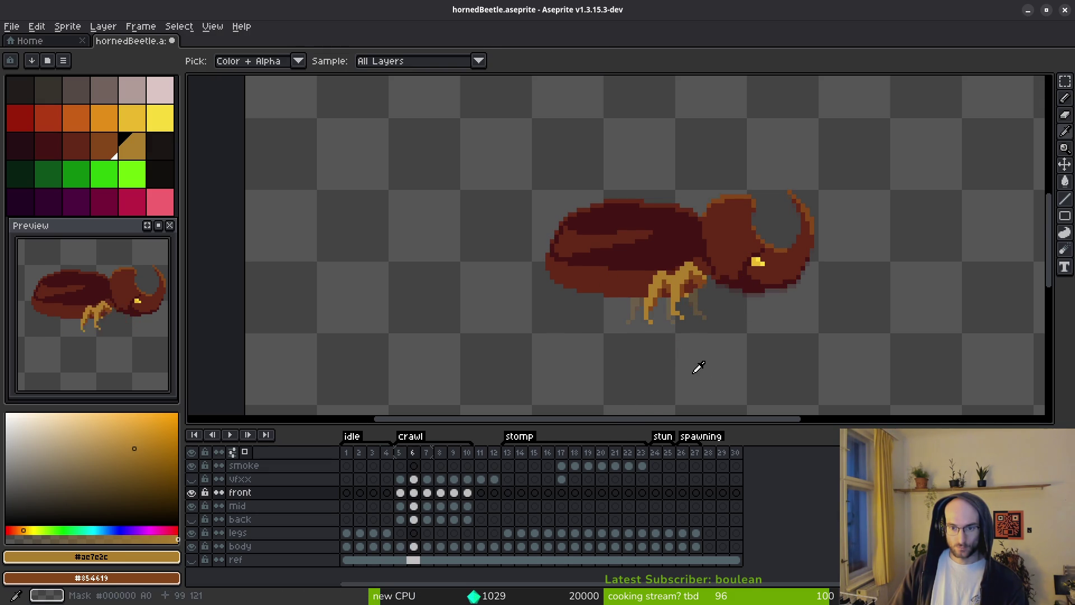
key(alt+Left)
key(Right)
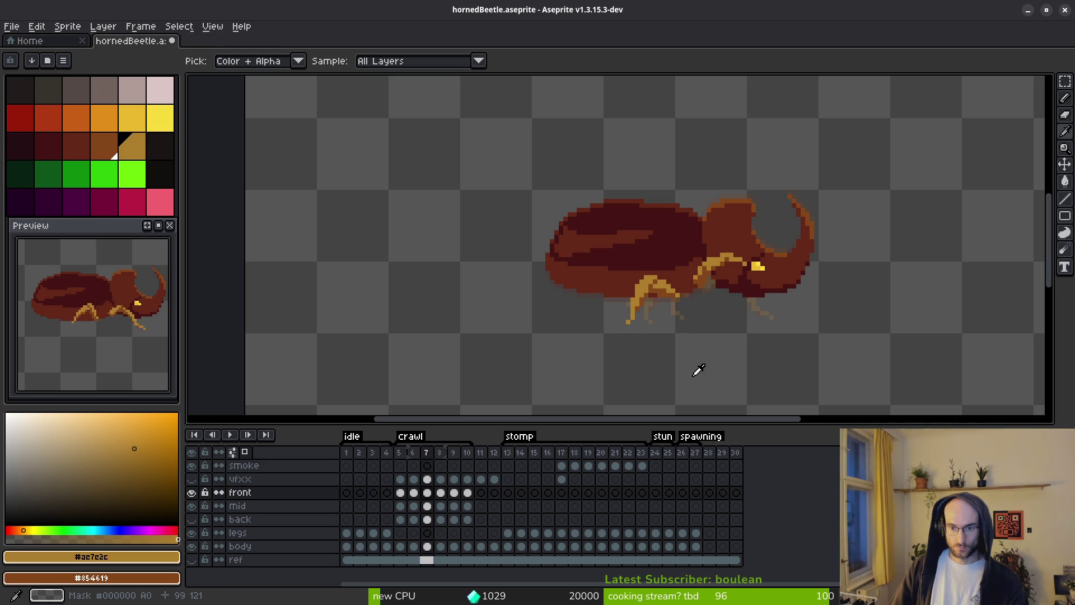
key(Right)
key(Right)
key(Right)
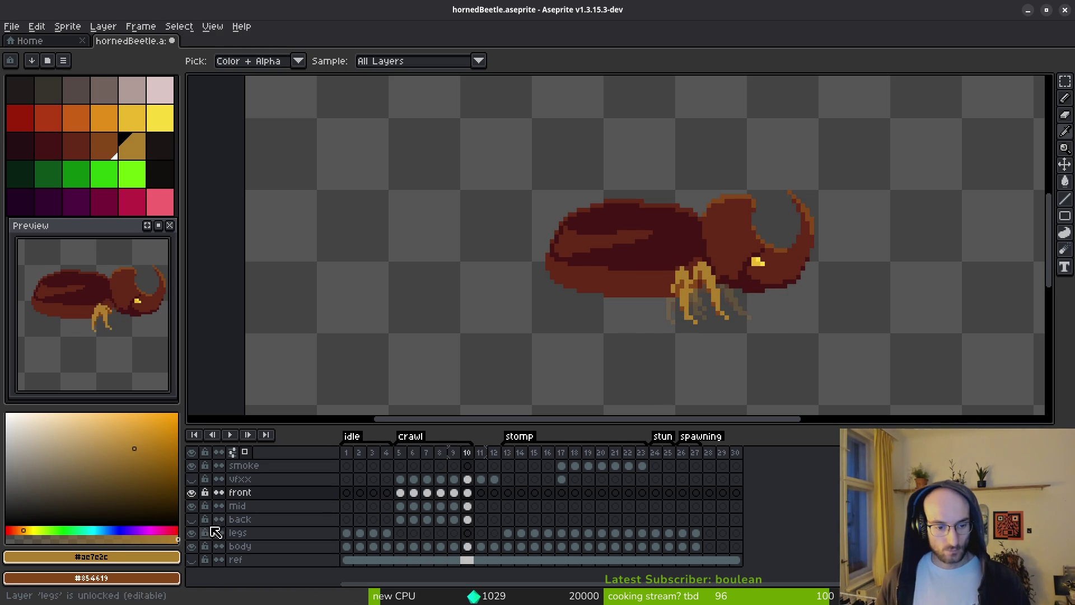
click(192, 520)
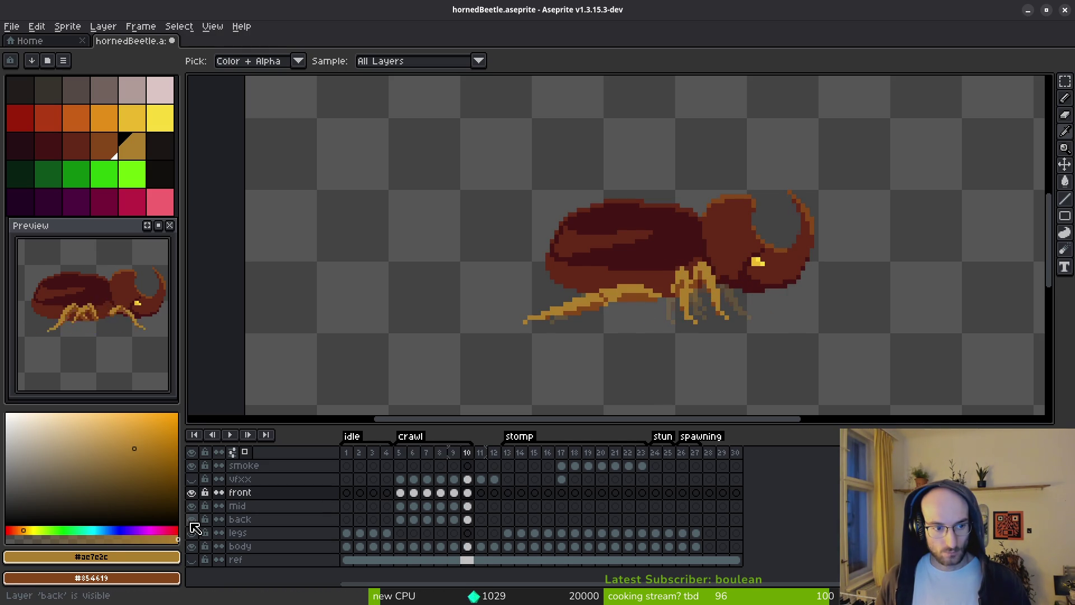
key(b)
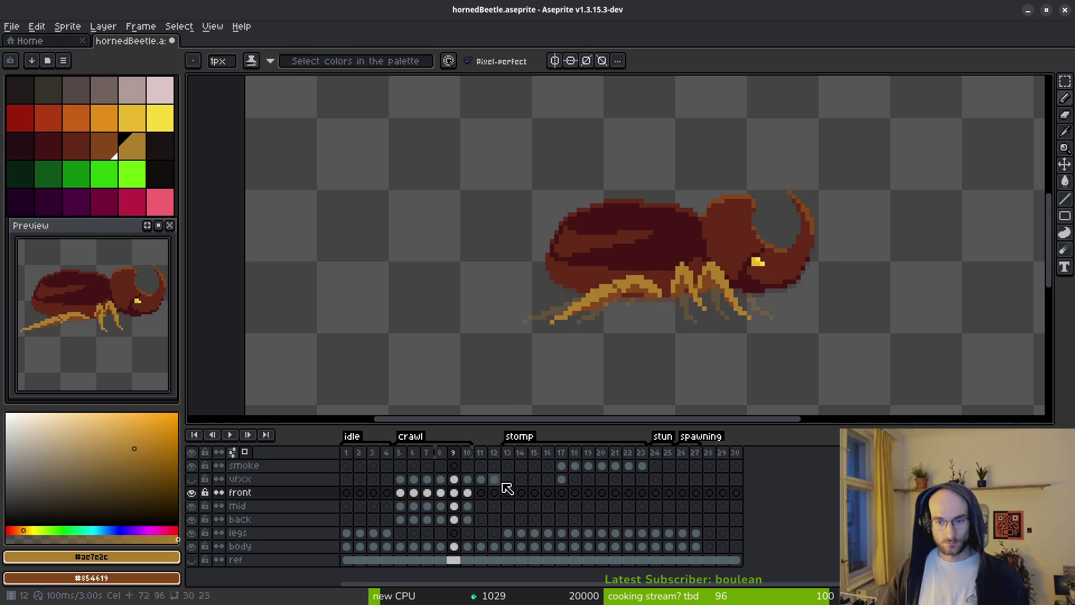
Try shifting the back leg cels on frames 5–10 one frame earlier, then undo it.
mouse_move(399, 492)
mouse_down()
mouse_move(489, 506)
mouse_move(415, 502)
mouse_up()
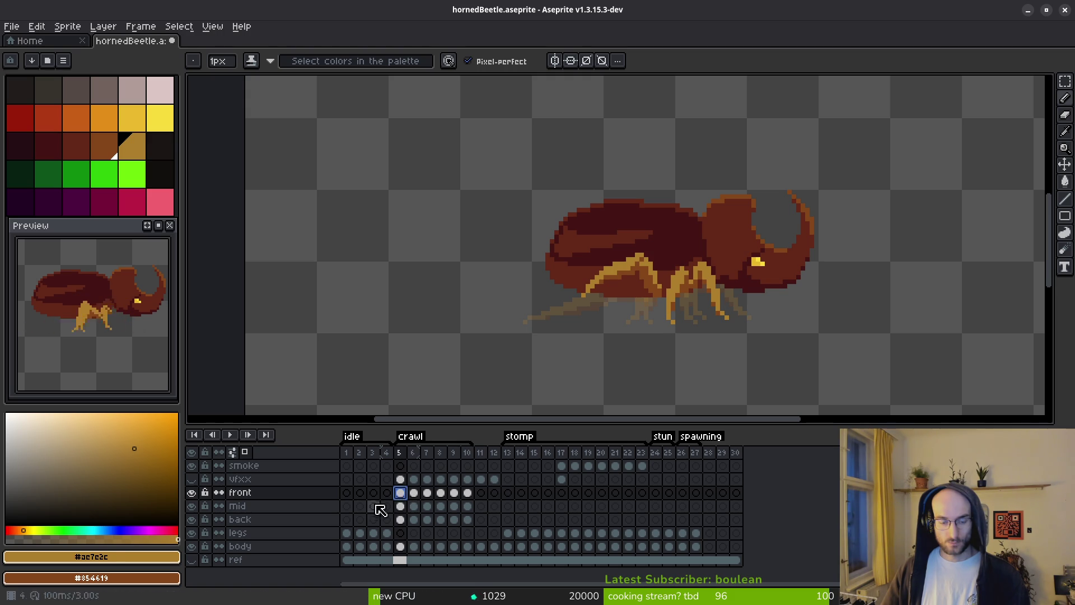
key(i)
key(Right)
key(Left)
key(Right)
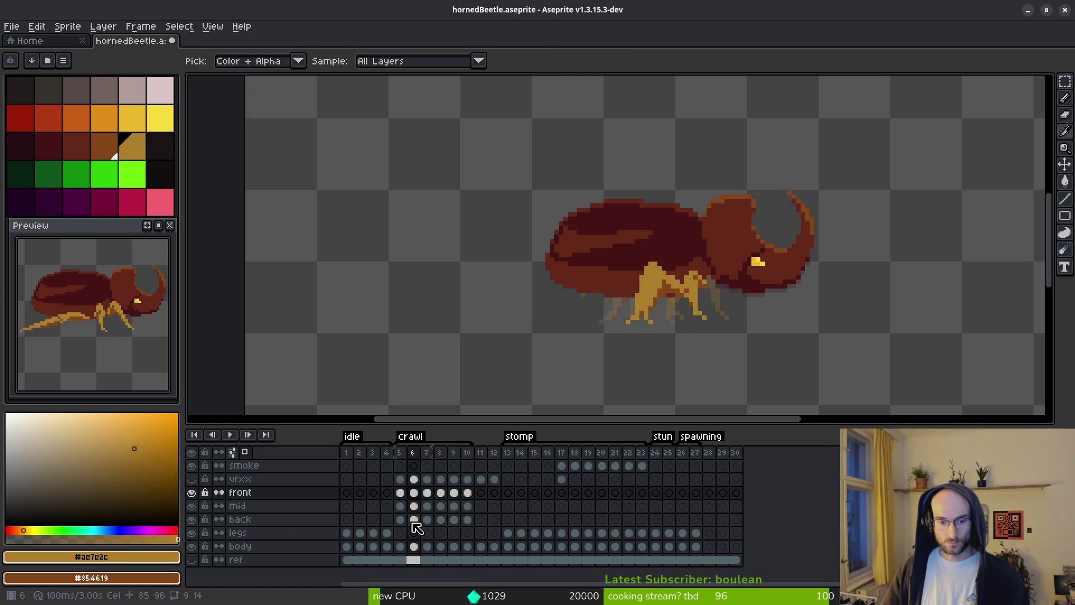
click(413, 519)
mouse_move(400, 520)
mouse_down()
mouse_move(468, 520)
mouse_move(386, 519)
mouse_up()
click(386, 520)
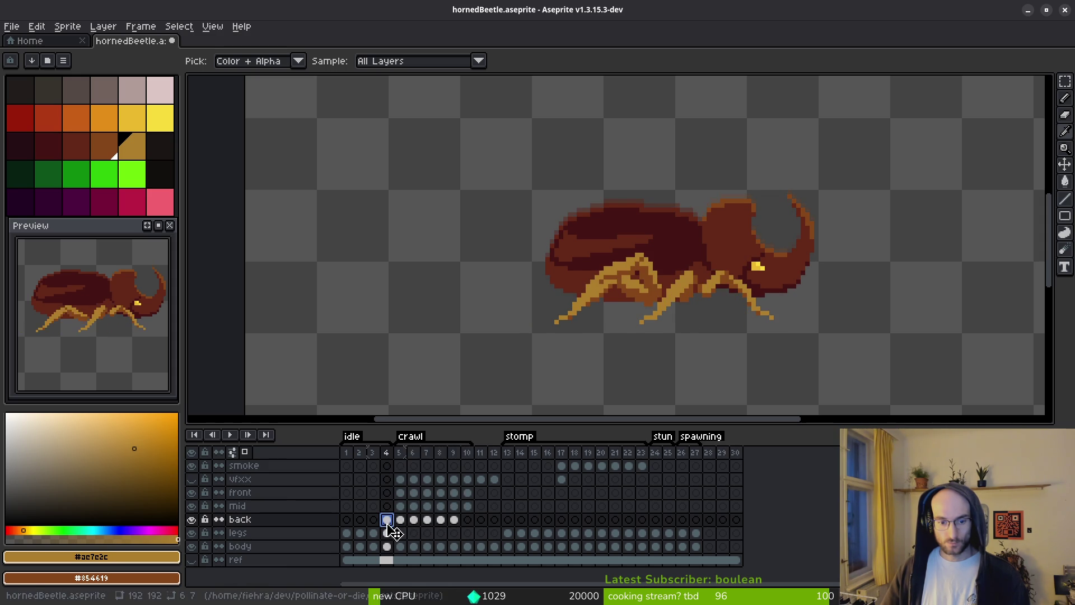
key(ctrl+z)
Realign the back leg cels on crawl frames 5–10, leaving them in place.
click(401, 507)
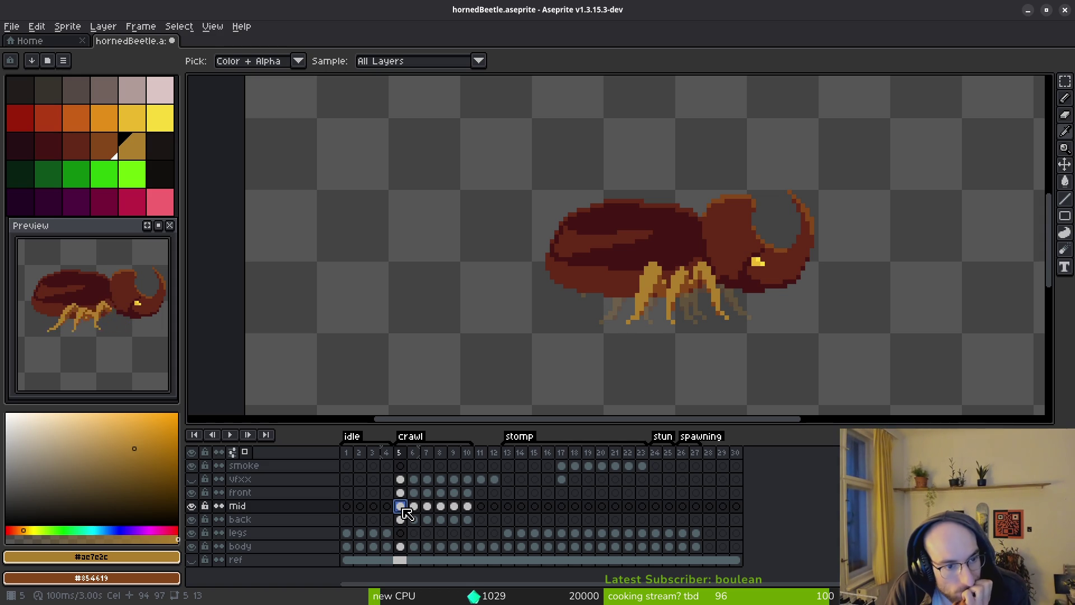
key(b)
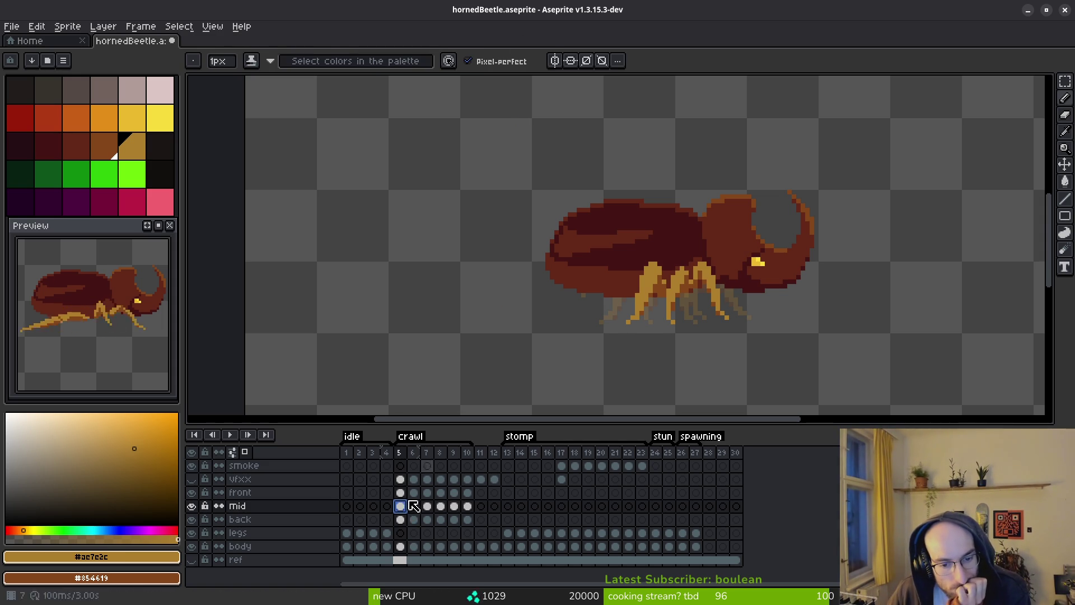
mouse_move(403, 524)
mouse_down()
mouse_move(463, 518)
mouse_move(476, 529)
mouse_move(372, 522)
mouse_move(469, 531)
mouse_up()
click(401, 520)
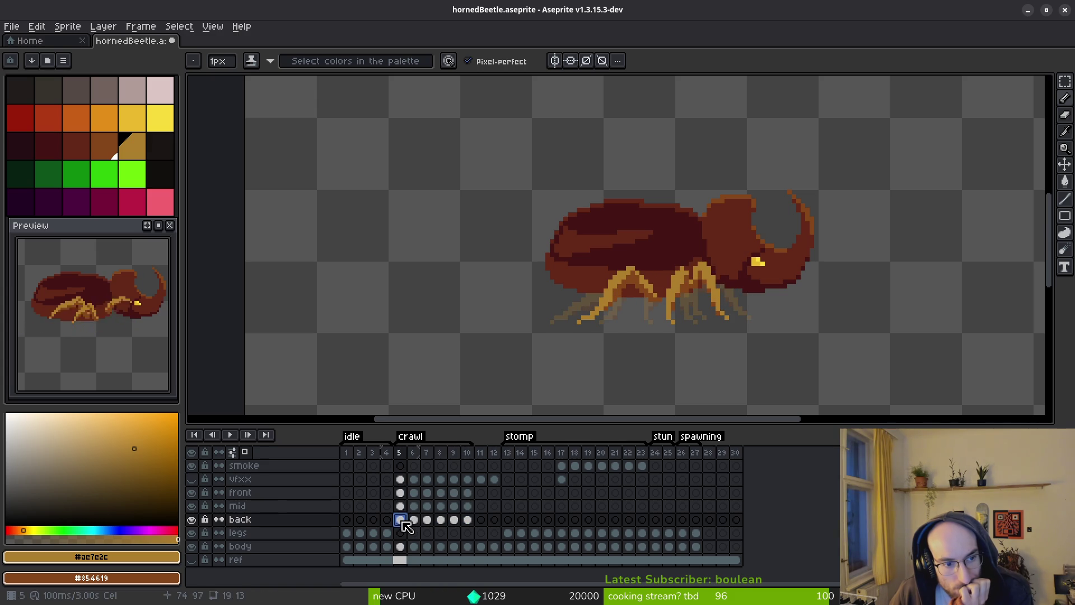
mouse_move(399, 519)
mouse_down()
mouse_move(473, 519)
mouse_move(424, 533)
mouse_move(490, 521)
mouse_up()
click(407, 525)
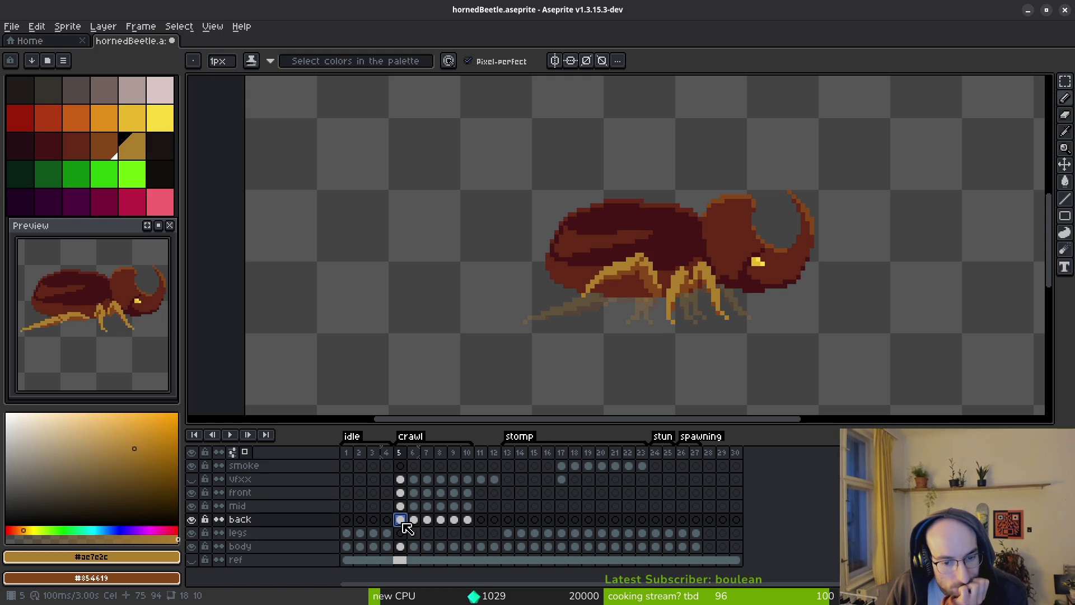
mouse_move(415, 528)
mouse_down()
mouse_move(468, 516)
mouse_move(478, 530)
mouse_move(489, 525)
mouse_move(411, 525)
mouse_up()
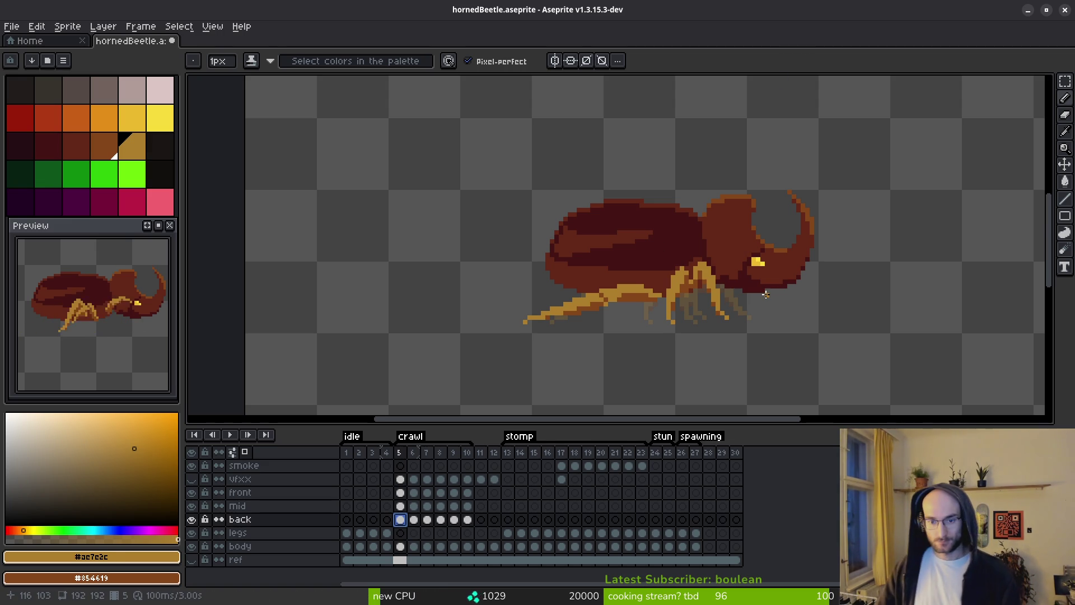
Save hornedBeetle.aseprite and play the crawl animation to preview it.
key(ctrl+s)
key(i)
key(Return)
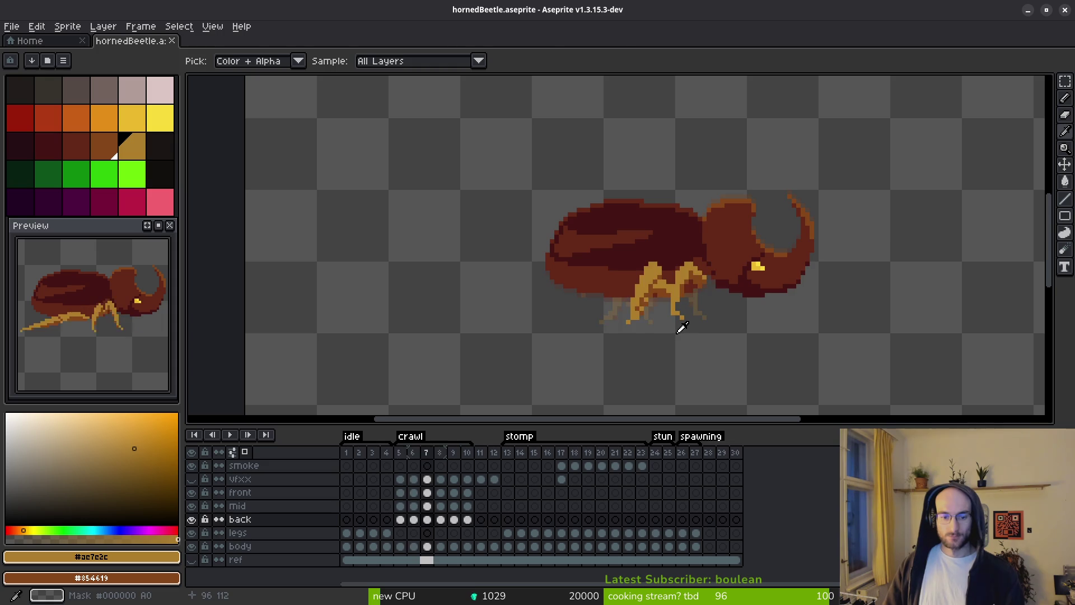
key(Return)
key(b)
scroll(667, 325, down, 1)
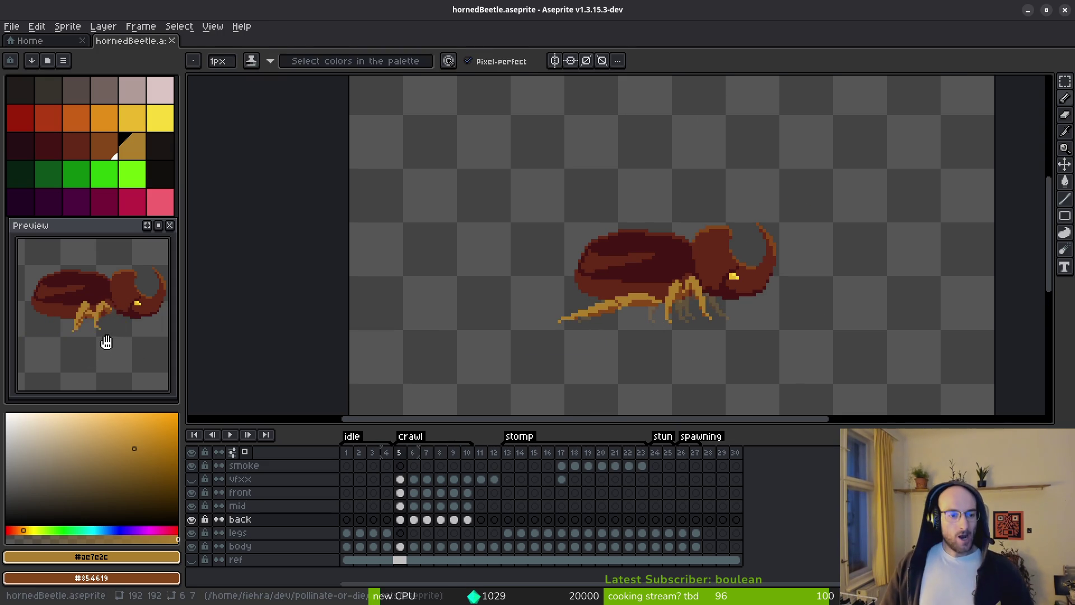
scroll(118, 359, down, 2)
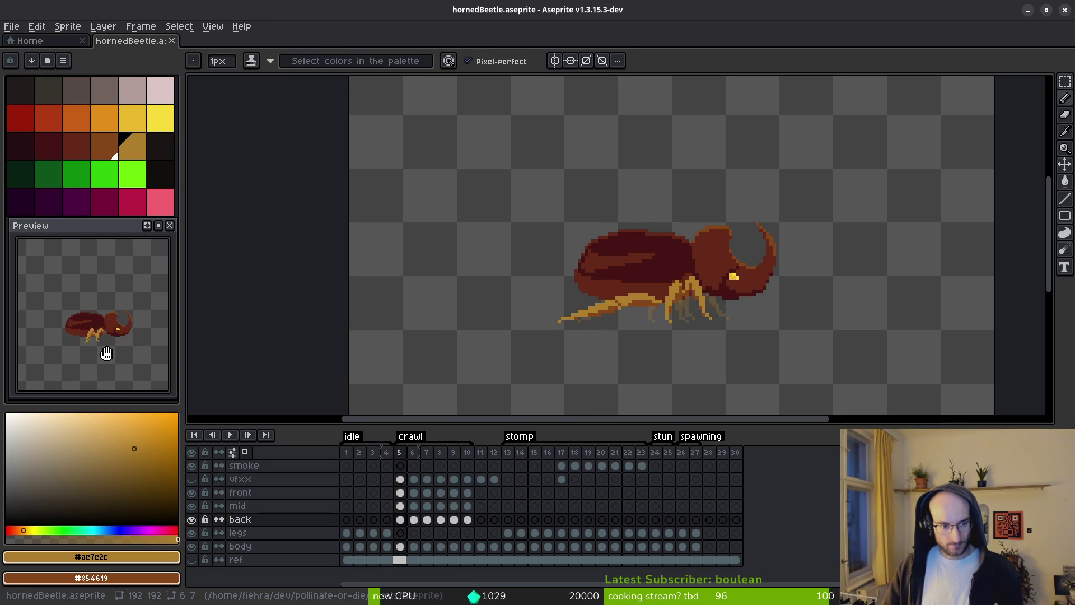
scroll(615, 317, up, 3)
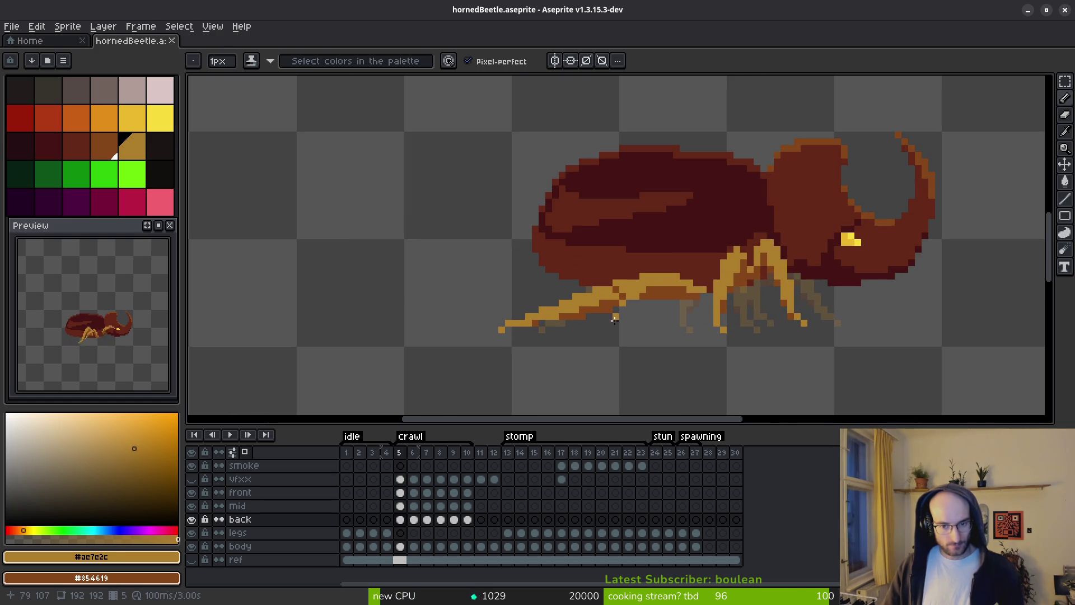
scroll(723, 341, right, 1)
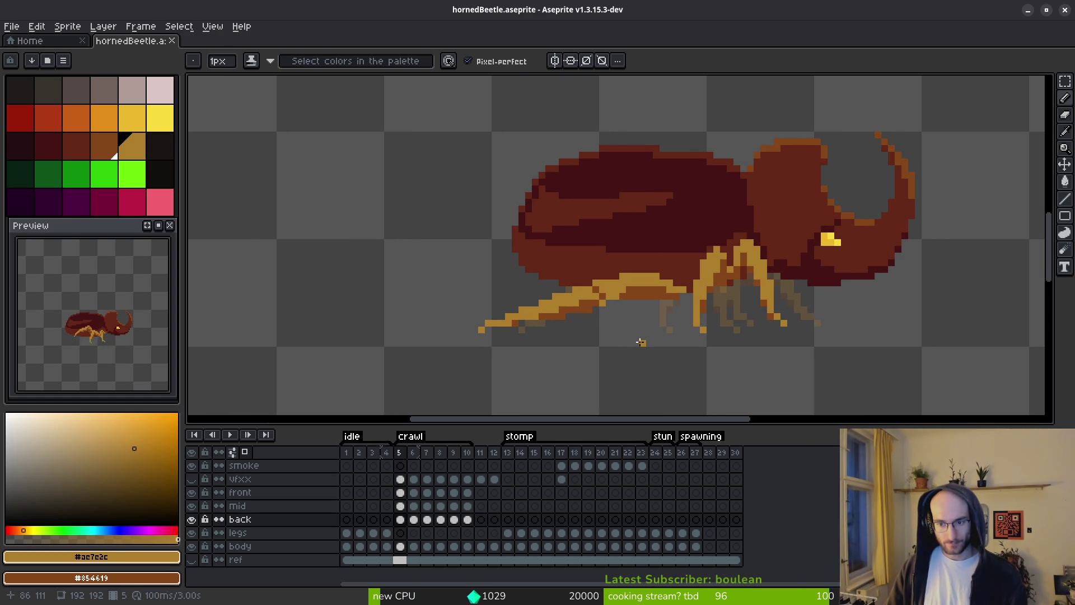
key(i)
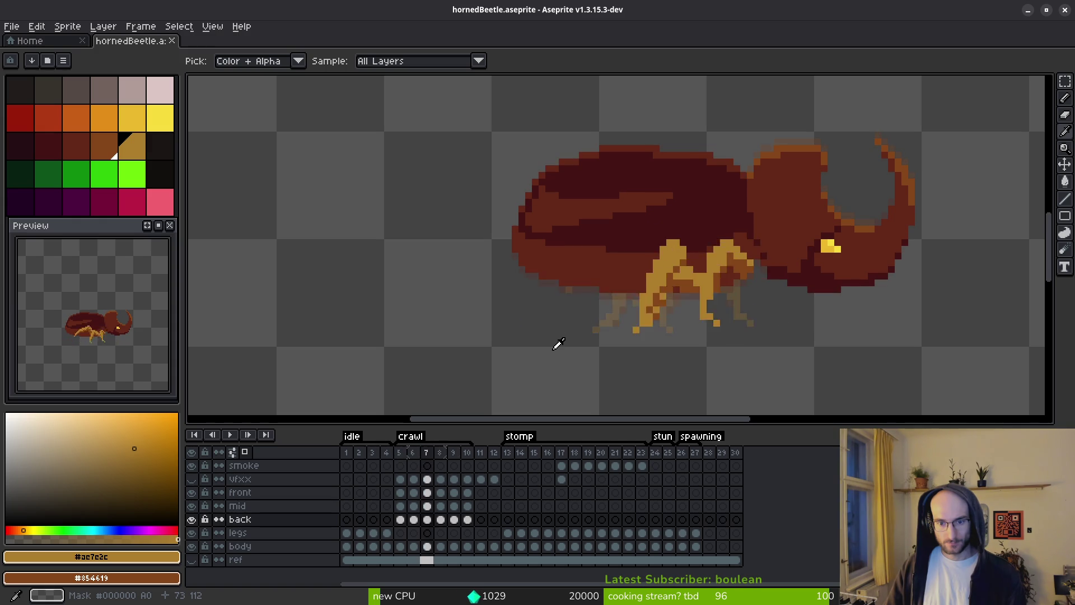
key(Left)
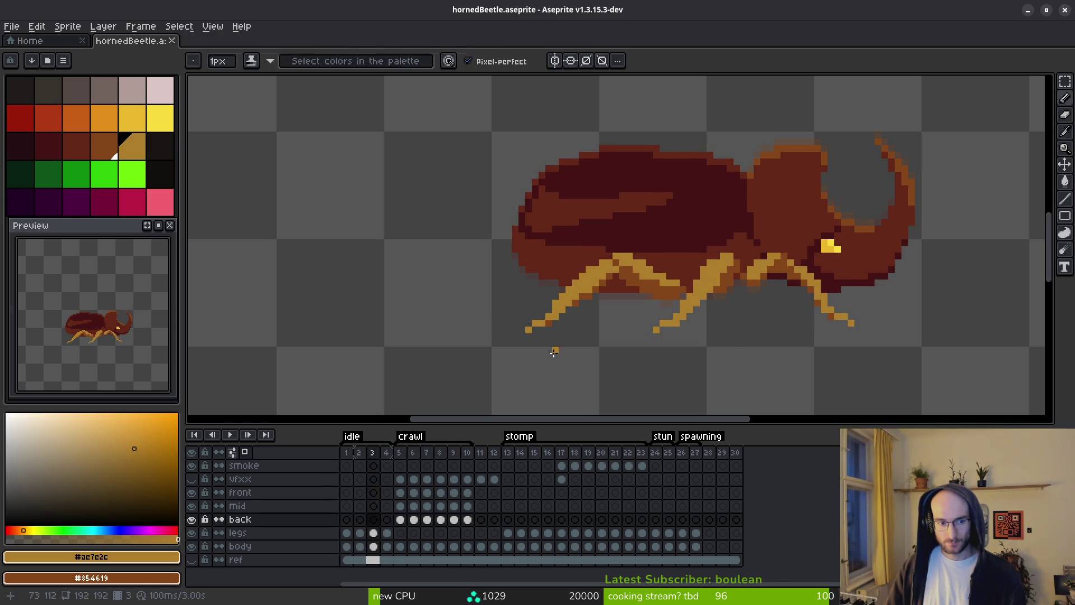
key(Right)
key(b)
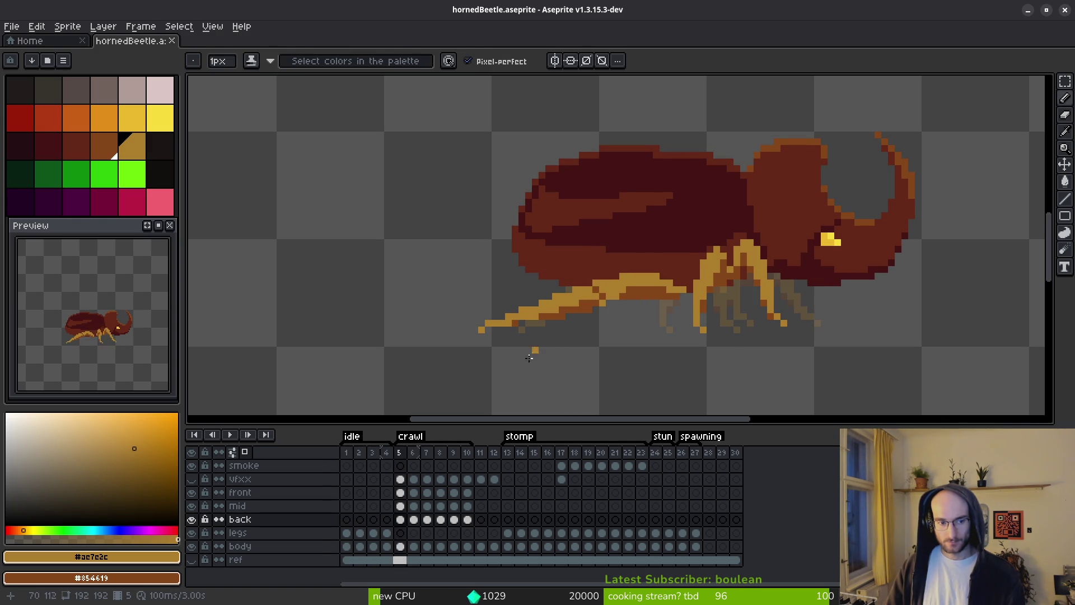
key(Left)
key(i)
key(Right)
key(Left)
key(Right)
key(b)
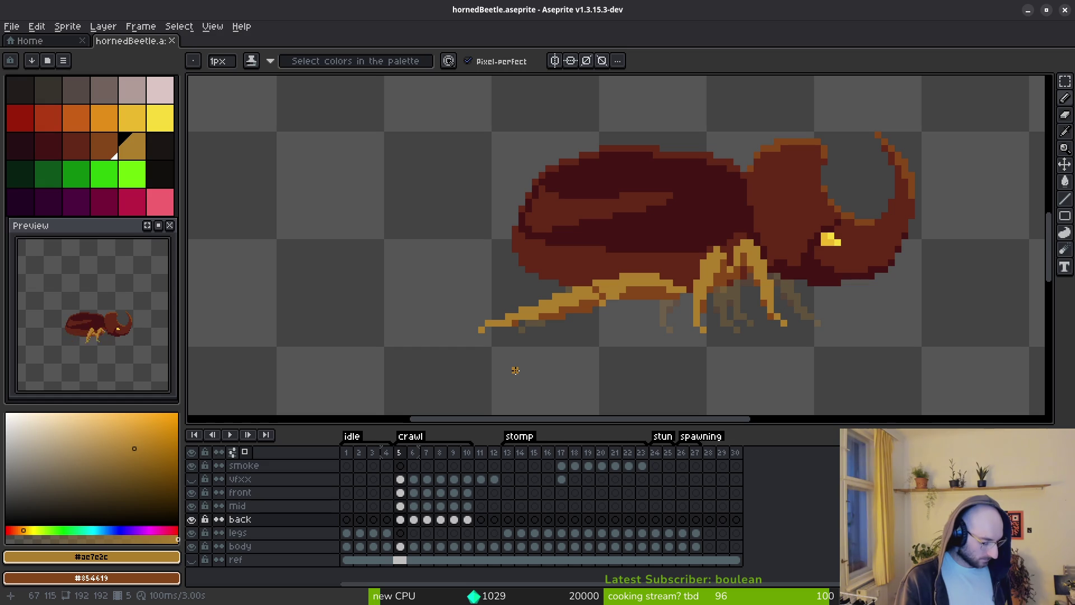
key(ctrl+a)
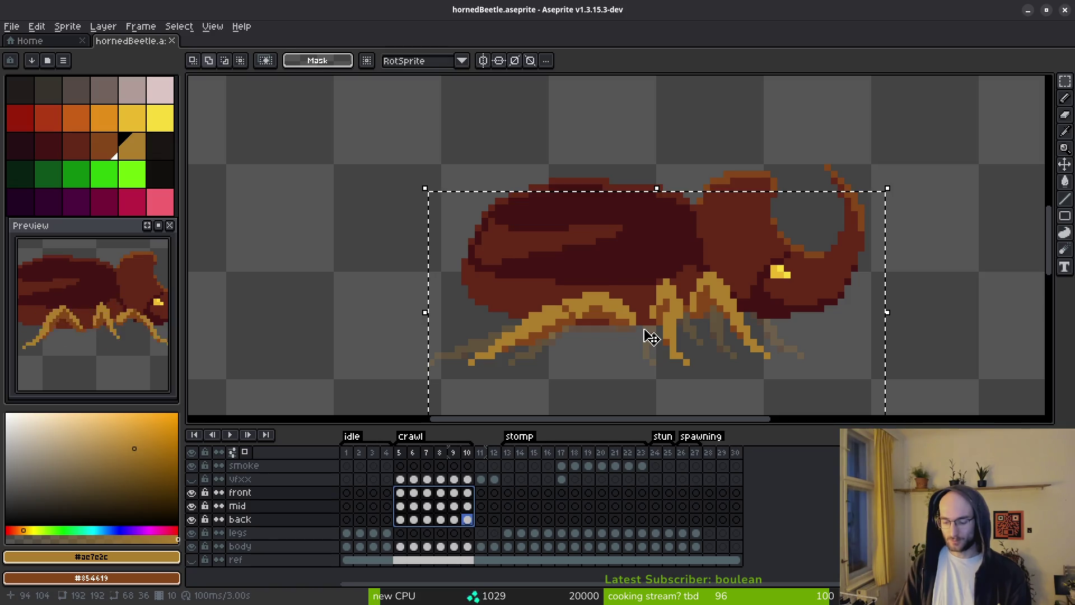
Paste and apply the leg transform, save, and review the poses across frames.
key(ctrl+v)
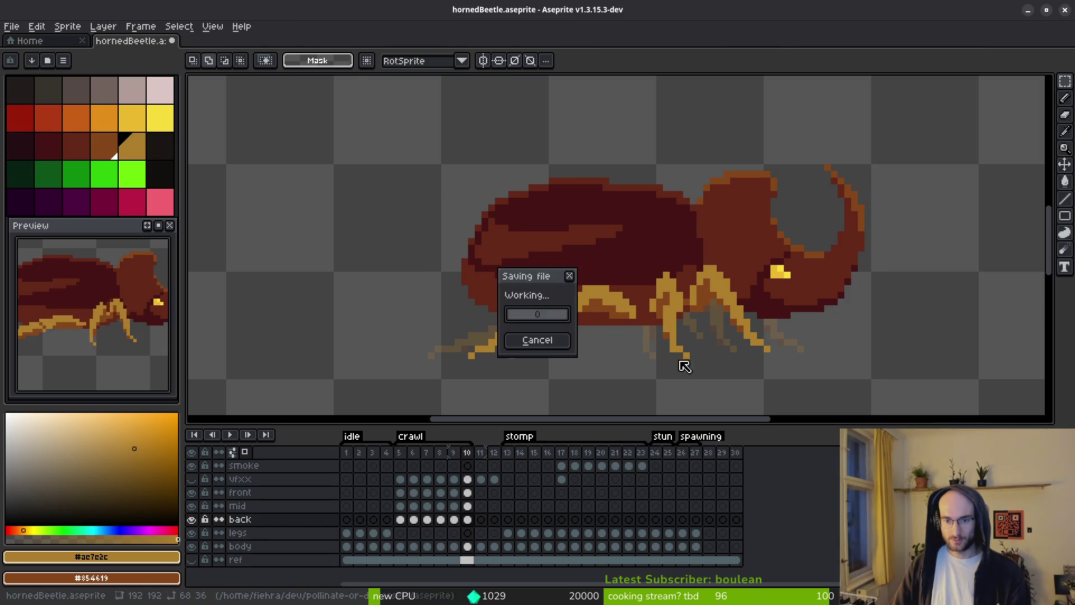
key(Left)
scroll(696, 348, down, 1)
key(ctrl+s)
key(Right)
key(Right)
key(Right)
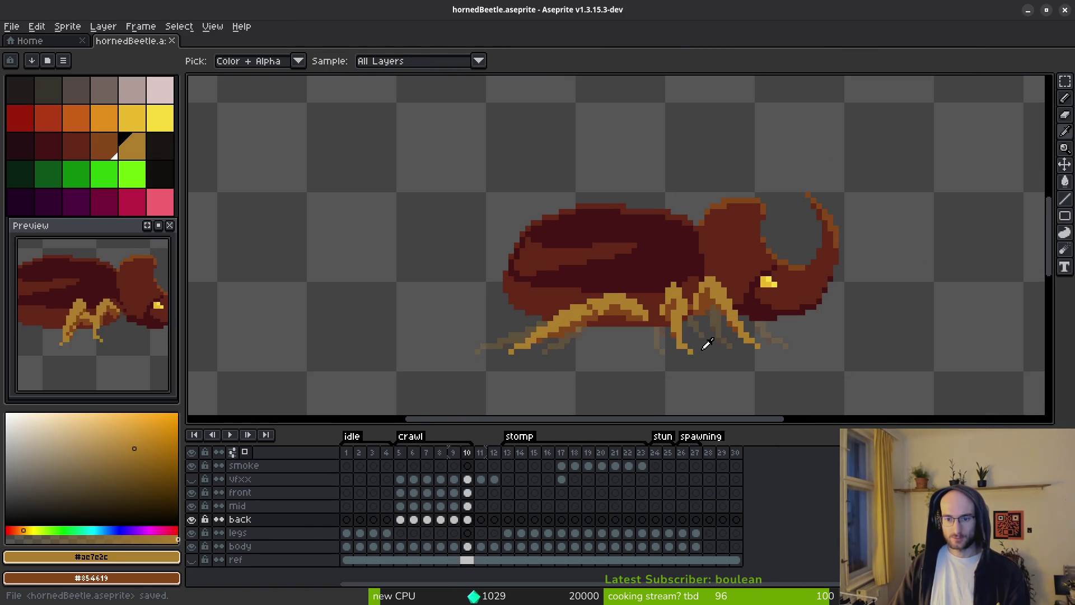
key(Left)
key(Right)
key(Right)
key(Left)
key(Left)
key(Left)
key(Left)
key(Left)
key(Left)
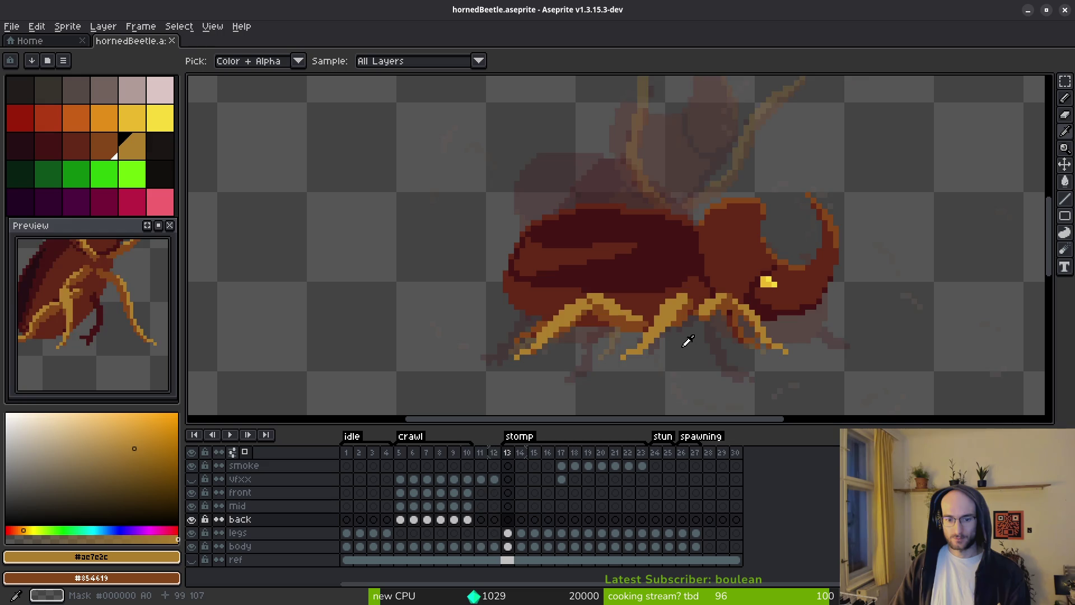
Nudge the whole legs area up one pixel on idle frames 1–4.
drag(346, 533, 386, 533)
key(m)
key(ctrl+shift+d)
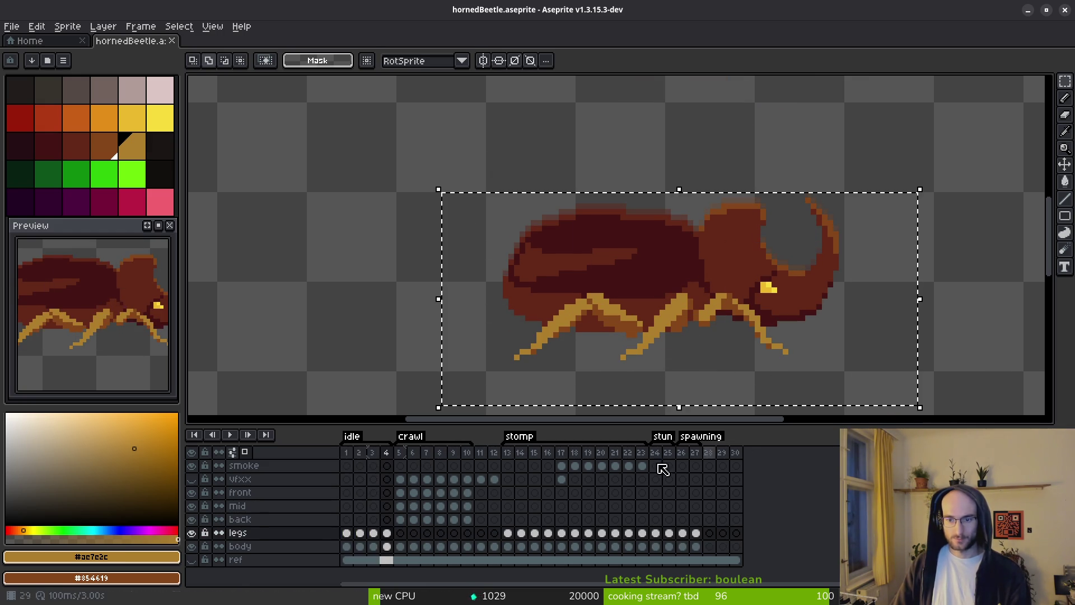
scroll(600, 312, right, 1)
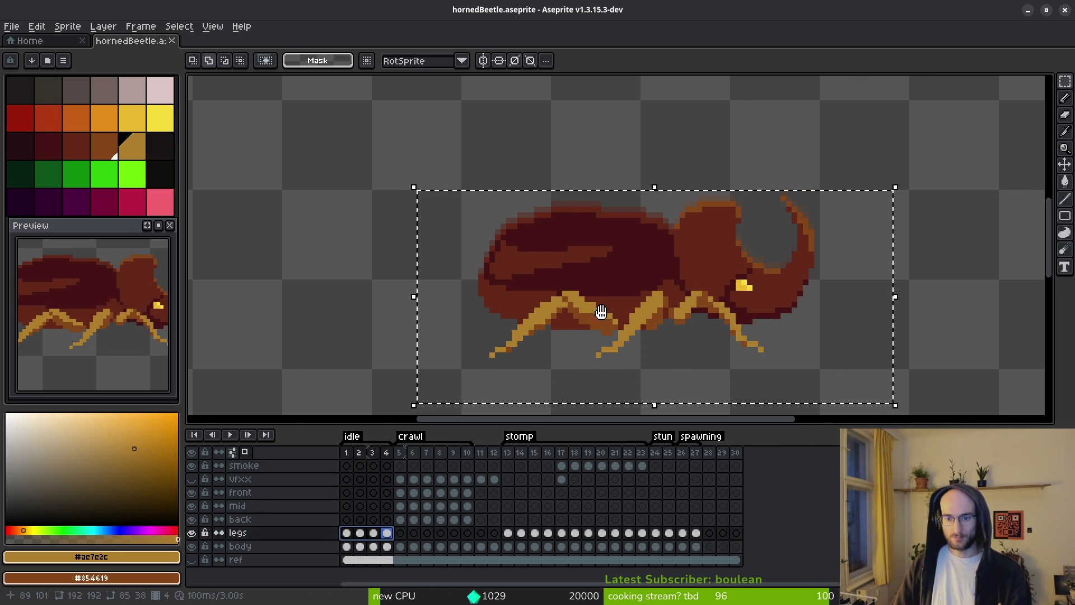
key(Up)
key(ctrl+d)
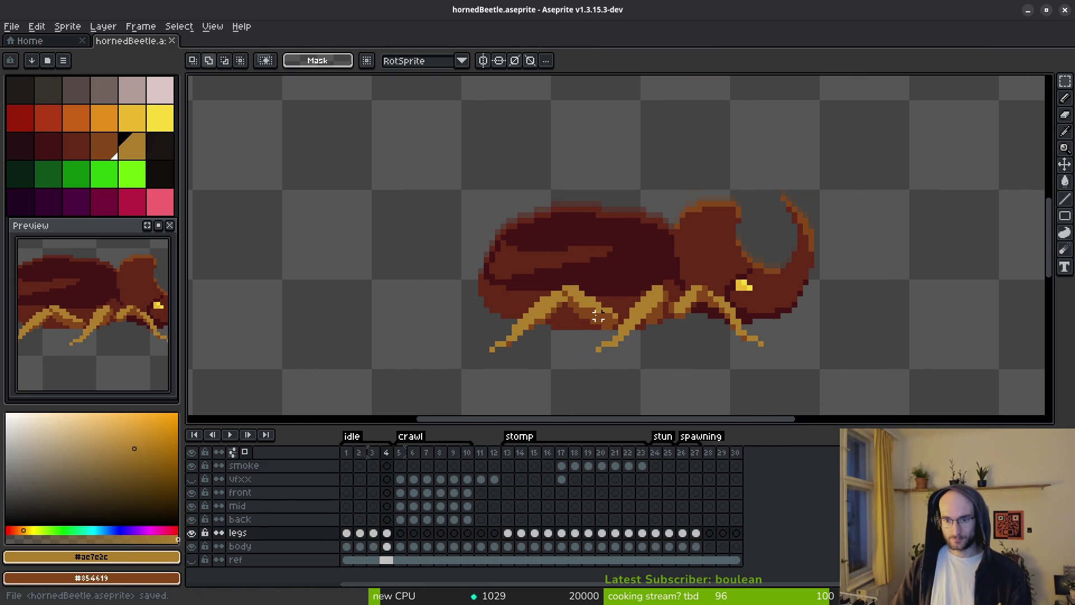
drag(400, 492, 468, 519)
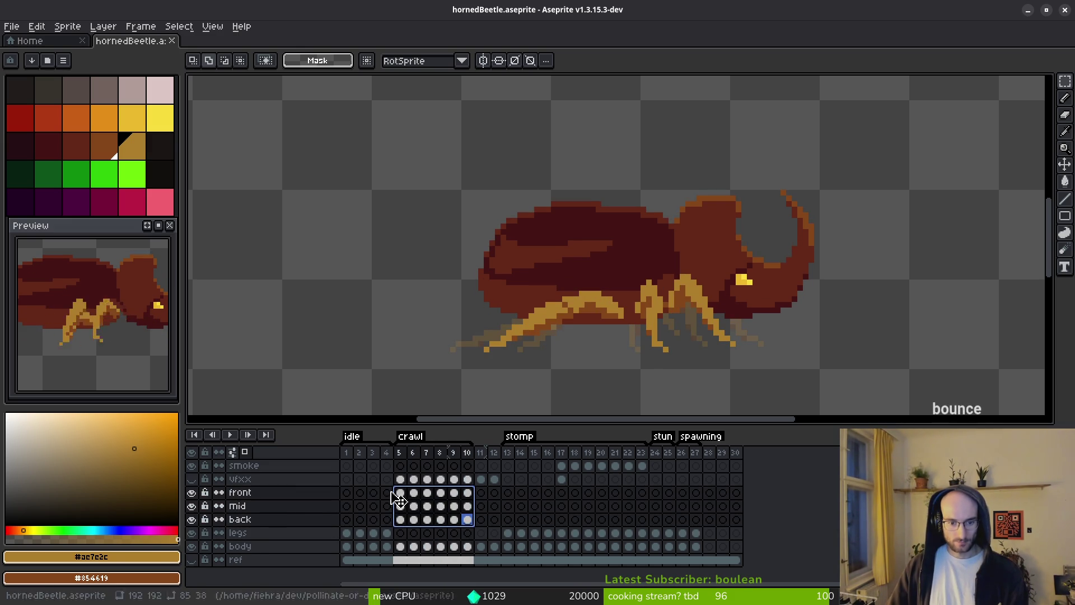
Trial-merge the front leg layer down, undoing an accidental flatten and the trial merges.
right_click(297, 495)
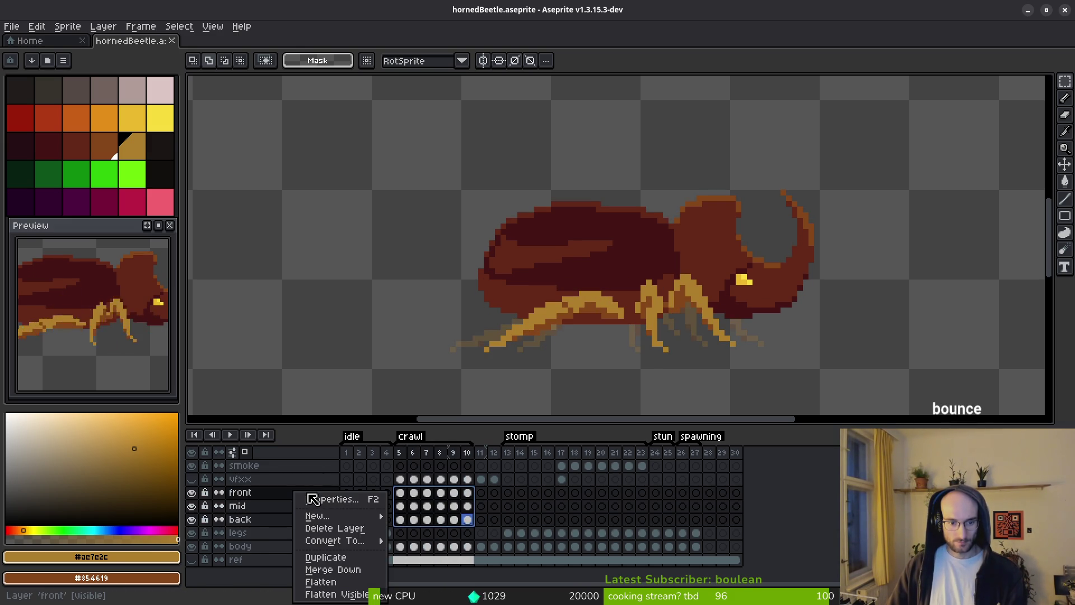
click(365, 570)
right_click(261, 492)
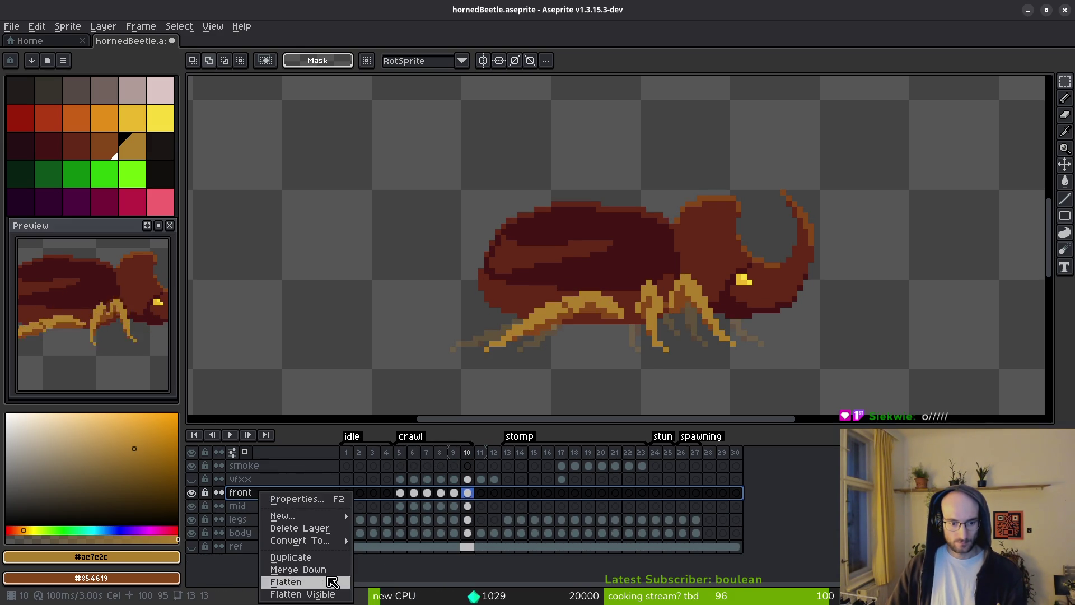
click(333, 582)
key(ctrl+z)
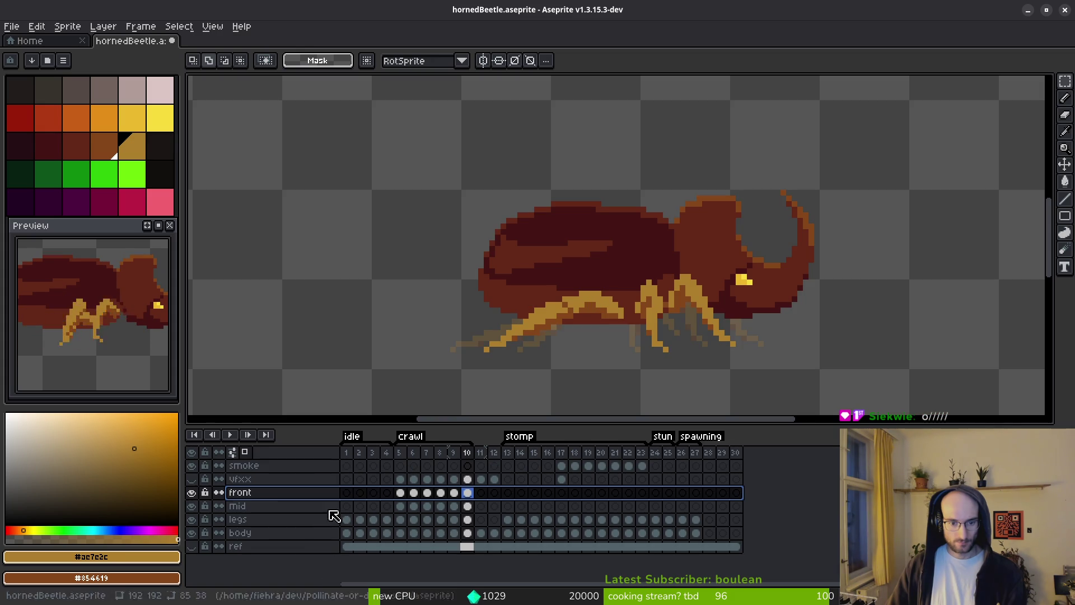
right_click(274, 494)
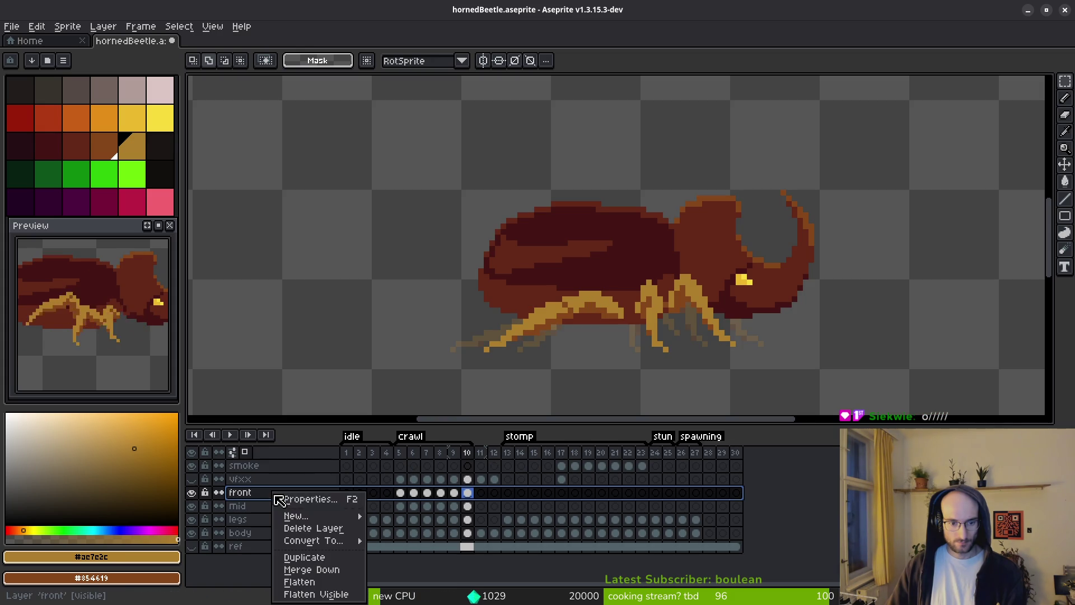
click(330, 570)
click(282, 495)
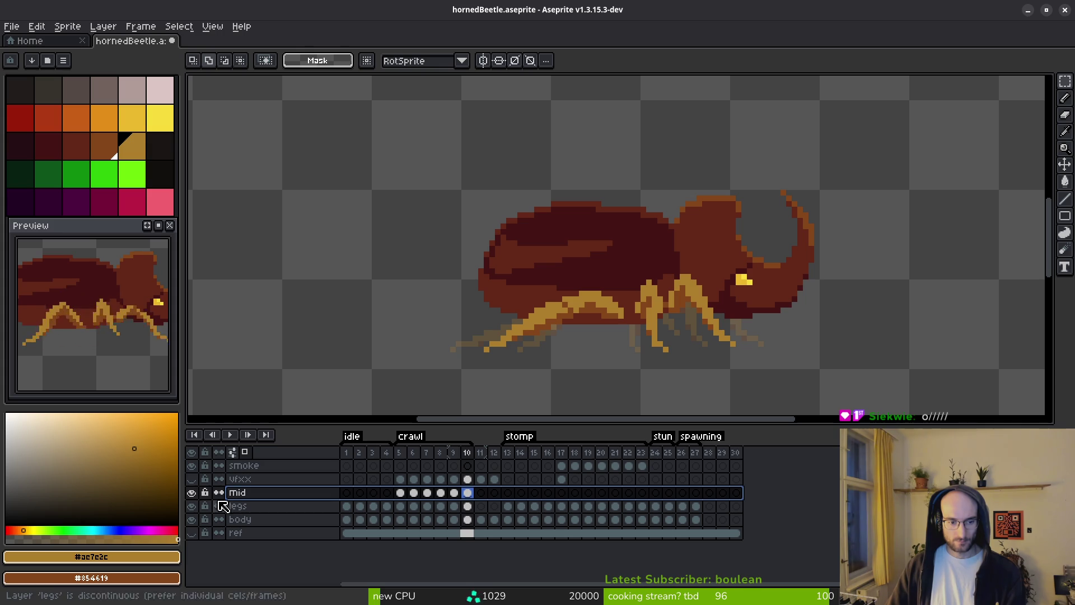
click(193, 506)
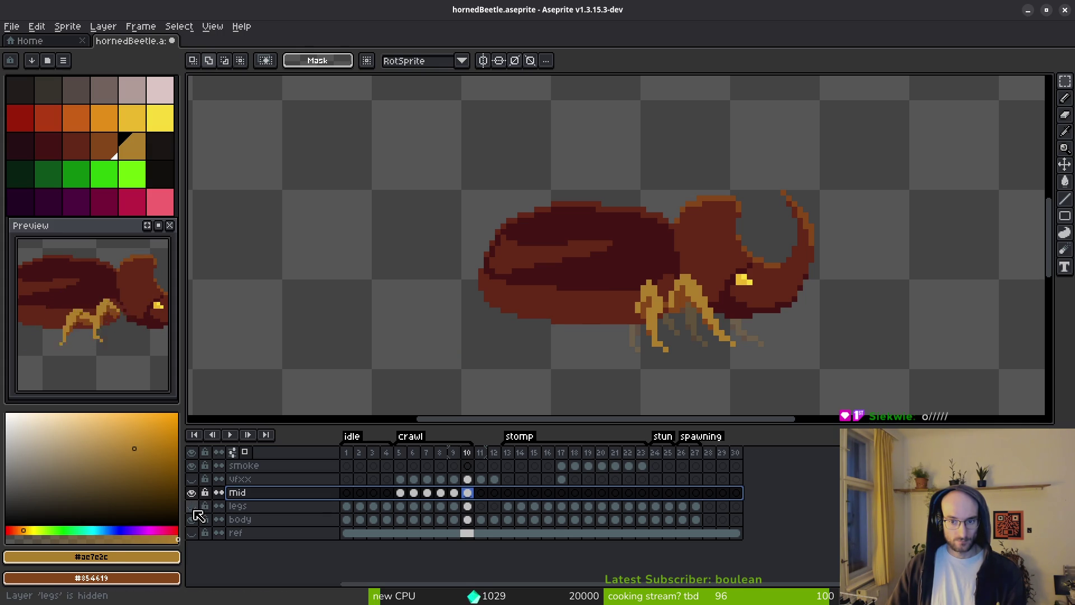
click(192, 507)
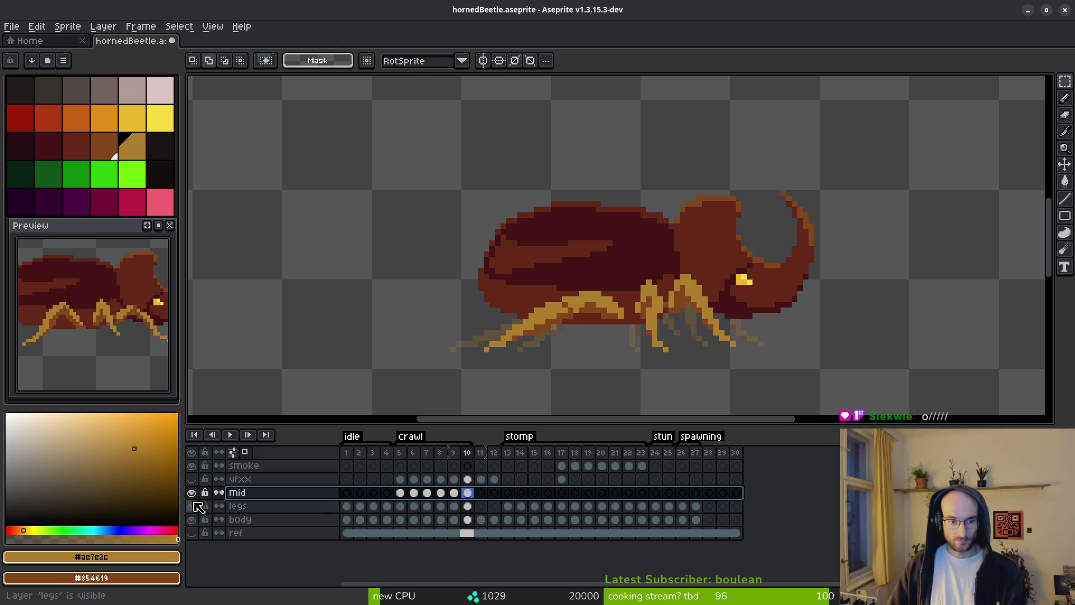
key(ctrl+z)
key(ctrl+z)
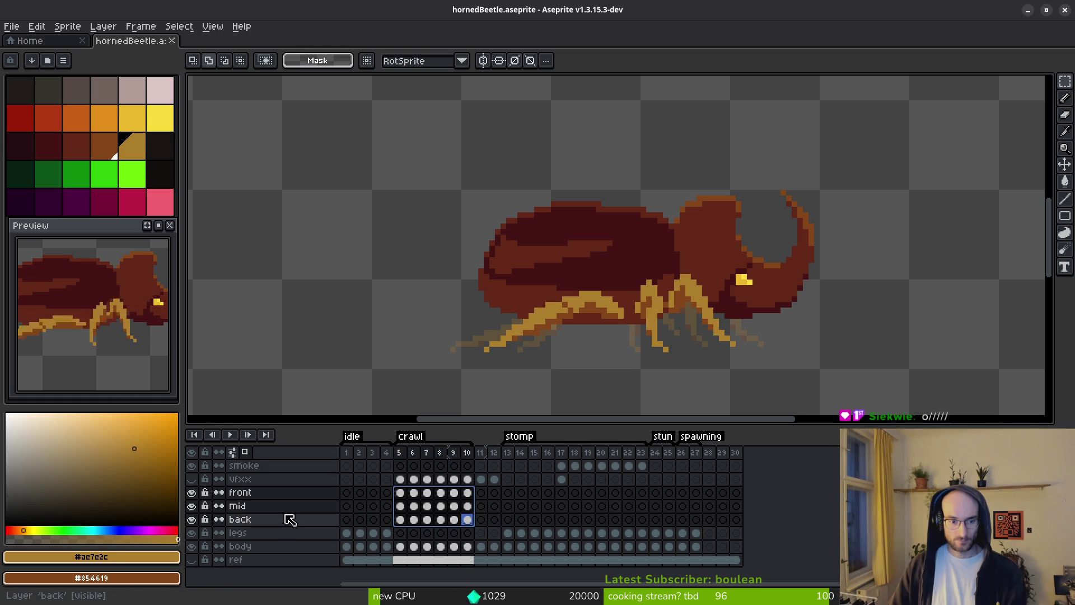
Merge the front leg layer into mid, then mid into back.
click(283, 493)
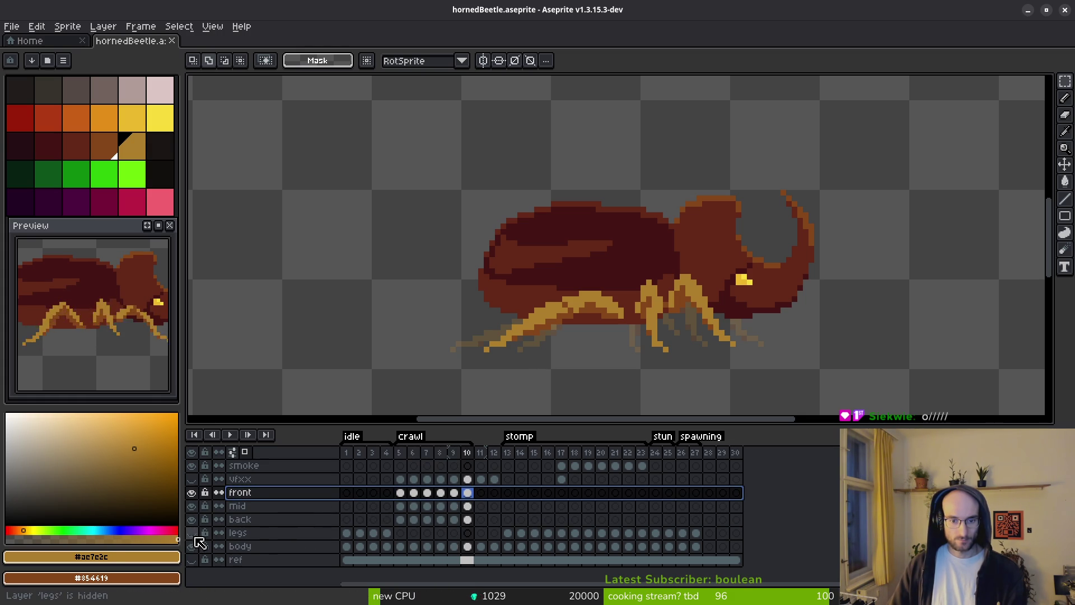
right_click(303, 494)
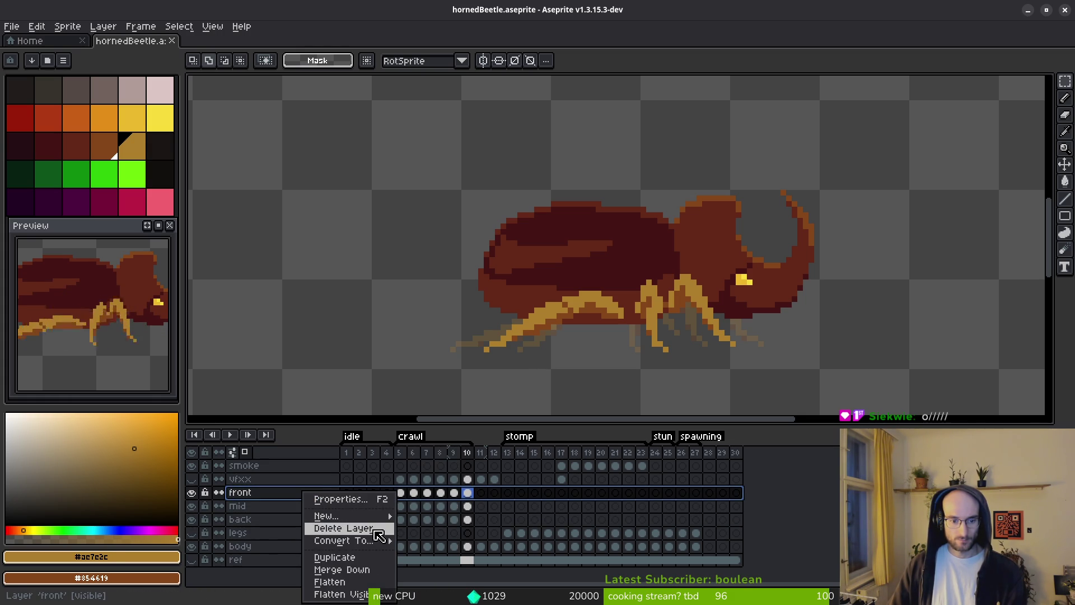
click(369, 570)
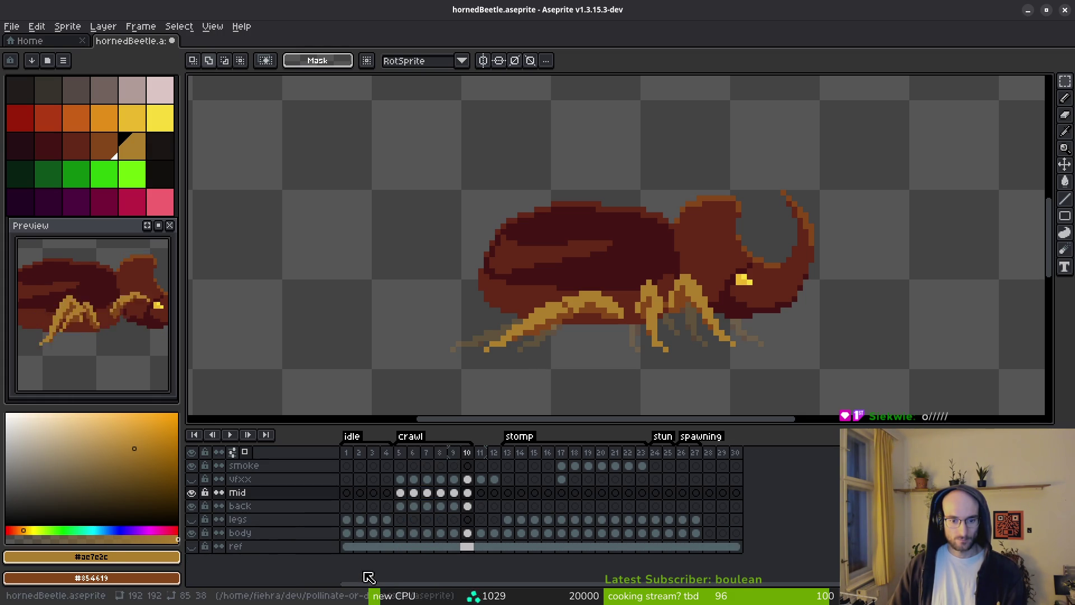
right_click(272, 498)
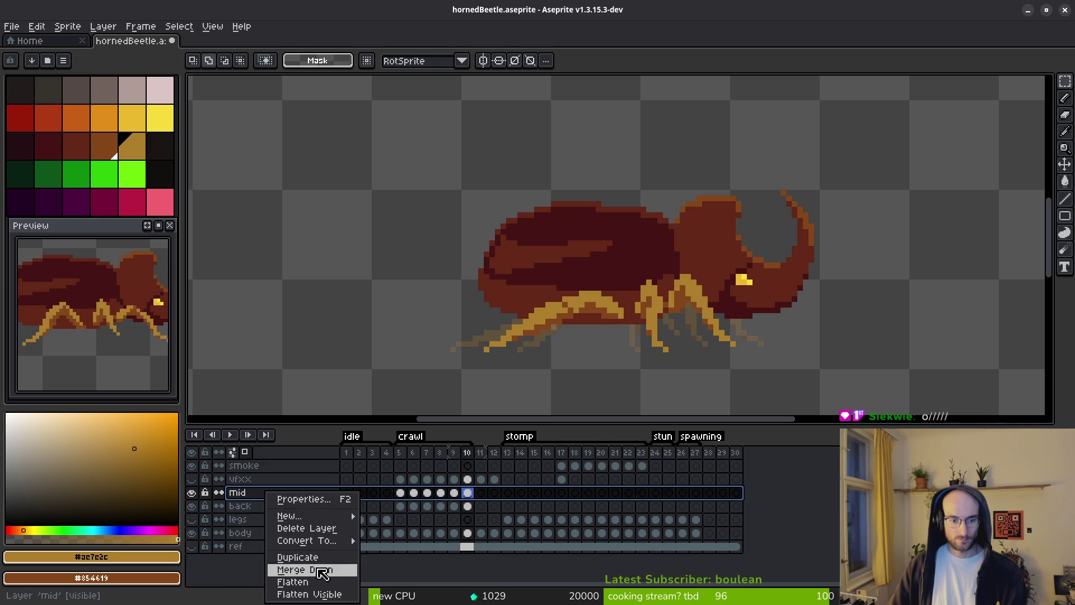
click(322, 570)
Hide the merged back layer and move its crawl frame 5–10 cels onto the legs layer.
click(191, 493)
click(192, 492)
click(192, 493)
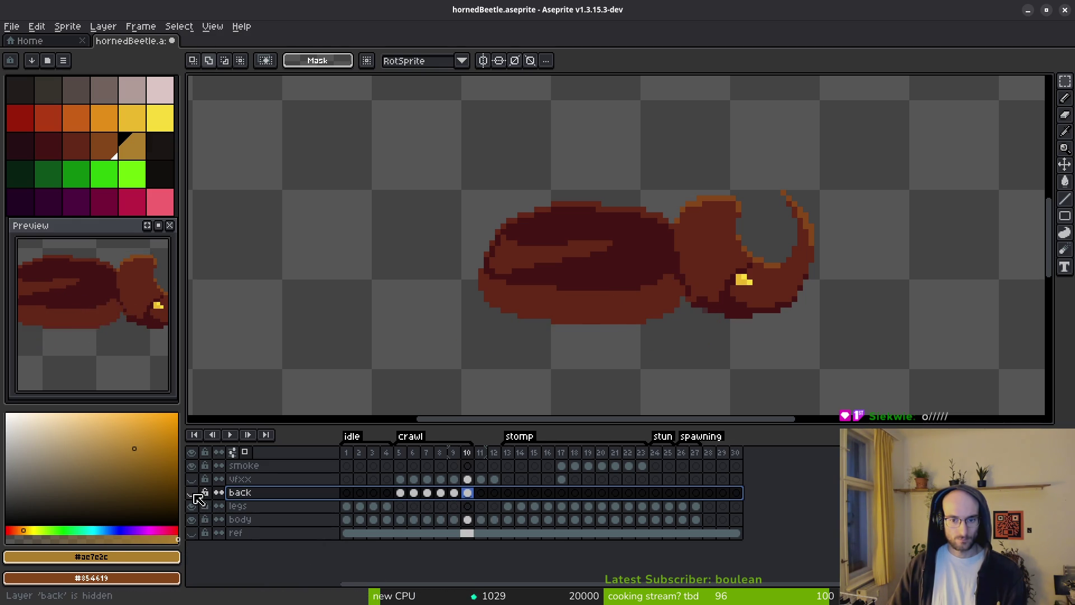
key(Return)
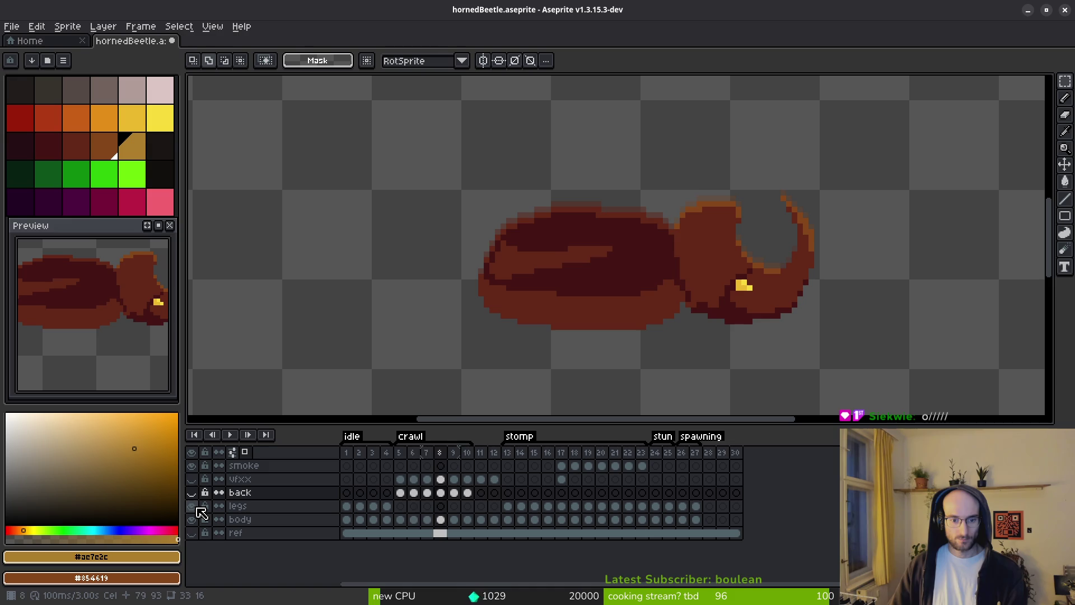
mouse_move(400, 493)
mouse_down()
mouse_move(455, 493)
mouse_move(478, 509)
mouse_move(468, 515)
mouse_up()
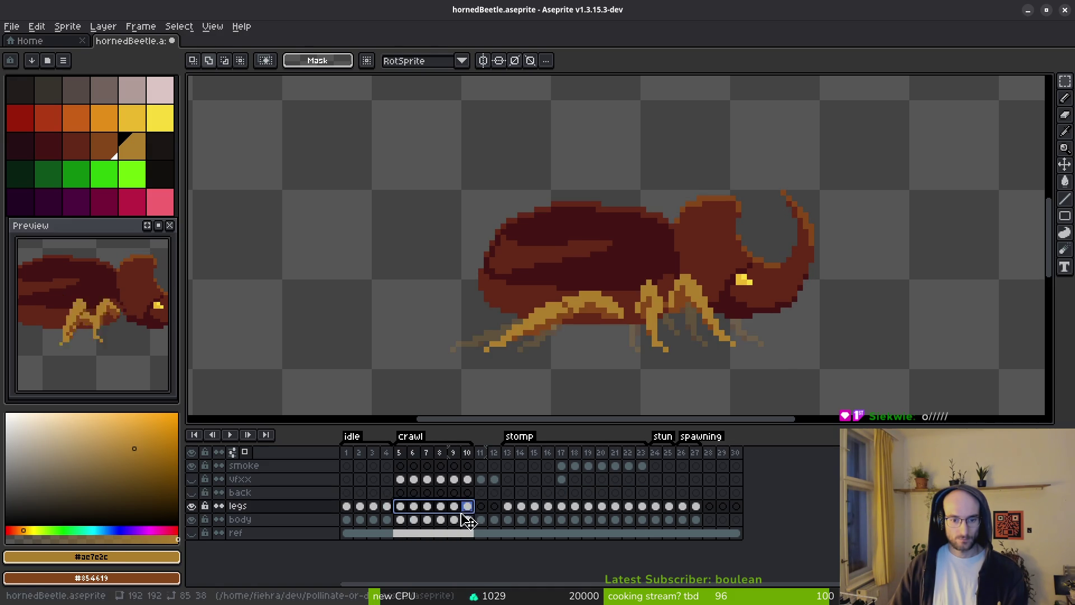
click(192, 479)
Clear the vfxx layer's cels in frames 5–12 and save.
drag(400, 479, 494, 479)
key(Delete)
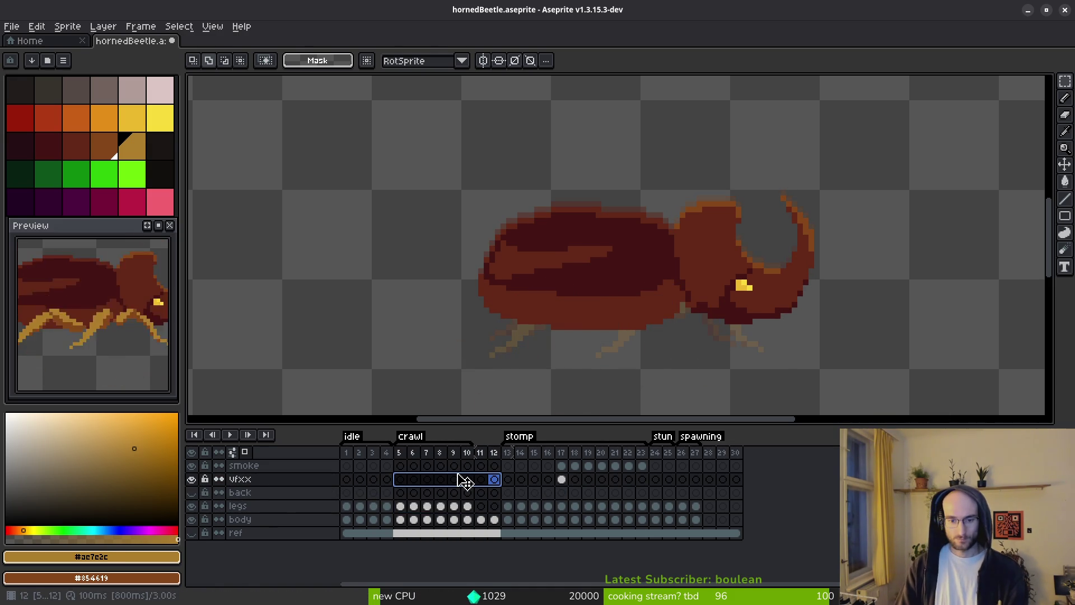
key(ctrl+s)
Delete empty frames 11 and 12 so the stomp tag starts at frame 11.
click(400, 507)
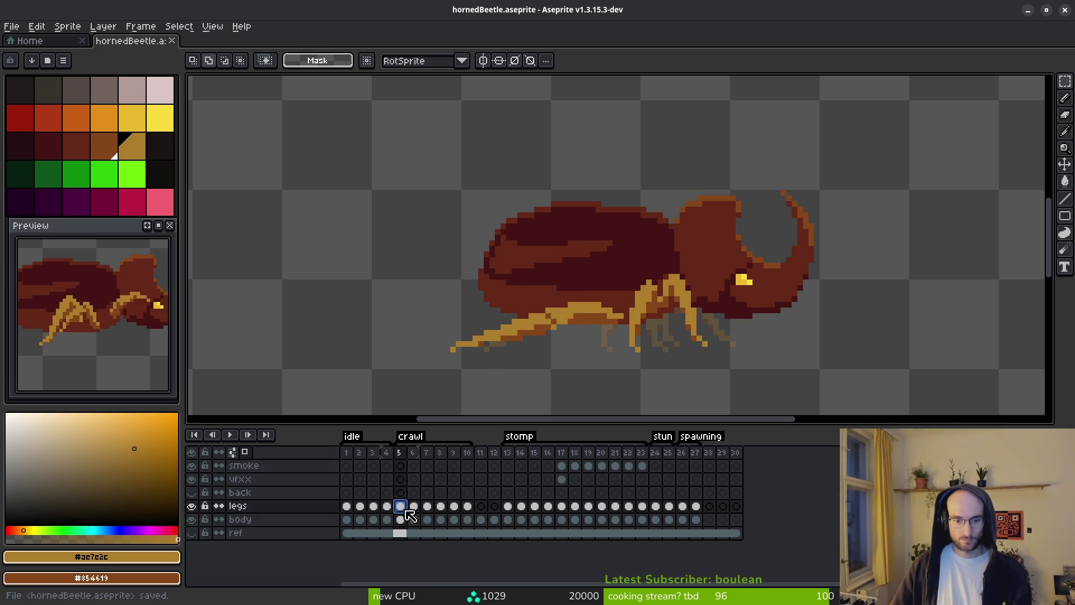
drag(480, 452, 495, 458)
key(alt+Delete)
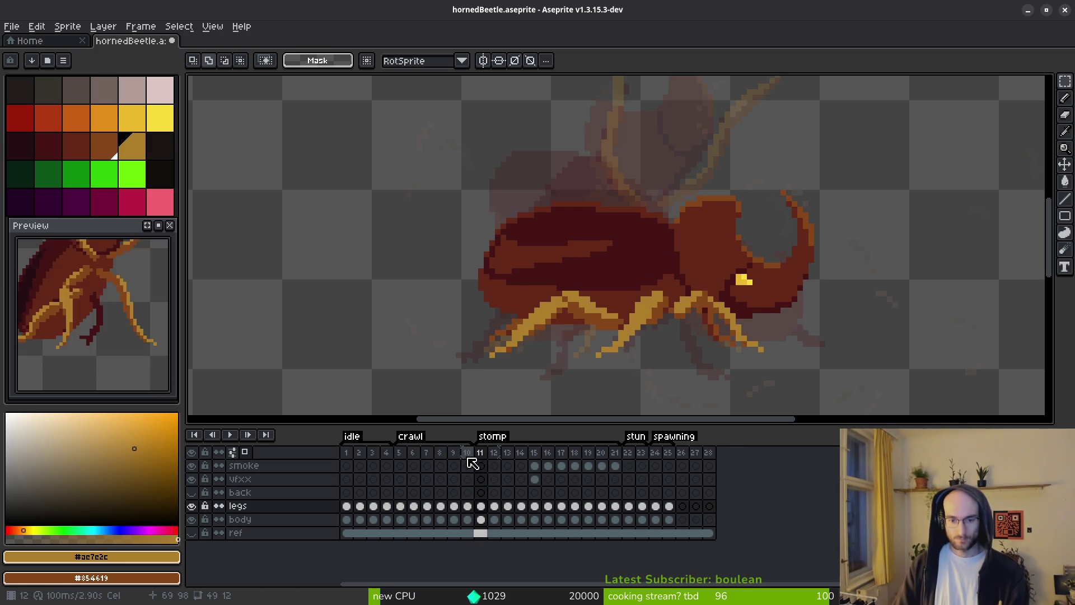
click(399, 478)
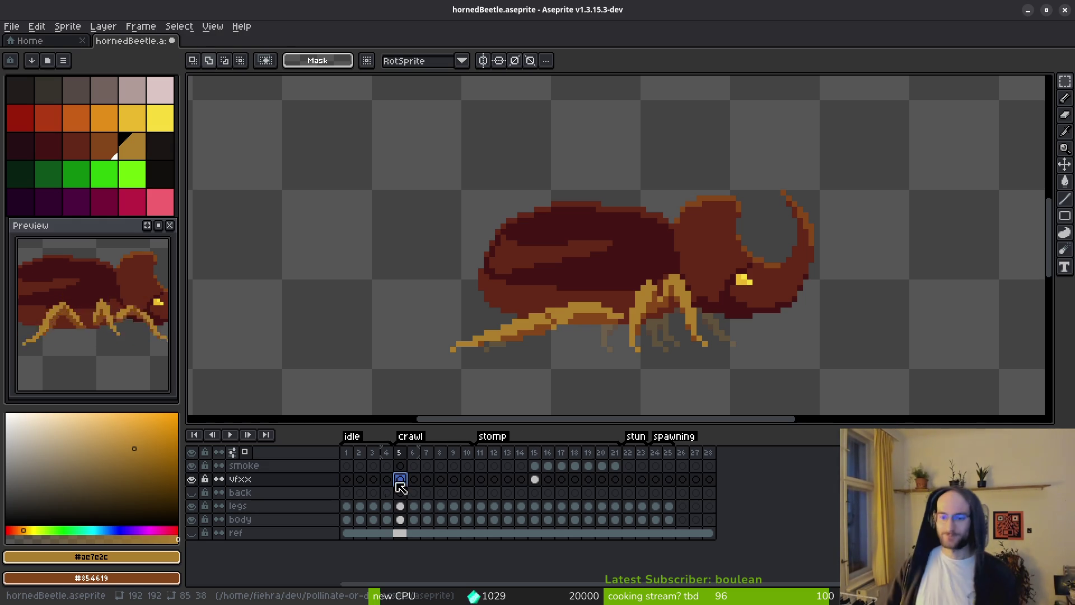
scroll(660, 300, down, 1)
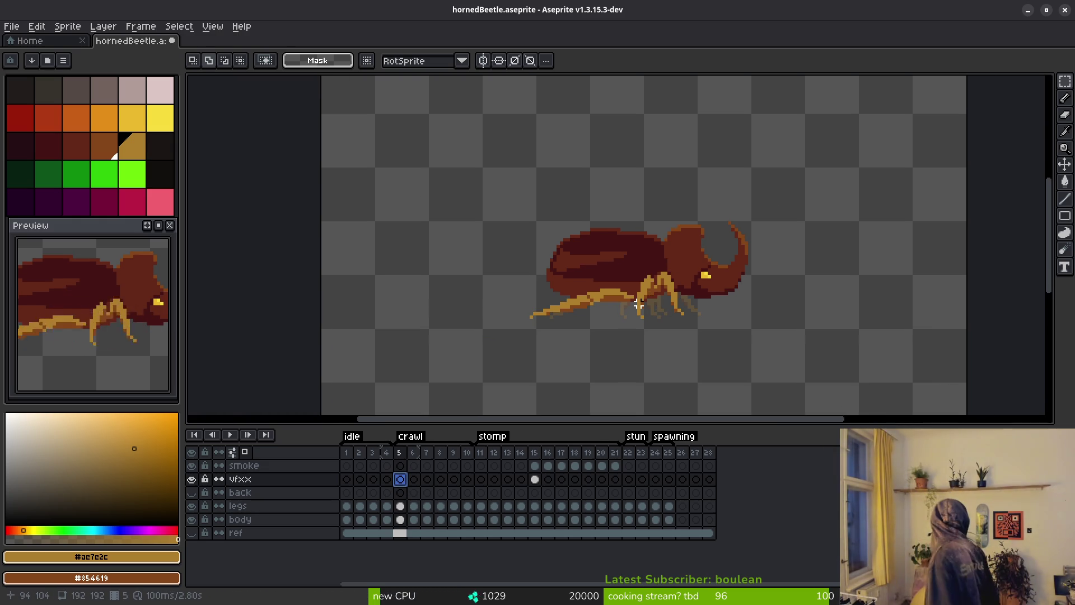
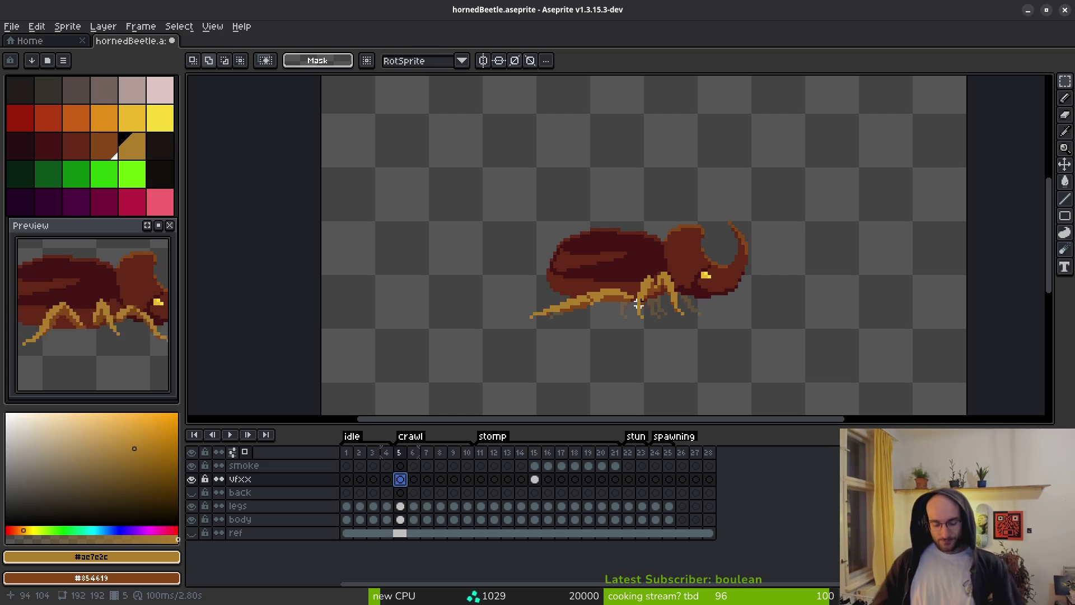
Advance to stomp frame 13, zoom onto the beetle's lower body, and pick the Pencil.
key(i)
key(Right)
key(Right)
key(Right)
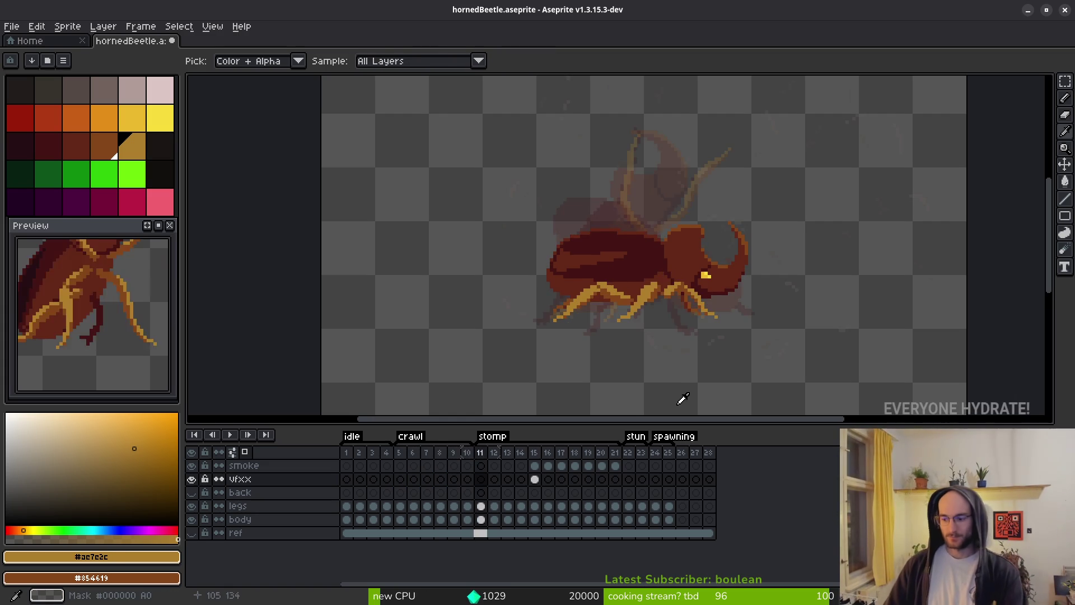
key(Right)
key(Right)
key(m)
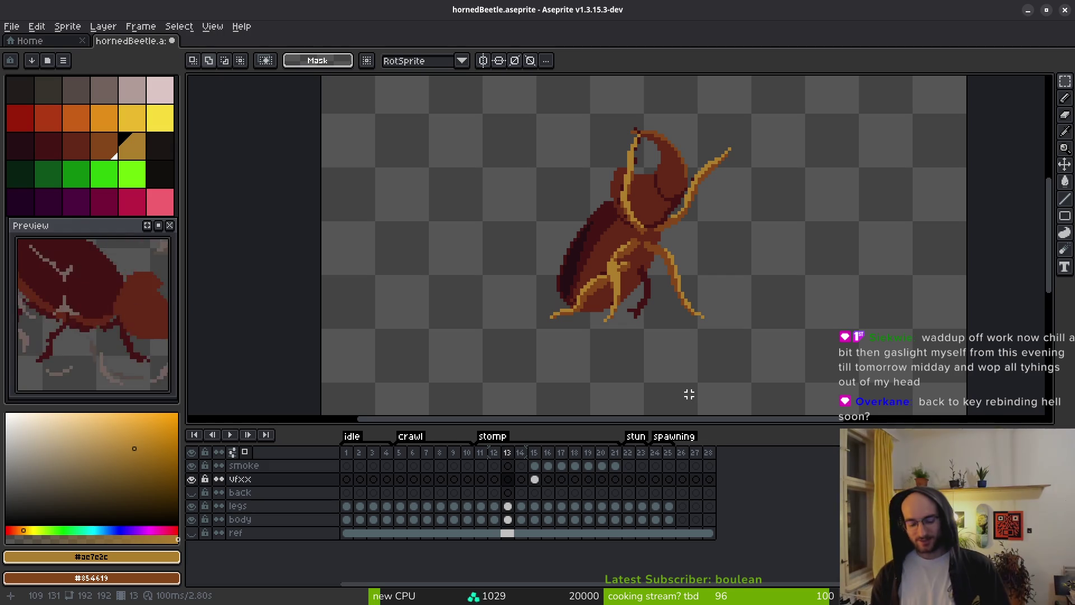
scroll(643, 282, up, 3)
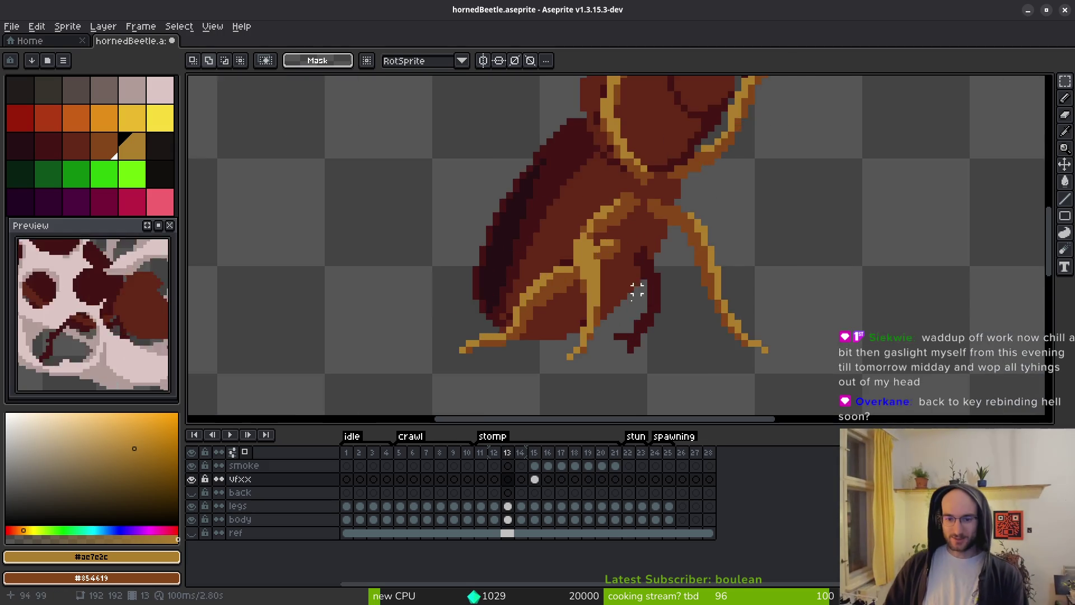
scroll(644, 283, up, 3)
key(b)
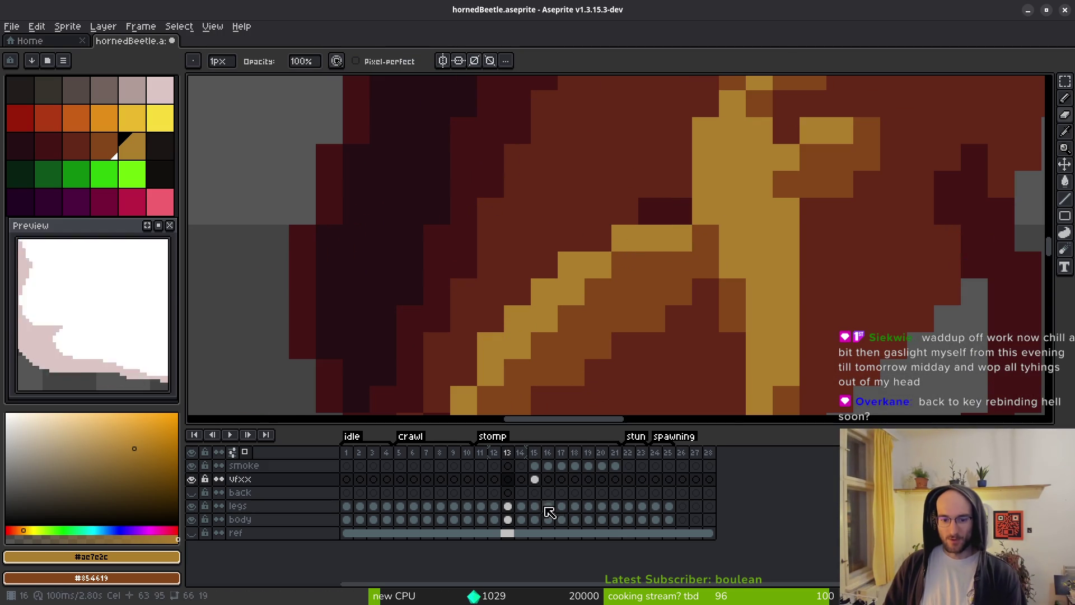
Select frame 12 on the legs layer and compare it with frame 13.
click(494, 506)
scroll(679, 262, down, 4)
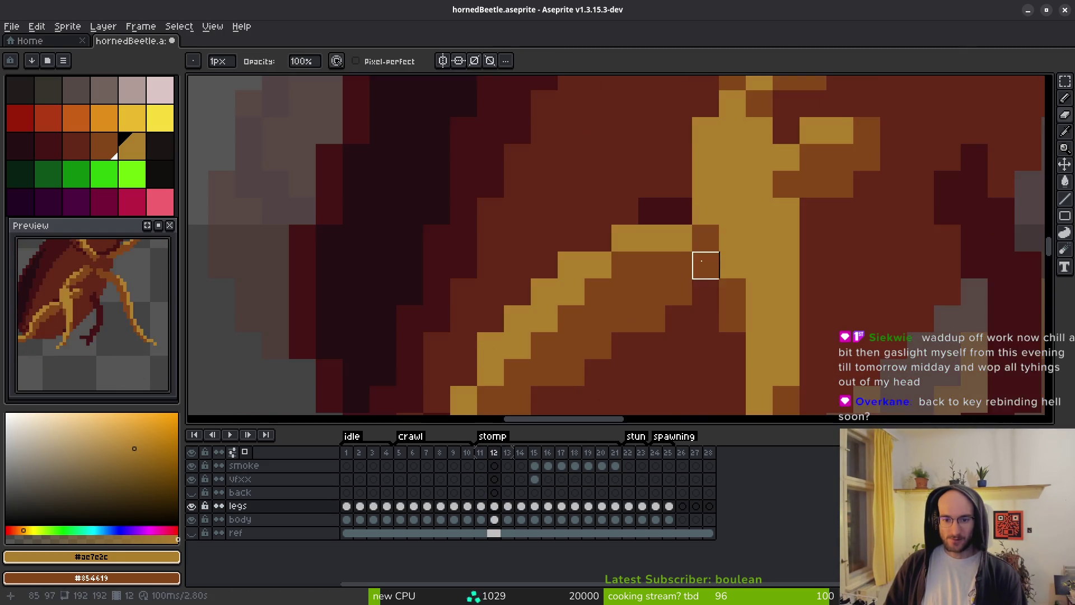
key(alt)
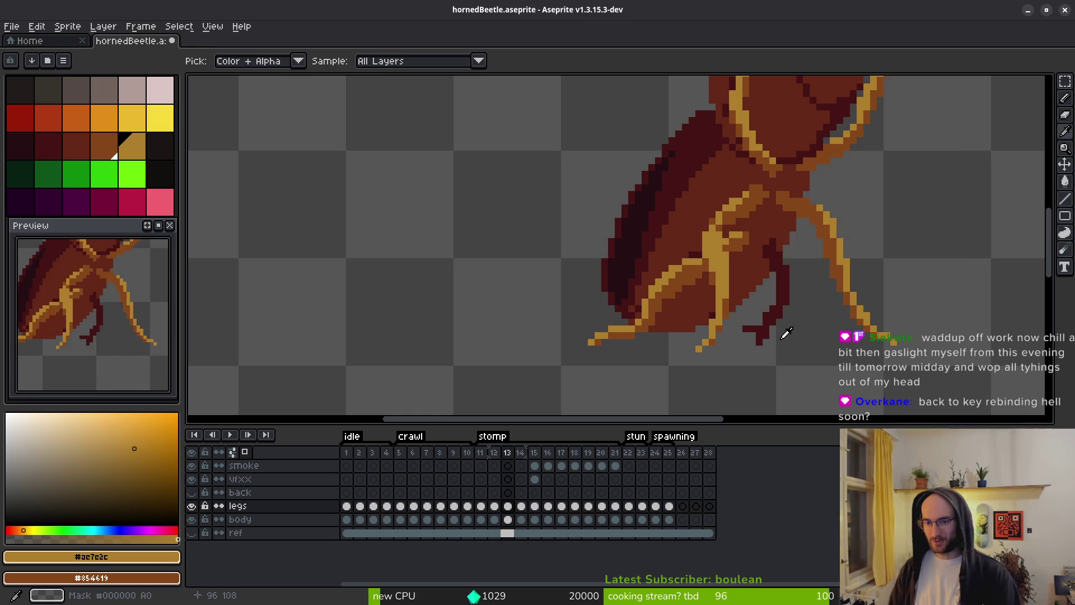
scroll(788, 321, down, 1)
key(period)
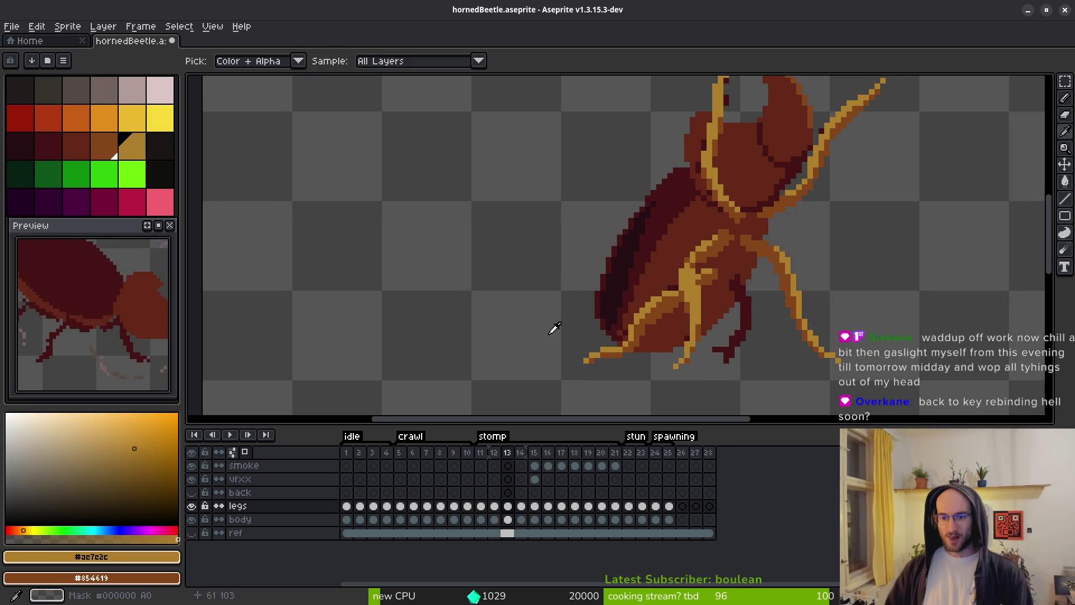
scroll(682, 288, up, 3)
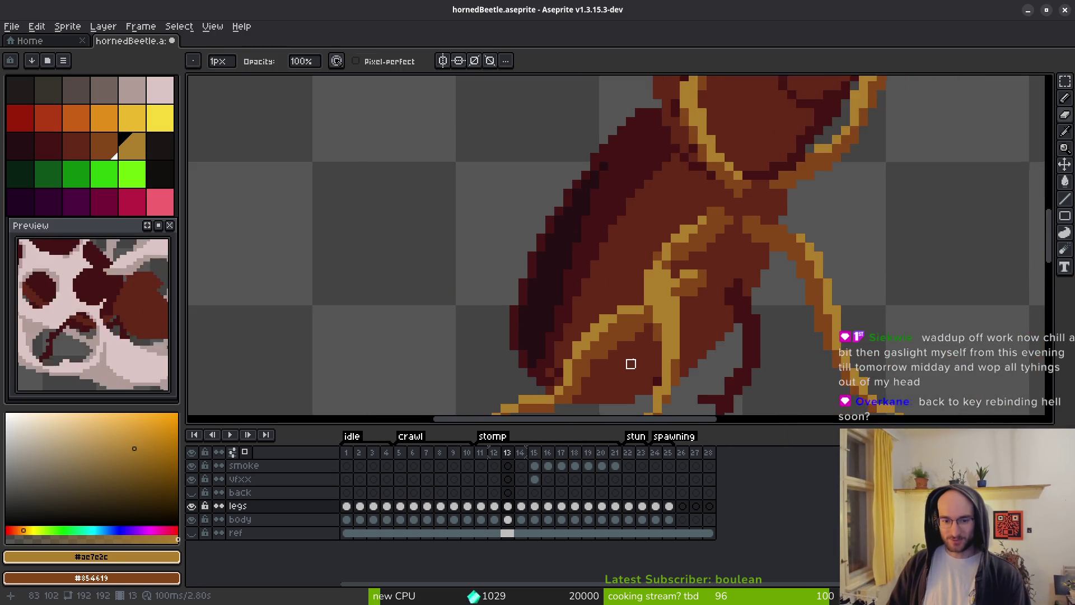
Zoom onto the gold front leg, flip between neighbouring frames, and return to frame 12 with the Pencil.
drag(631, 364, 624, 307)
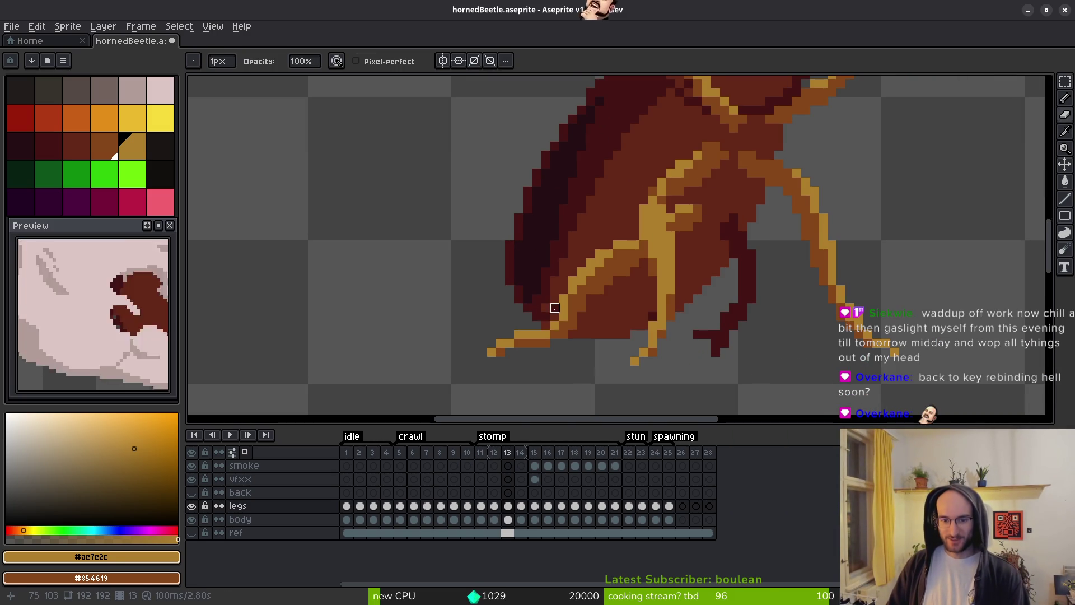
scroll(545, 314, down, 2)
scroll(598, 334, up, 2)
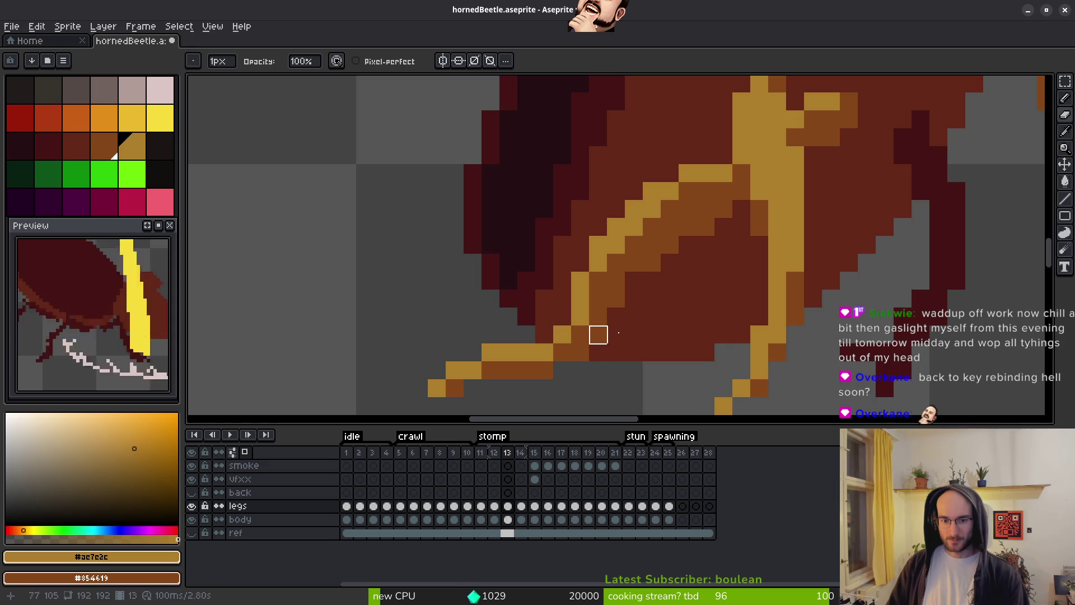
scroll(664, 341, down, 2)
scroll(683, 269, up, 2)
scroll(593, 243, up, 1)
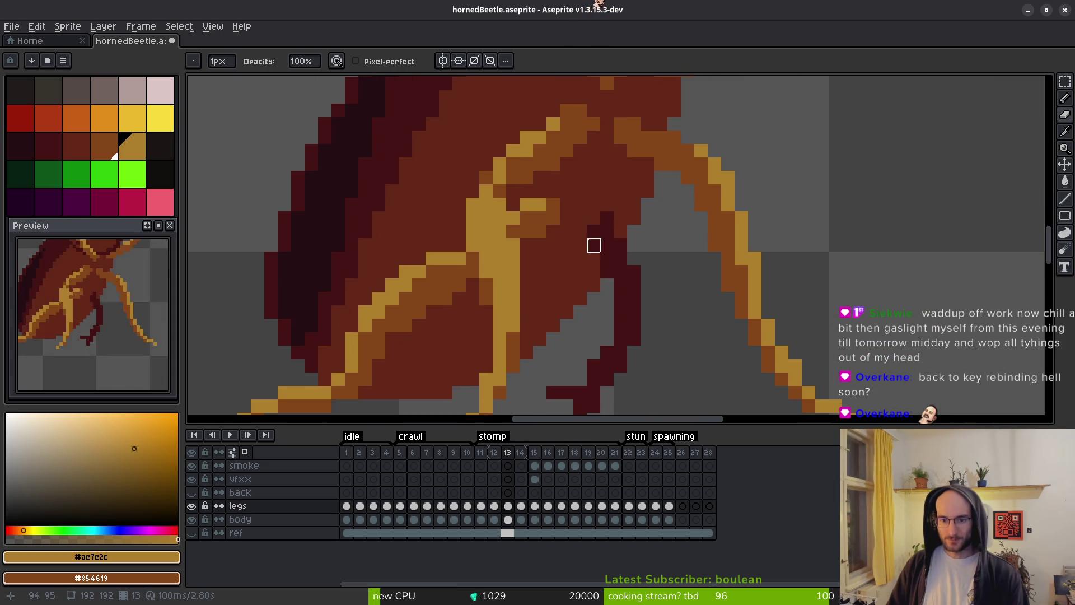
scroll(631, 241, down, 3)
scroll(631, 240, down, 1)
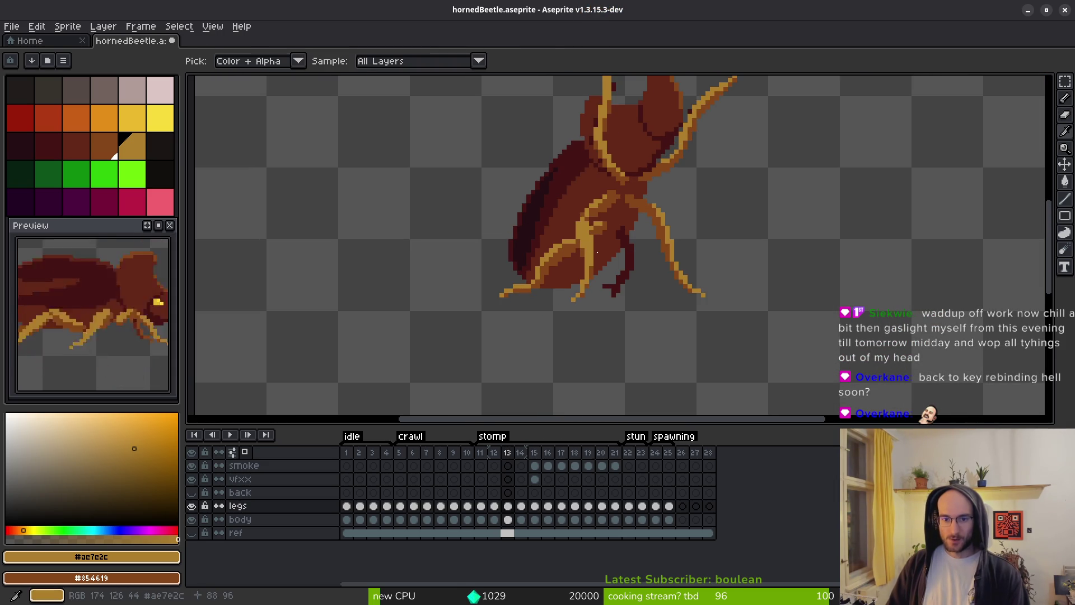
scroll(613, 273, down, 2)
scroll(612, 273, left, 2)
key(comma)
key(comma)
key(period)
key(b)
scroll(599, 280, up, 4)
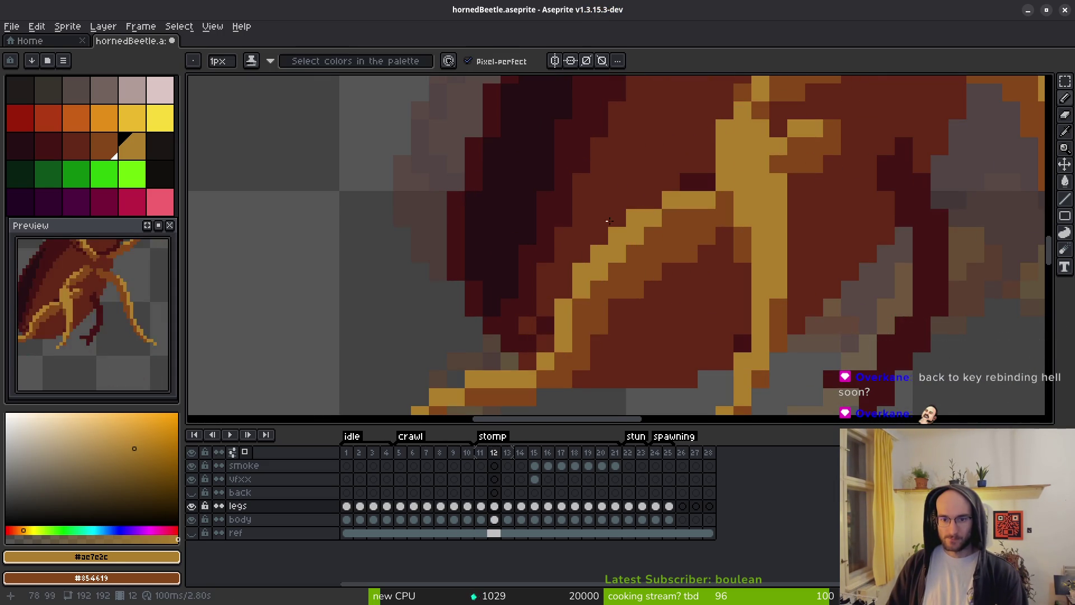
Thicken the gold leg stripe and redraw the brown edge pixels around the leg outline.
drag(671, 217, 616, 272)
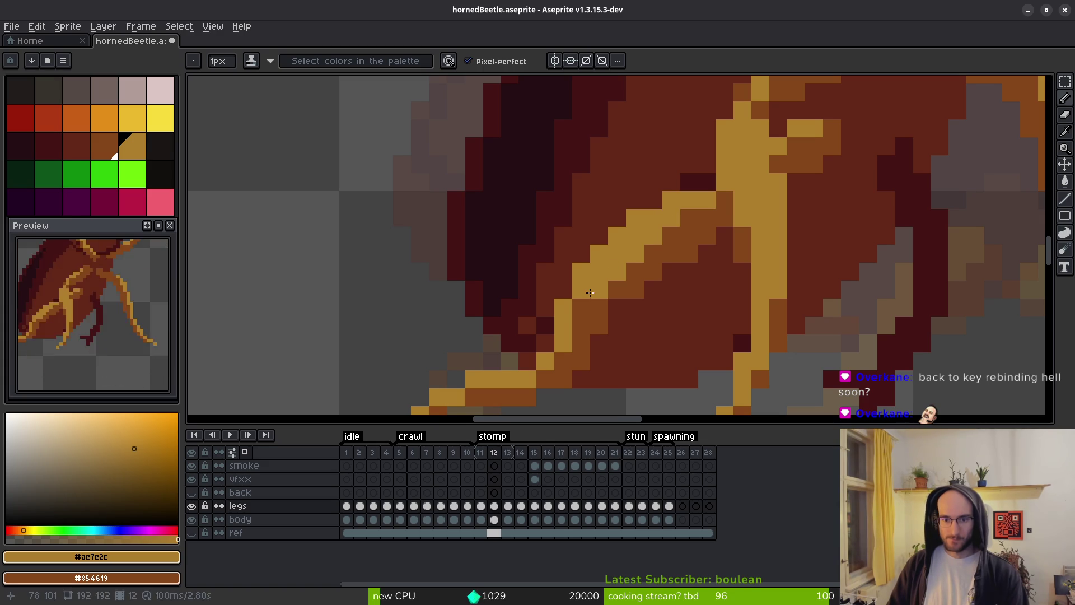
scroll(616, 325, down, 4)
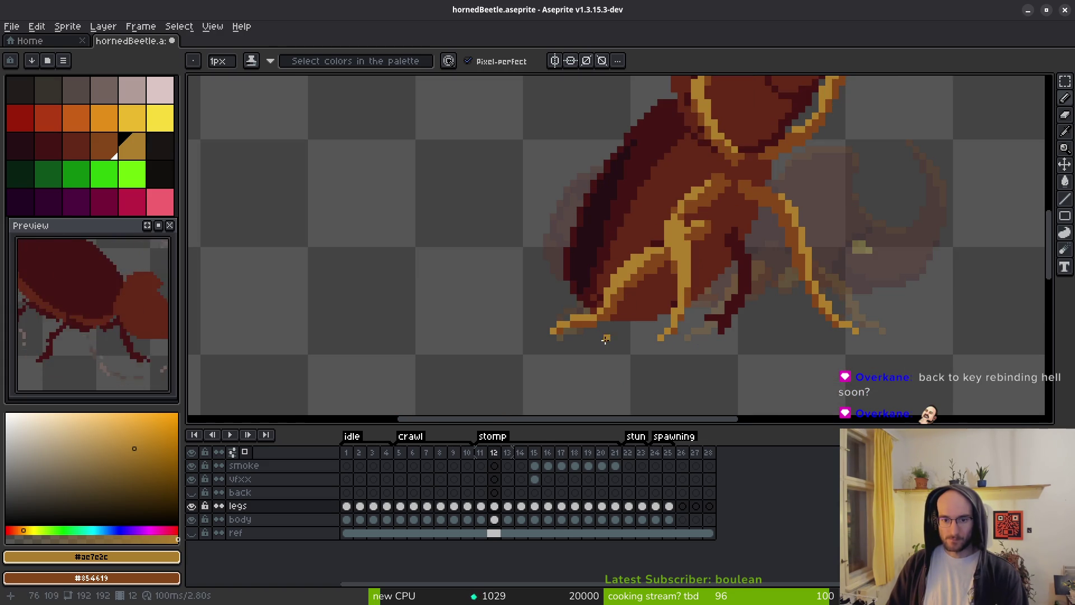
scroll(616, 341, up, 1)
scroll(725, 365, down, 1)
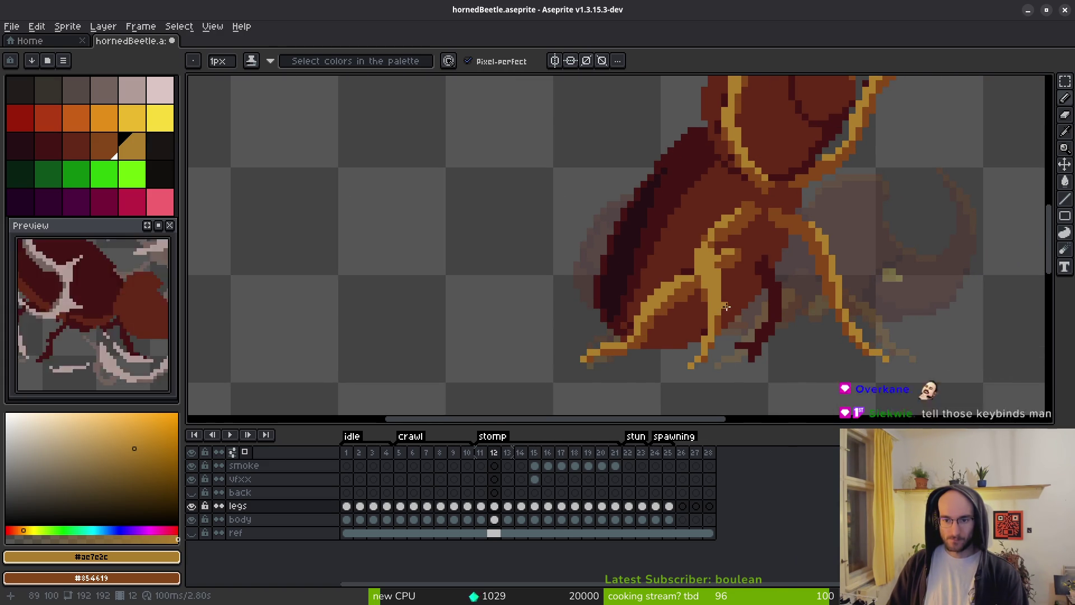
scroll(694, 292, up, 3)
mouse_move(611, 175)
mouse_down()
mouse_move(609, 213)
mouse_move(596, 199)
mouse_up()
click(596, 199)
mouse_move(637, 247)
mouse_down()
mouse_move(636, 224)
mouse_move(636, 297)
mouse_up()
mouse_move(610, 224)
mouse_down()
mouse_move(619, 285)
mouse_move(622, 227)
mouse_up()
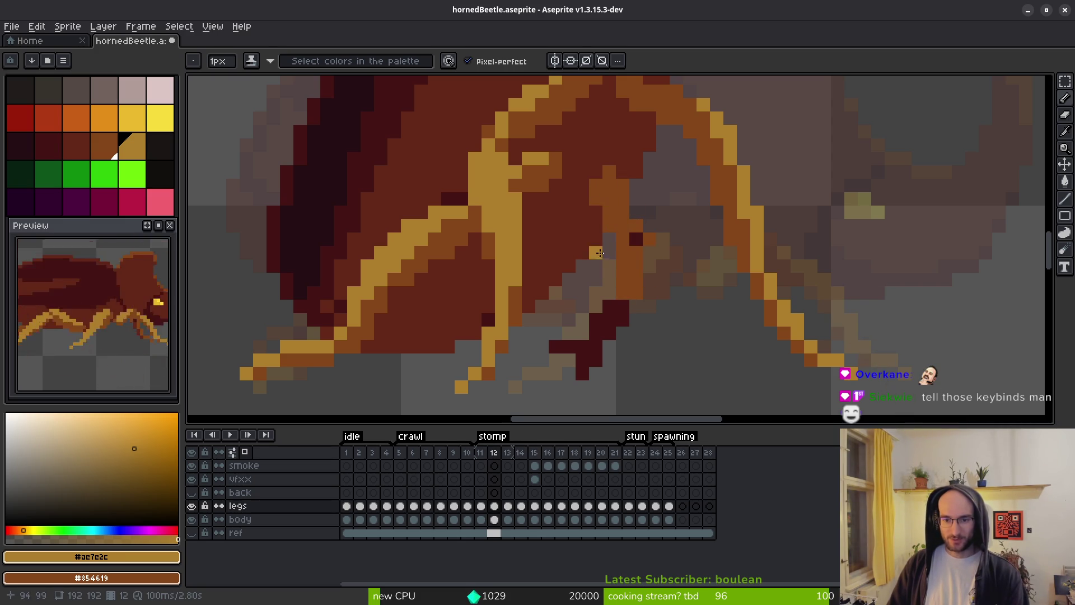
Recolour the leg's dark-red column orange, extend it down-left, and erase a stray dark-red pixel.
key(e)
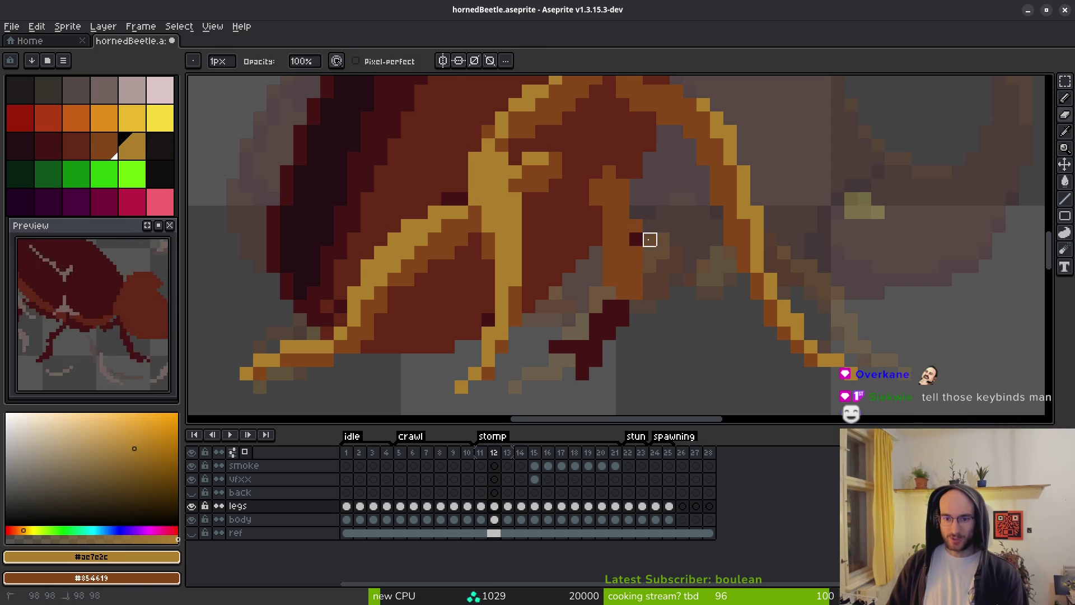
key(b)
scroll(649, 246, down, 3)
drag(631, 249, 659, 143)
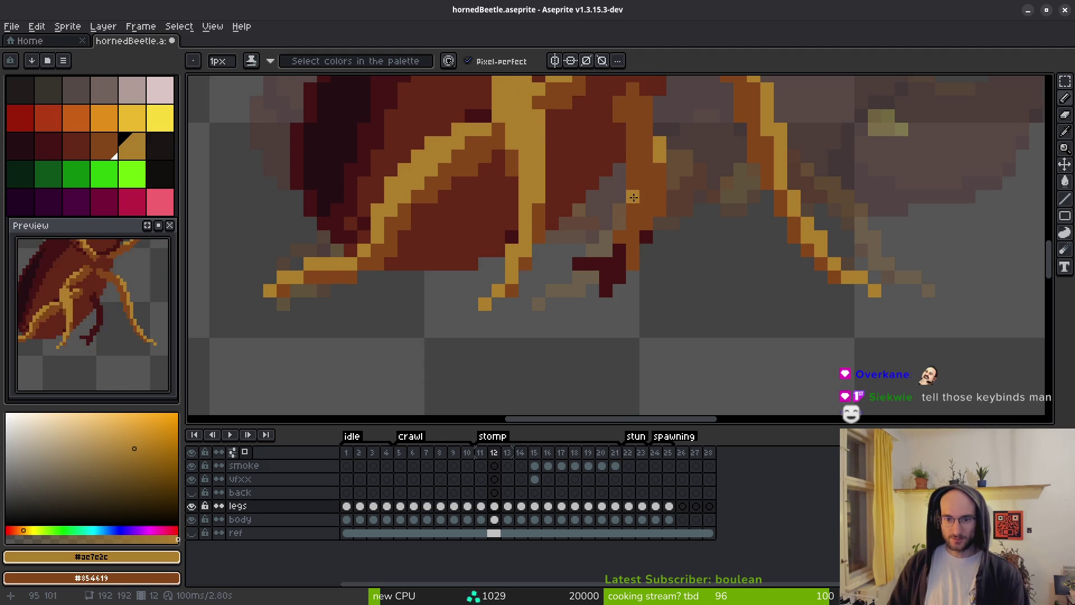
mouse_move(633, 224)
mouse_down()
mouse_move(618, 251)
mouse_move(579, 274)
mouse_move(619, 277)
mouse_move(606, 264)
mouse_move(605, 291)
mouse_move(593, 277)
mouse_up()
key(e)
click(646, 236)
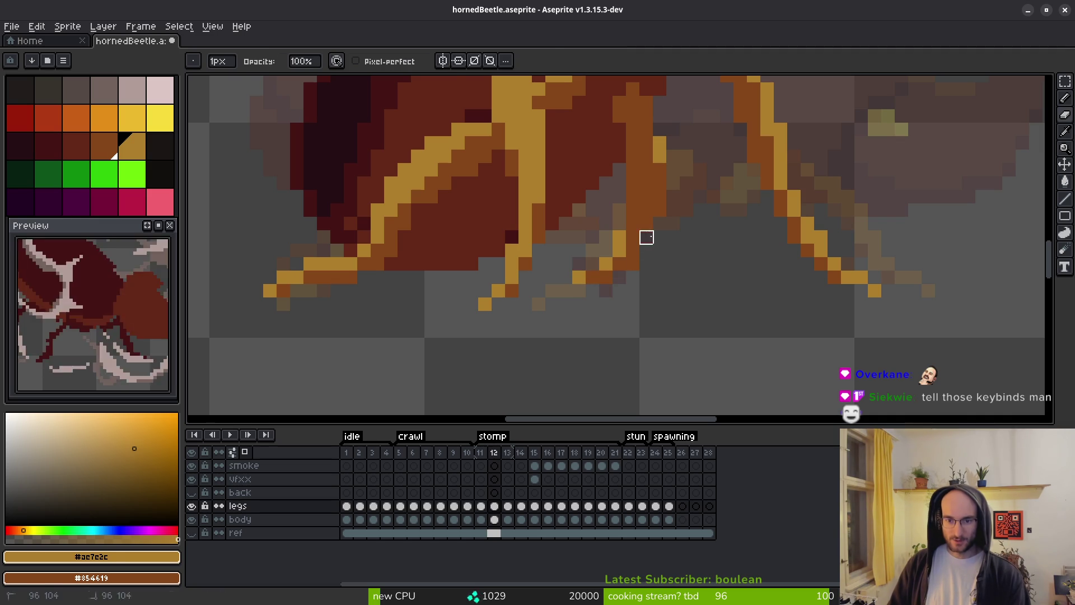
key(f)
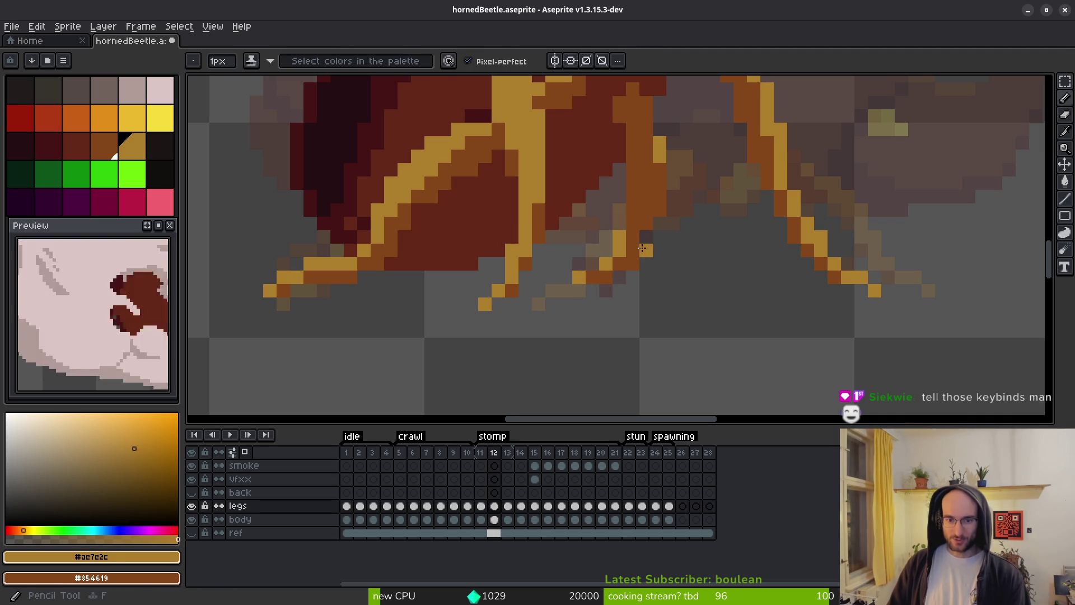
scroll(644, 252, down, 3)
scroll(616, 224, up, 4)
Swap two leg pixels between gold and dark brown, then paint a lighter yellow highlight down the leg.
right_click(571, 215)
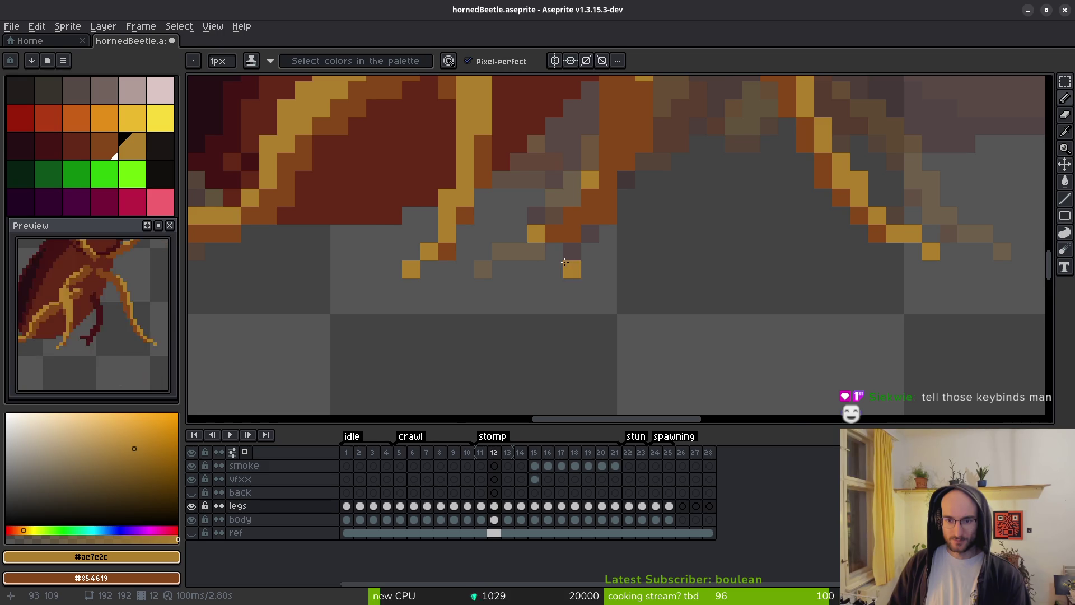
scroll(583, 280, down, 3)
scroll(582, 280, up, 3)
click(570, 239)
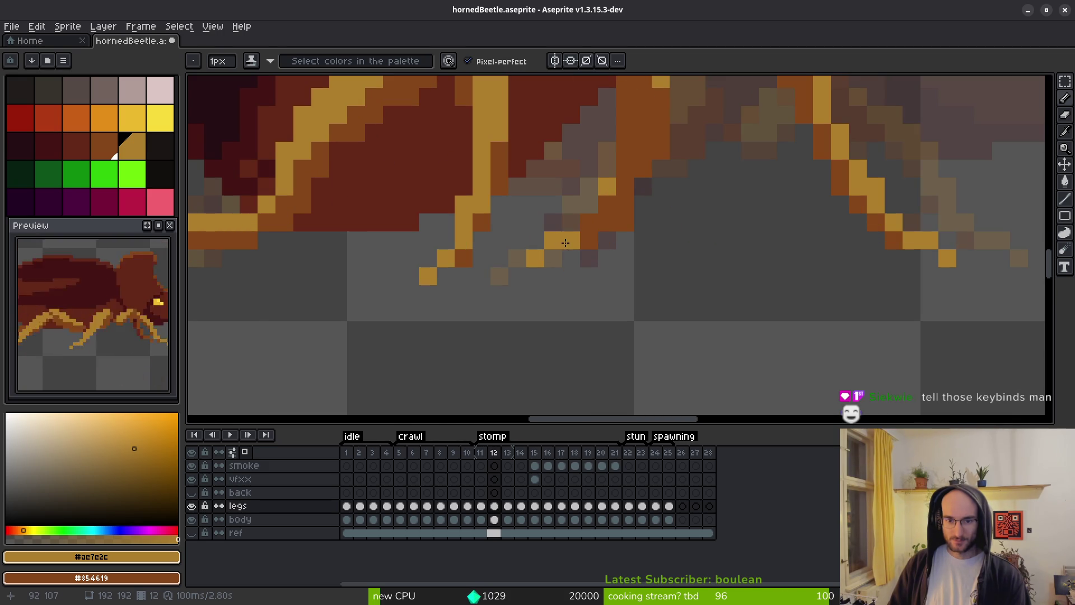
scroll(614, 185, up, 2)
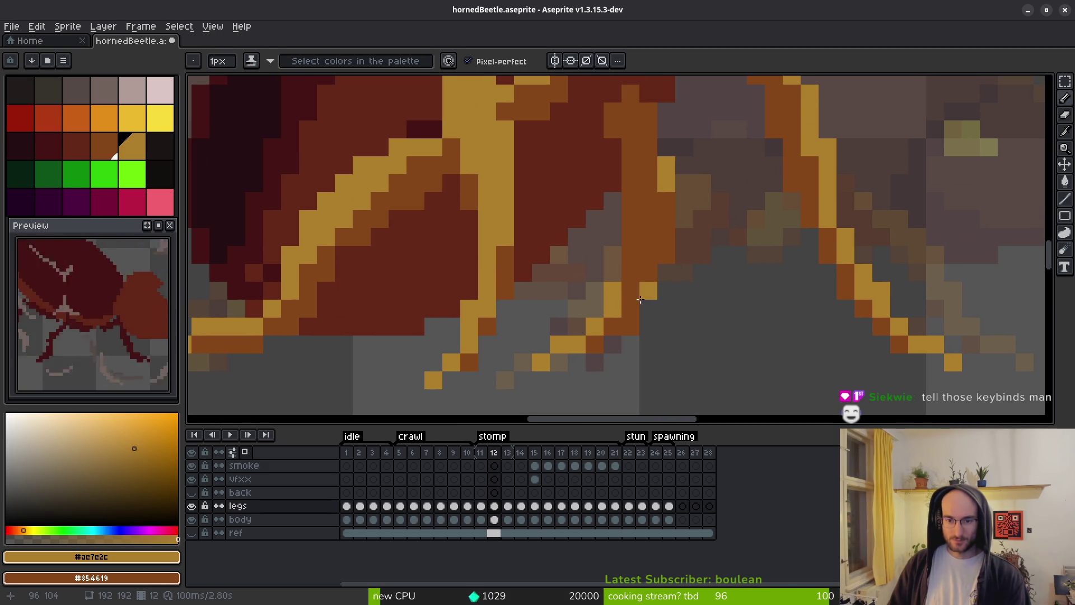
scroll(630, 252, down, 2)
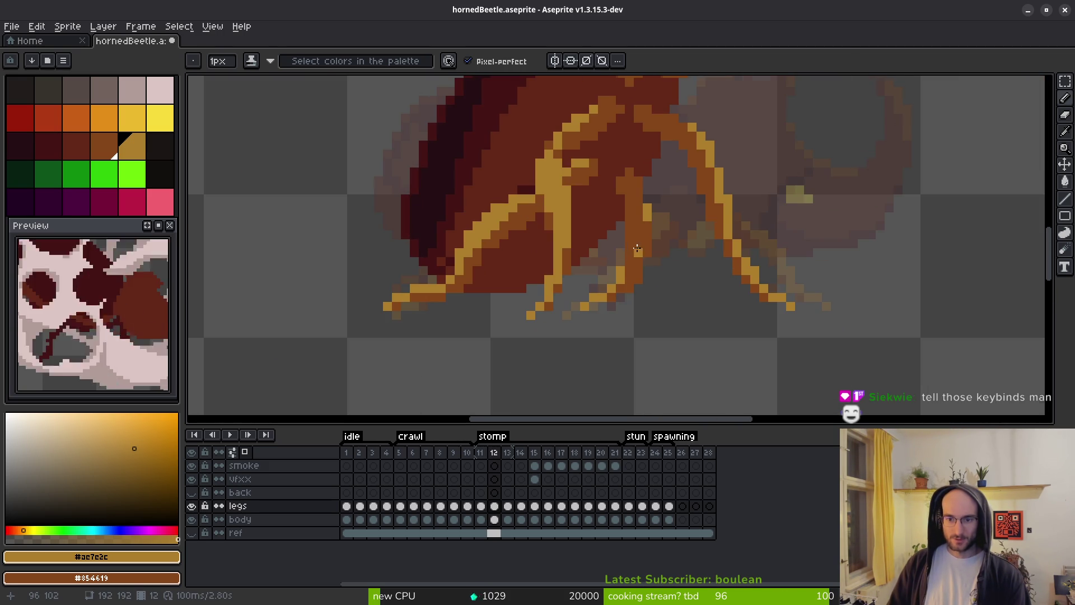
scroll(637, 249, down, 2)
scroll(656, 271, up, 2)
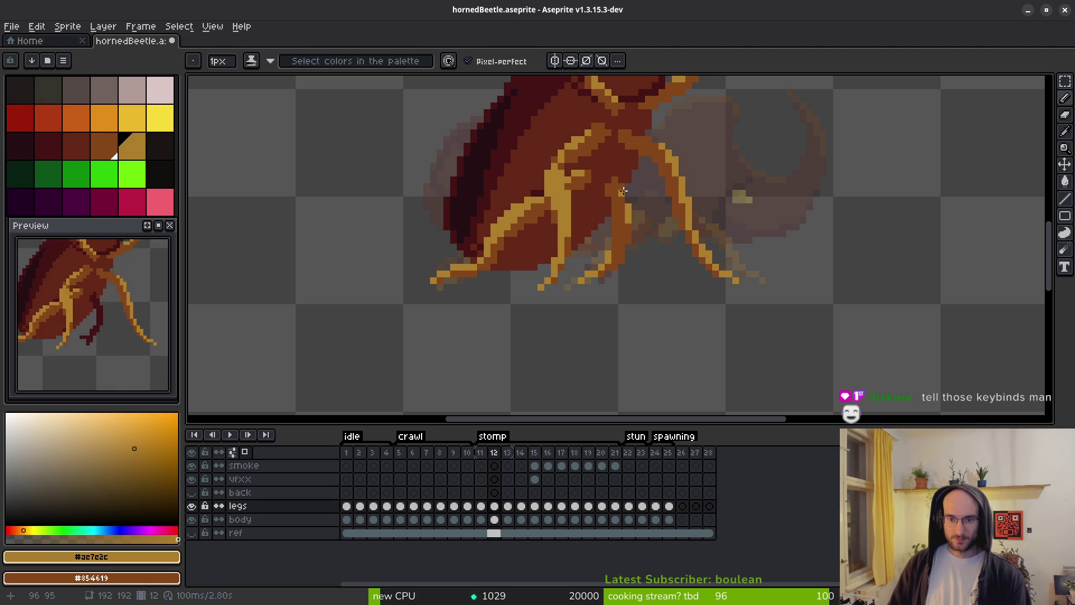
scroll(651, 260, down, 2)
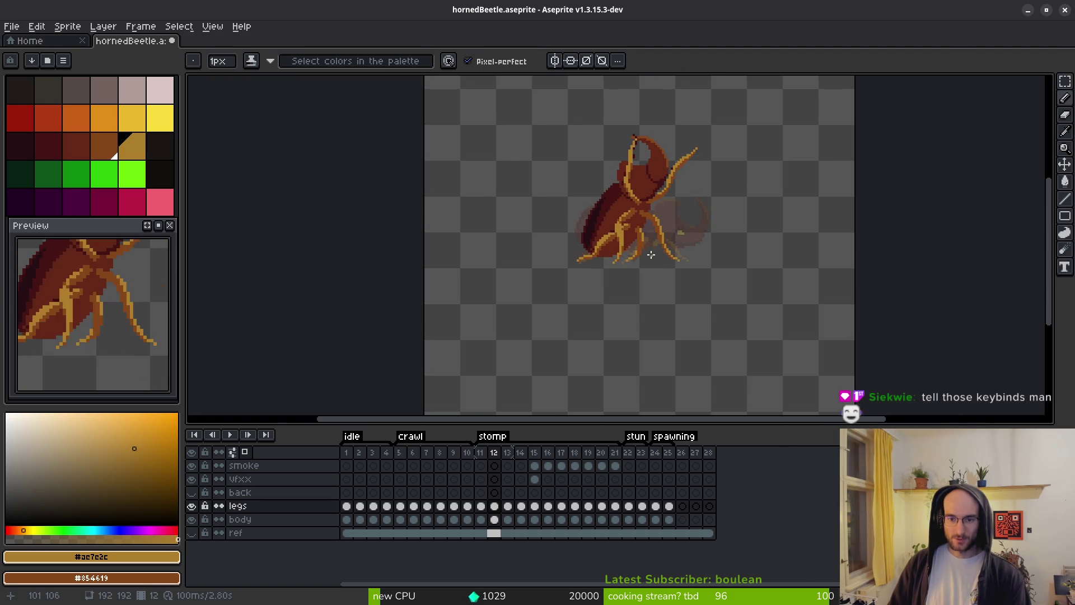
scroll(653, 261, up, 4)
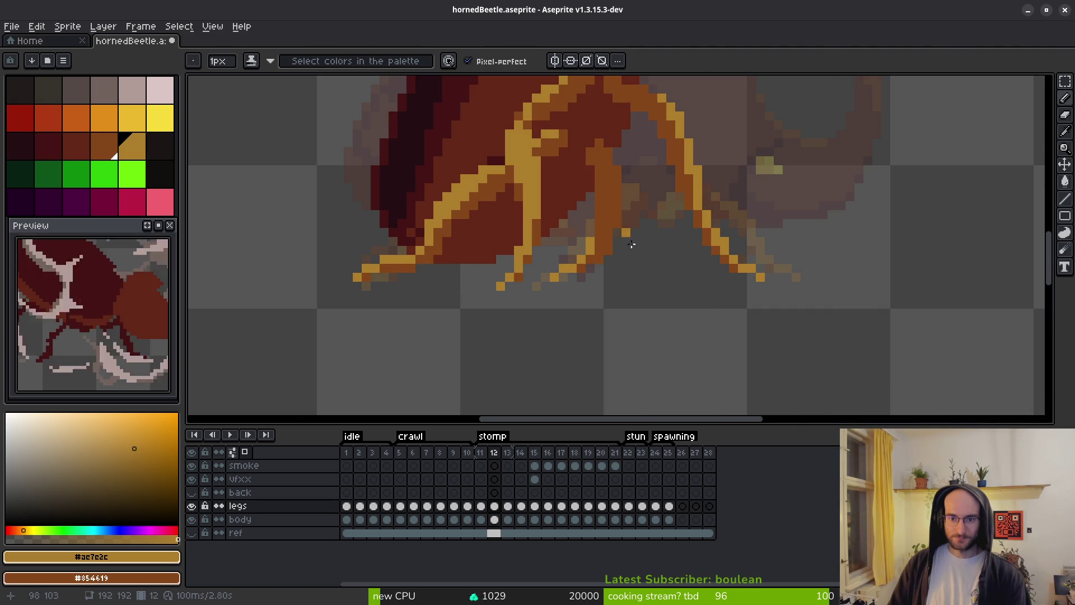
scroll(626, 230, down, 4)
scroll(632, 253, up, 4)
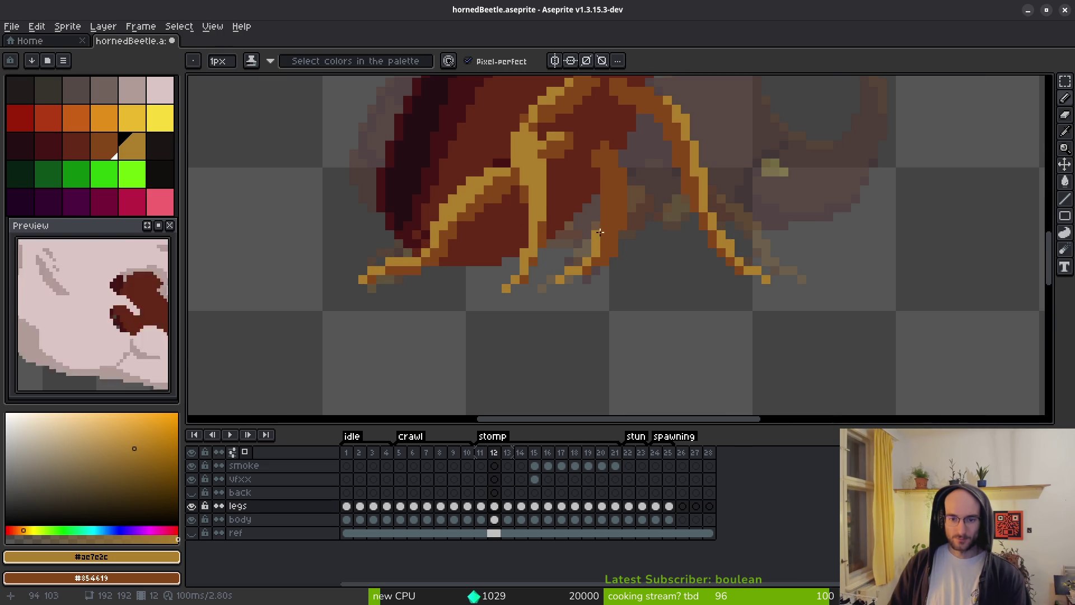
drag(606, 223, 592, 262)
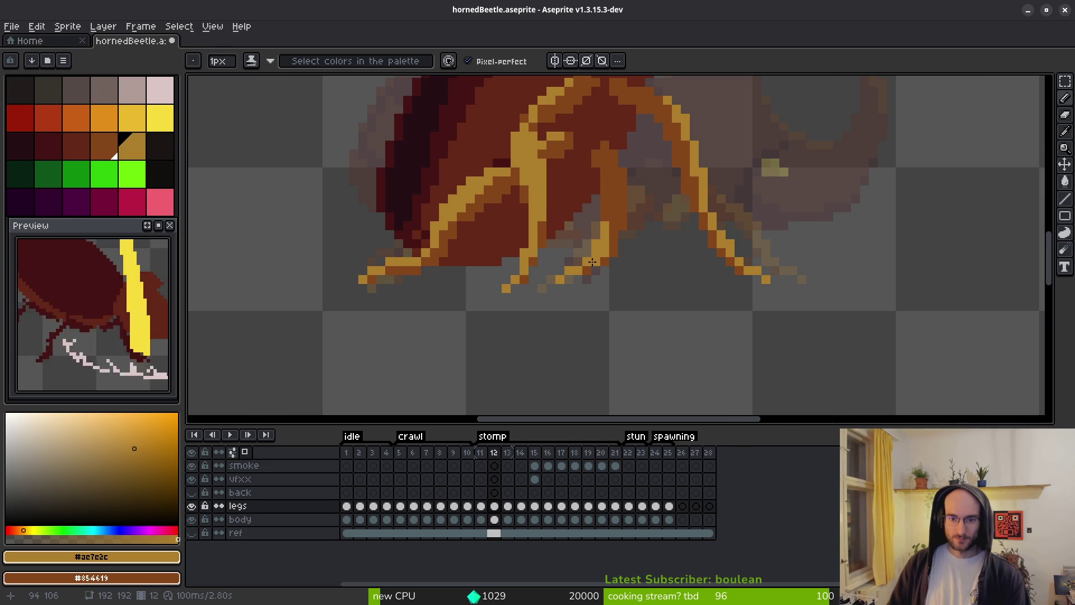
scroll(628, 262, down, 4)
scroll(674, 305, down, 4)
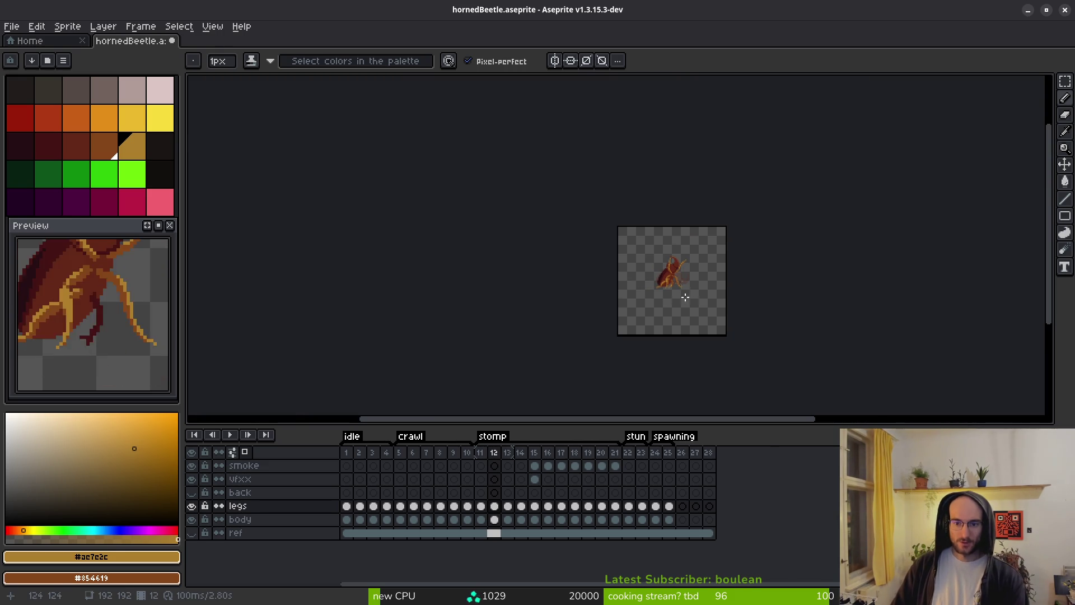
Frame the whole beetle and select the lower leg pixels with a rectangle.
scroll(699, 282, up, 5)
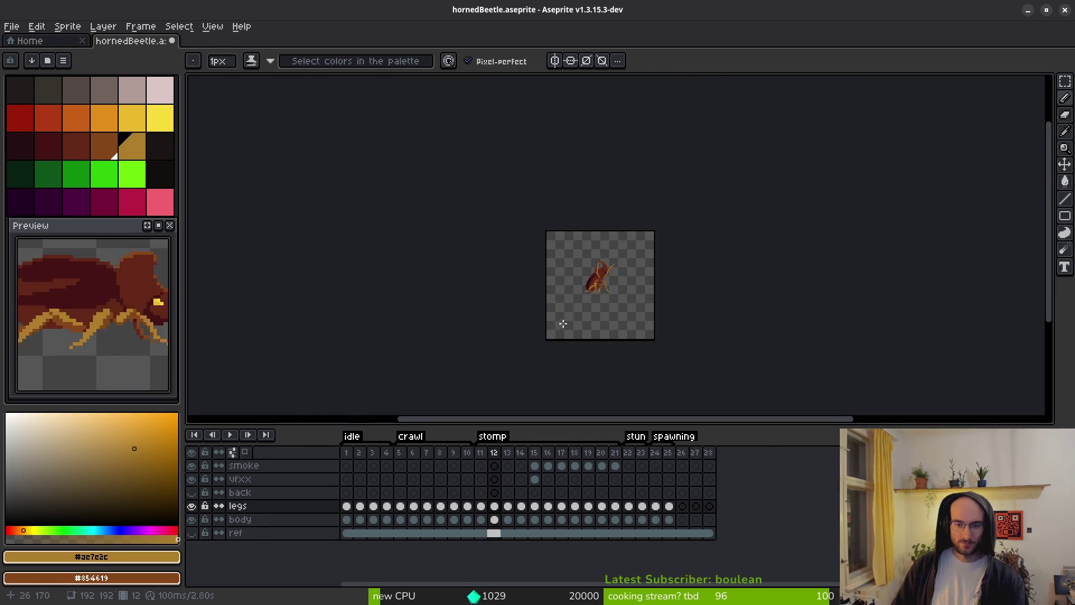
drag(698, 283, 610, 287)
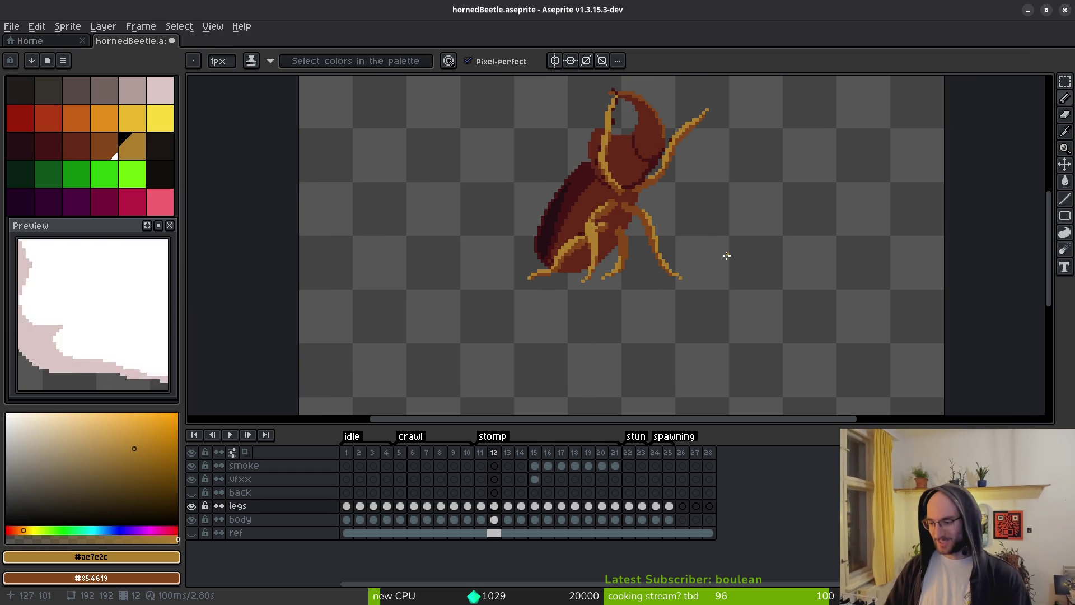
scroll(640, 261, up, 2)
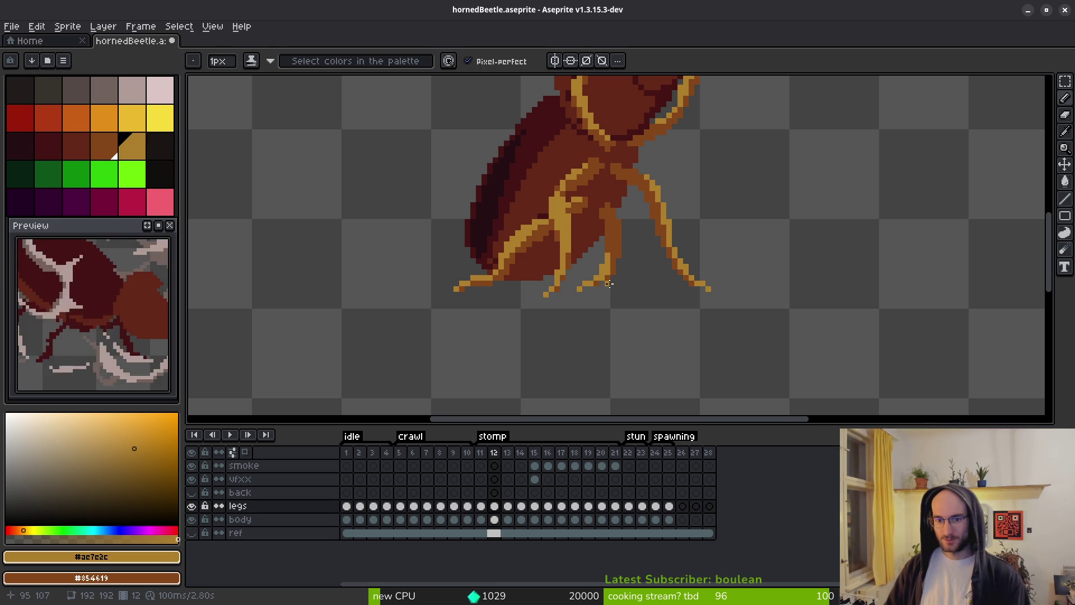
scroll(595, 284, up, 3)
key(m)
mouse_move(519, 242)
mouse_down()
mouse_move(576, 312)
mouse_move(562, 291)
mouse_up()
key(ctrl+d)
key(b)
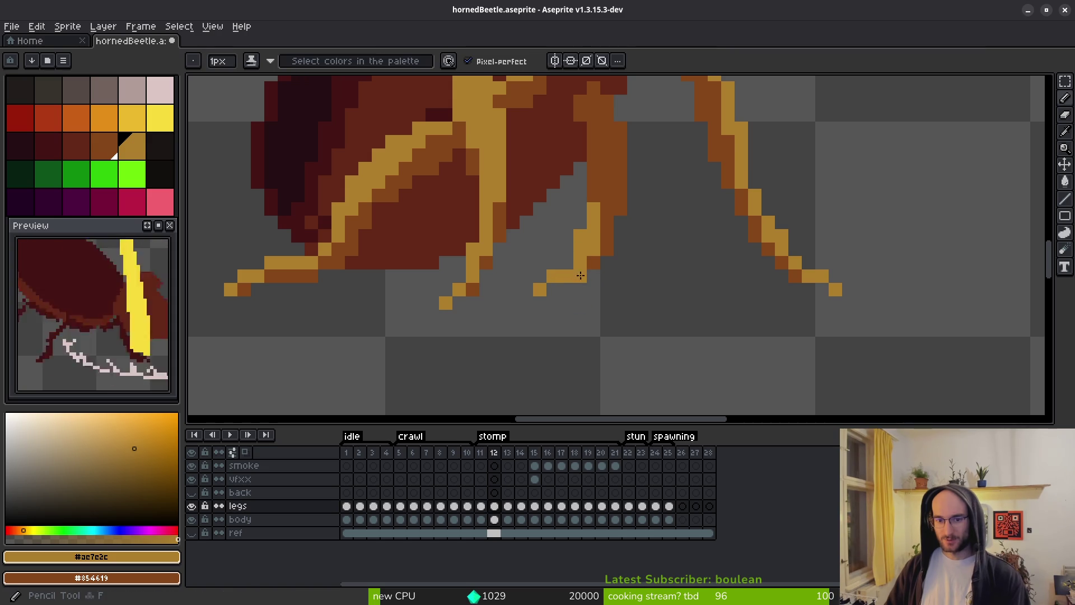
Repaint the lower leg darker brown and erase a stray leg pixel.
scroll(684, 308, down, 5)
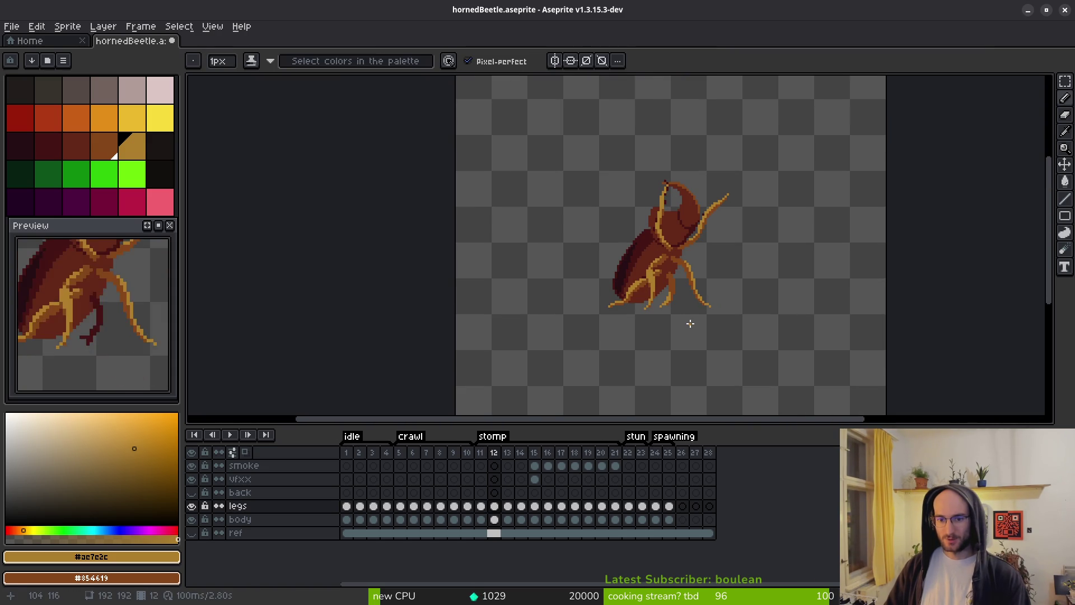
scroll(678, 310, down, 3)
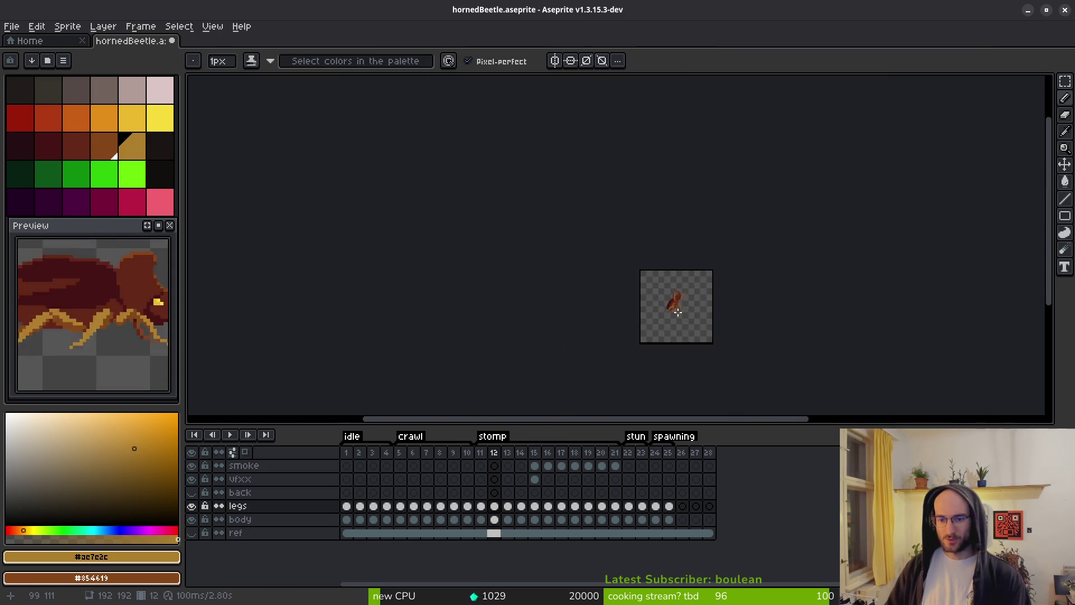
scroll(675, 305, up, 10)
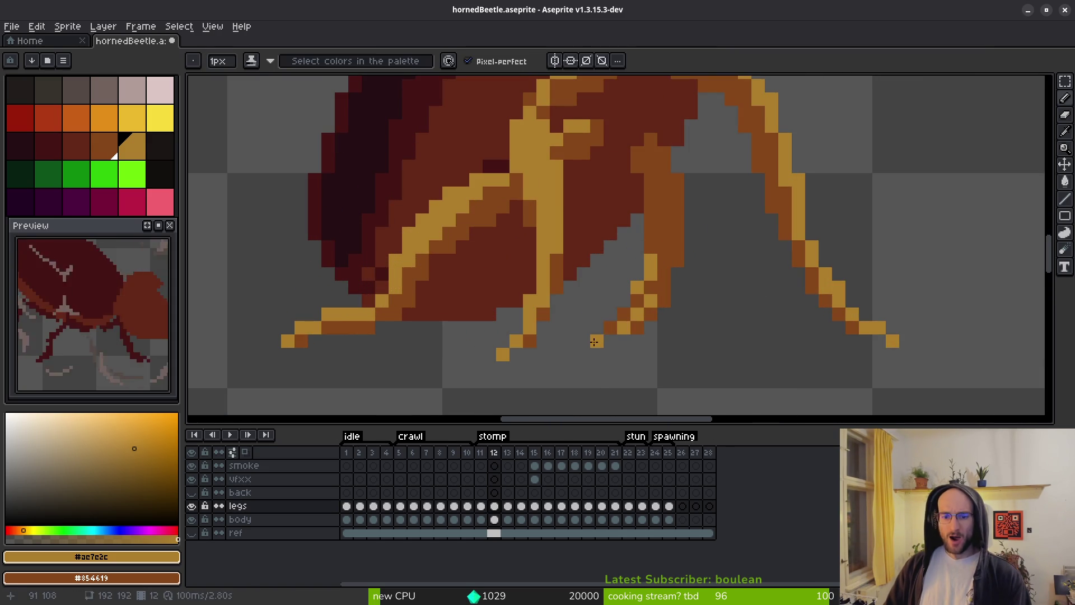
mouse_move(596, 340)
mouse_down()
mouse_move(654, 300)
mouse_move(650, 259)
mouse_up()
key(e)
click(610, 341)
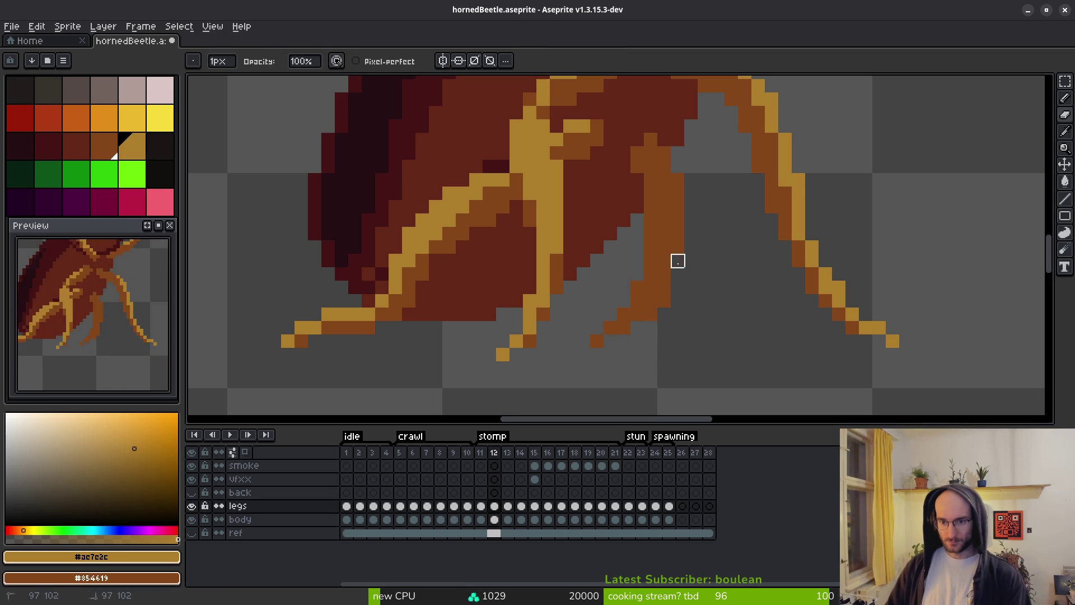
click(638, 288)
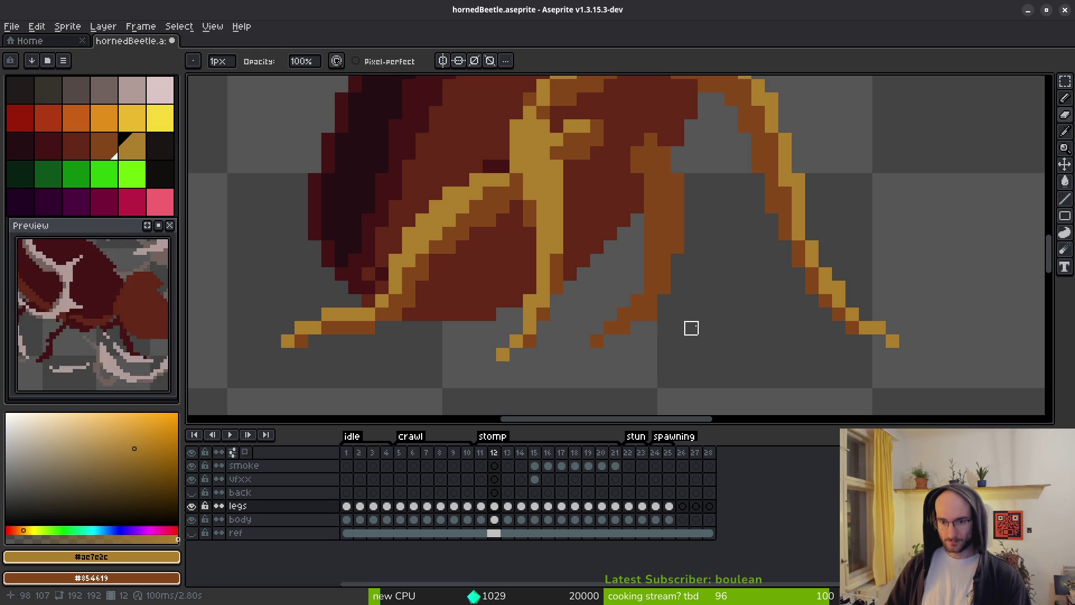
key(b)
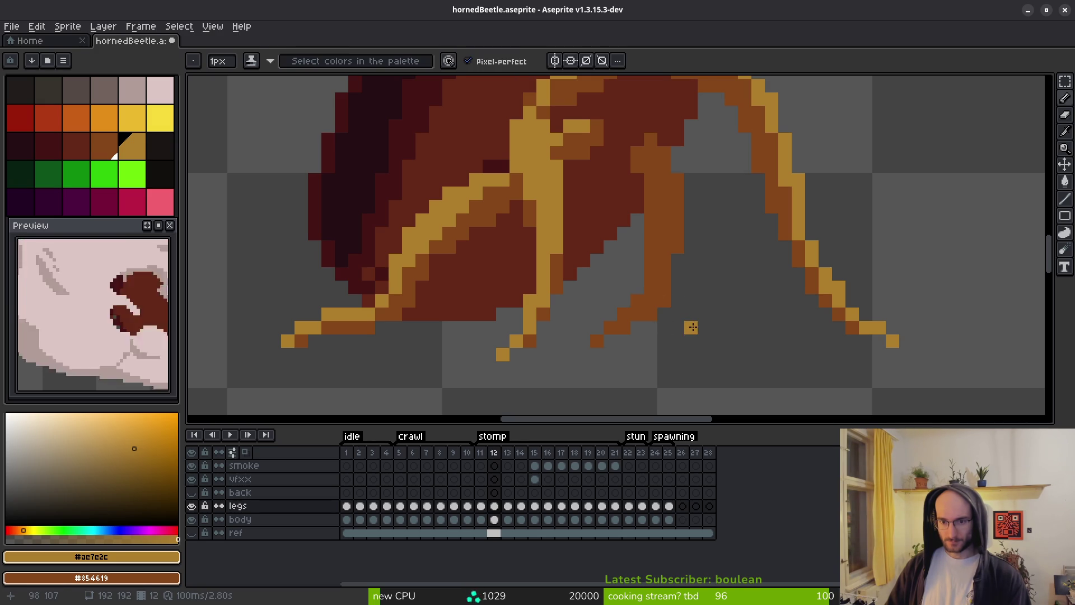
scroll(706, 292, down, 5)
scroll(707, 292, down, 3)
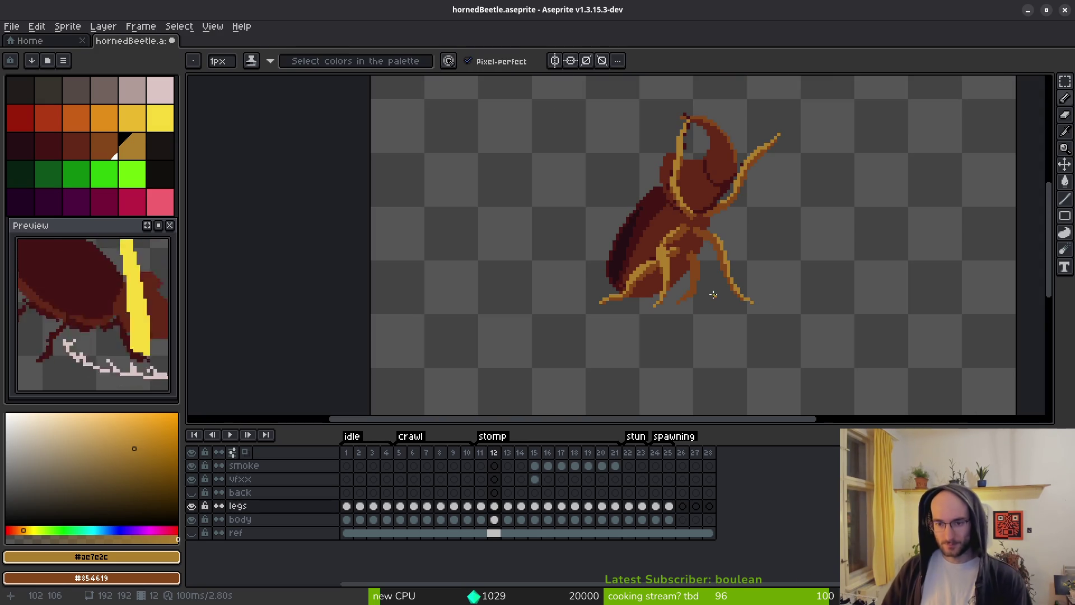
scroll(720, 295, down, 1)
scroll(717, 289, up, 5)
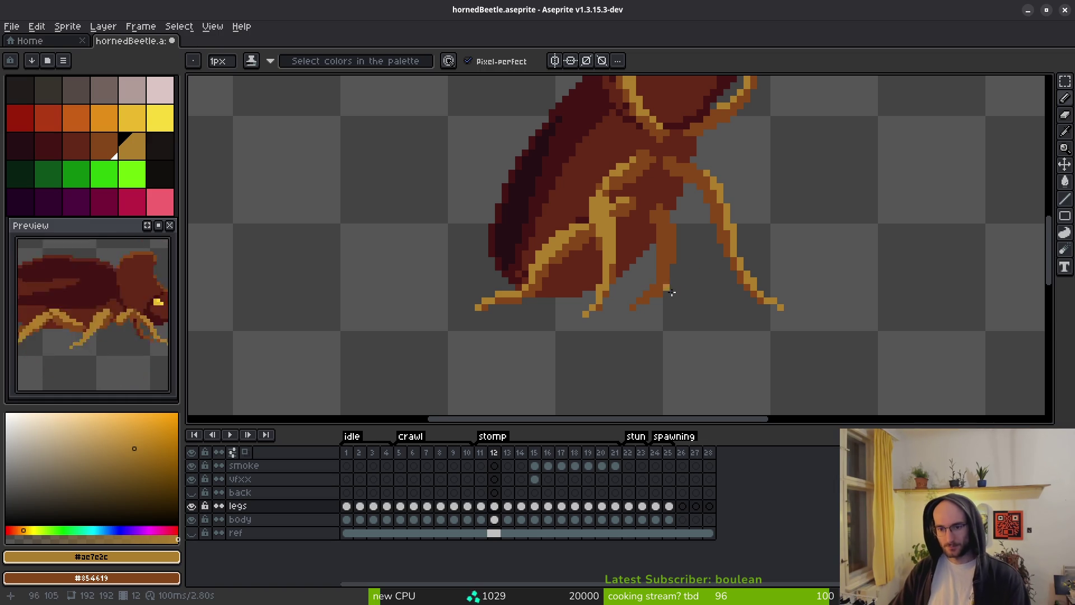
scroll(713, 290, up, 1)
Paste a small leg piece, shift it one pixel up-left, and erase its excess pixels.
key(ctrl+v)
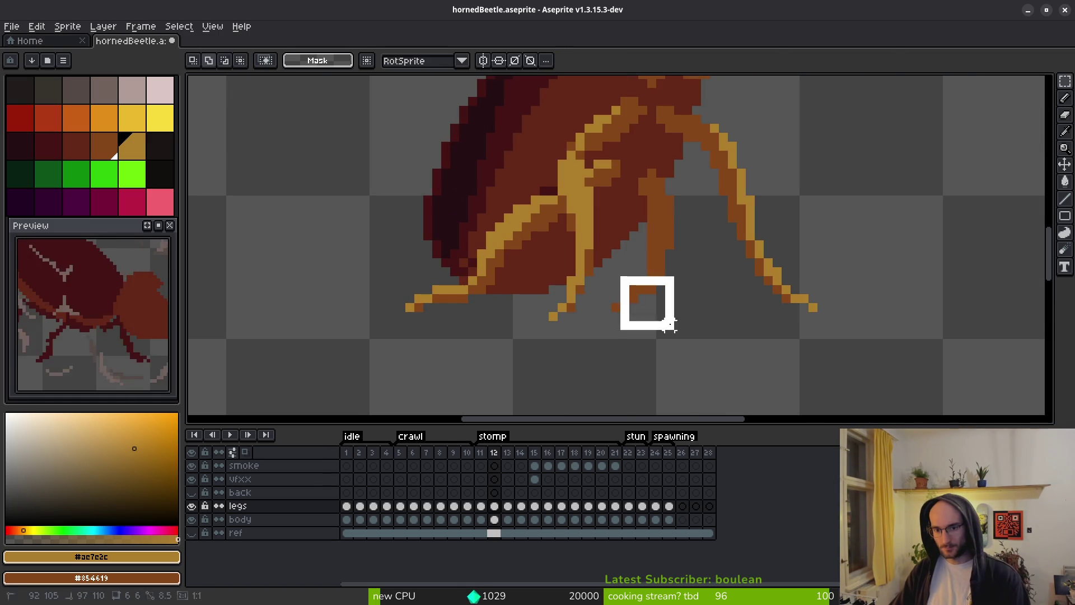
drag(672, 313, 661, 303)
key(b)
key(ctrl+v)
key(e)
click(614, 308)
click(670, 288)
click(671, 281)
key(b)
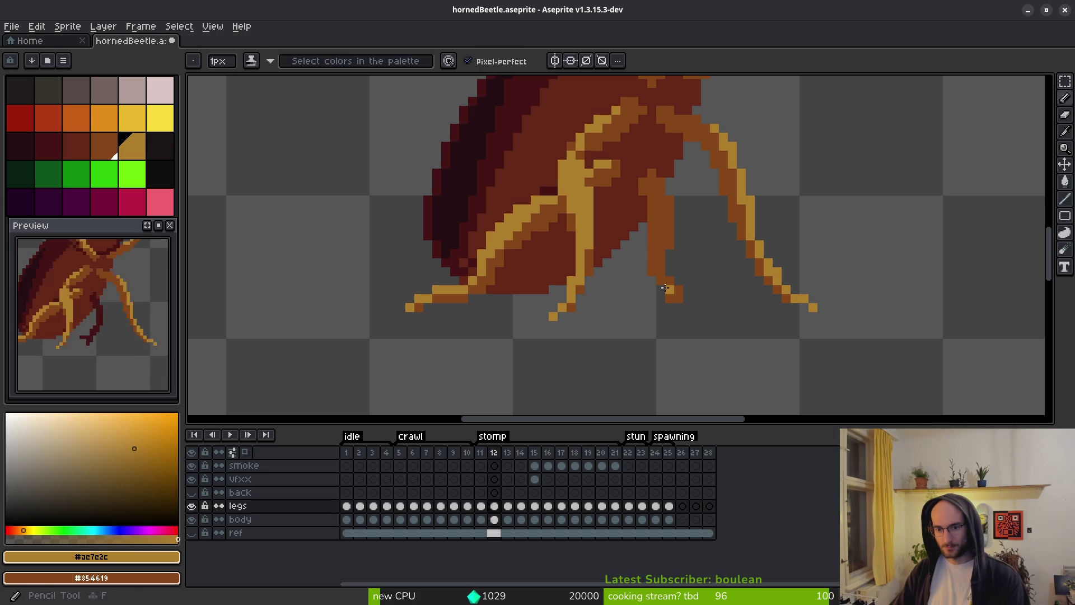
Rework the leg tip with yellow and brown pixels.
scroll(670, 280, up, 5)
click(678, 288)
click(706, 315)
right_click(706, 316)
click(732, 315)
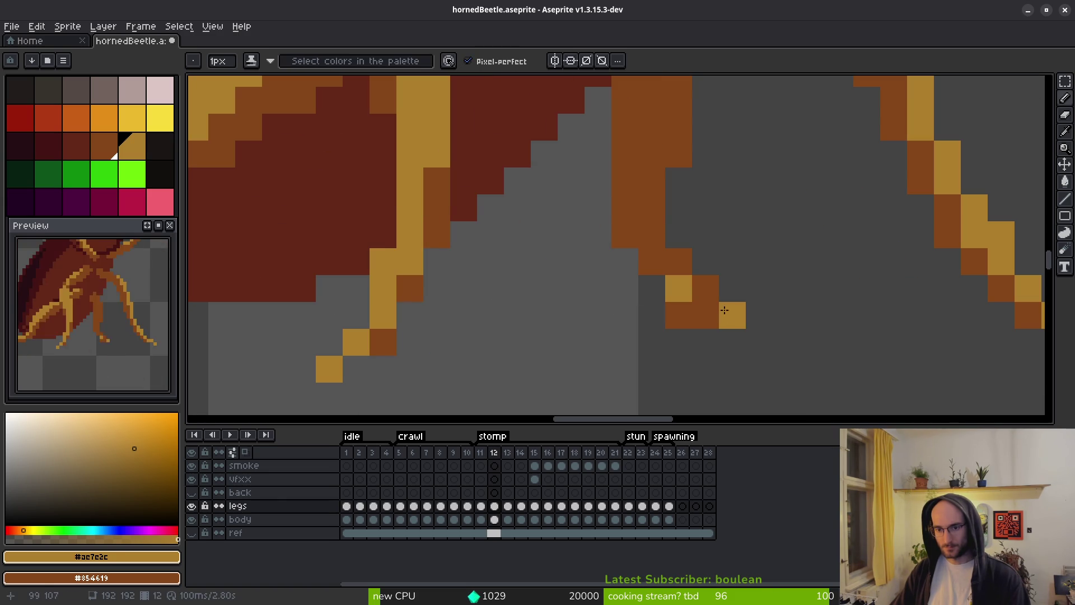
click(705, 288)
click(679, 260)
right_click(652, 287)
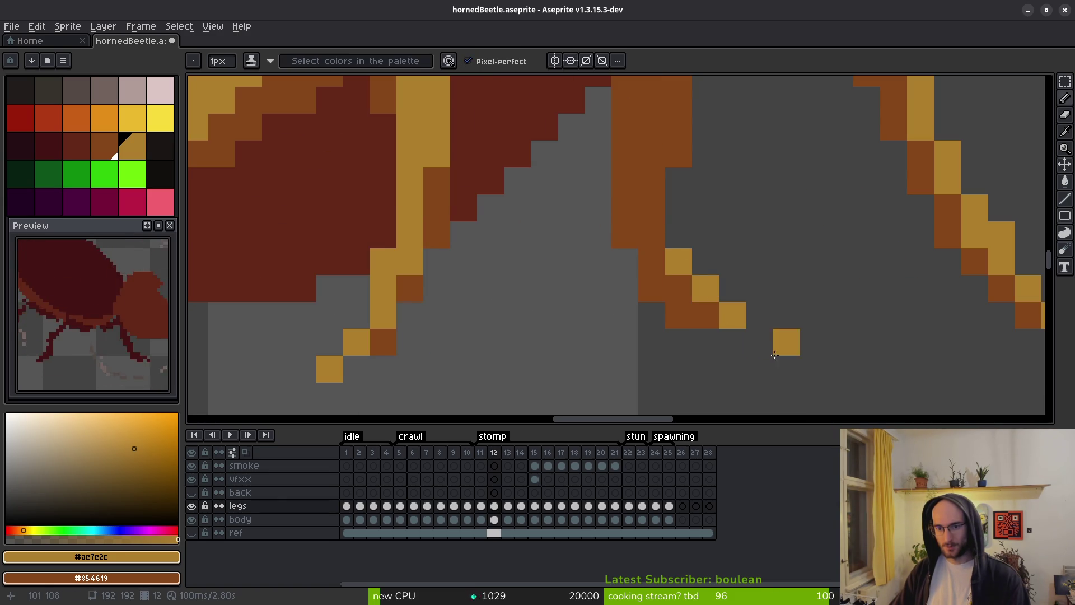
key(e)
scroll(761, 343, down, 6)
scroll(750, 356, up, 3)
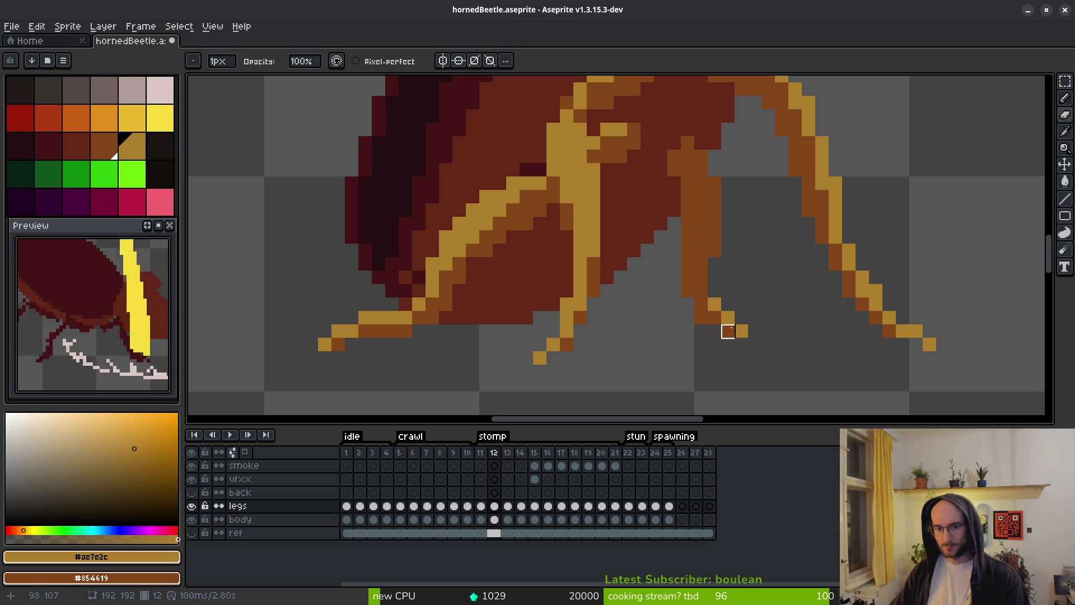
scroll(784, 313, down, 3)
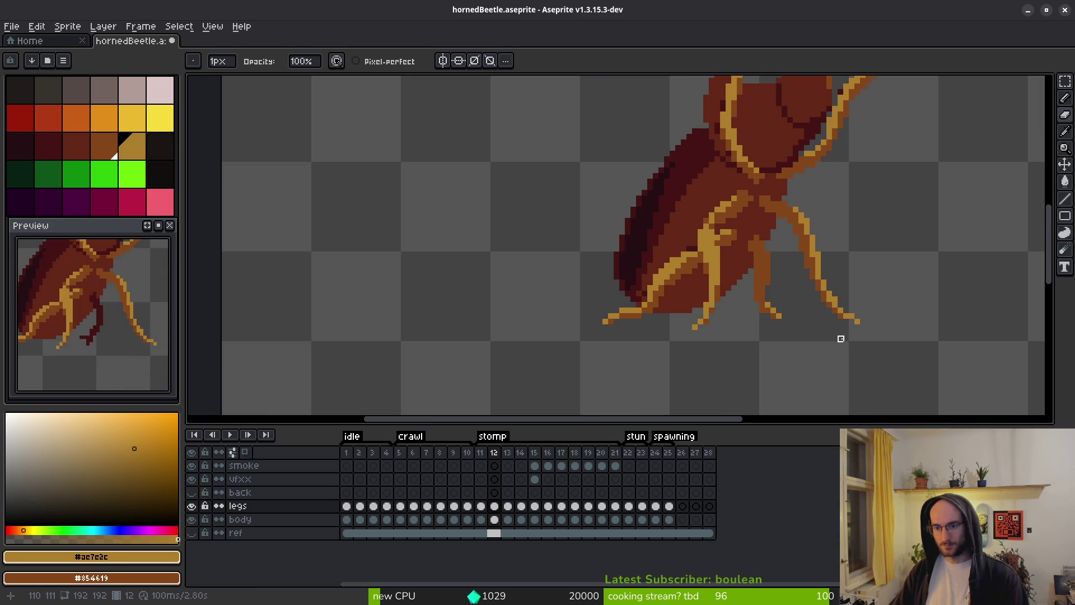
scroll(848, 314, up, 4)
Select the right leg's tip and nudge it into position.
key(m)
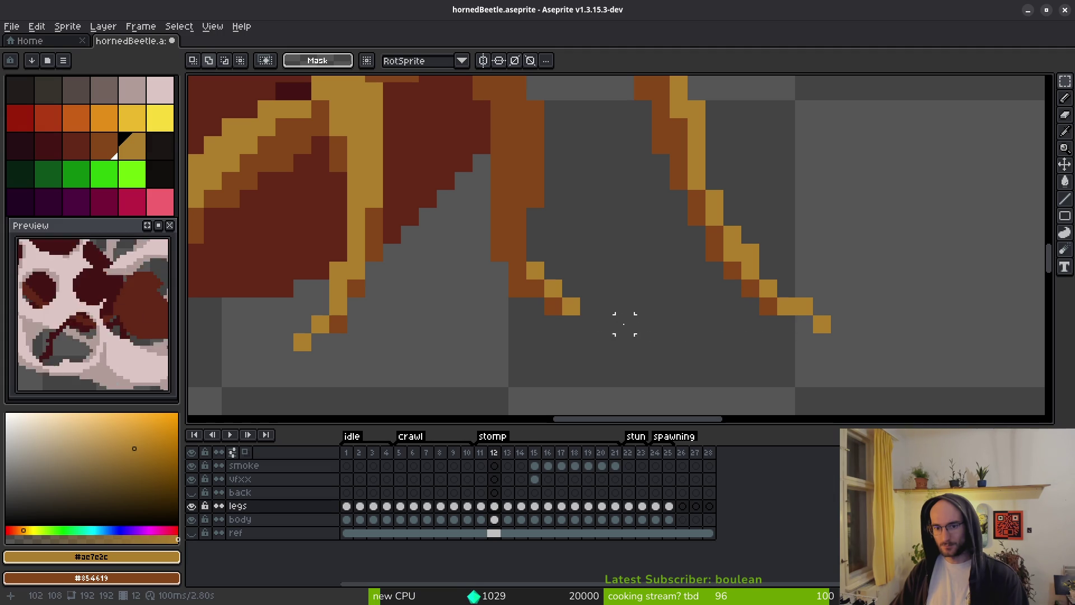
drag(769, 291, 862, 345)
key(Up)
key(Left)
key(Left)
key(Right)
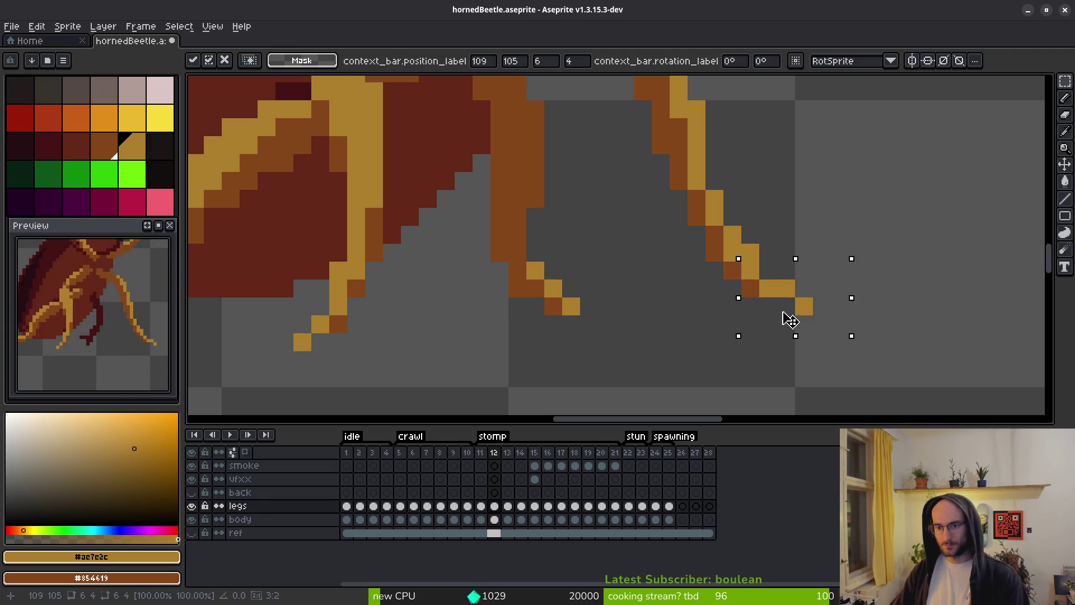
key(ctrl+d)
scroll(775, 288, down, 1)
drag(771, 363, 767, 385)
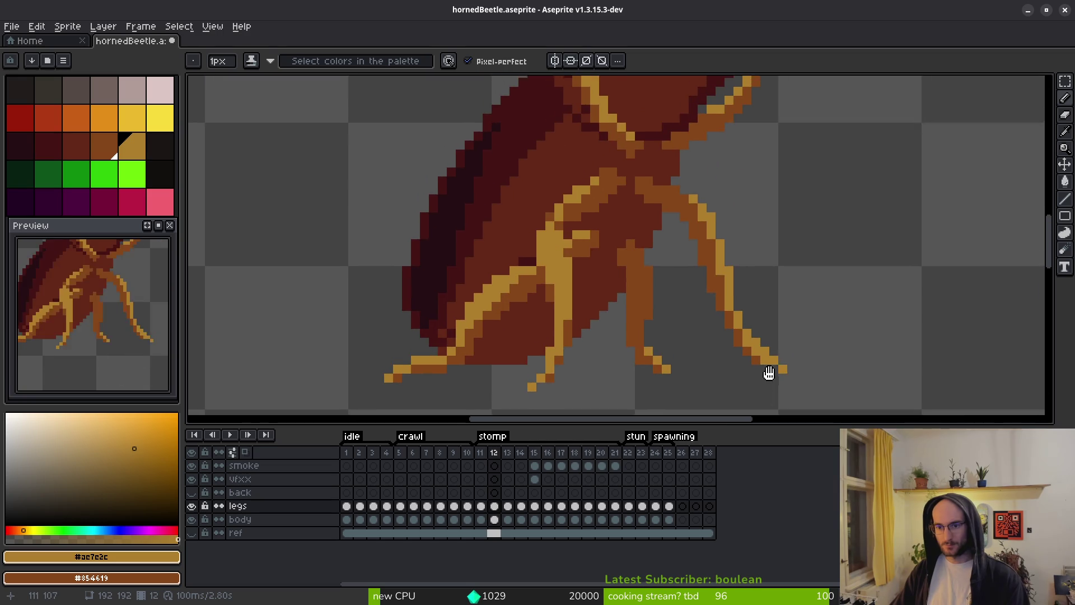
scroll(734, 289, up, 2)
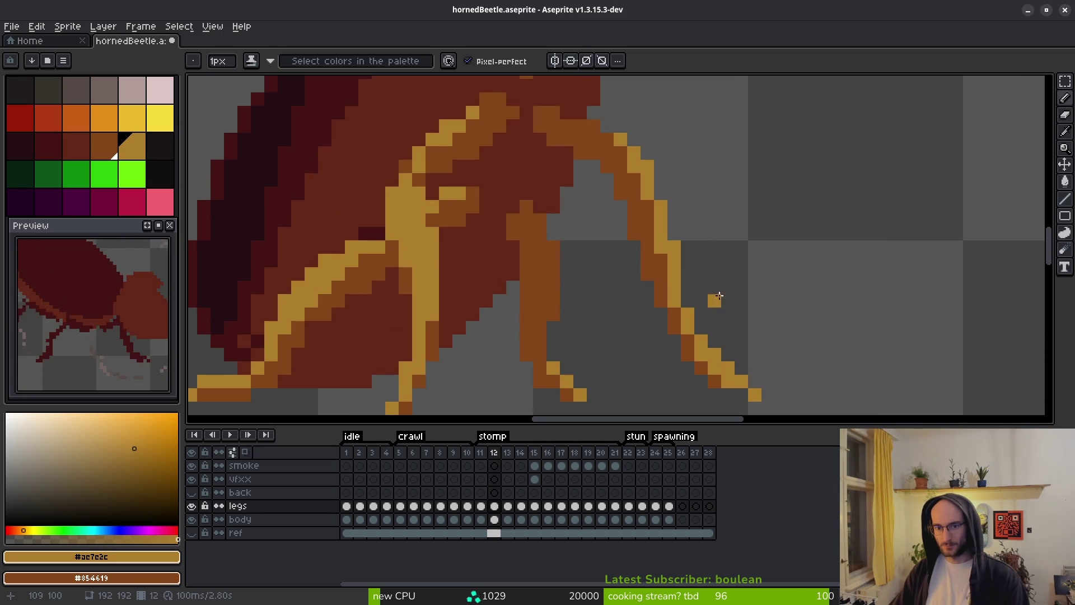
scroll(716, 294, down, 2)
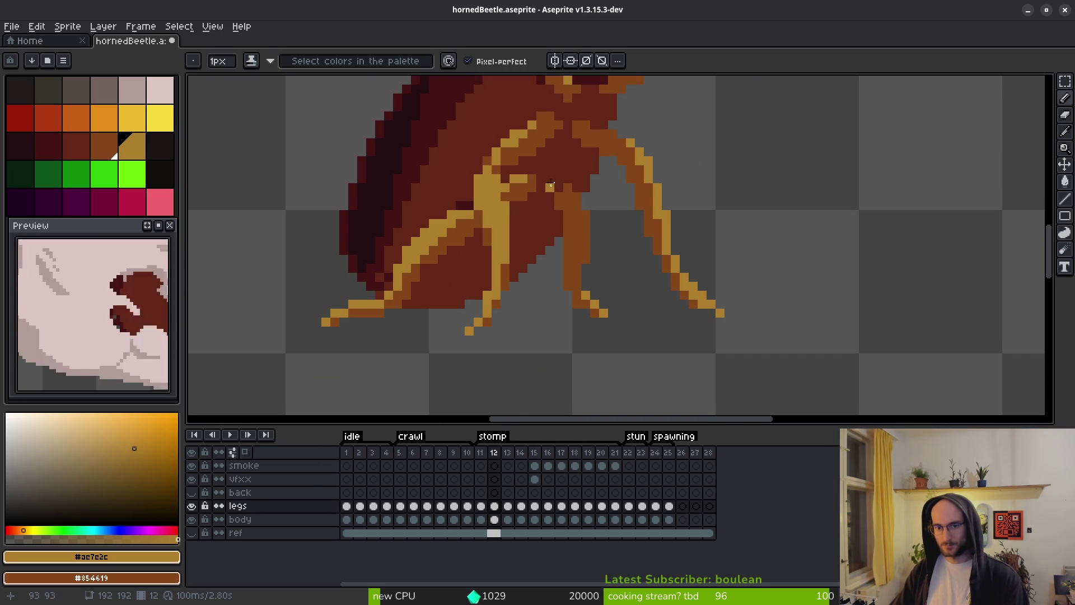
scroll(563, 189, up, 1)
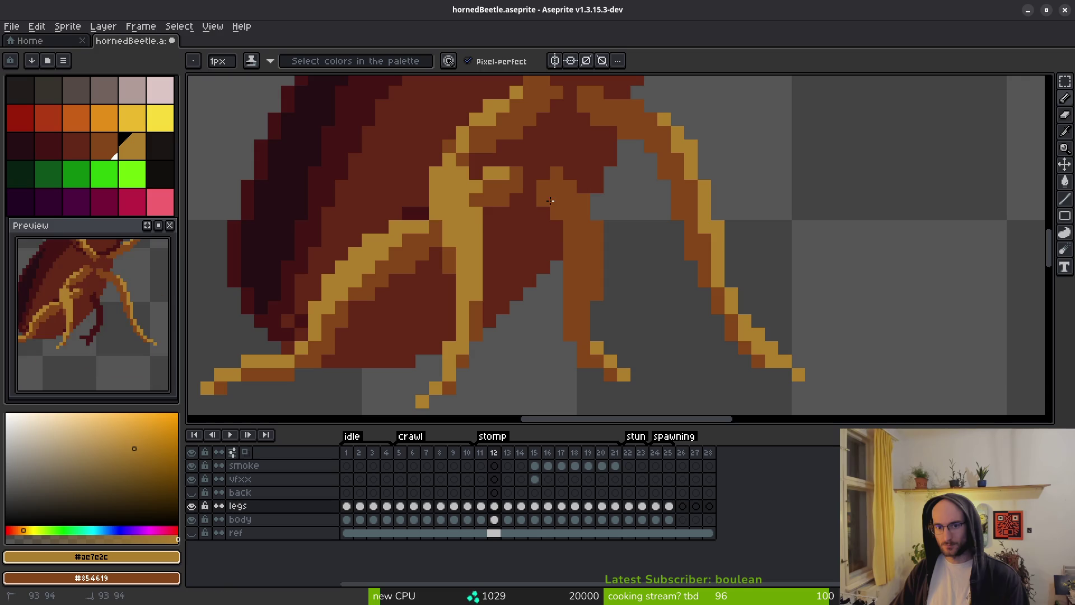
scroll(551, 197, down, 2)
scroll(581, 187, up, 2)
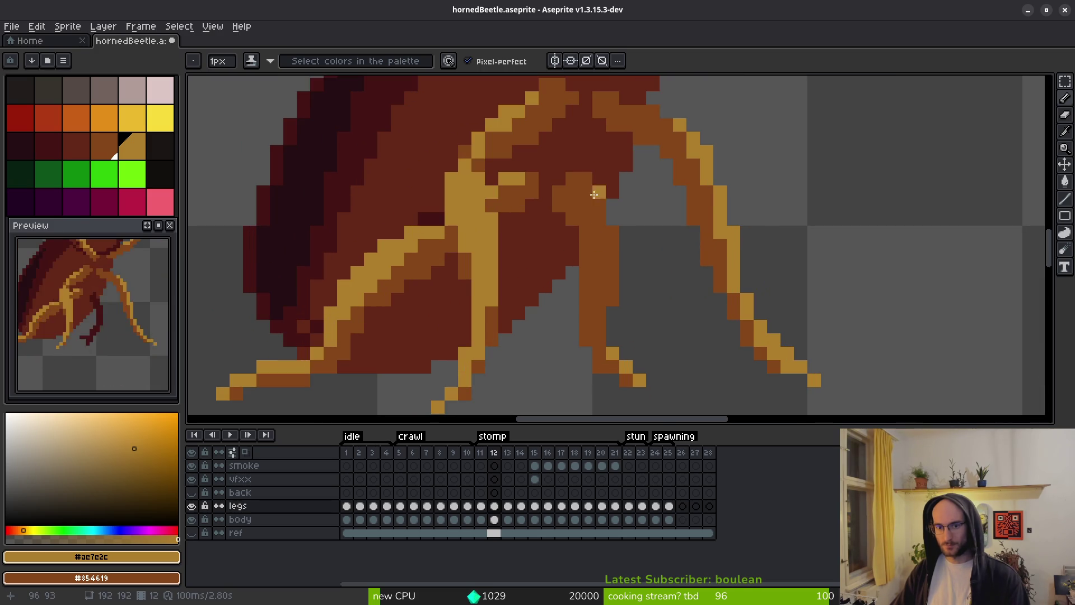
Move the light highlight pixel higher on the thorax.
key(e)
click(586, 245)
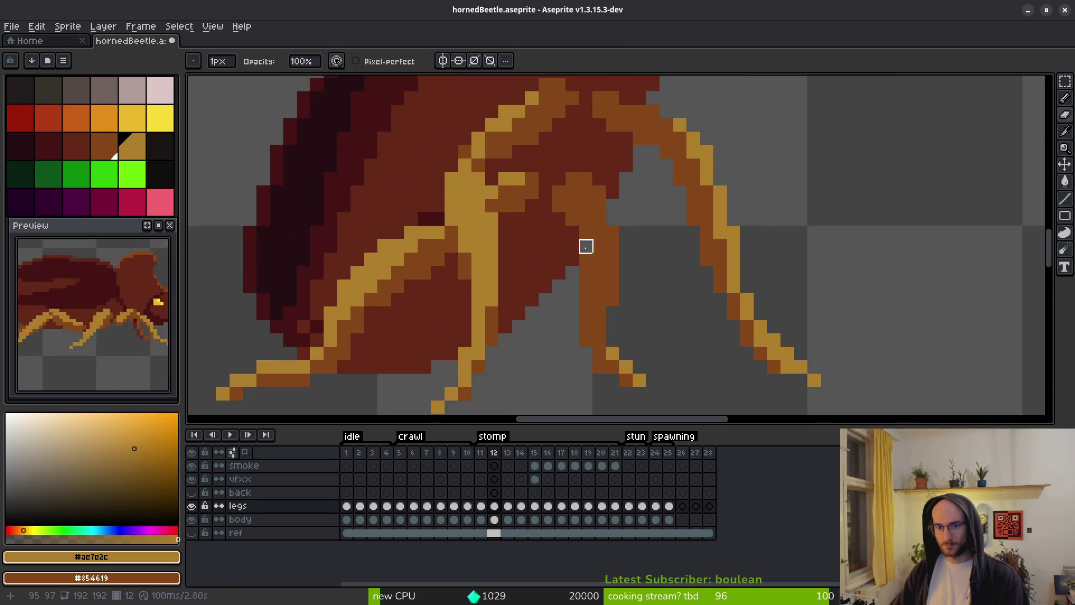
key(b)
click(601, 261)
key(ctrl+z)
click(594, 228)
Undo the misplaced joint pixels and place a tan pixel at the leg joint.
key(ctrl+z)
key(ctrl+z)
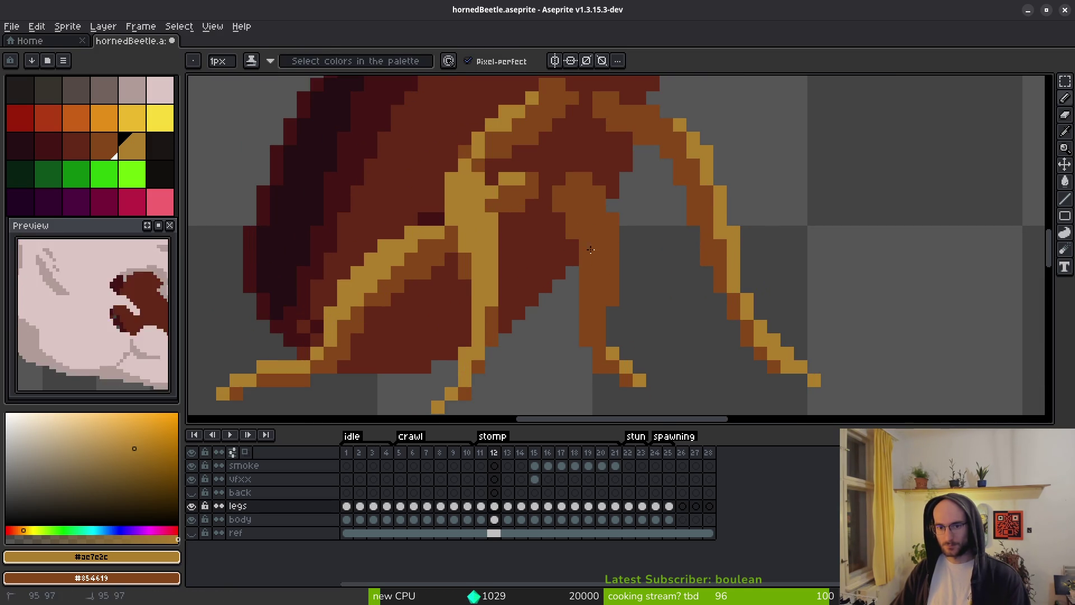
key(e)
key(b)
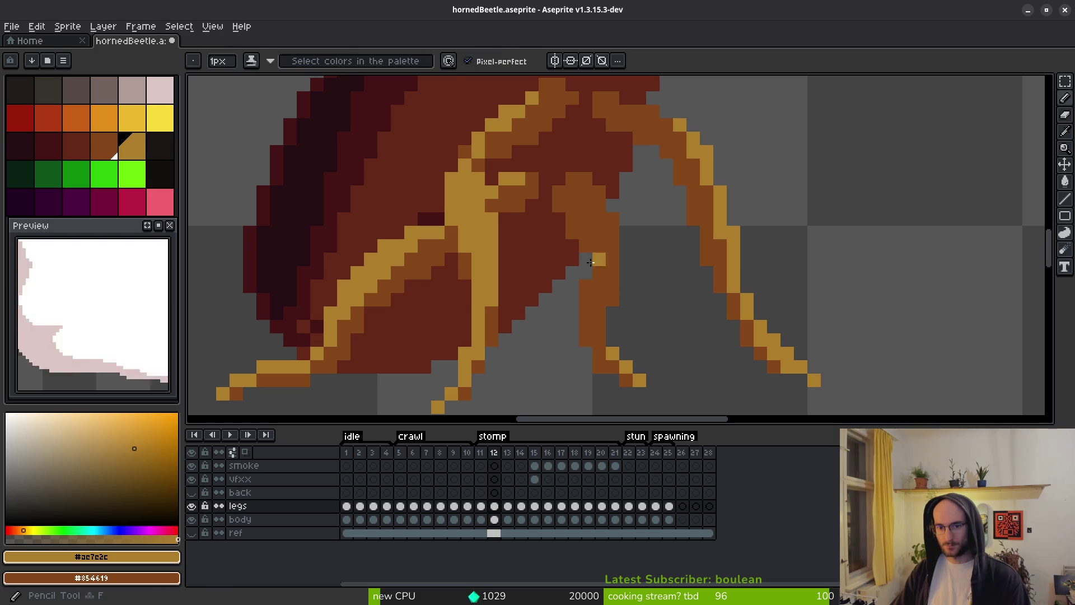
click(638, 311)
scroll(637, 305, down, 3)
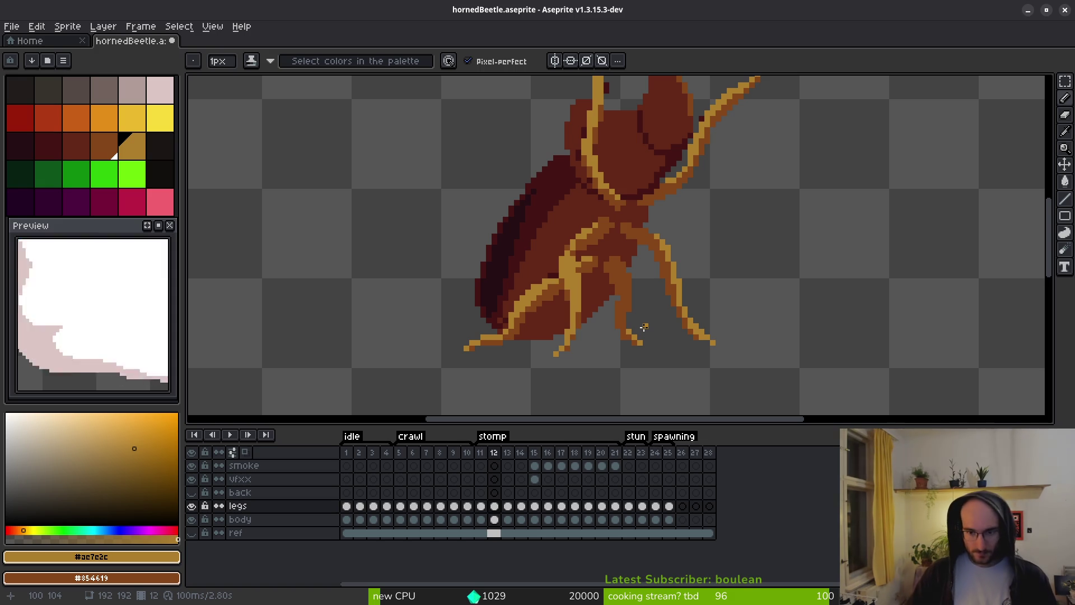
Zoom over the frame 12 legs to check them, then save hornedBeetle.aseprite.
scroll(695, 196, down, 4)
scroll(760, 224, up, 2)
scroll(761, 224, up, 5)
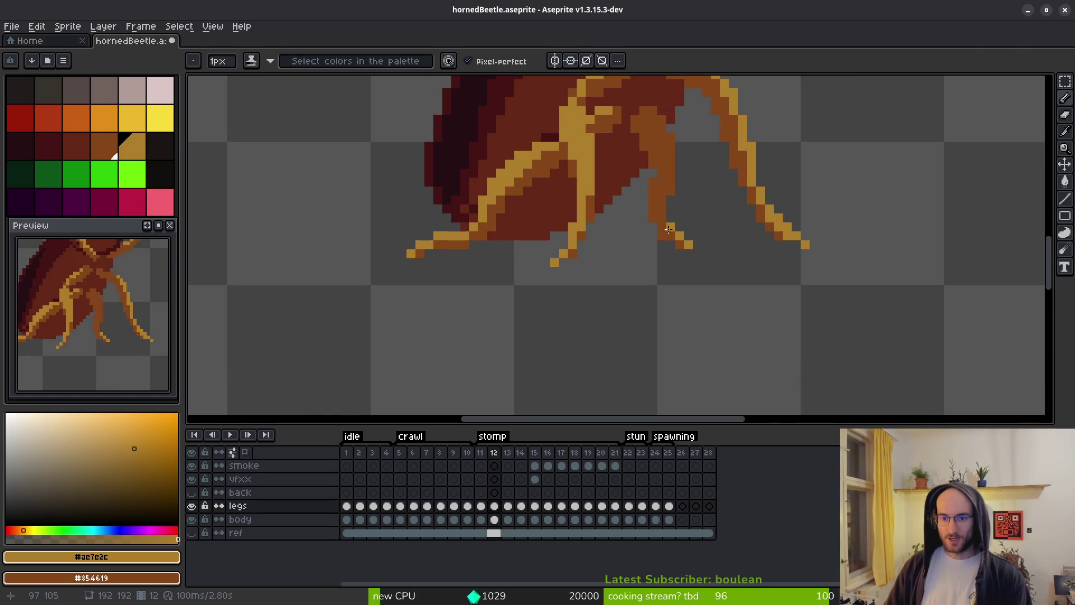
scroll(668, 217, up, 3)
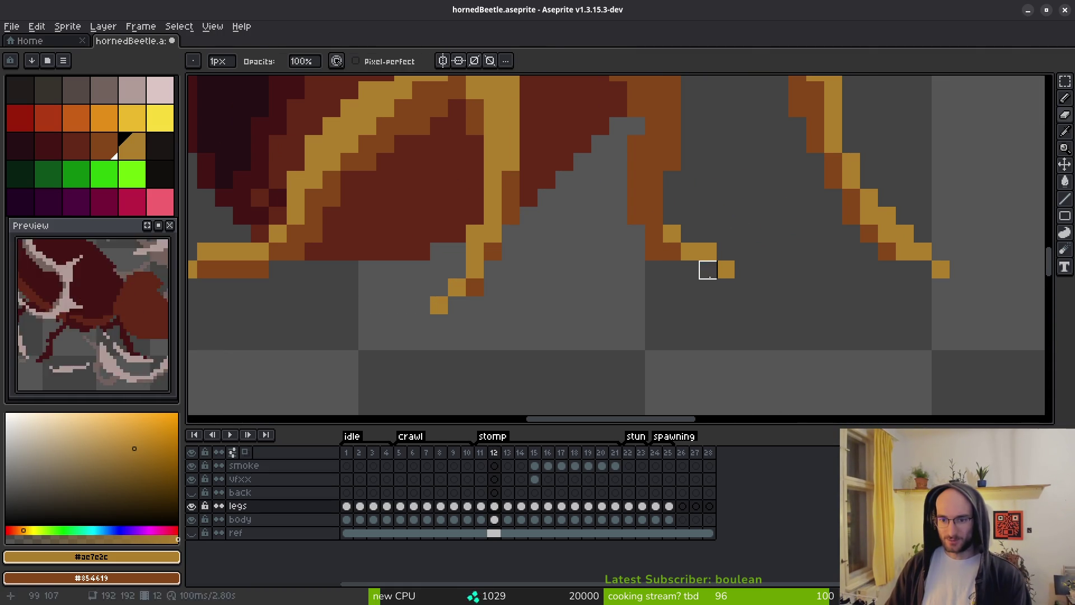
scroll(737, 323, down, 2)
scroll(734, 323, down, 2)
key(ctrl+s)
scroll(730, 330, down, 2)
drag(728, 335, 729, 334)
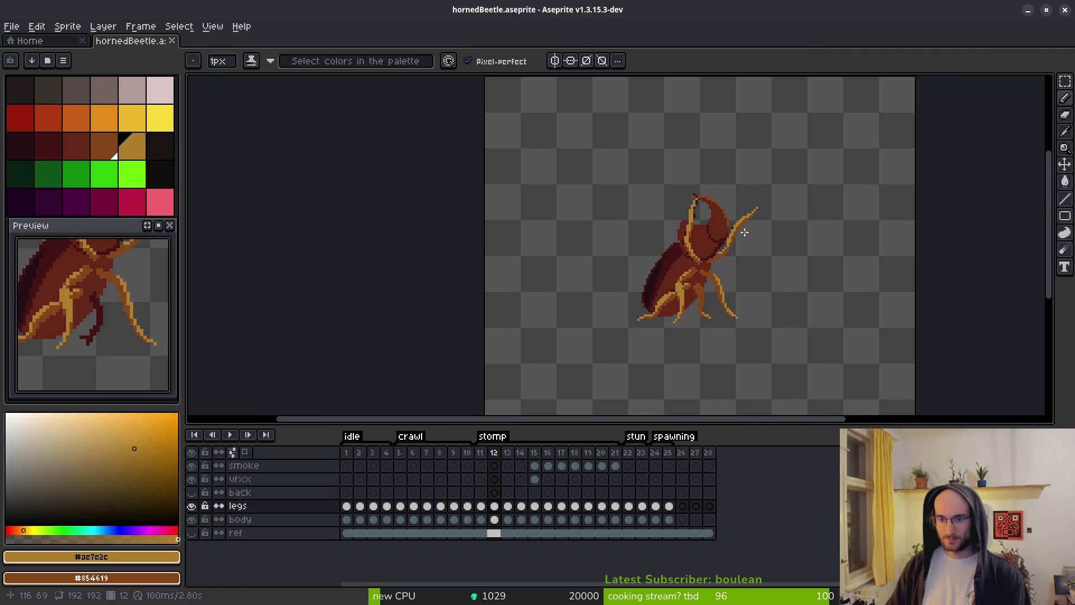
Erase the stray pixels beside the horn and fix the dark pixel at its tip.
scroll(711, 238, up, 4)
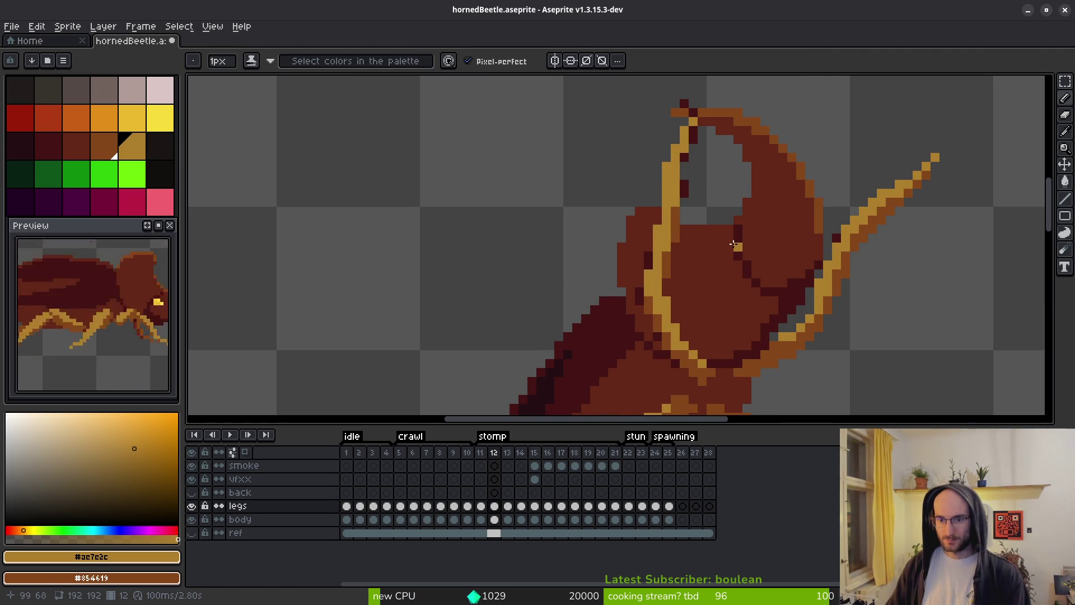
scroll(740, 267, down, 4)
scroll(703, 207, up, 3)
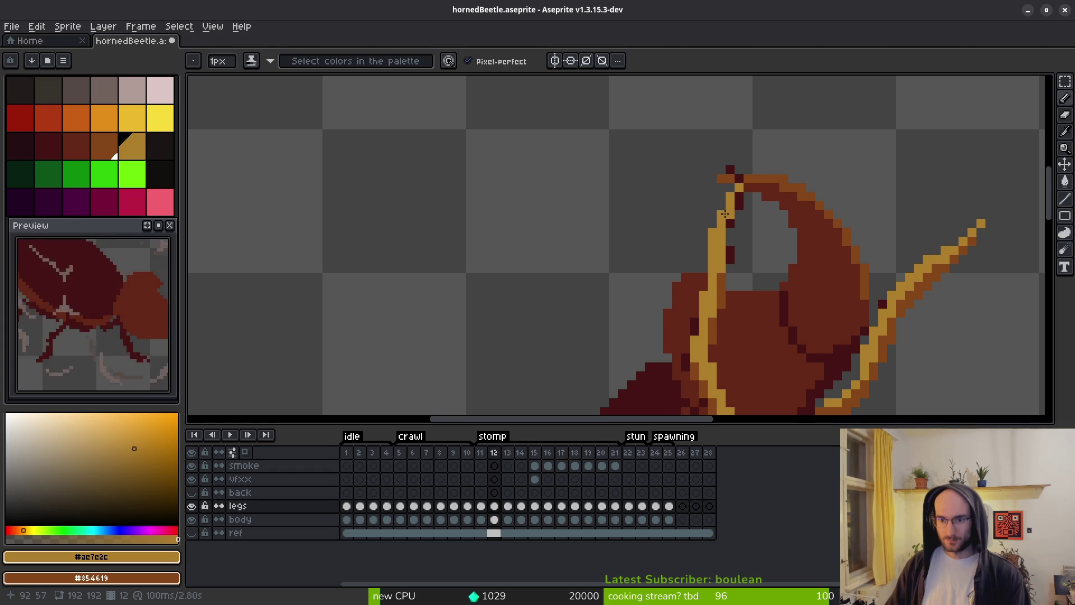
key(e)
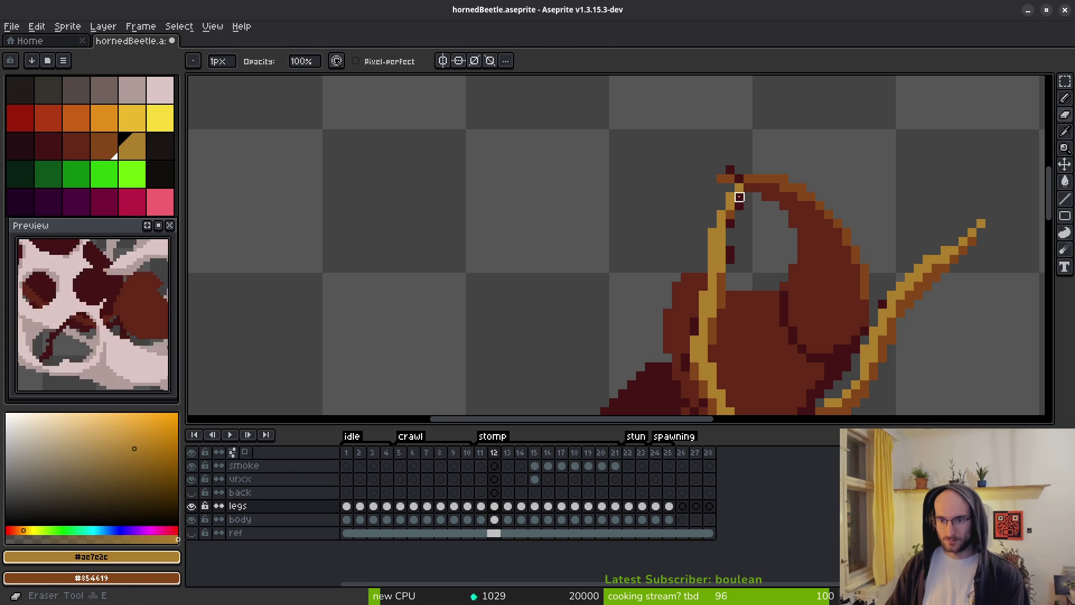
drag(740, 244, 730, 266)
scroll(730, 224, up, 2)
click(746, 138)
scroll(790, 246, down, 3)
scroll(778, 247, up, 2)
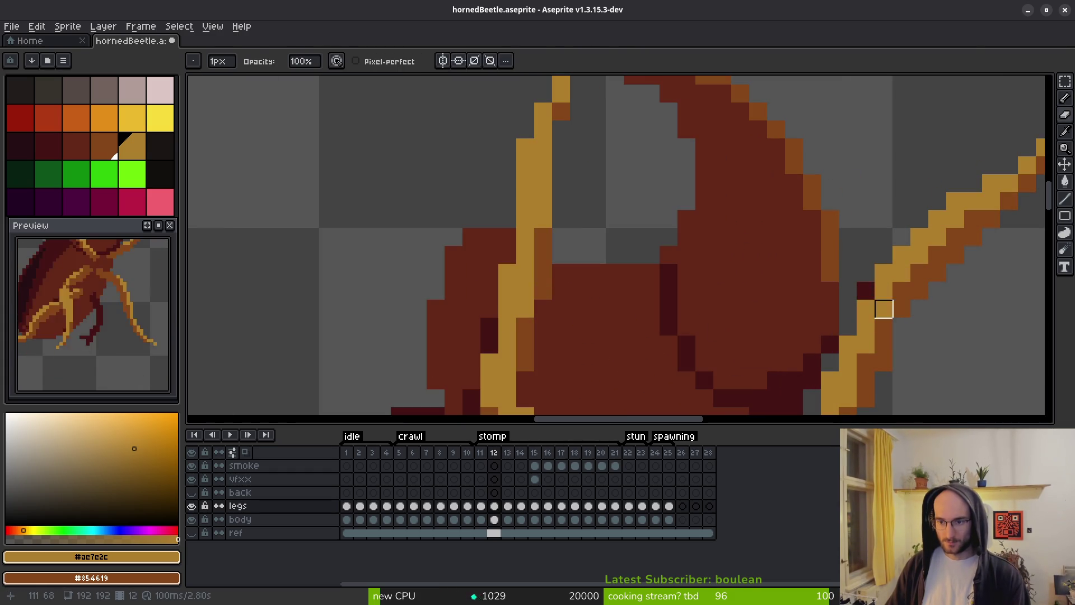
scroll(866, 291, down, 4)
Return to the Pencil with the whole beetle framed and save hornedBeetle.aseprite.
drag(766, 288, 758, 252)
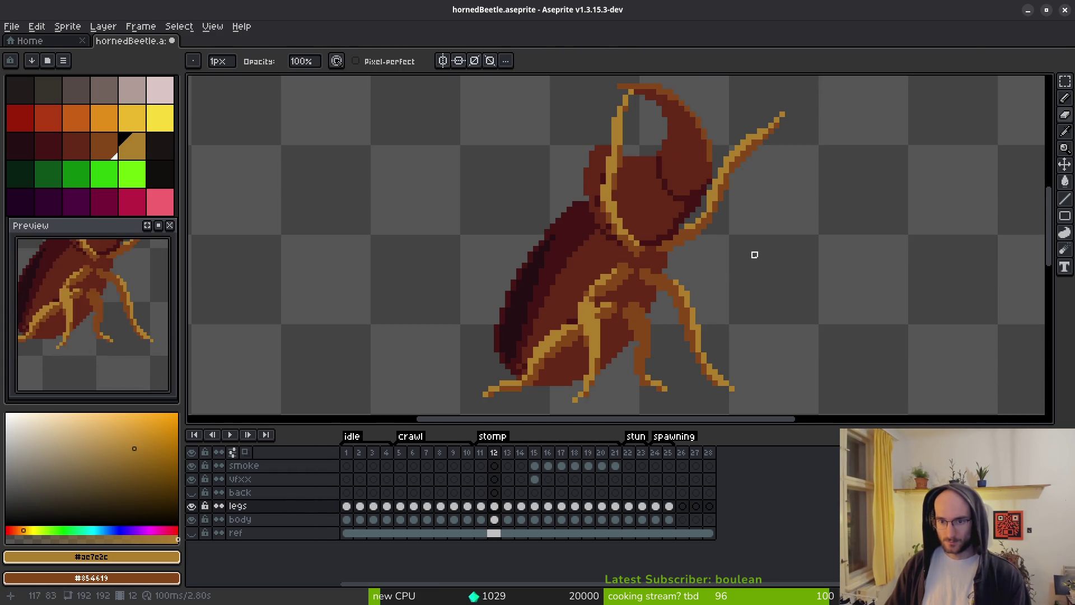
scroll(732, 322, up, 2)
scroll(530, 314, down, 2)
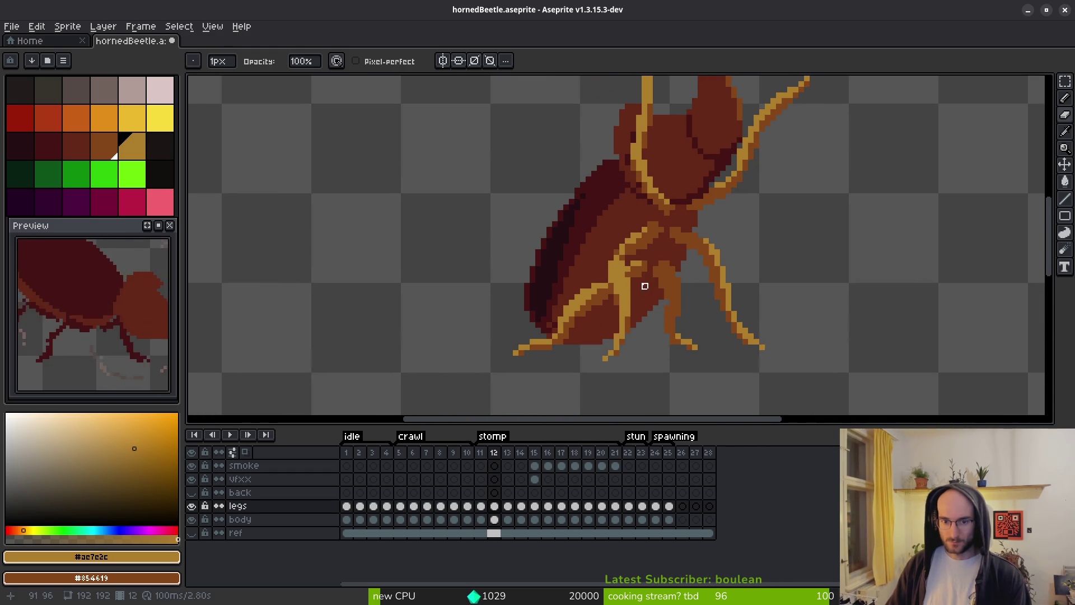
scroll(633, 325, up, 2)
key(b)
scroll(655, 266, down, 1)
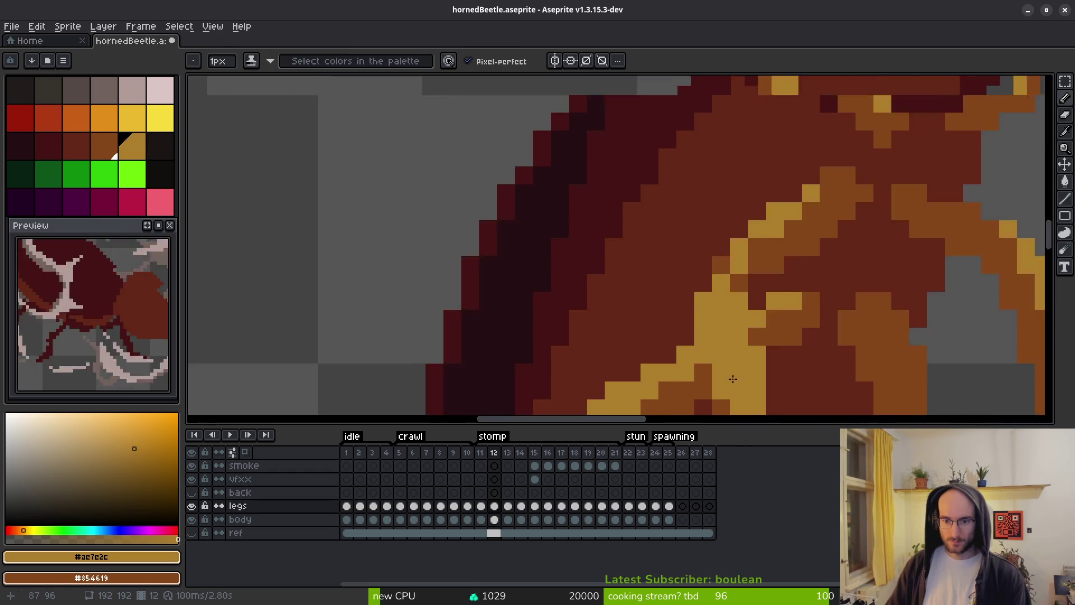
scroll(656, 266, up, 1)
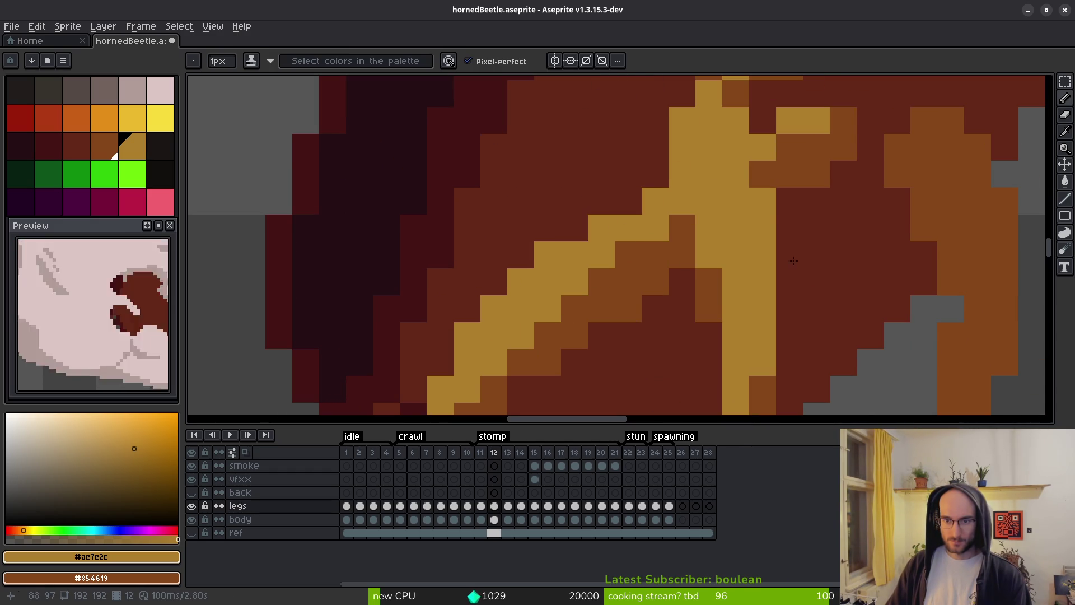
scroll(818, 311, down, 3)
scroll(786, 279, up, 3)
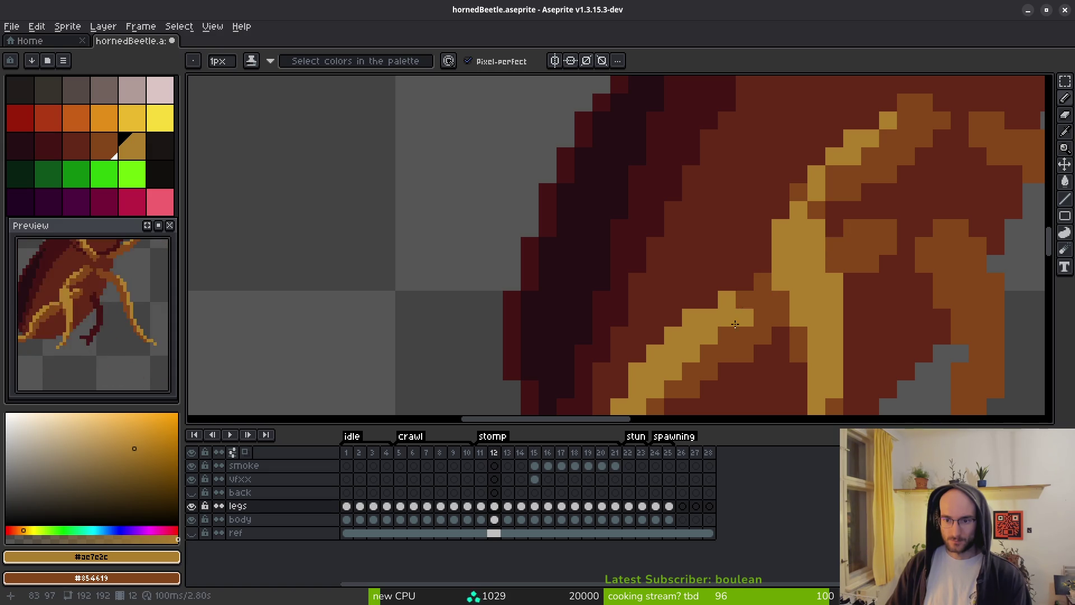
scroll(792, 340, down, 3)
scroll(792, 341, up, 3)
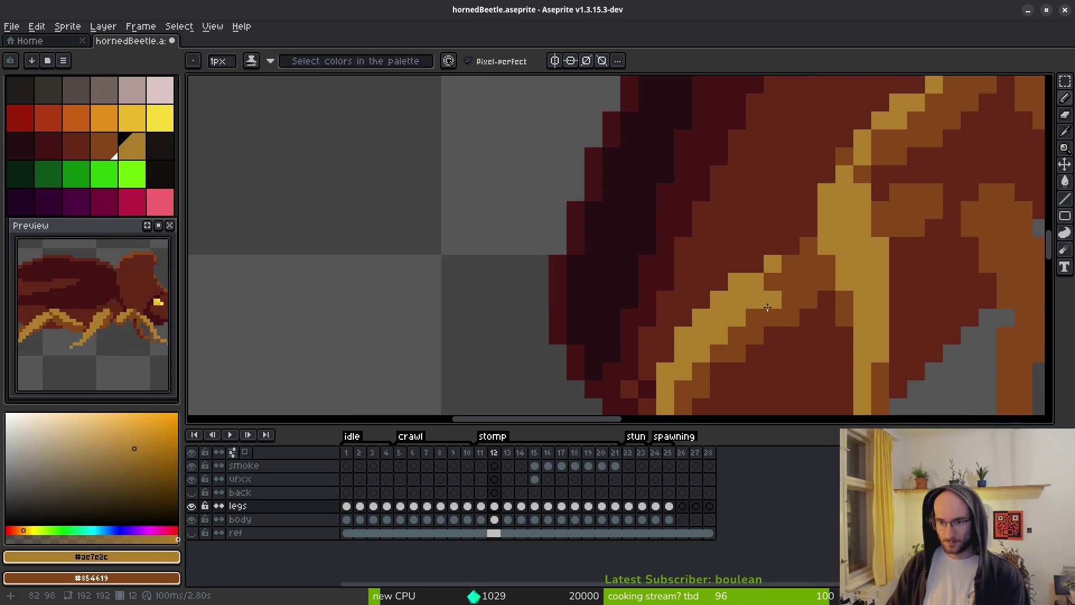
scroll(808, 350, down, 4)
scroll(784, 342, down, 3)
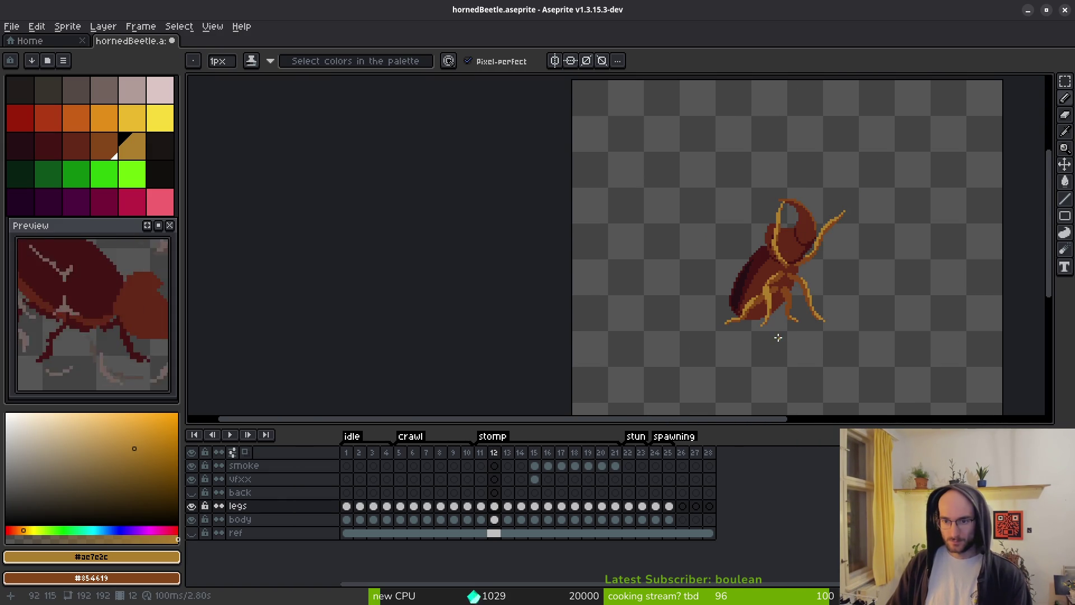
scroll(797, 315, up, 2)
scroll(797, 315, up, 3)
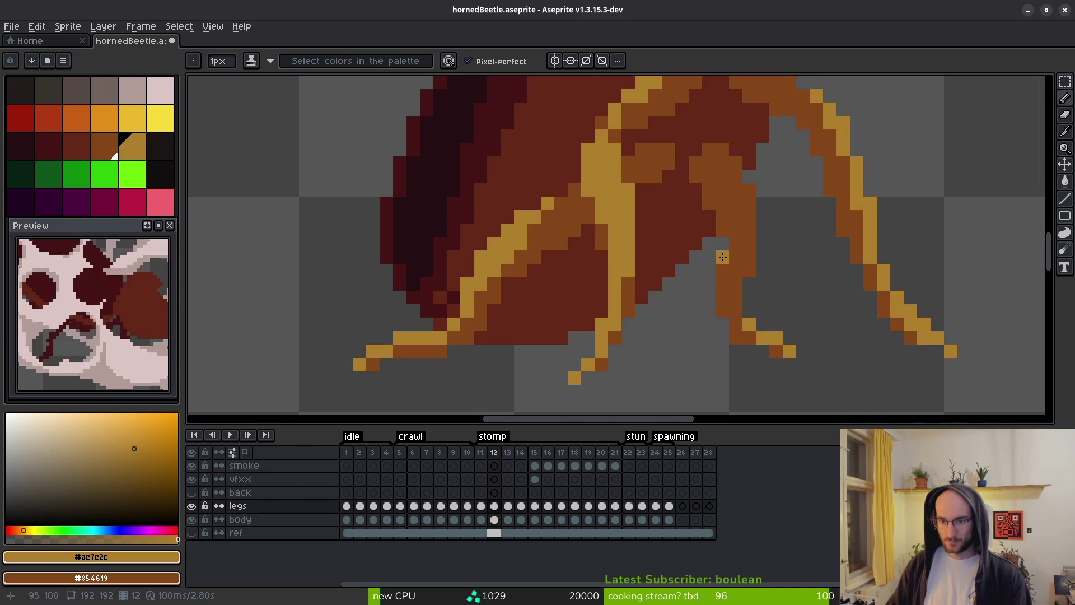
scroll(829, 349, down, 4)
scroll(829, 349, down, 1)
scroll(828, 353, up, 3)
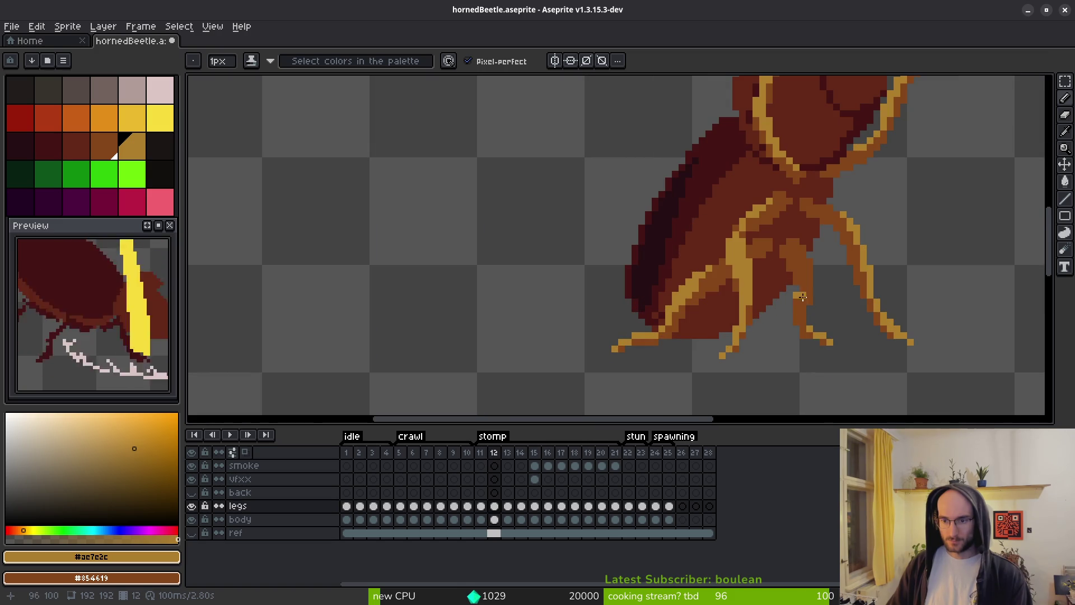
scroll(842, 311, down, 5)
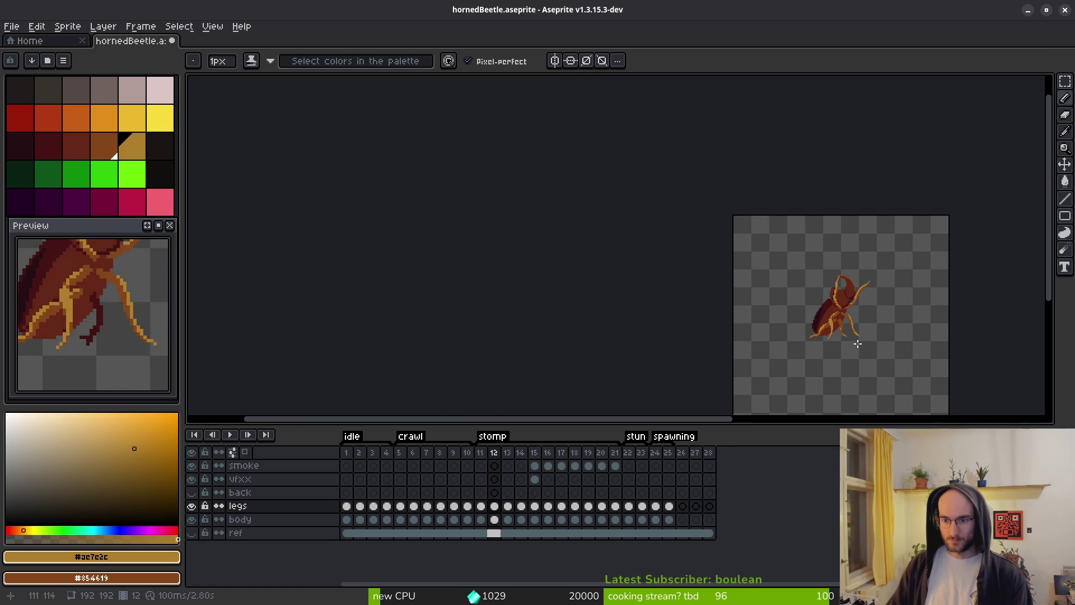
scroll(850, 344, up, 3)
scroll(829, 302, up, 2)
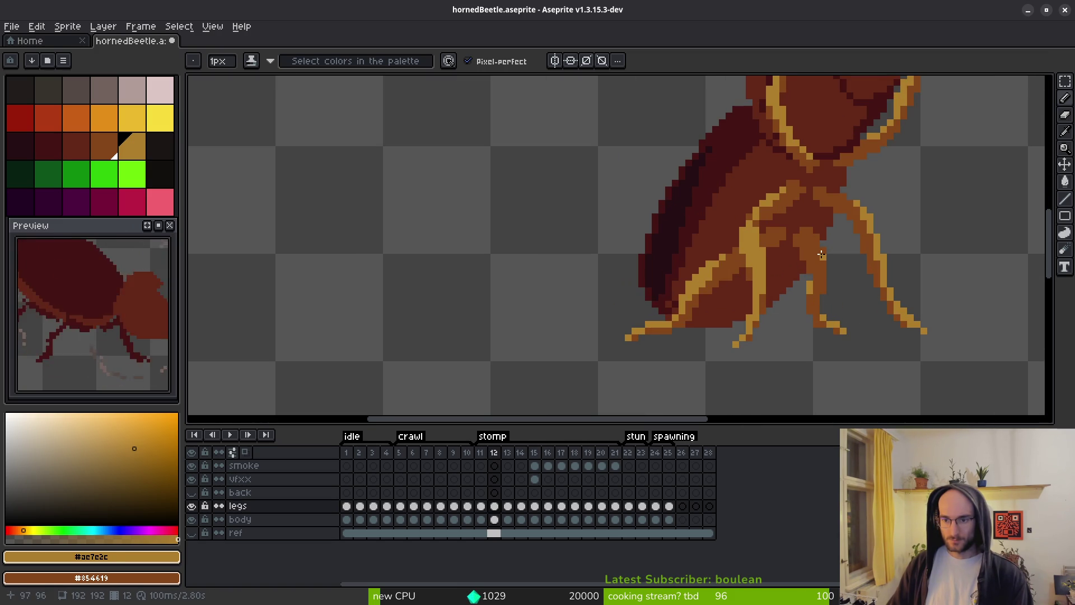
scroll(881, 335, down, 3)
scroll(857, 342, down, 1)
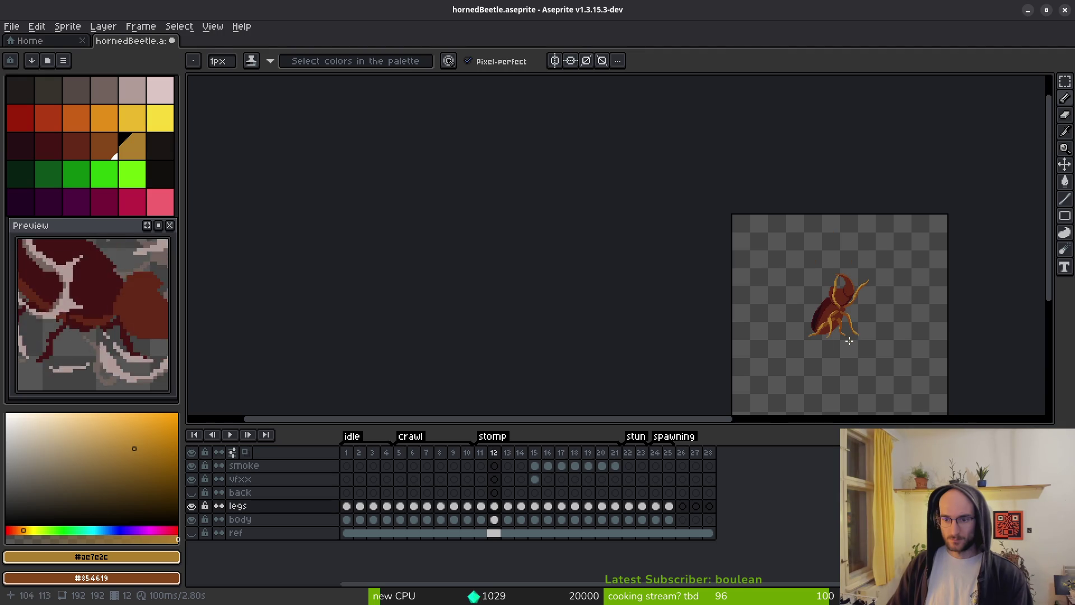
scroll(839, 356, up, 2)
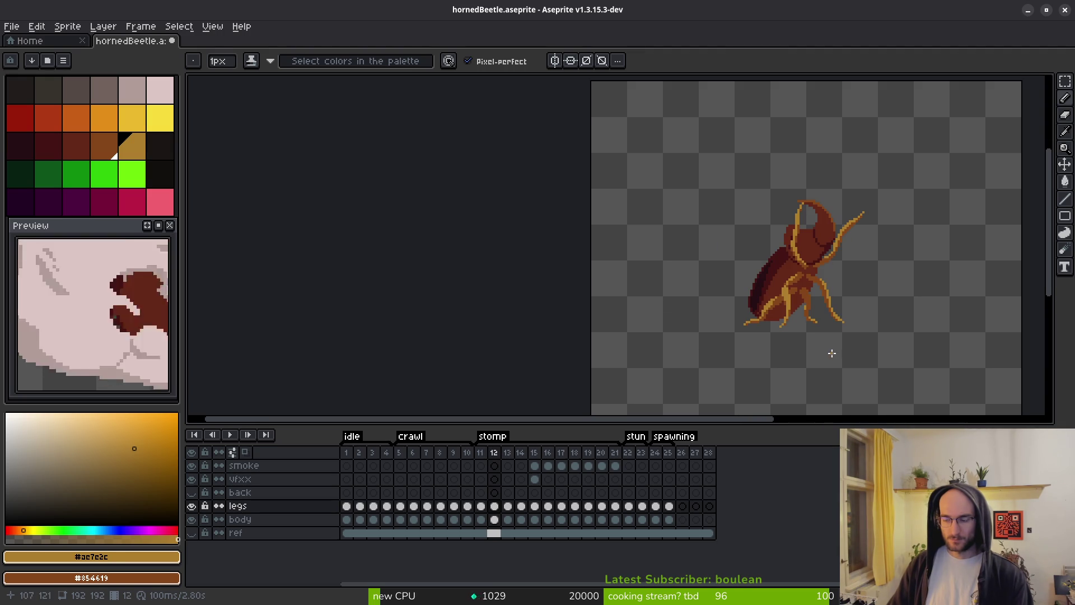
key(ctrl+s)
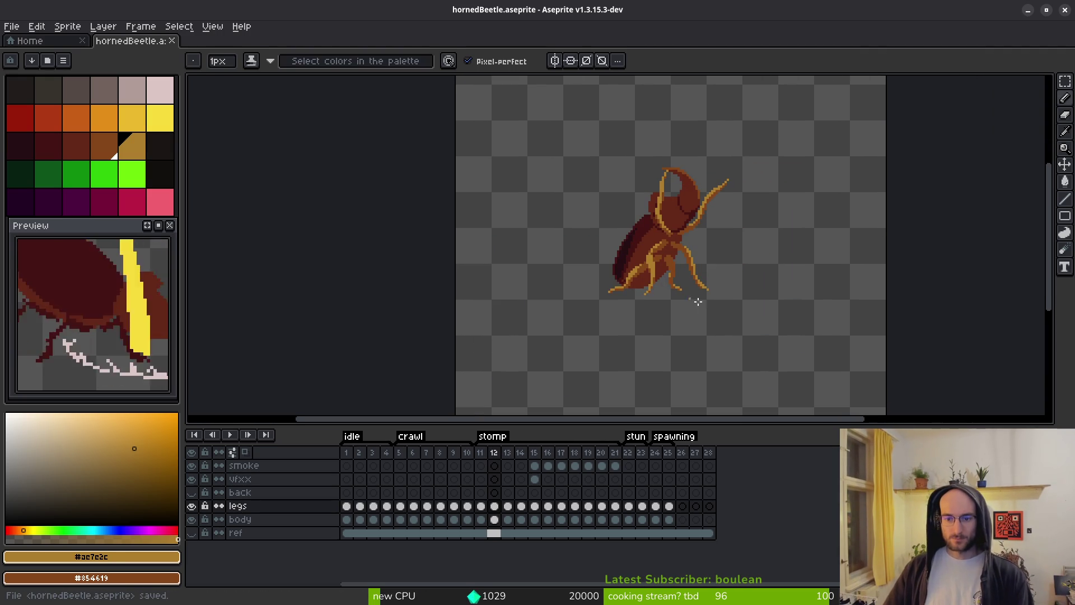
Flip between stomp frames 11 to 15 to compare the poses around frame 12.
key(i)
key(Right)
key(Left)
key(Left)
key(Right)
drag(497, 511, 537, 511)
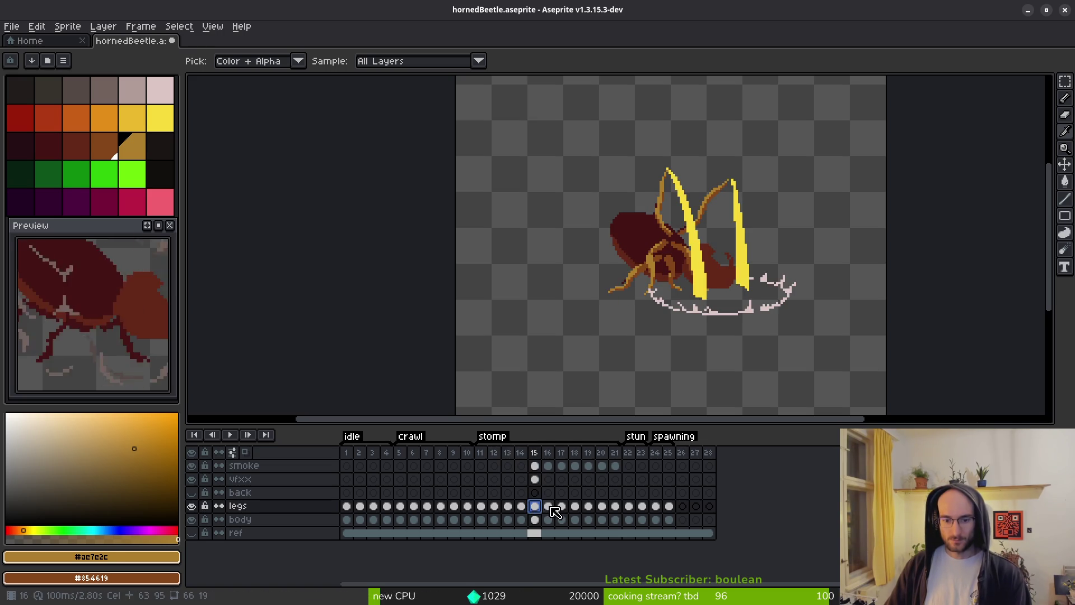
key(Left)
key(Left)
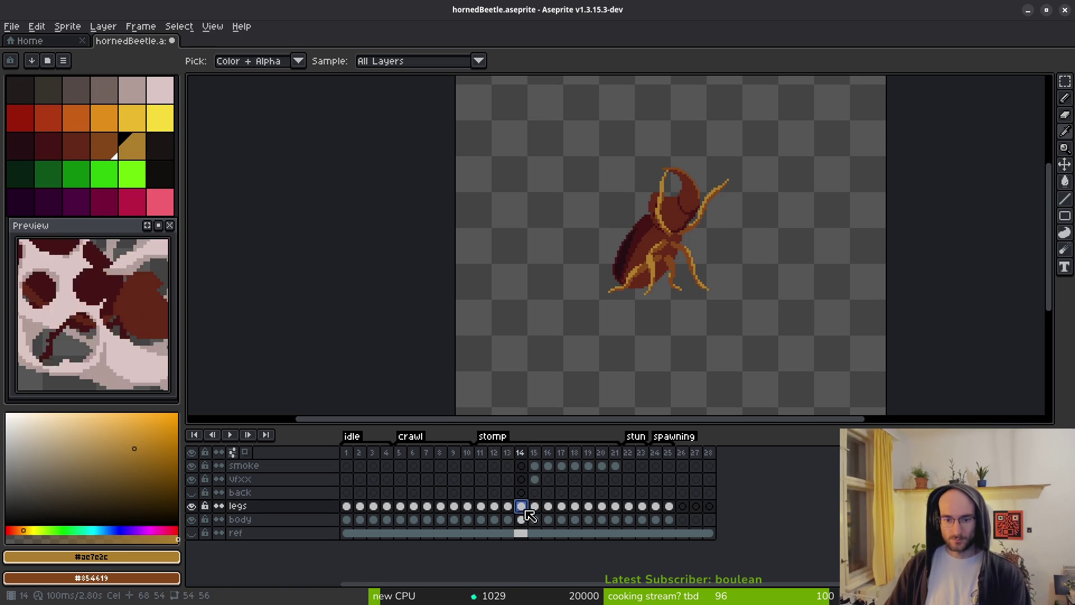
key(Left)
key(Left)
key(Right)
key(b)
scroll(679, 216, up, 5)
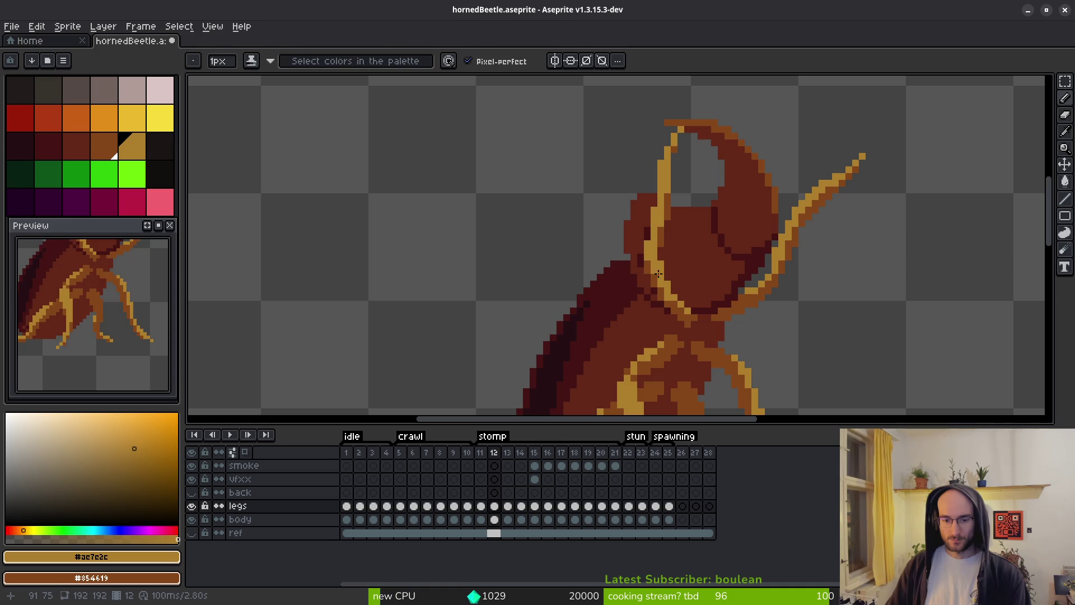
key(Right)
key(Right)
key(i)
key(Left)
key(Left)
key(b)
Check the legs layer on frames 11 and 12, then select frame 12's legs cel.
click(192, 506)
click(192, 505)
click(480, 506)
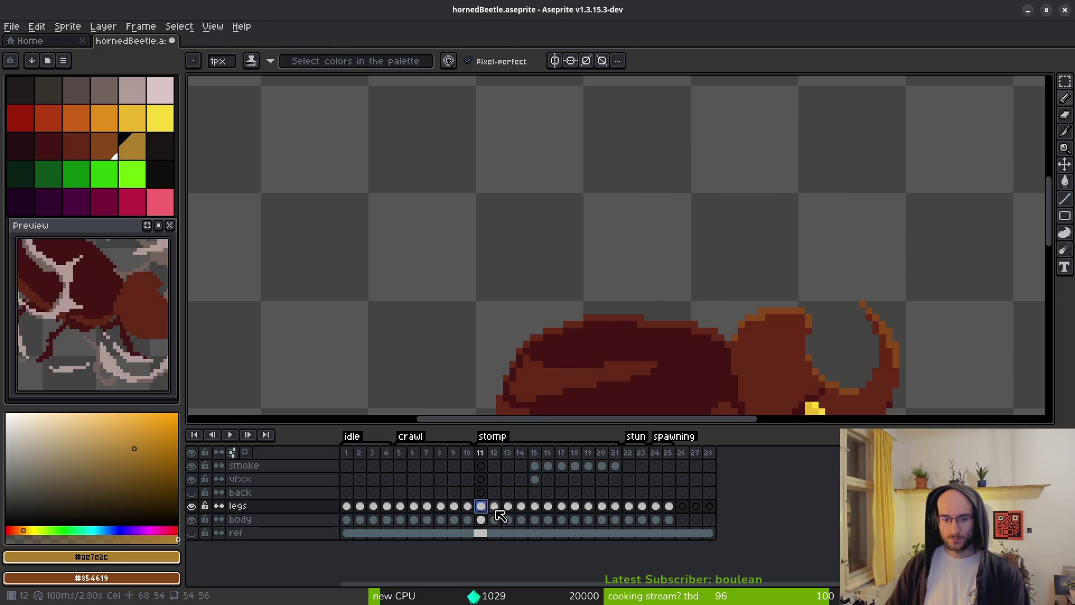
click(494, 506)
scroll(650, 279, up, 4)
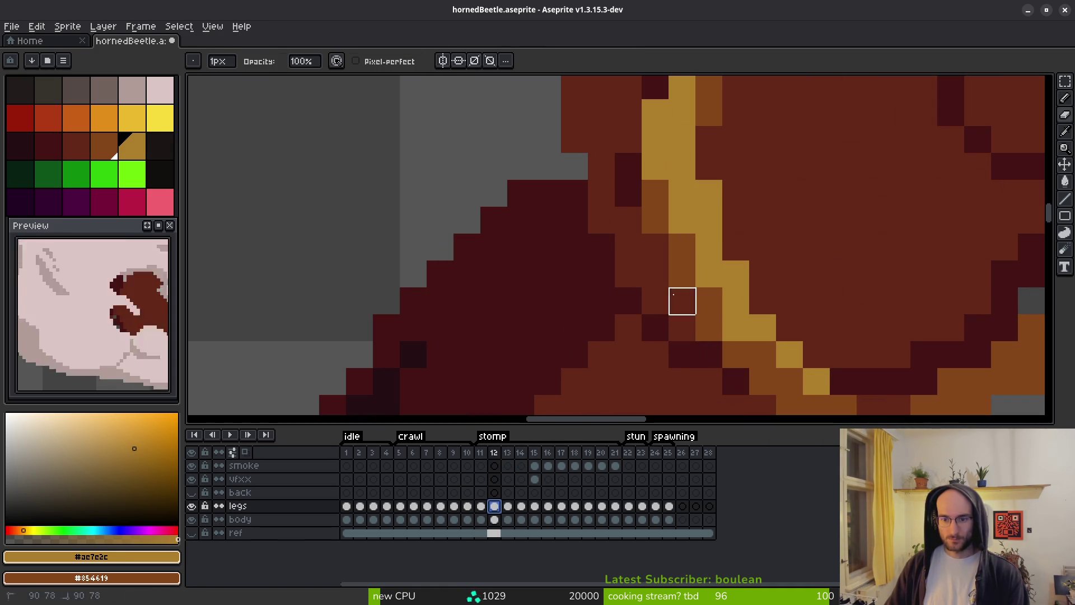
scroll(614, 321, down, 1)
scroll(691, 280, down, 2)
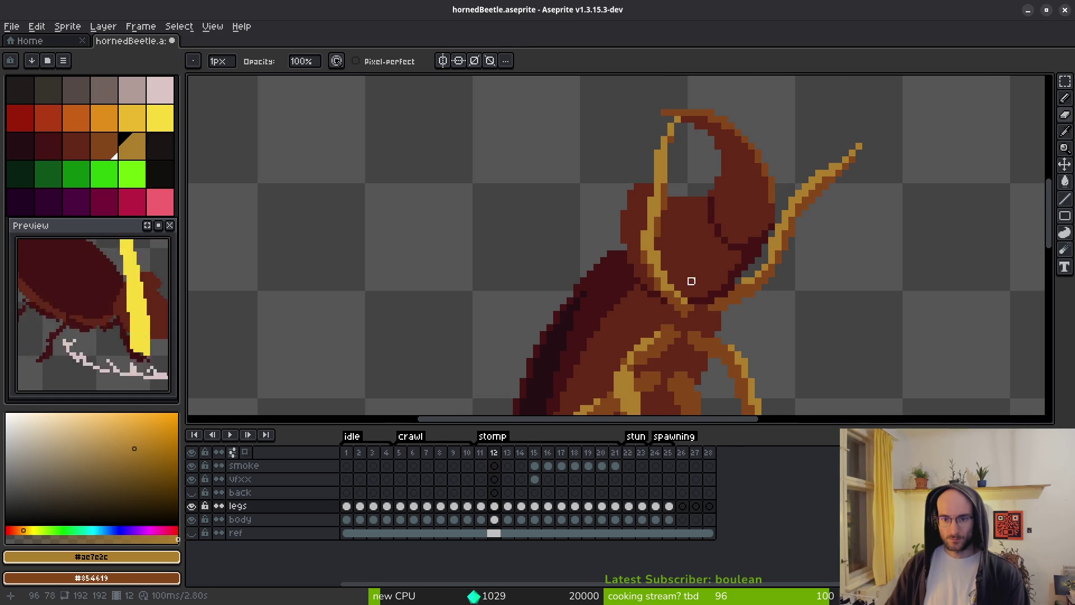
drag(667, 289, 586, 233)
click(497, 511)
Insert an empty frame after frame 11 and turn on onion skinning.
key(Left)
key(alt+b)
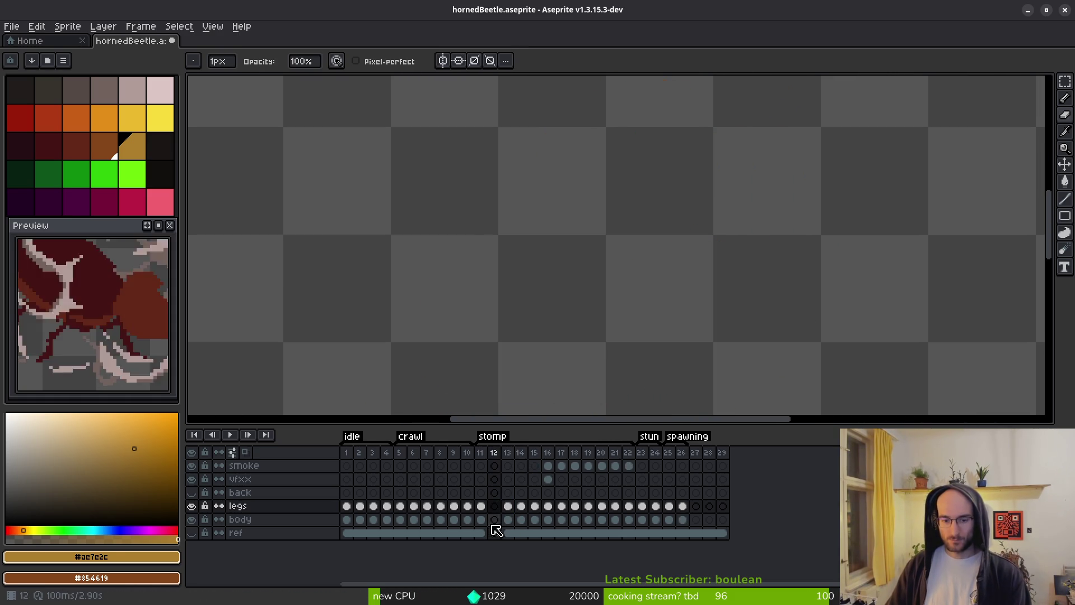
click(250, 455)
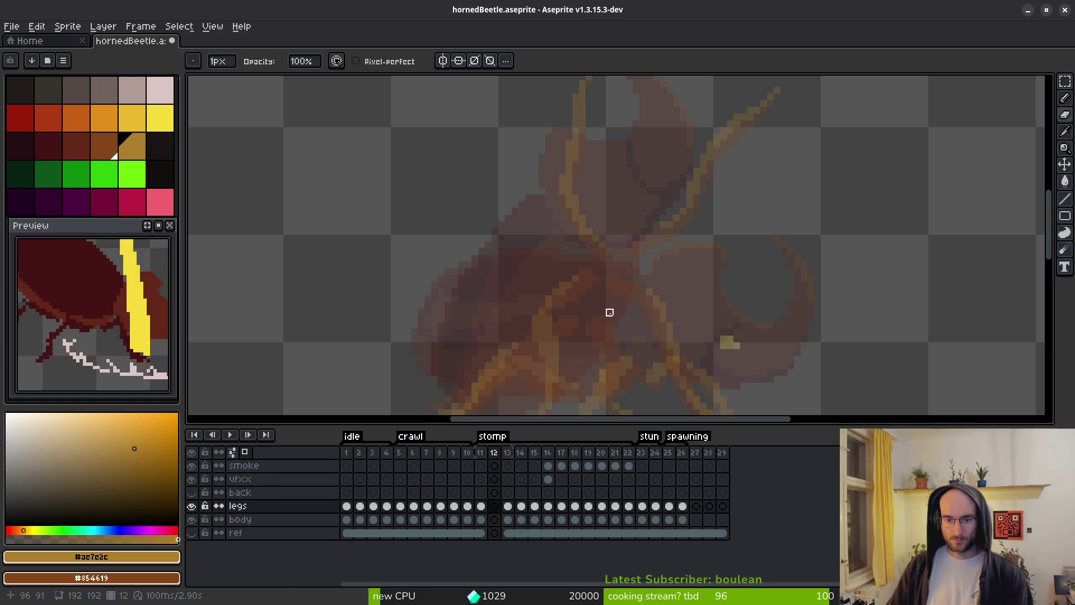
click(234, 453)
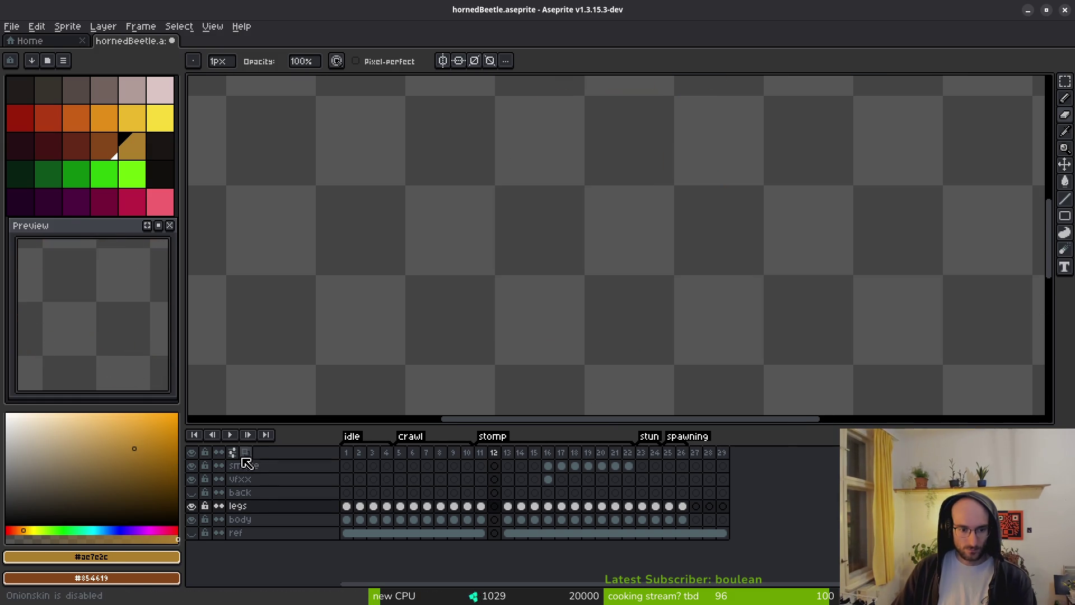
click(235, 452)
Set onion skin to Red/Blue Tint, pick the dark red body colour, and select the body layer.
click(234, 452)
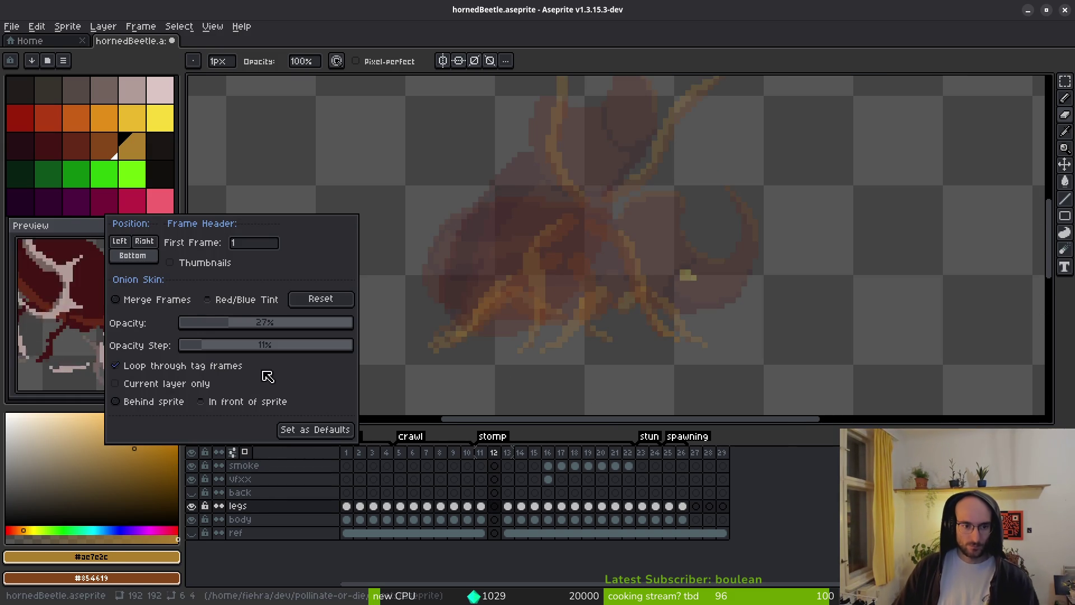
click(220, 303)
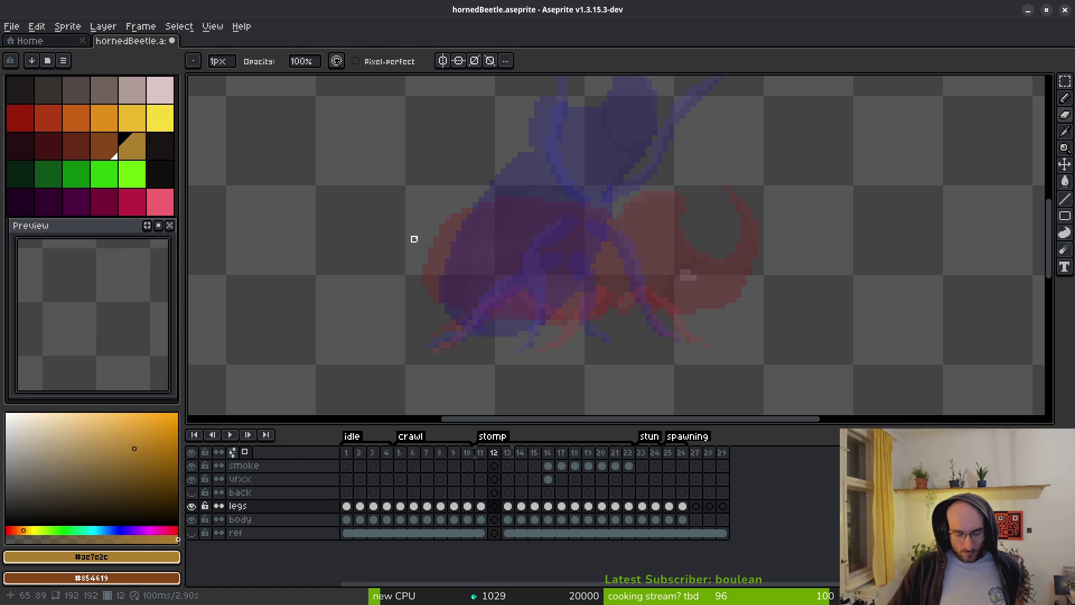
alt+click(568, 288)
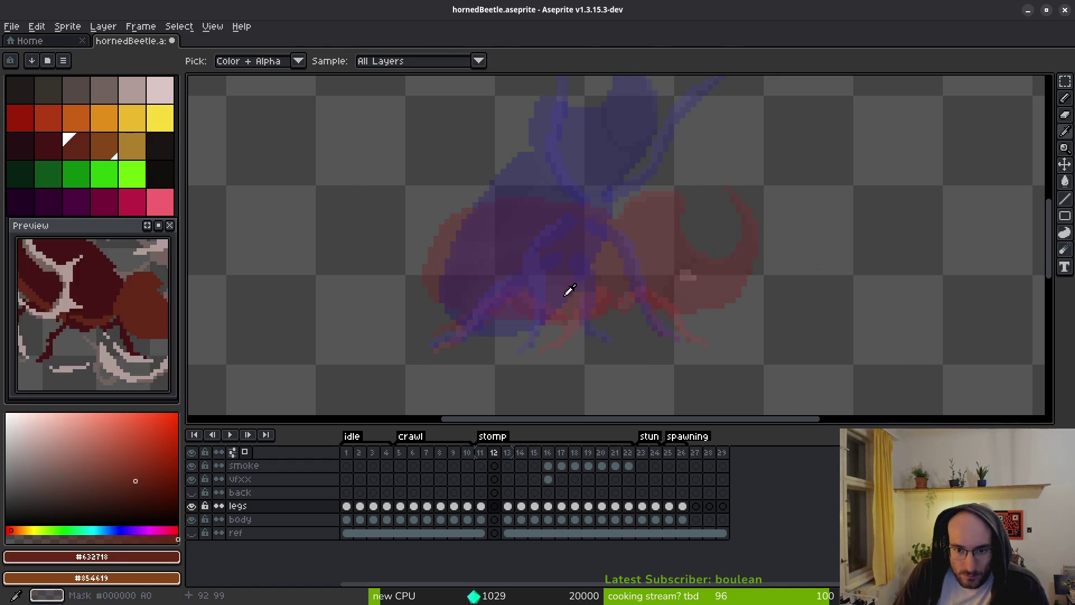
click(494, 519)
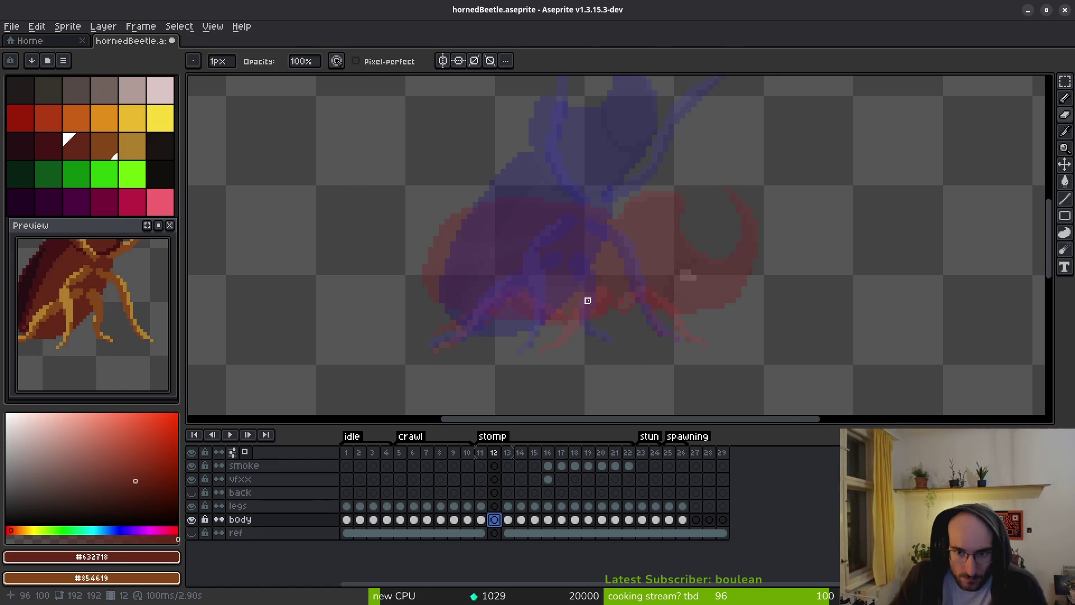
Trace a dark red oval shell outline on frame 12's body layer and bucket-fill it solid.
drag(602, 247, 592, 278)
scroll(445, 283, up, 1)
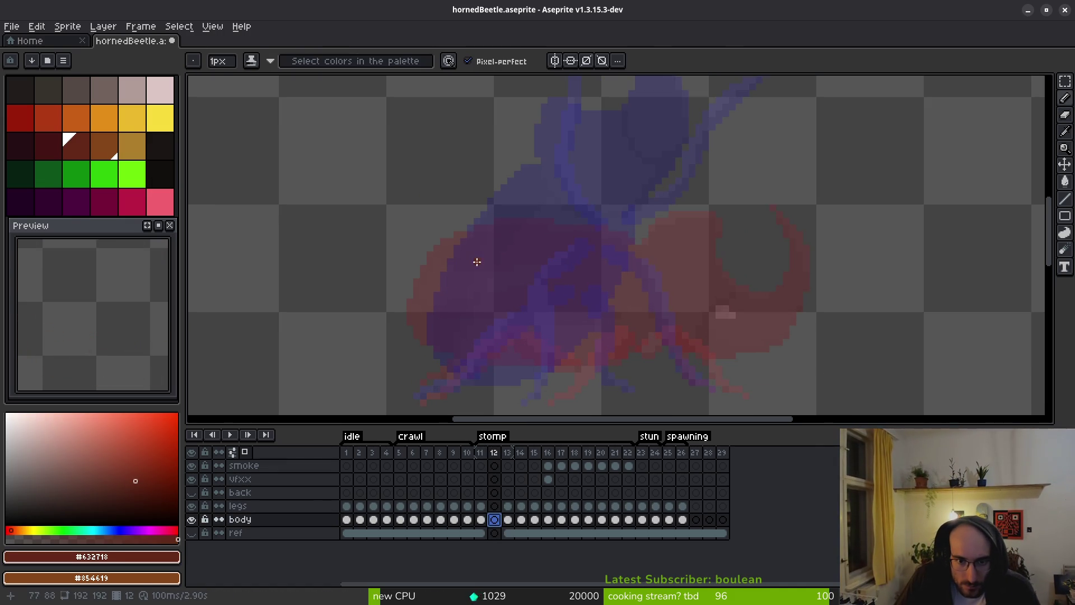
drag(598, 210, 516, 216)
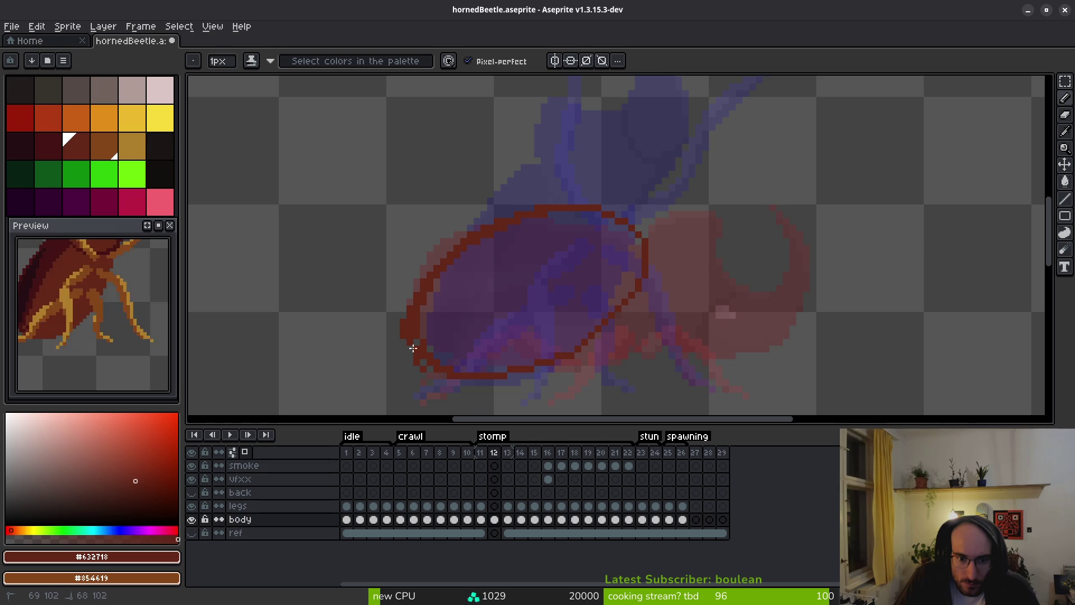
scroll(421, 360, up, 2)
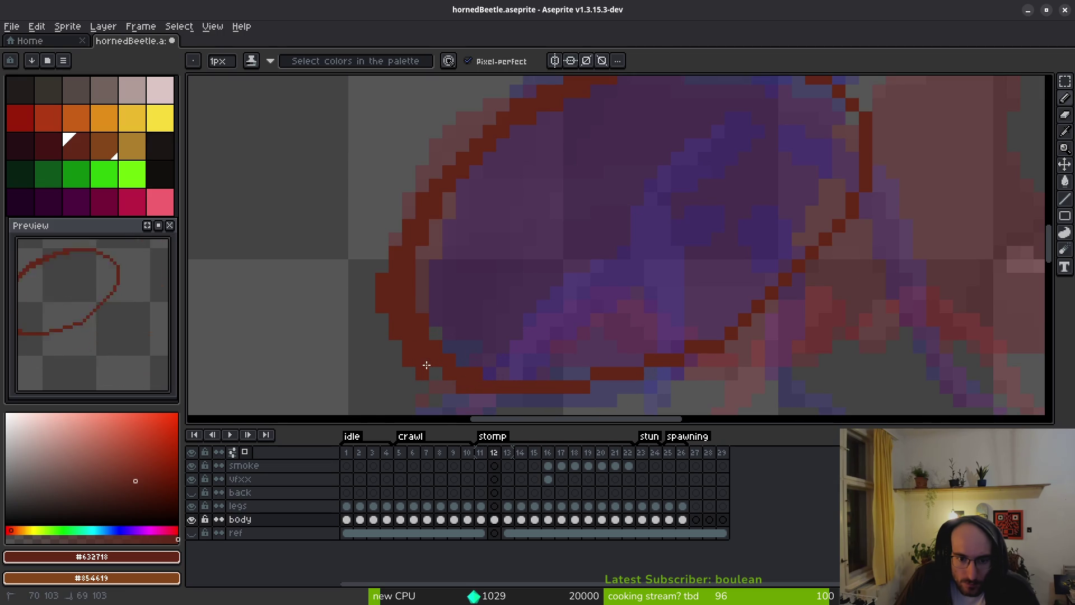
key(g)
click(596, 259)
scroll(609, 271, down, 3)
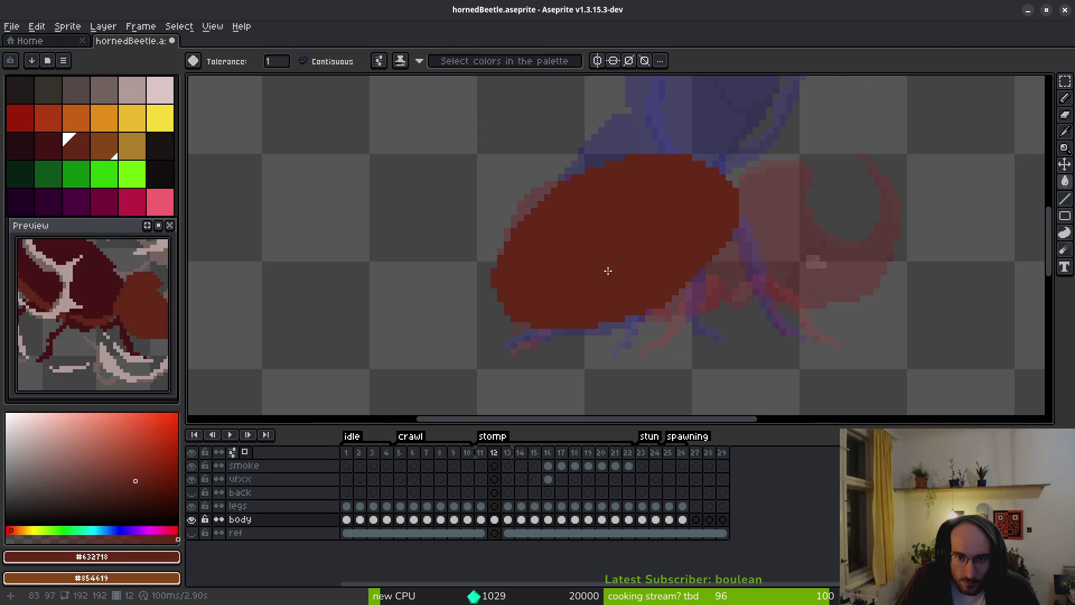
Erase three stray pixels along the red shell's edge.
key(b)
scroll(680, 285, up, 3)
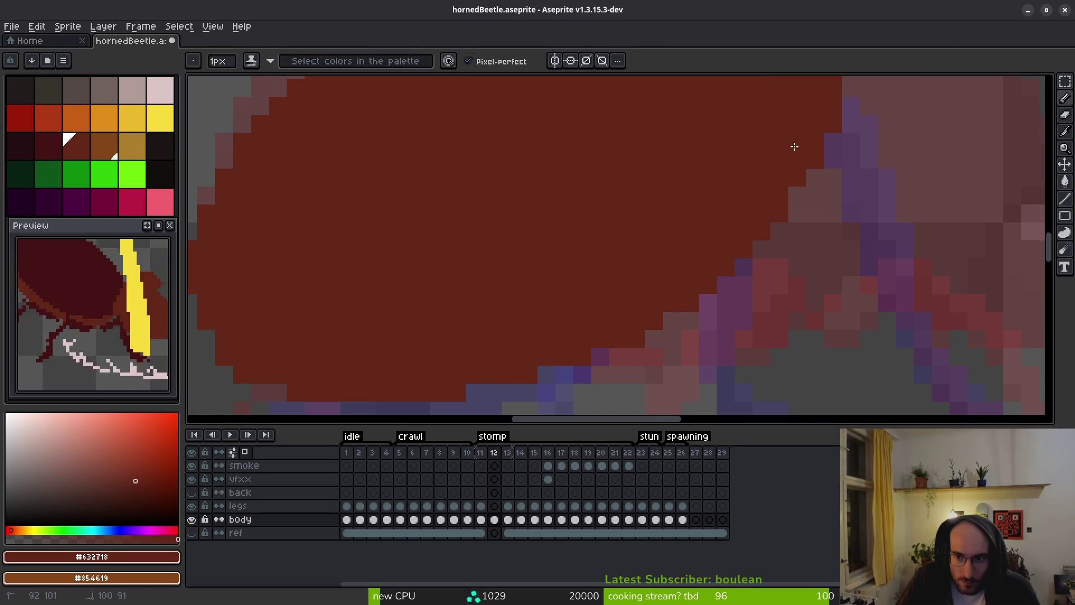
scroll(776, 275, down, 4)
scroll(731, 257, up, 4)
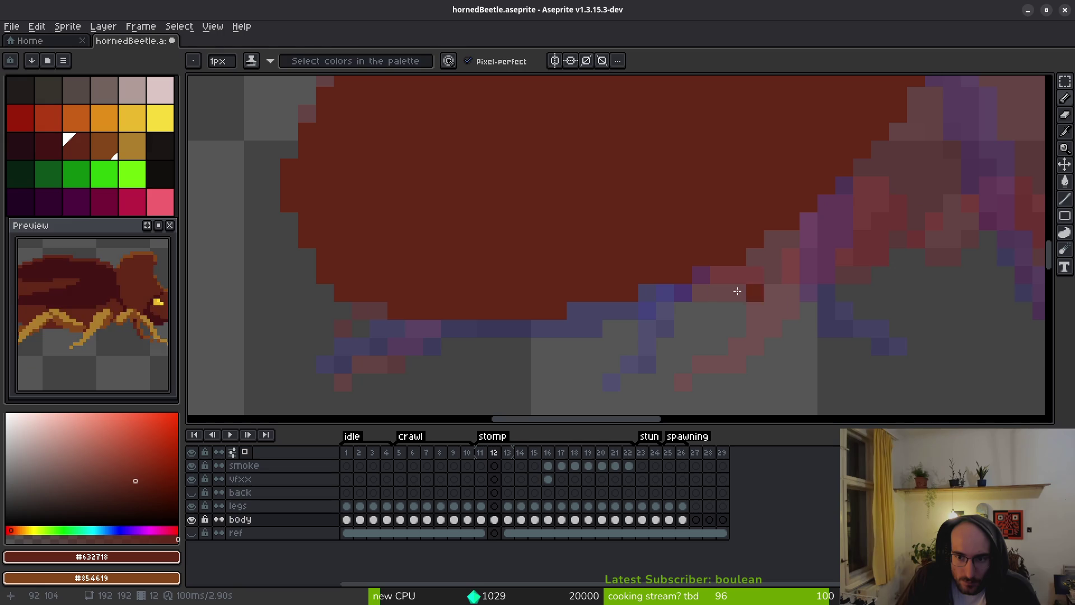
key(e)
click(558, 310)
click(632, 293)
click(682, 274)
Add red pixels to the shell's upper-right edge, undo the last ones, and save hornedBeetle.aseprite.
key(b)
scroll(673, 325, down, 3)
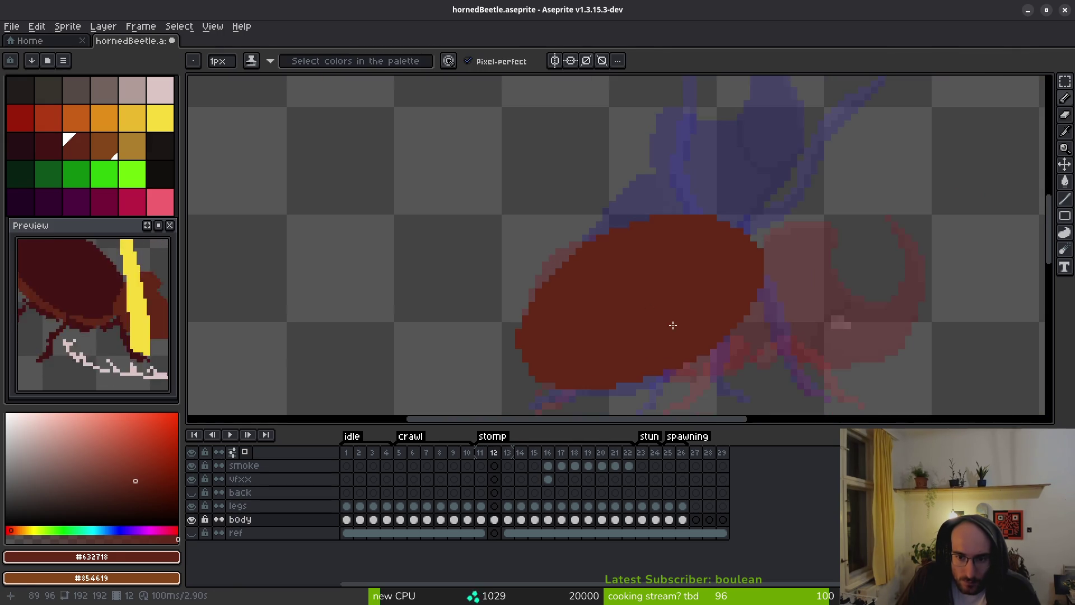
scroll(625, 243, up, 3)
scroll(748, 237, right, 5)
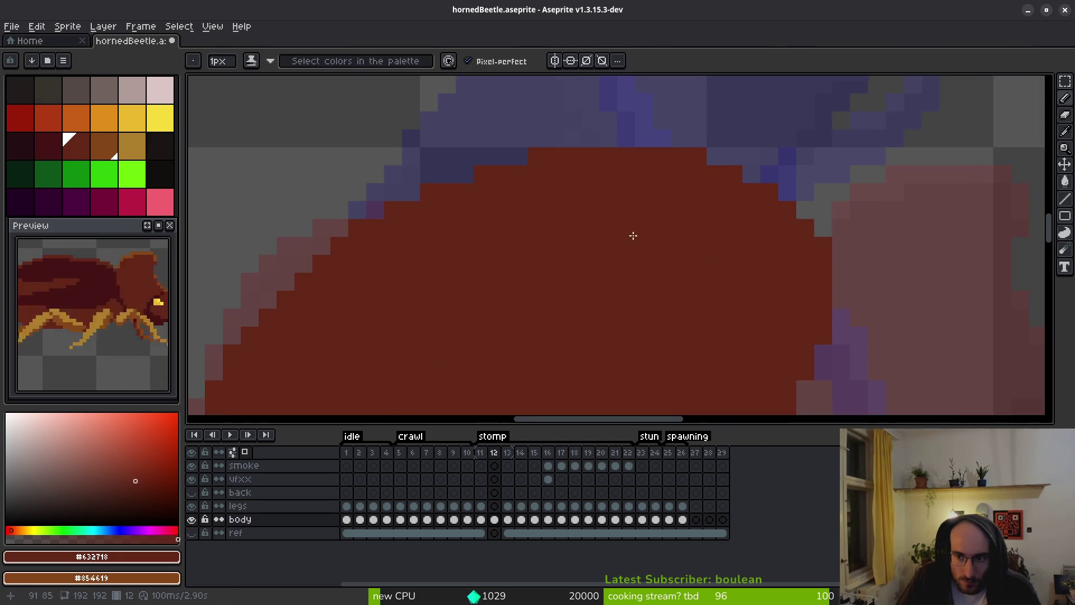
click(690, 228)
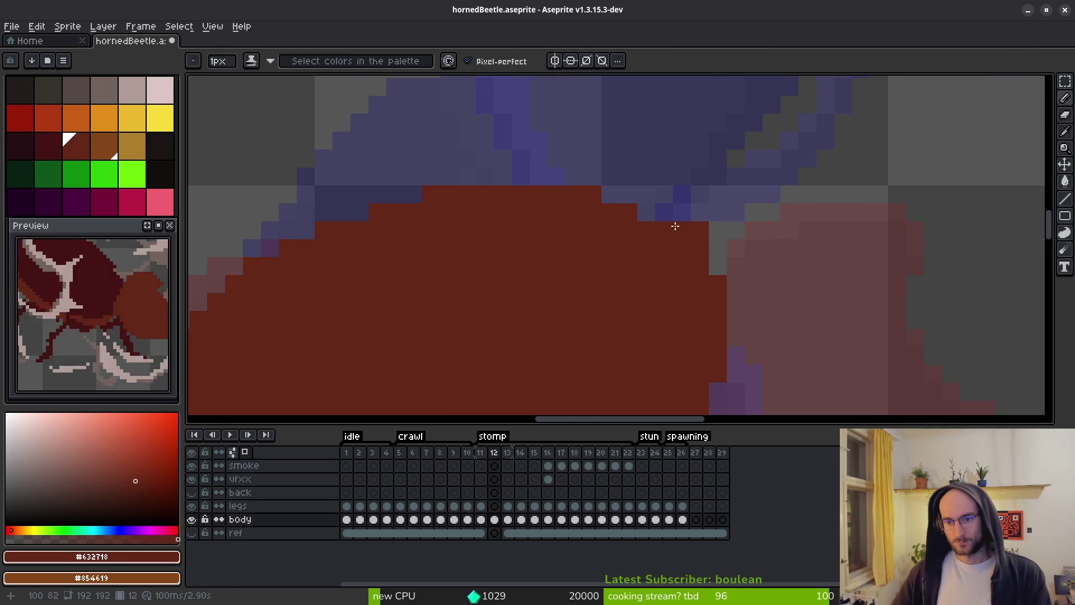
click(650, 211)
click(622, 195)
key(ctrl+z)
key(ctrl+z)
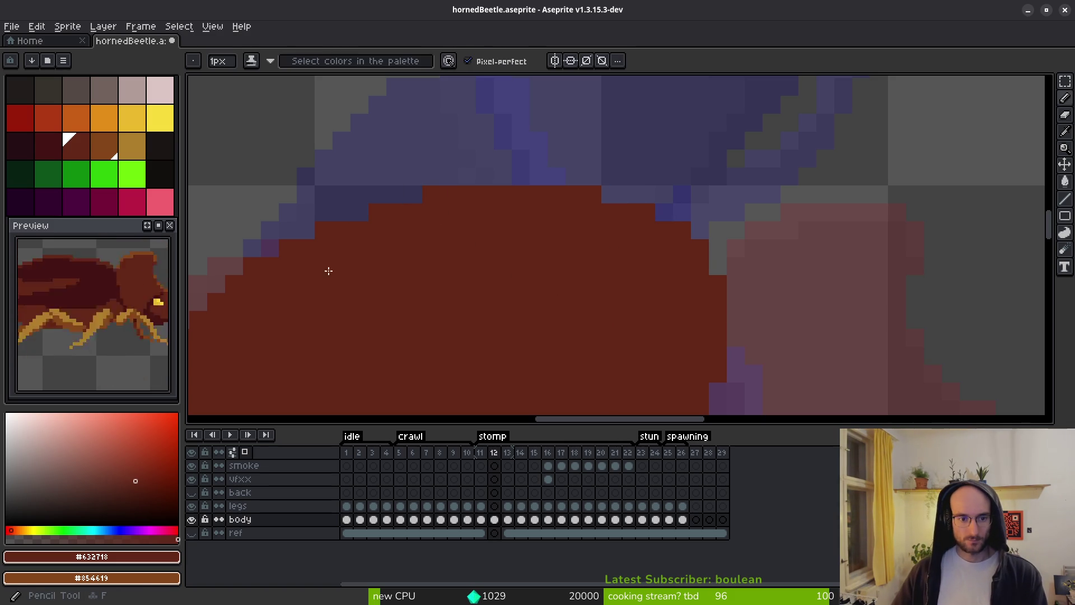
scroll(443, 264, down, 1)
scroll(448, 260, down, 1)
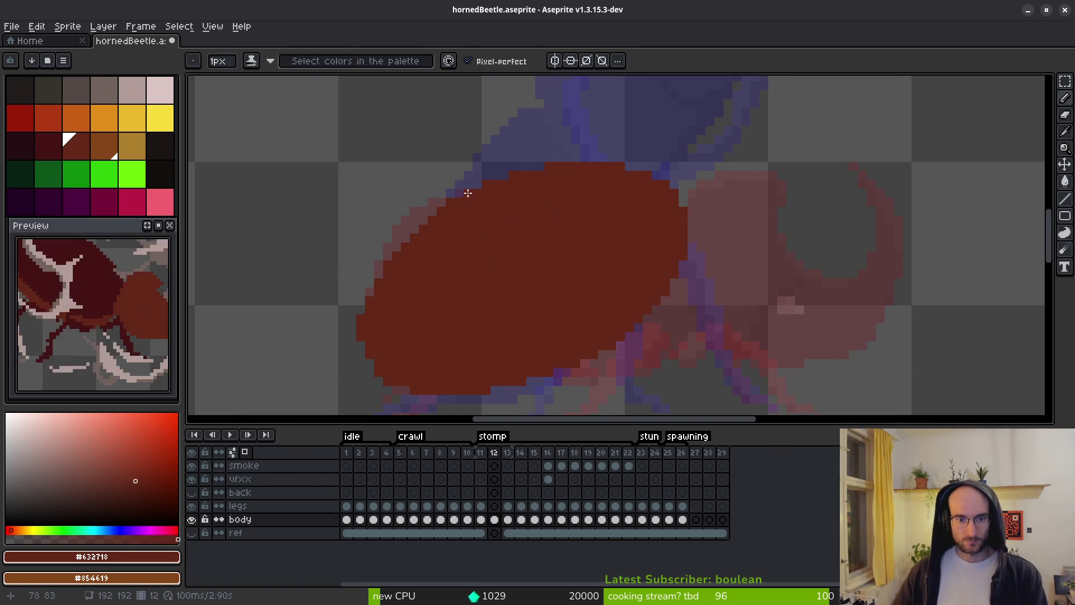
scroll(408, 227, up, 1)
scroll(532, 193, up, 1)
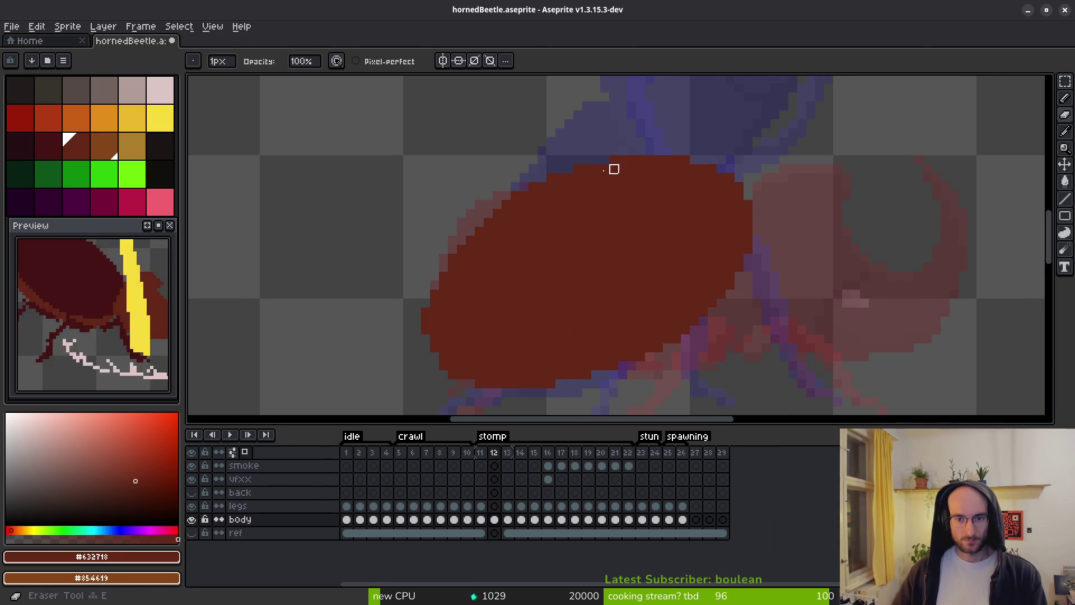
scroll(532, 184, down, 2)
key(ctrl+s)
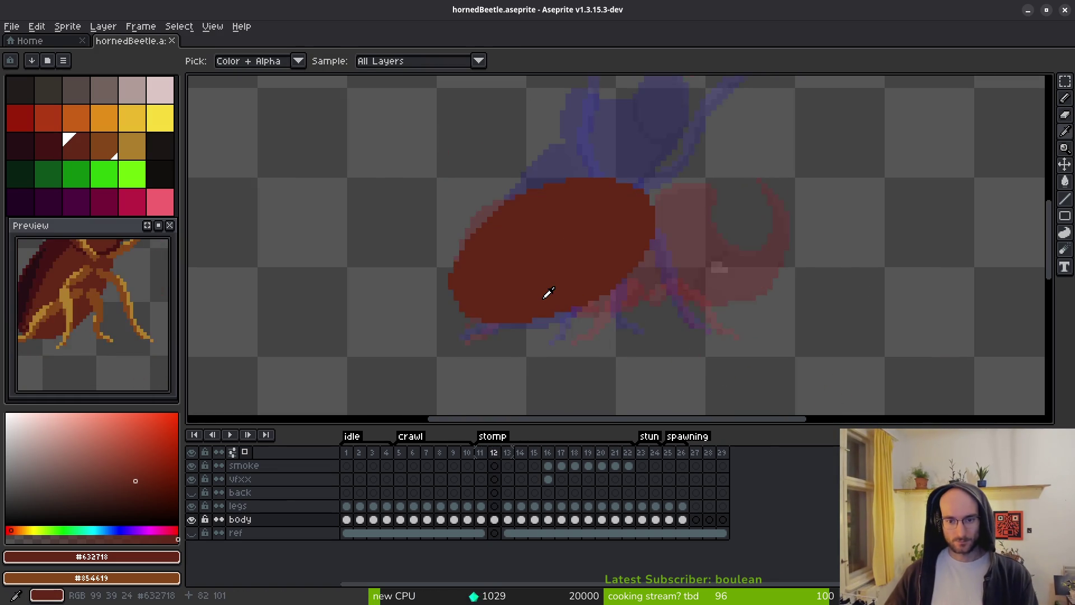
scroll(552, 296, down, 2)
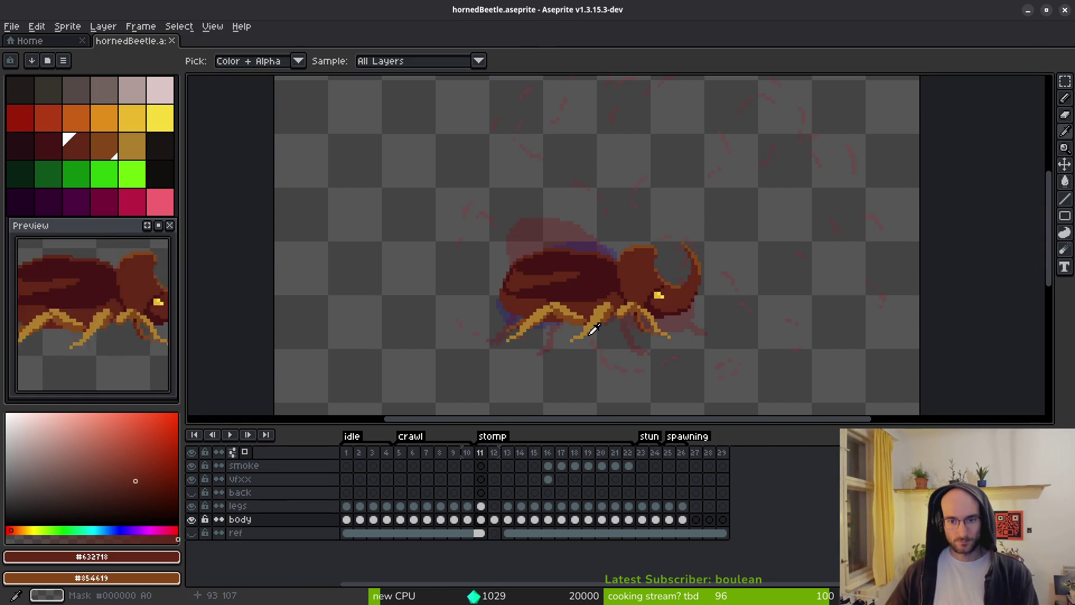
key(Right)
key(Right)
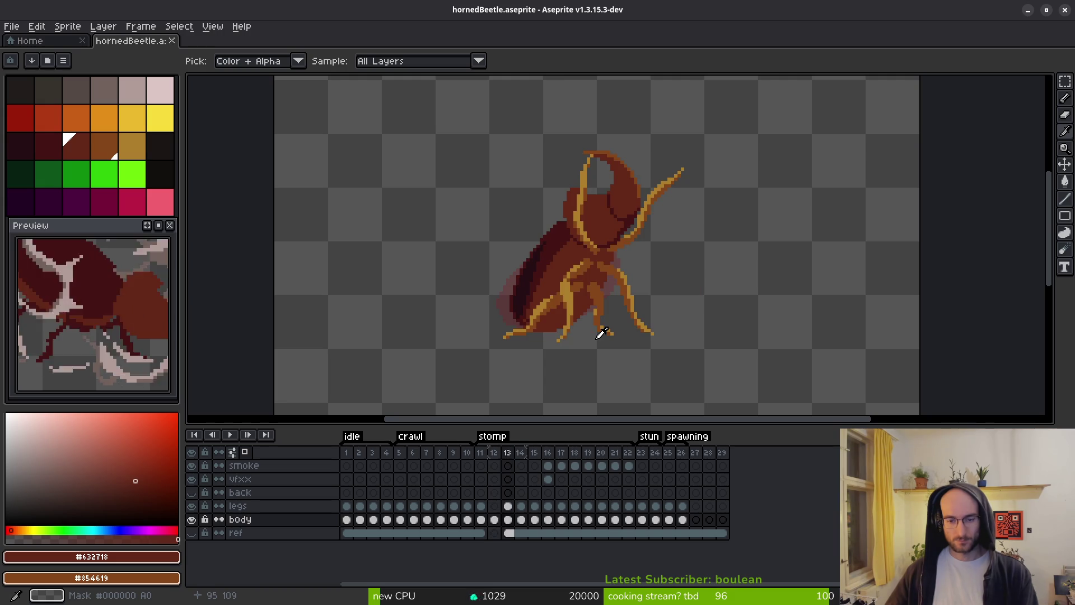
key(Left)
key(Left)
key(Right)
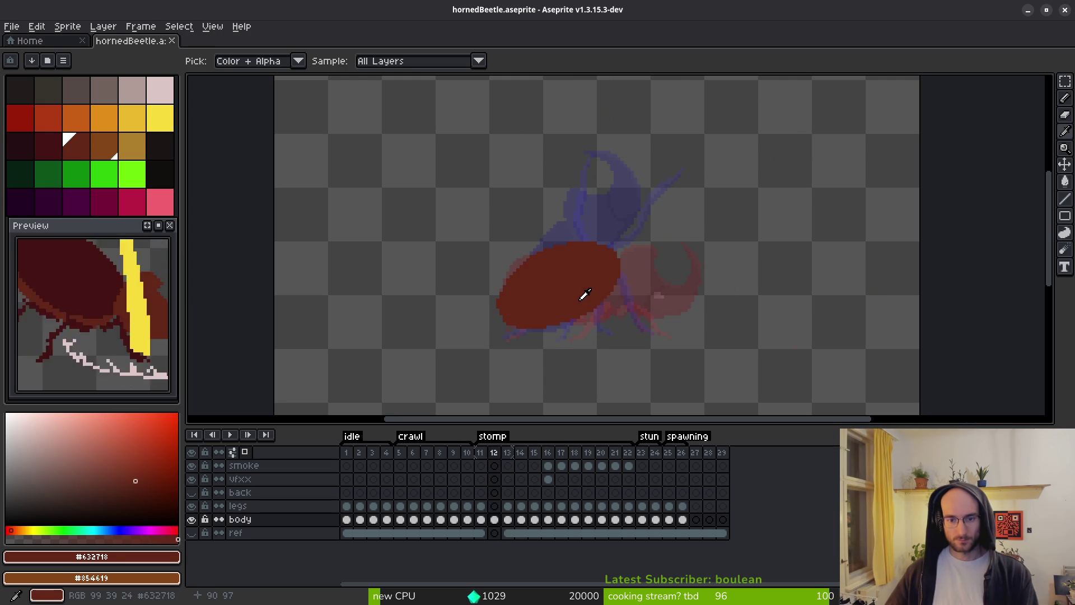
key(Left)
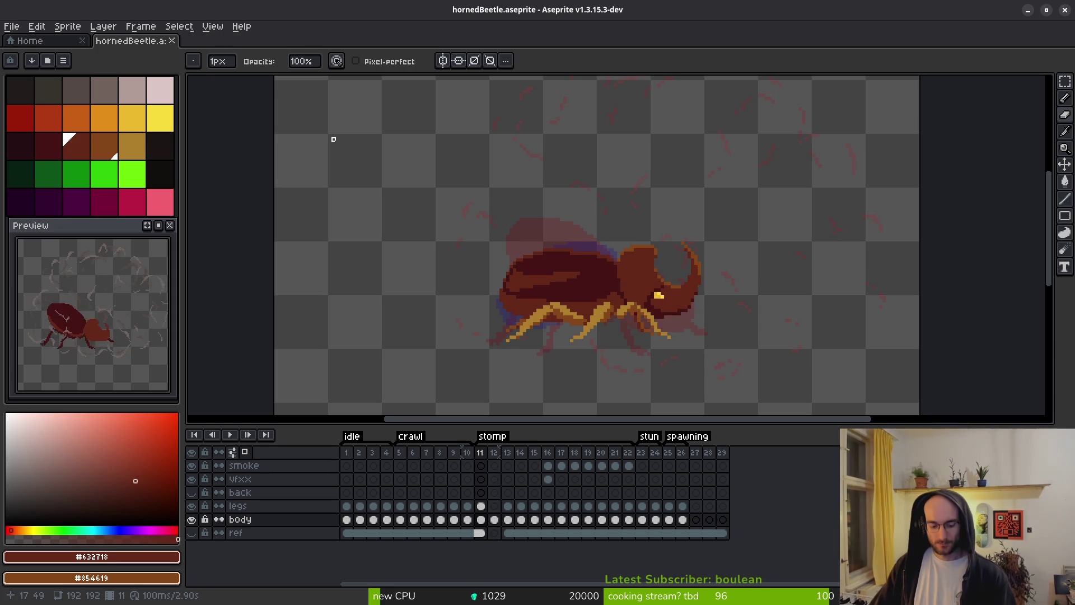
key(Right)
scroll(520, 310, up, 4)
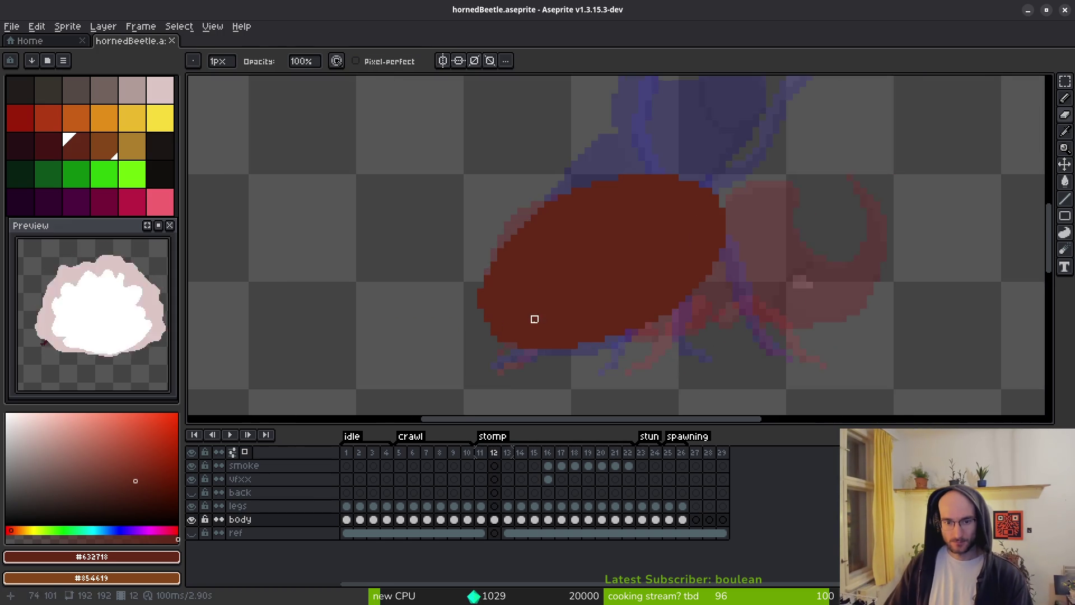
Fill in a pixel at the shell's left edge and round out its bottom edge in red.
click(493, 318)
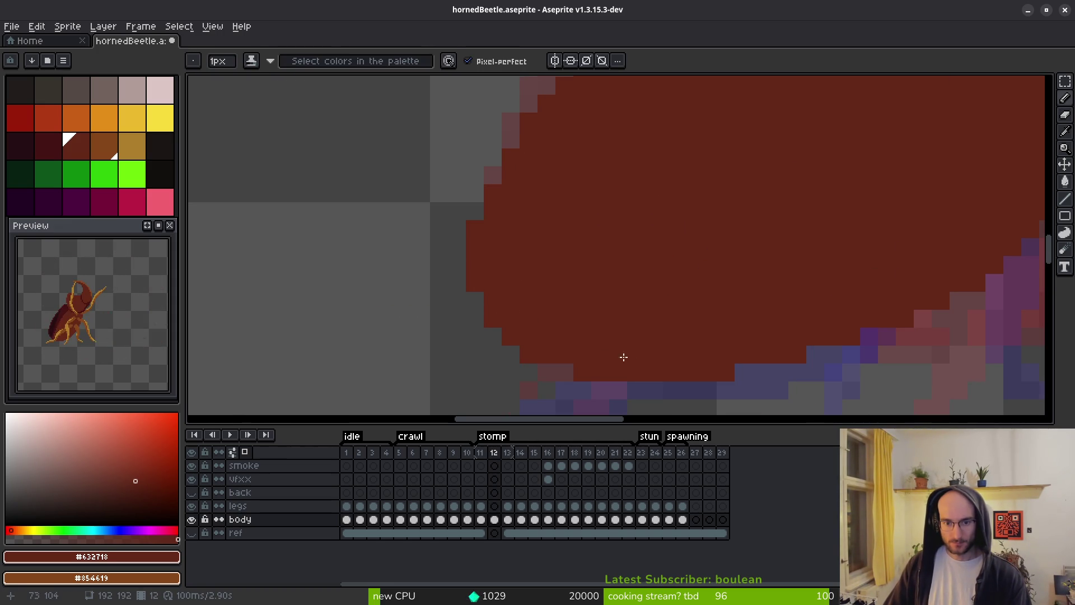
scroll(627, 341, down, 3)
scroll(561, 276, up, 2)
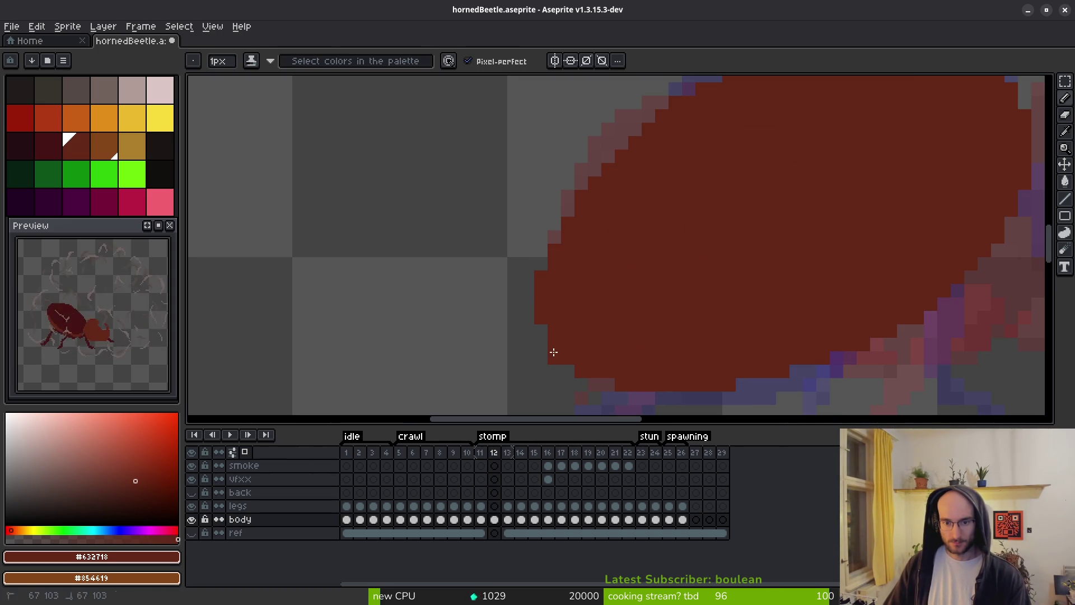
mouse_move(590, 386)
mouse_down()
mouse_move(685, 396)
mouse_move(807, 380)
mouse_up()
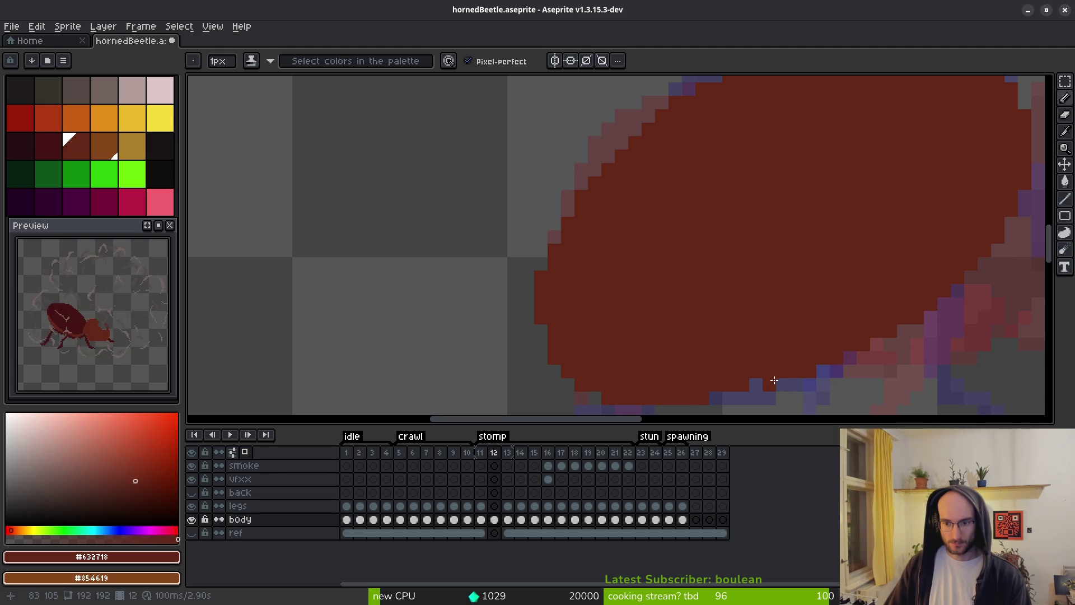
Paint over the faded pink upper-left edge pixels of the body ellipse in solid red.
scroll(708, 329, down, 3)
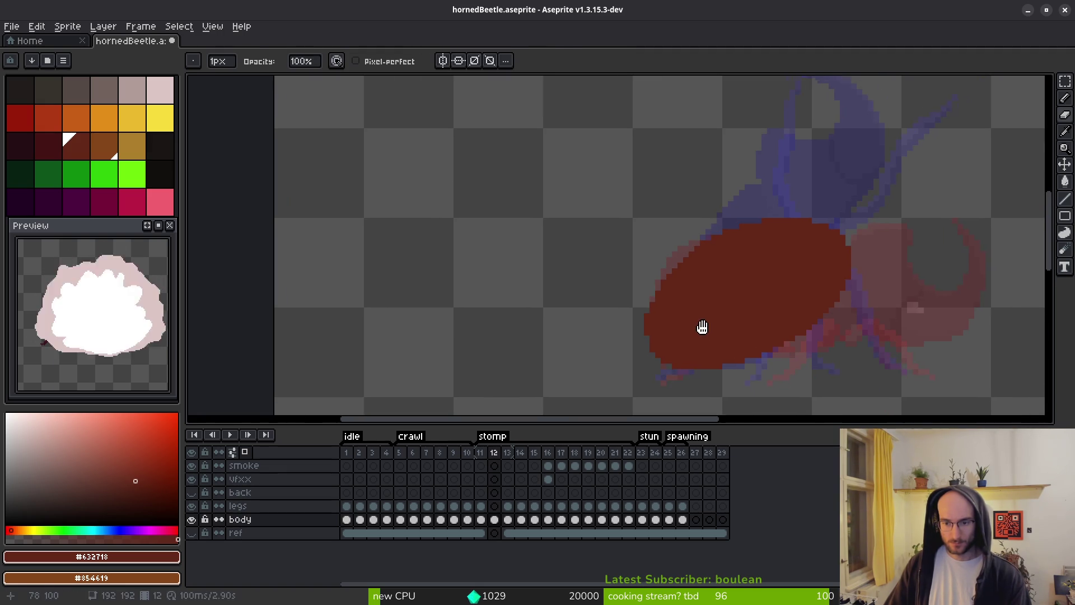
scroll(694, 319, up, 3)
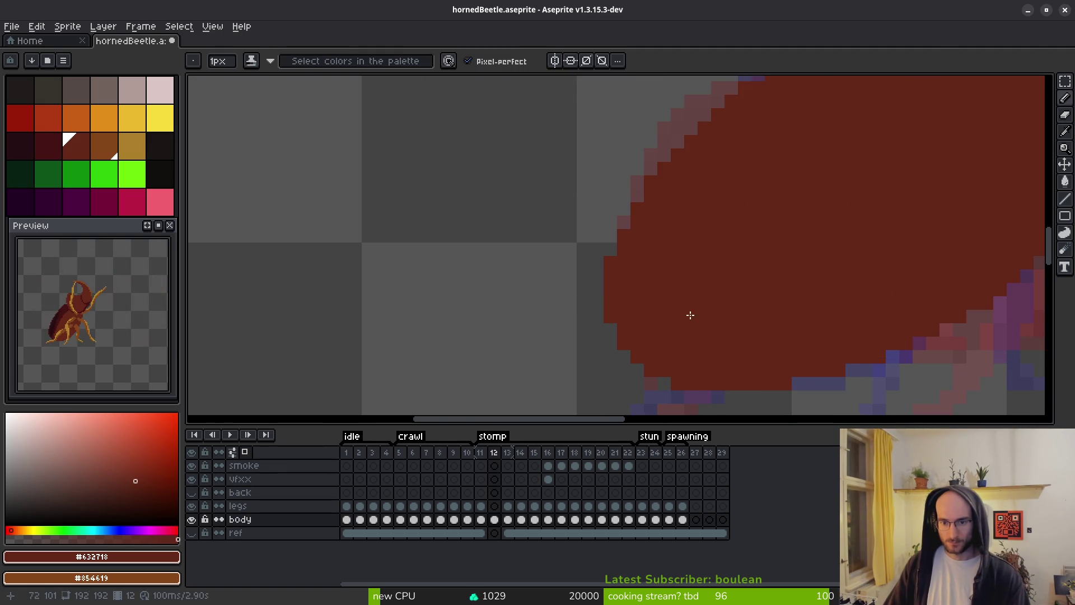
scroll(690, 315, down, 3)
scroll(694, 279, up, 3)
mouse_move(608, 300)
mouse_down()
mouse_move(644, 218)
mouse_move(675, 191)
mouse_up()
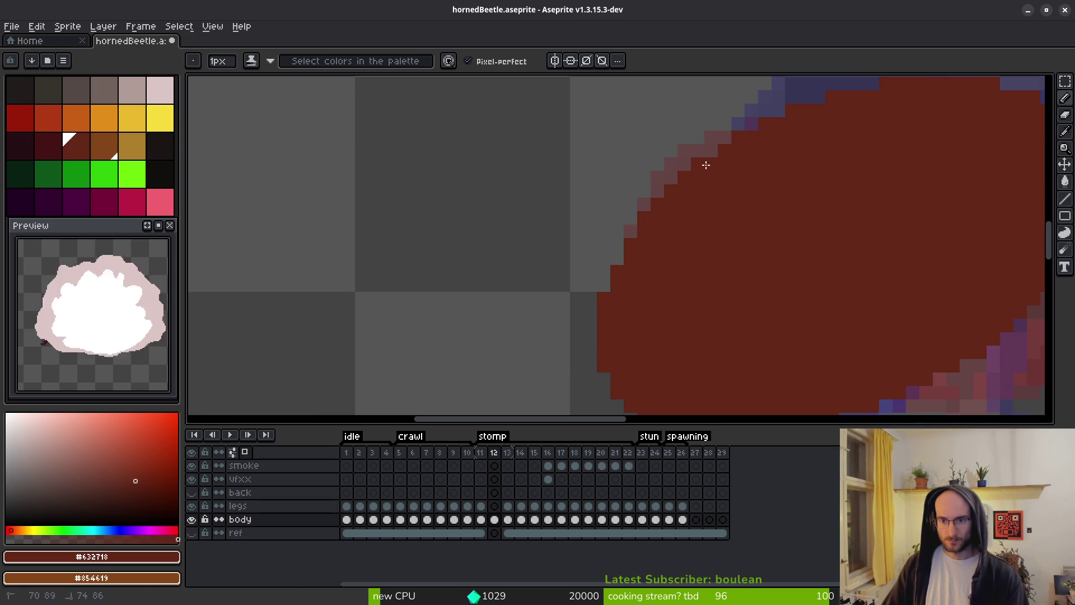
scroll(715, 152, down, 2)
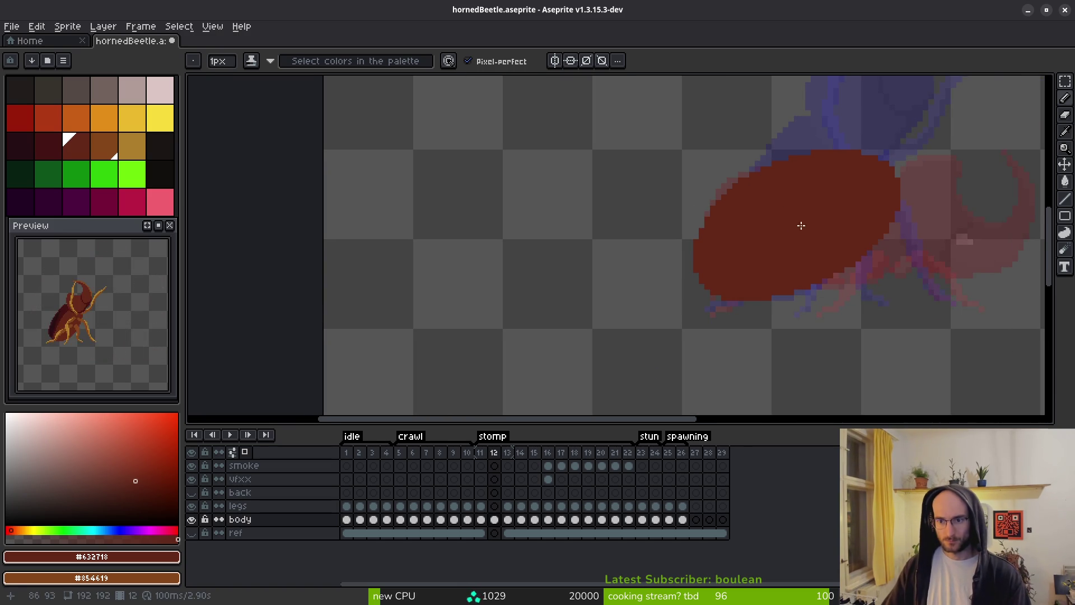
scroll(672, 257, up, 2)
scroll(585, 198, up, 2)
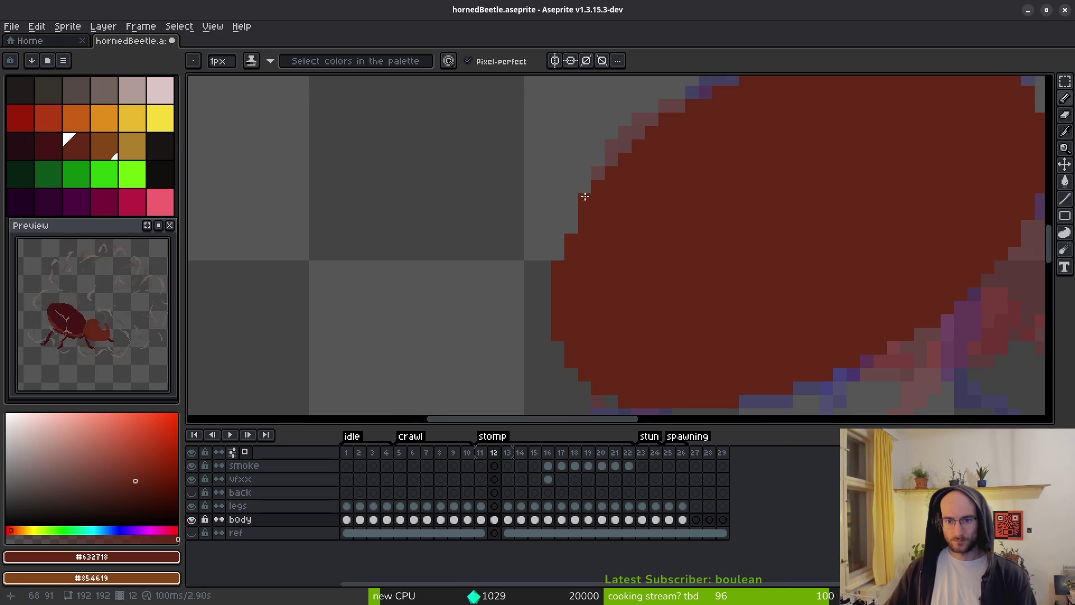
scroll(660, 284, down, 2)
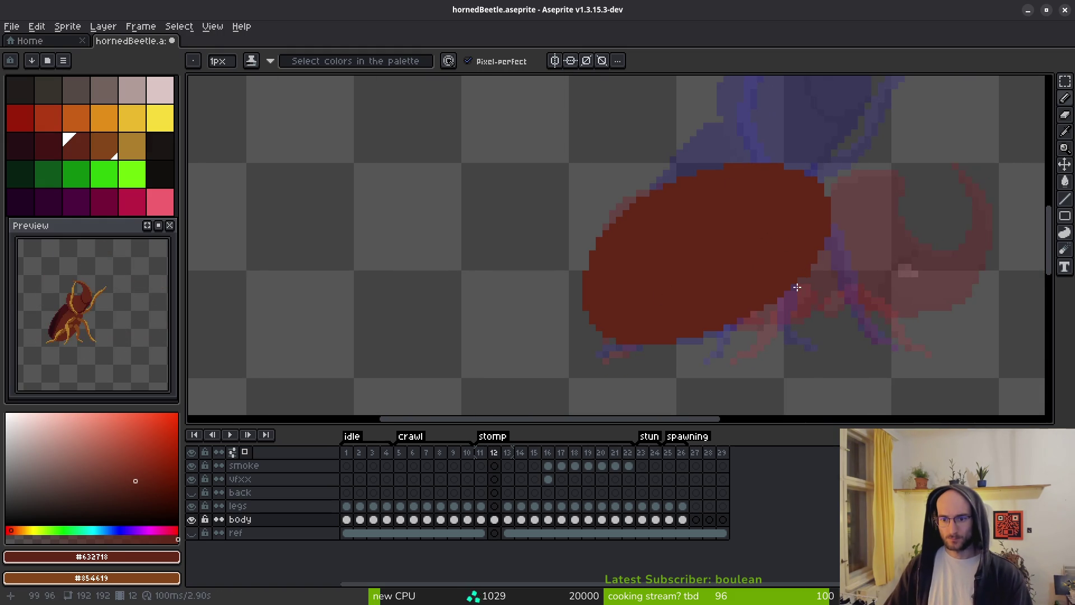
drag(714, 301, 640, 268)
key(alt)
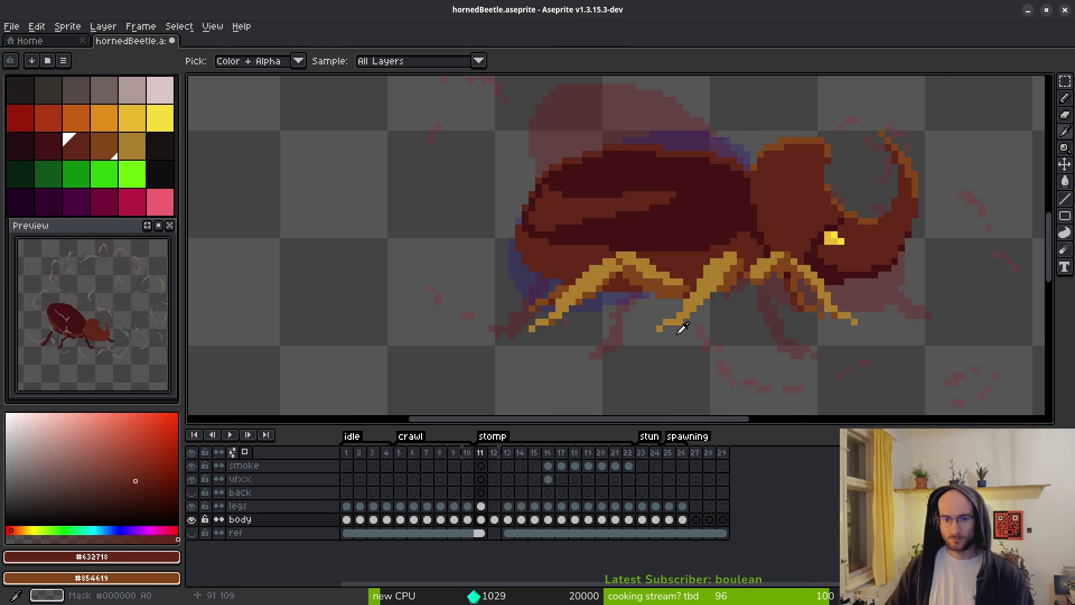
Compare frames 11 and 12 and sample the dark outline colour #431414.
key(Left)
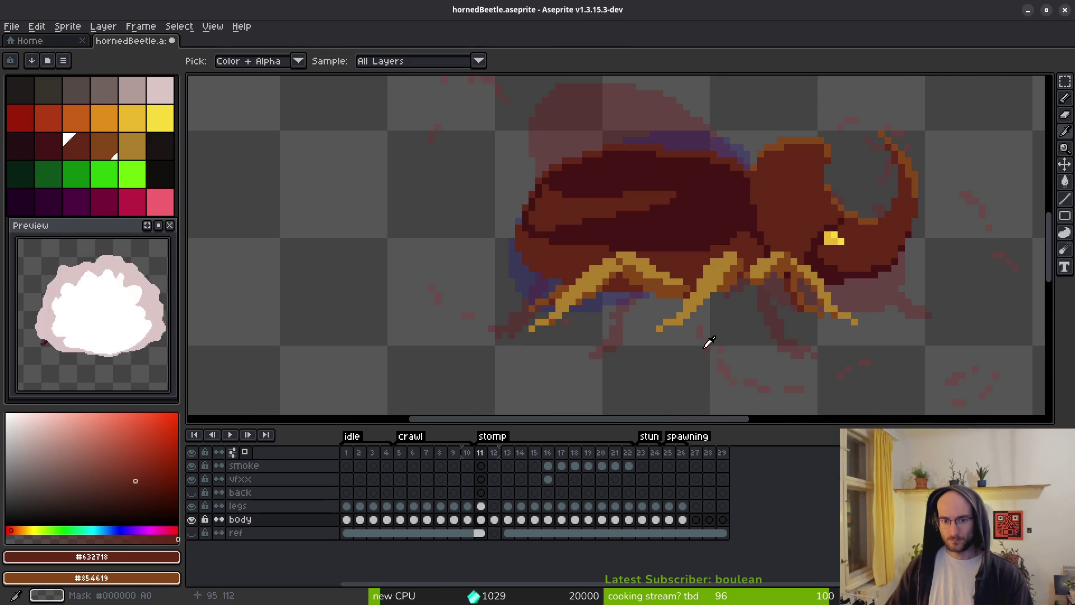
key(Right)
key(Right)
key(Left)
key(Left)
key(Right)
drag(663, 257, 674, 283)
key(Left)
key(Right)
key(Right)
alt+click(648, 221)
key(Left)
key(Right)
key(Left)
key(Left)
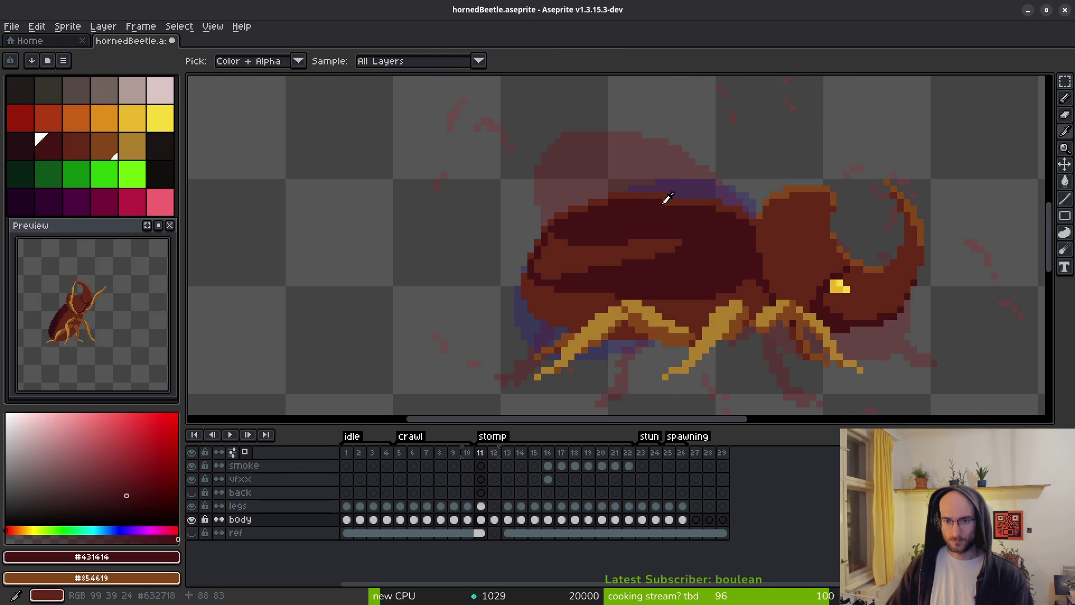
Bucket-fill the beetle's top outline band and stepped upper-left outline with #431414.
key(g)
scroll(739, 223, up, 3)
click(721, 208)
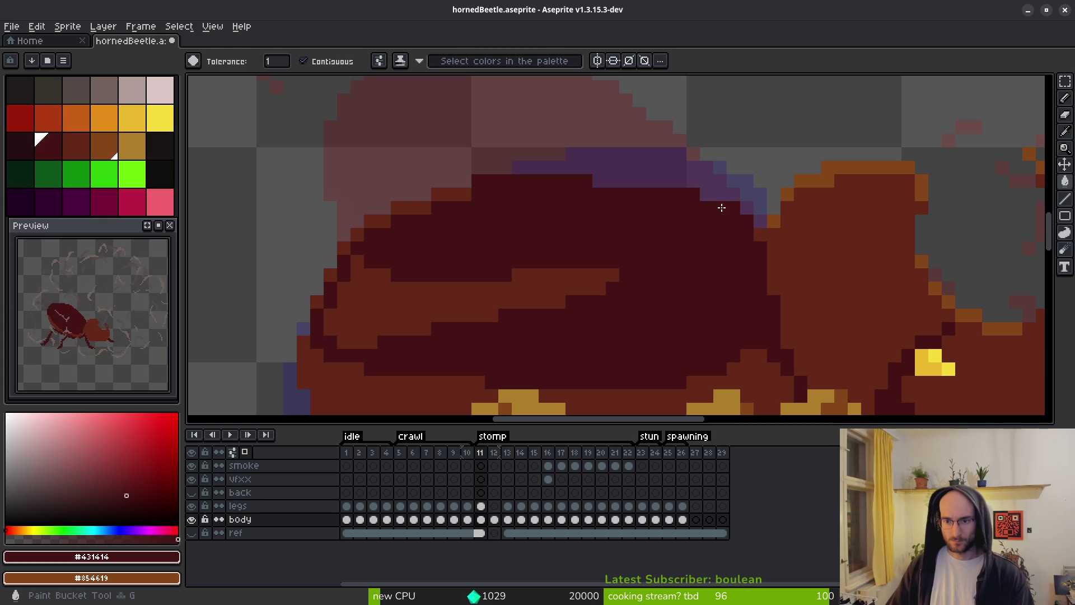
mouse_move(471, 203)
mouse_down()
mouse_move(375, 218)
mouse_move(341, 251)
mouse_up()
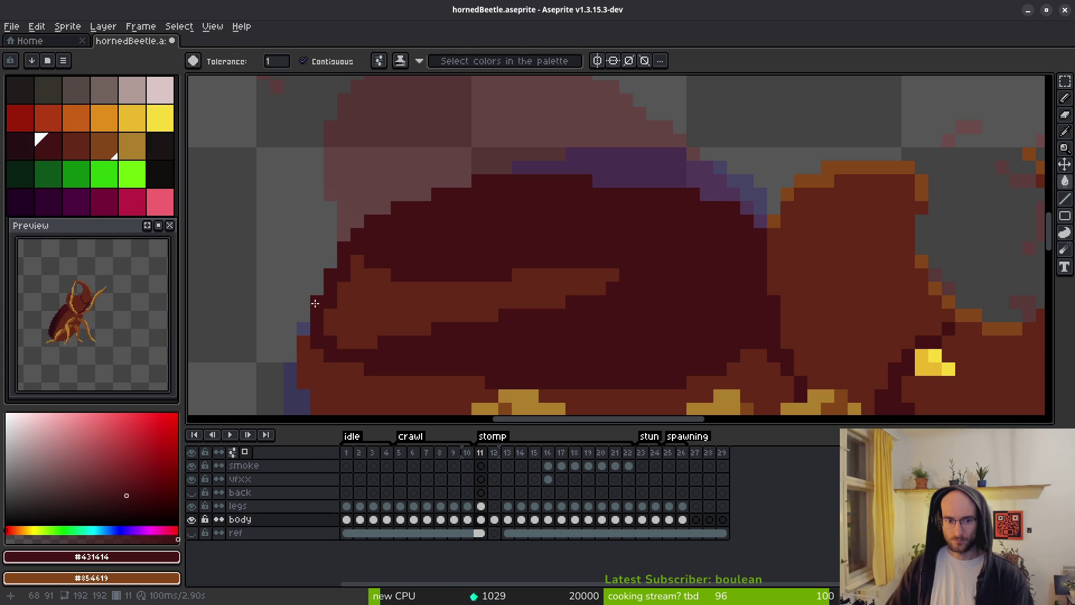
scroll(410, 289, down, 2)
scroll(603, 295, down, 1)
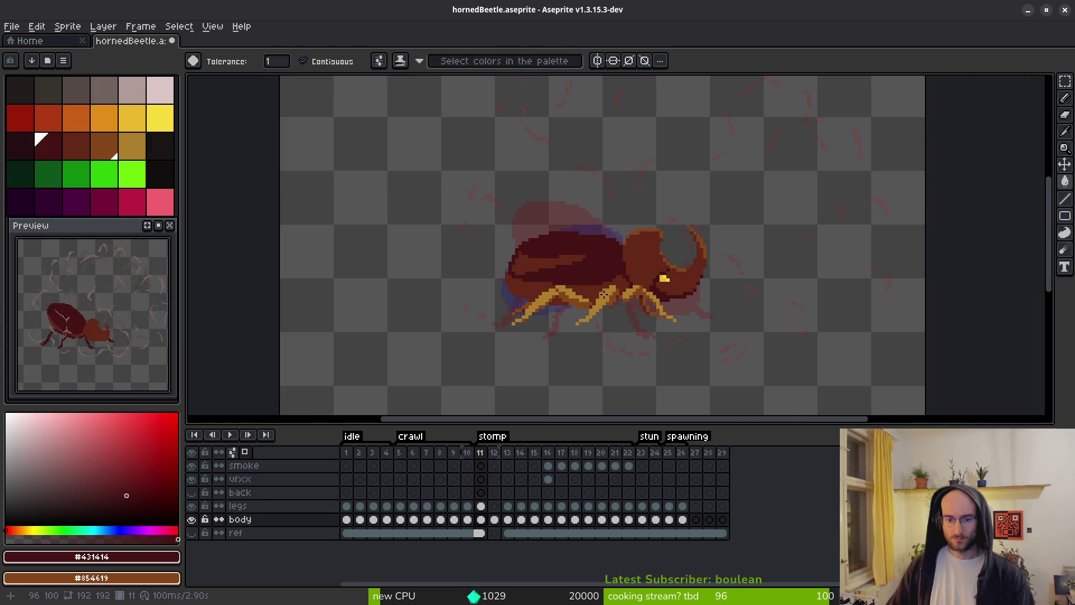
Play the animation, then step through frames 11 to 14 to check the recoloured outline.
key(Return)
key(i)
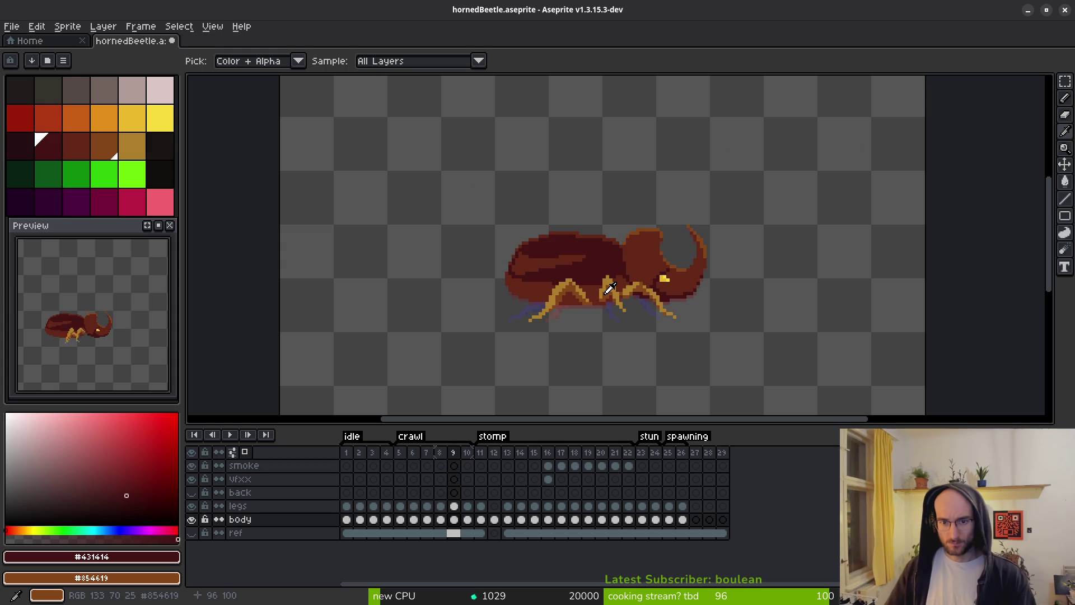
key(Return)
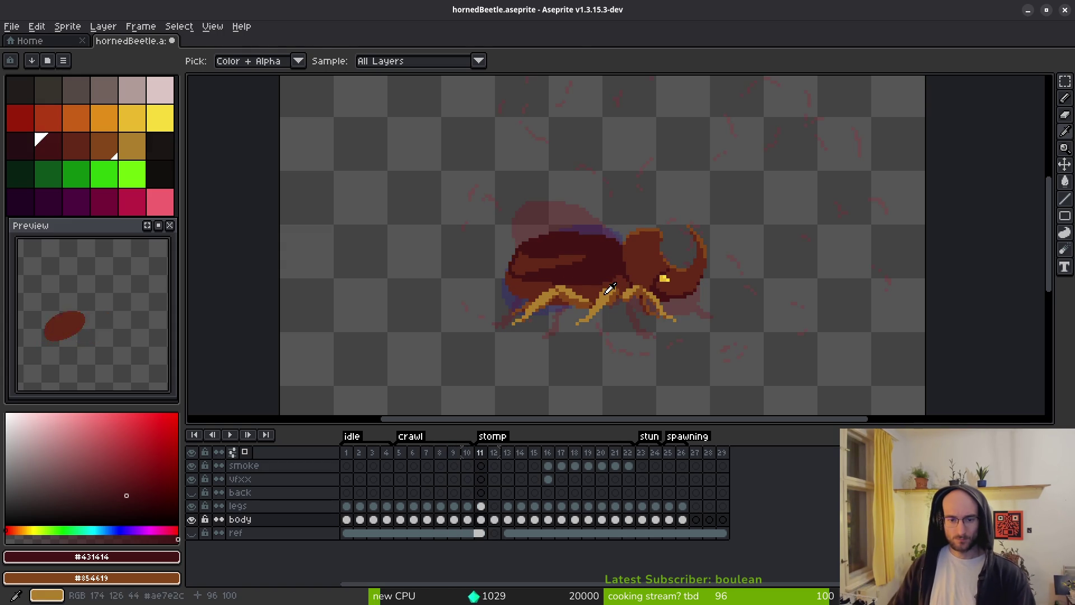
key(w)
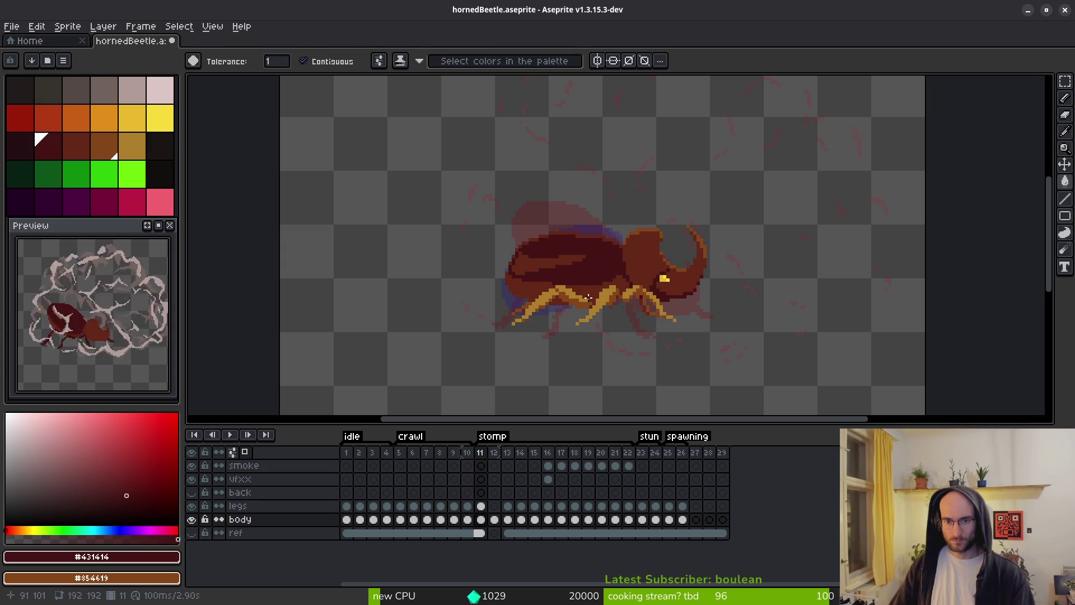
key(Right)
key(i)
key(Right)
key(Right)
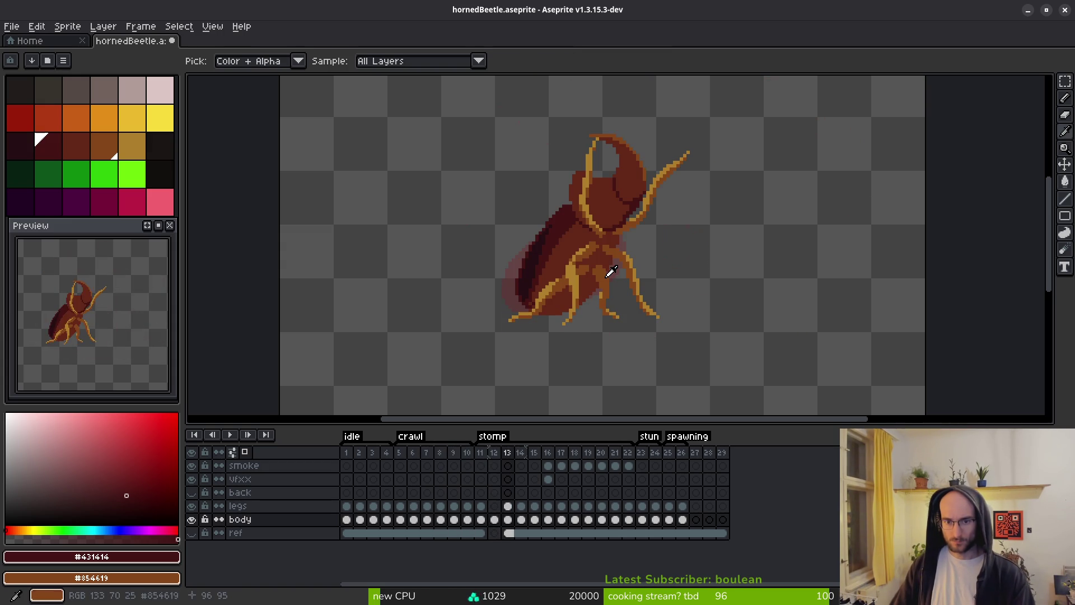
scroll(570, 252, up, 5)
key(Left)
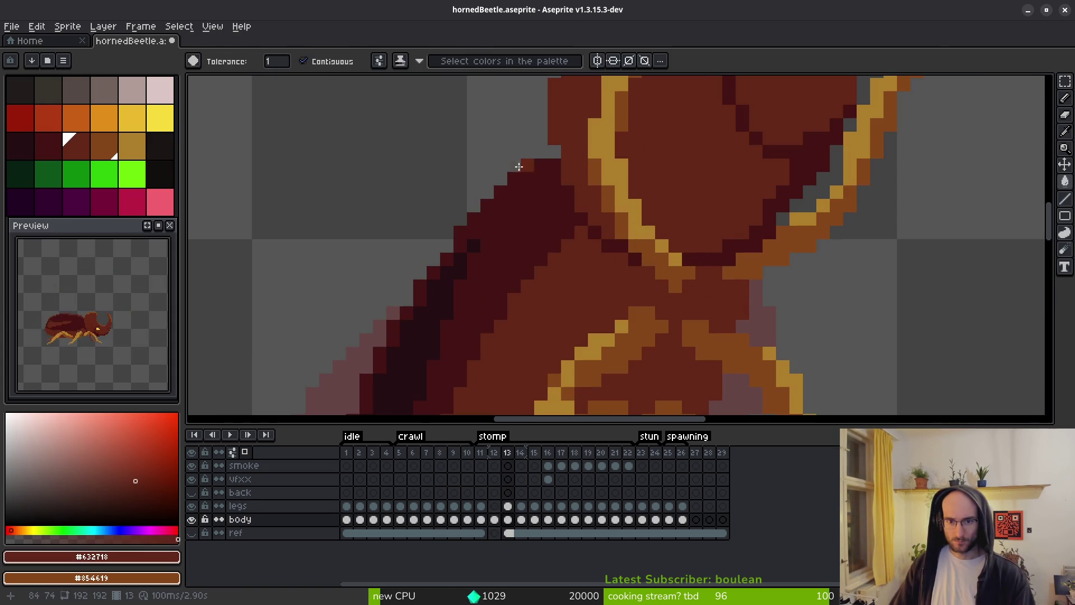
With the pixel-perfect pencil, trace #632718 pixels down the shell's upper-left and lower-left edges.
key(b)
key(shift+b)
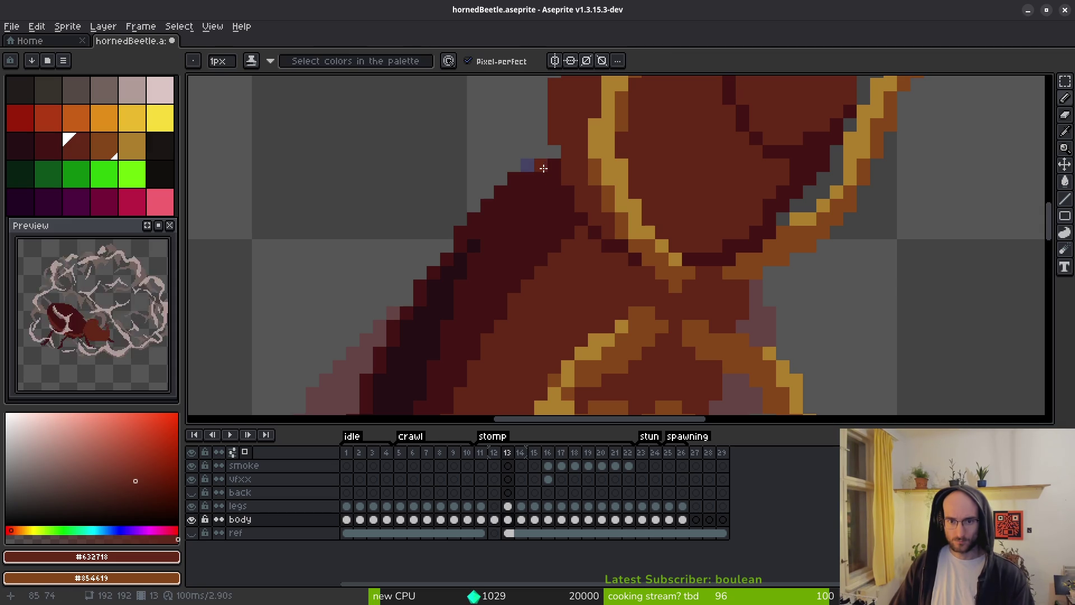
drag(500, 192, 479, 204)
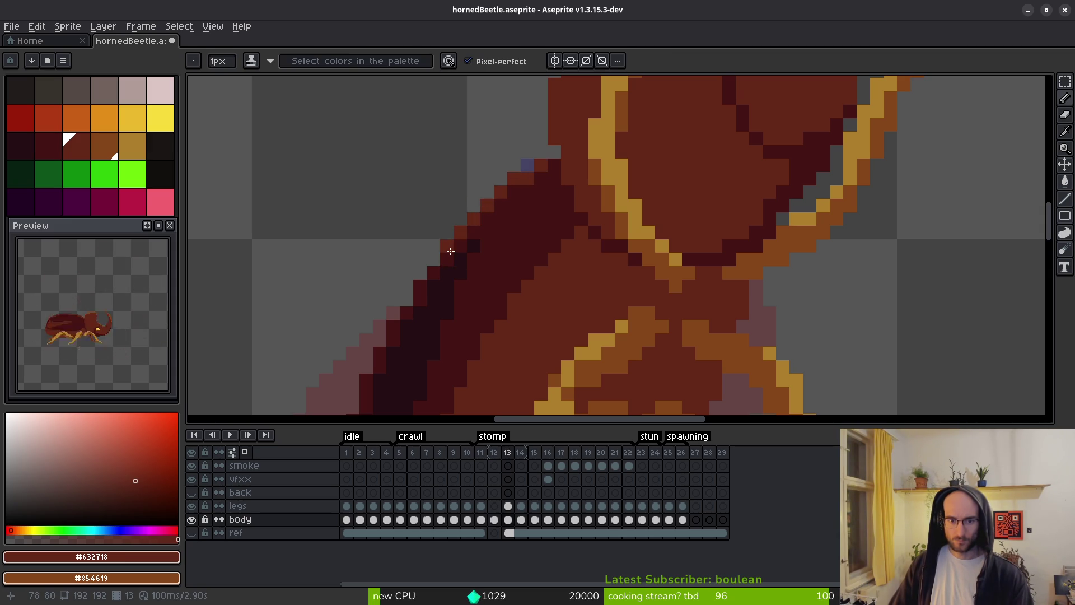
drag(392, 324, 383, 371)
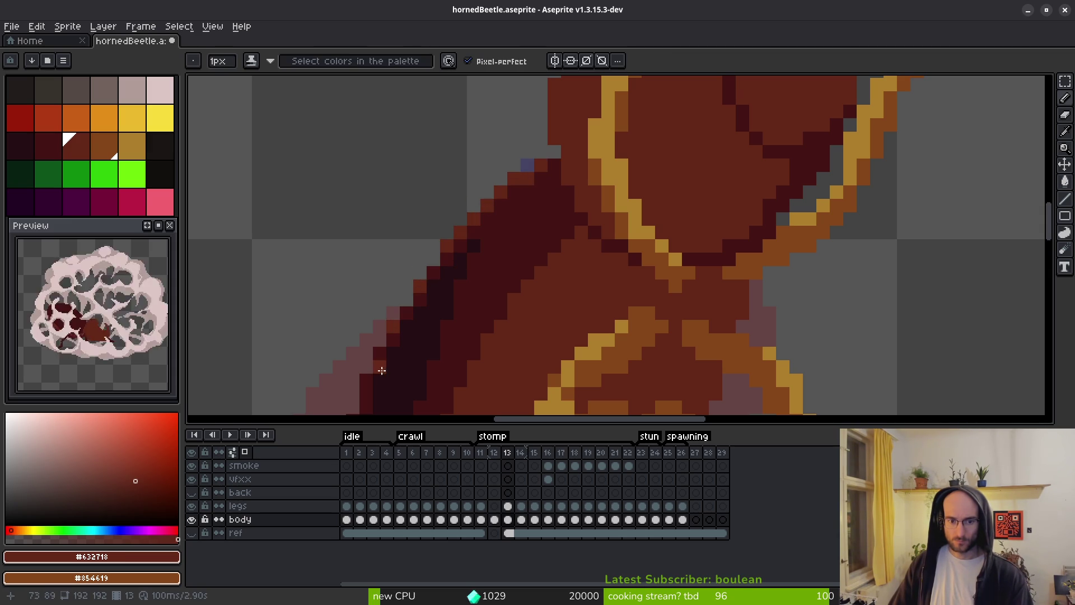
scroll(511, 319, down, 4)
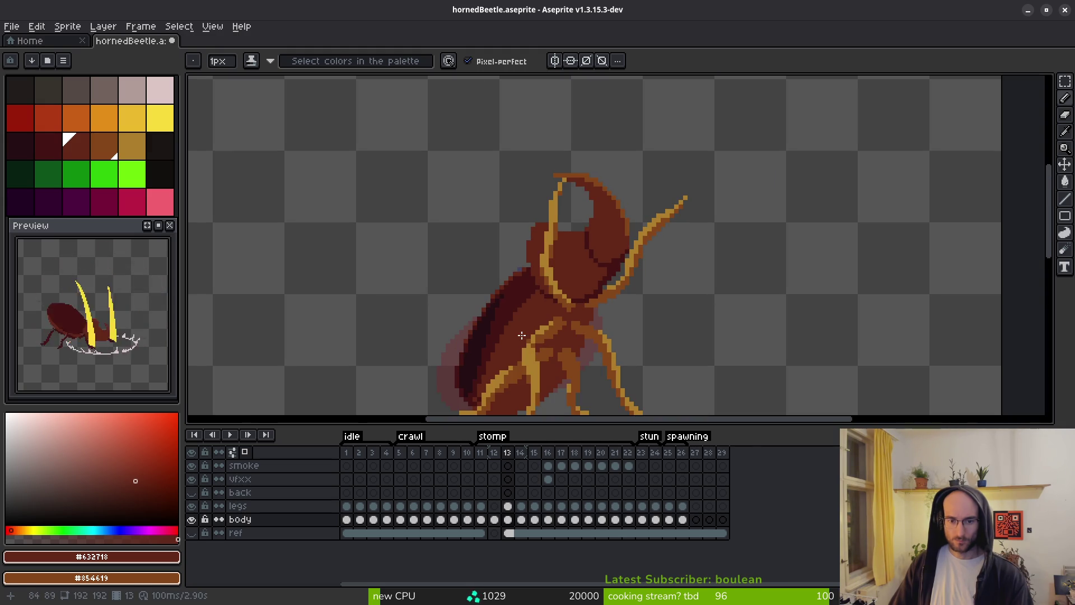
scroll(440, 301, up, 3)
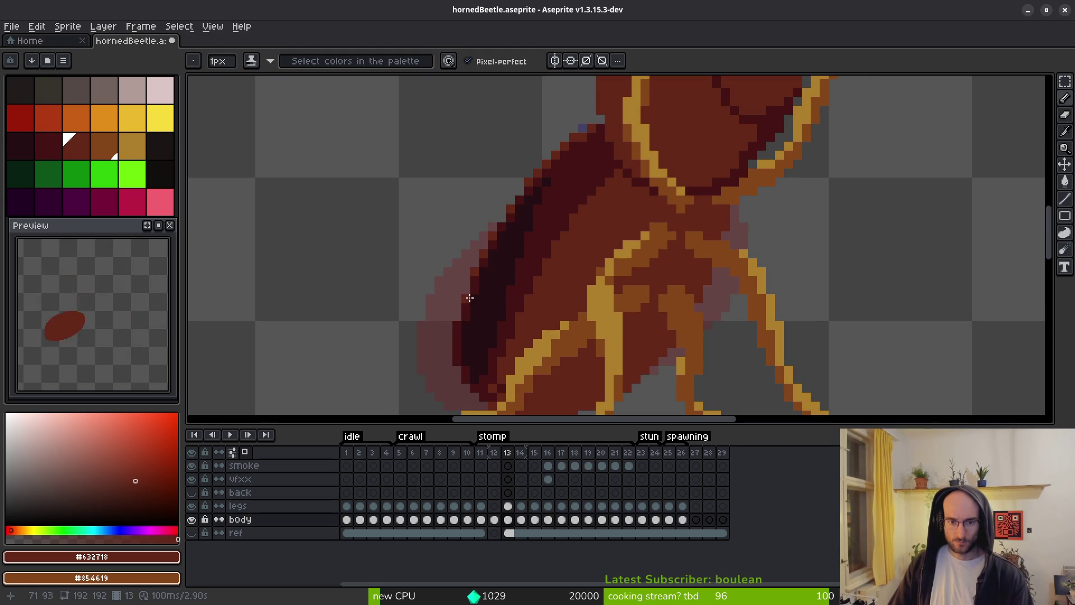
scroll(448, 319, down, 3)
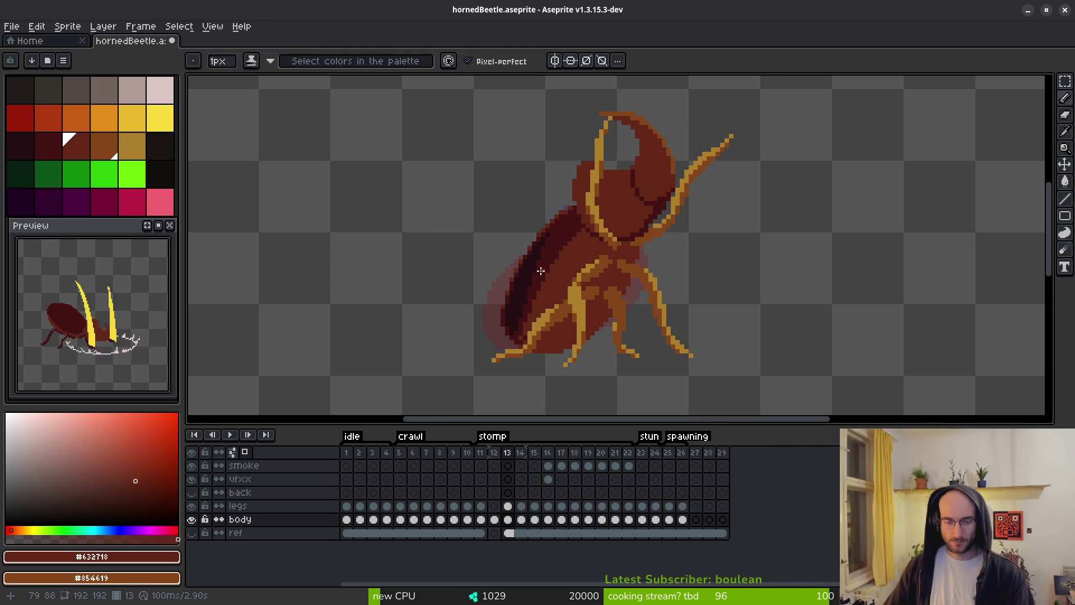
Flip between frames 12 and 13 to compare poses and sample the dark outline colour #431414.
key(Left)
key(alt)
key(Right)
key(Left)
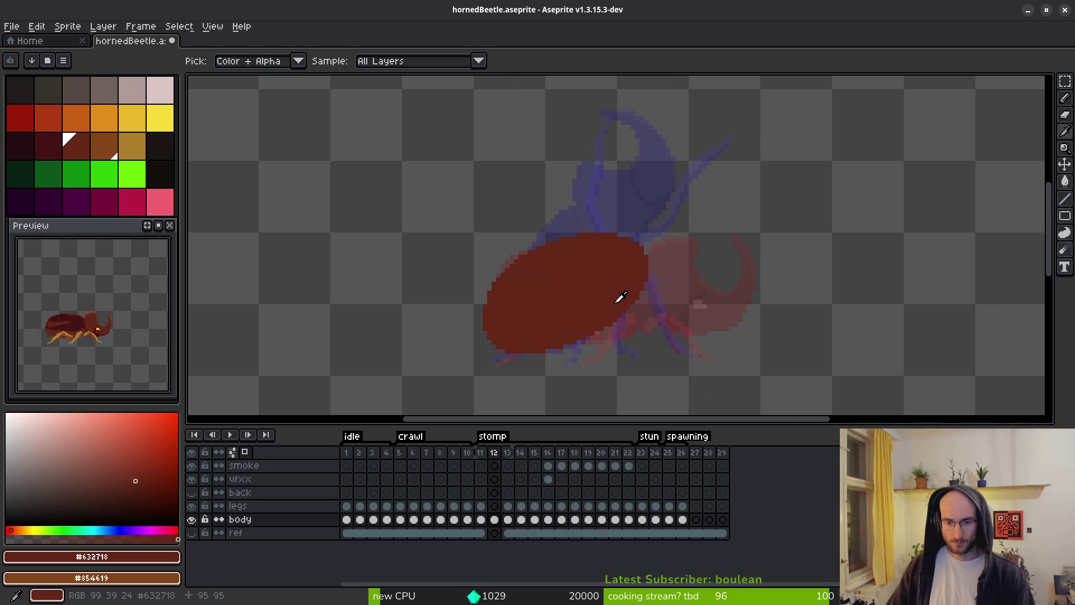
key(Right)
key(Left)
key(Right)
click(588, 271)
key(Left)
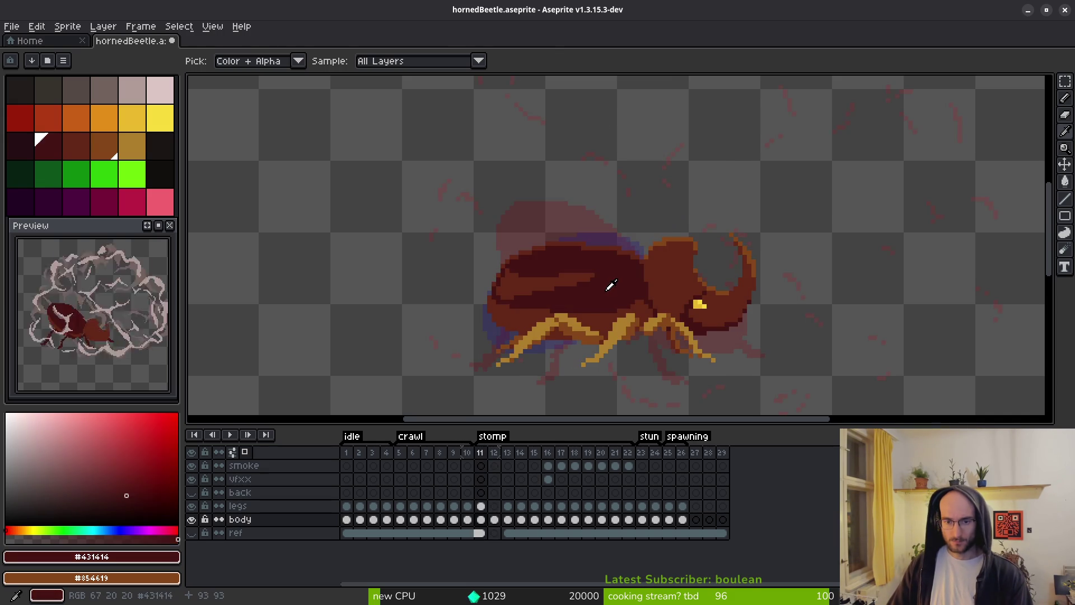
Bring the top of the body into view and sample the body red #632718 on frame 11.
scroll(627, 274, up, 2)
key(Right)
key(Left)
drag(772, 194, 680, 316)
key(Left)
alt+click(764, 288)
key(Right)
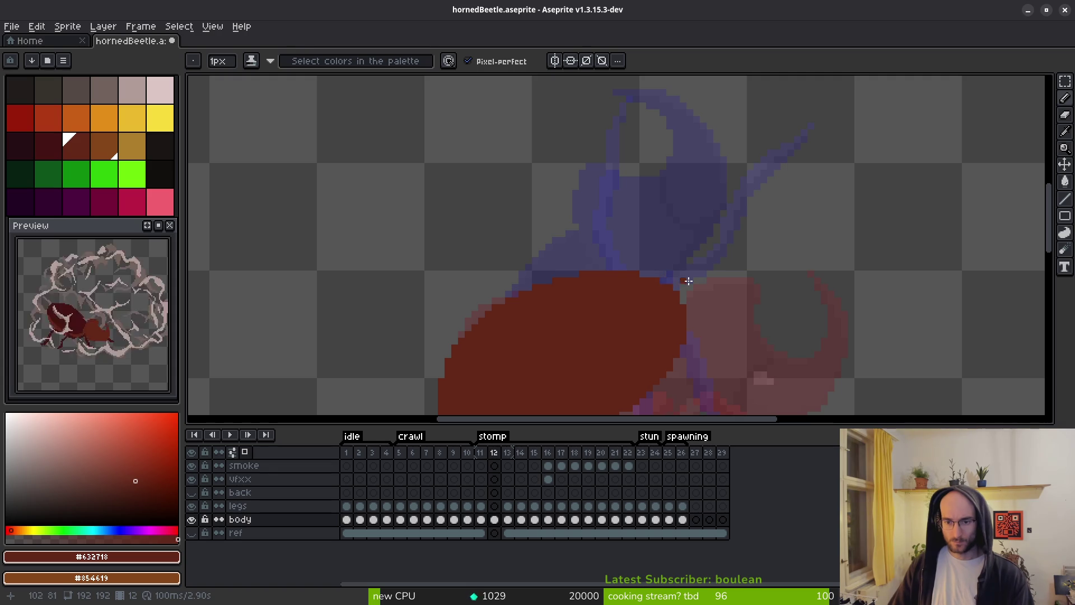
Check frames 13 and 16 of the stomp, then go to frame 11.
scroll(675, 238, down, 2)
key(Right)
scroll(684, 235, up, 2)
key(Right)
key(Right)
key(Right)
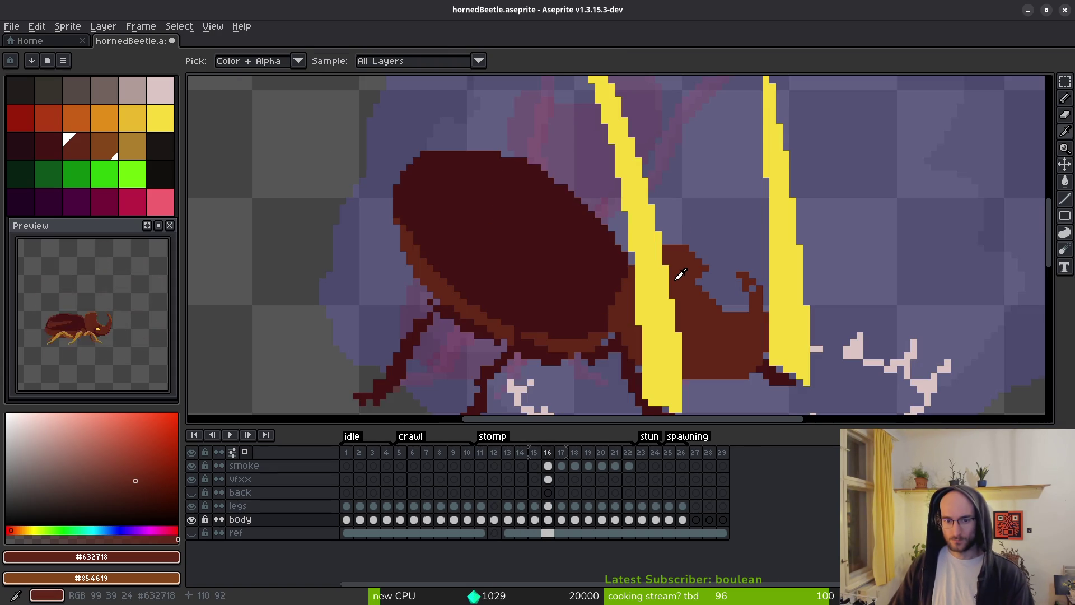
scroll(681, 274, down, 1)
scroll(616, 336, up, 1)
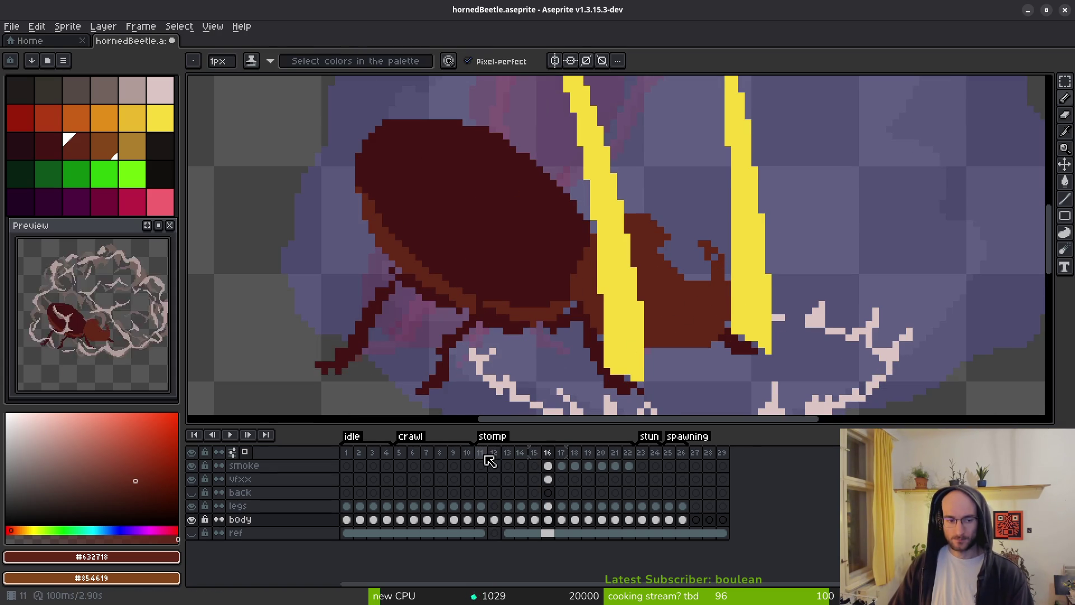
click(481, 452)
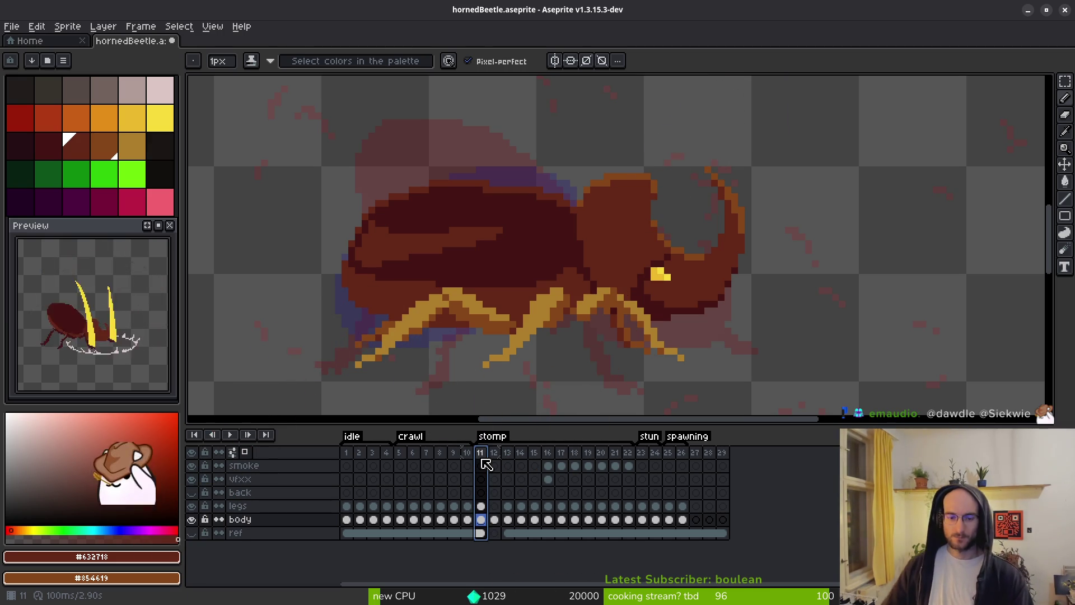
Return to the pencil and advance to frame 12, zoomed in on the head area.
key(i)
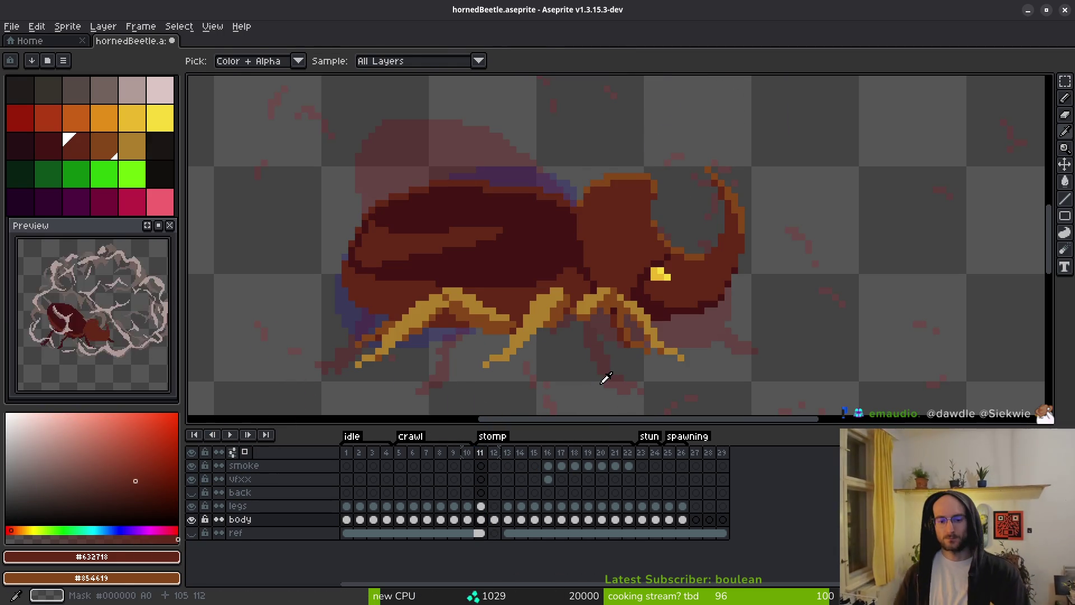
key(b)
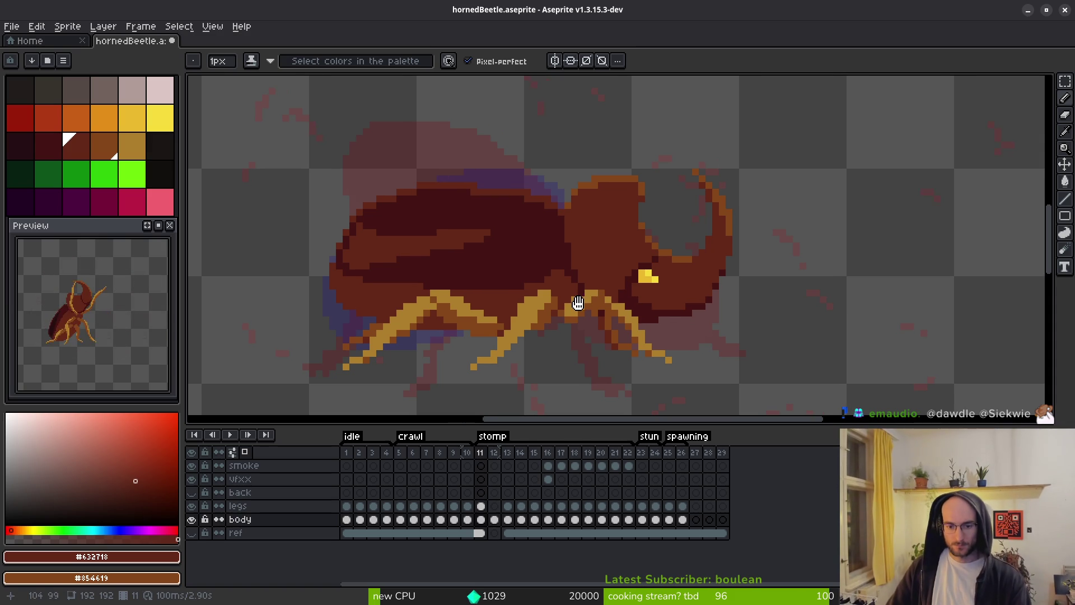
scroll(588, 288, up, 2)
scroll(576, 336, down, 2)
key(period)
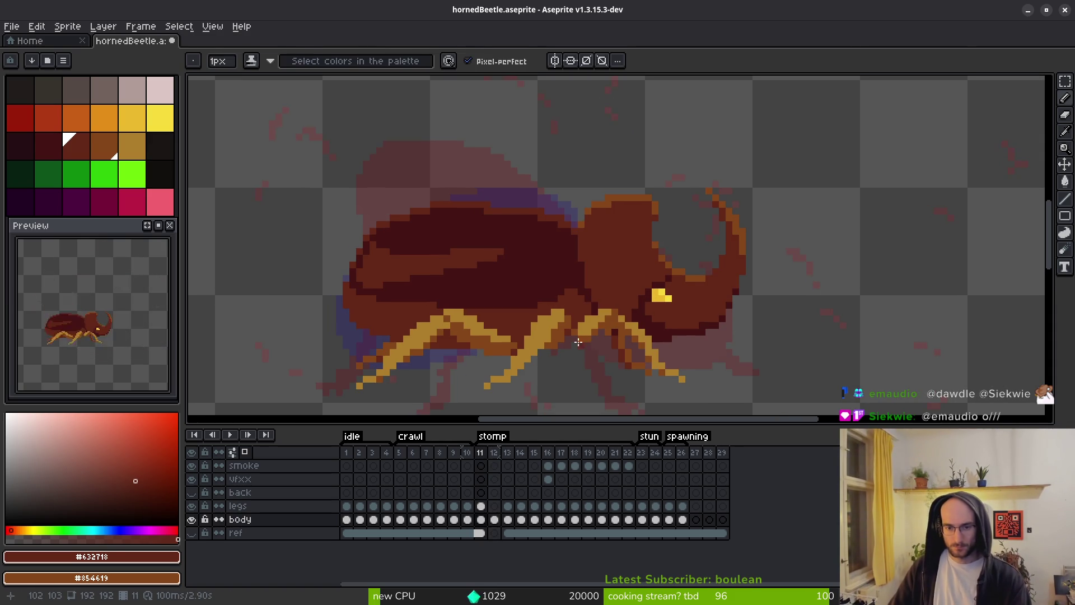
scroll(555, 263, up, 3)
scroll(616, 257, up, 2)
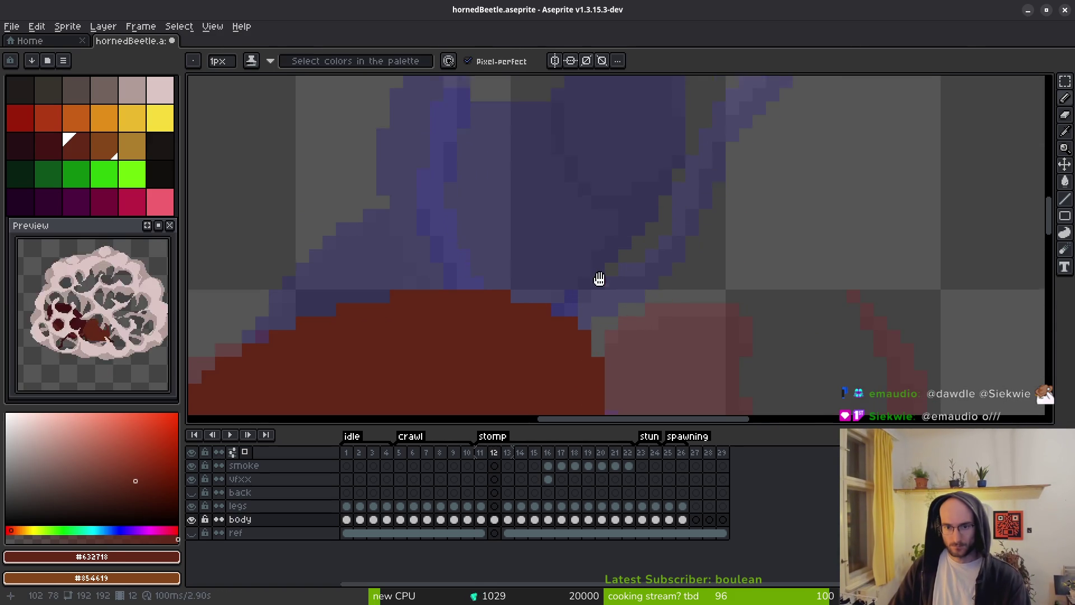
Sketch red guide lines for the raised head and horn above the shell on frame 12.
drag(557, 300, 569, 254)
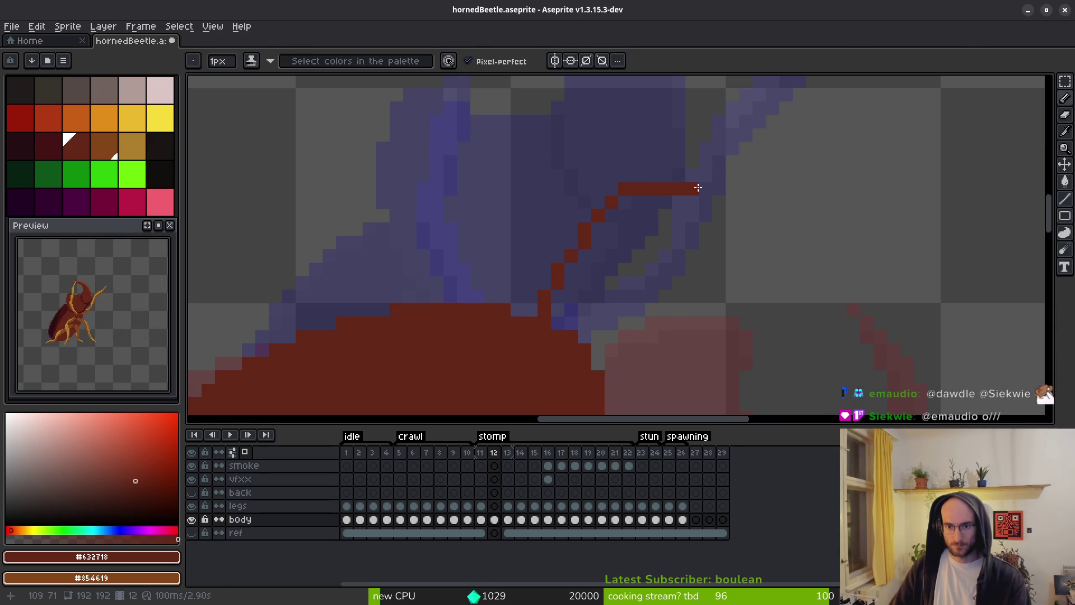
drag(531, 311, 531, 296)
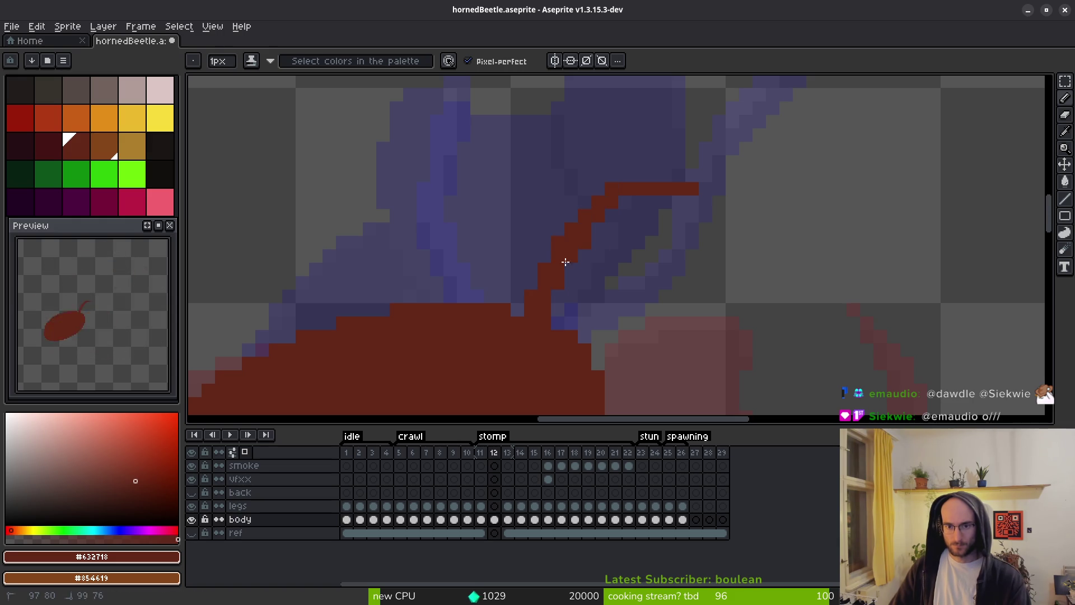
scroll(643, 247, down, 3)
scroll(639, 254, up, 3)
drag(654, 180, 629, 280)
scroll(629, 280, down, 2)
scroll(574, 262, right, 2)
mouse_move(555, 160)
mouse_down()
mouse_move(576, 303)
mouse_move(679, 321)
mouse_move(722, 243)
mouse_move(682, 160)
mouse_move(690, 140)
mouse_move(711, 285)
mouse_up()
Erase the old diagonal pixels and undo the extra horn outline strokes.
key(e)
mouse_move(694, 168)
mouse_down()
mouse_move(703, 207)
mouse_move(672, 153)
mouse_move(732, 192)
mouse_move(715, 344)
mouse_move(619, 393)
mouse_up()
key(b)
scroll(783, 276, down, 4)
key(ctrl+z)
key(ctrl+y)
key(ctrl+z)
key(ctrl+z)
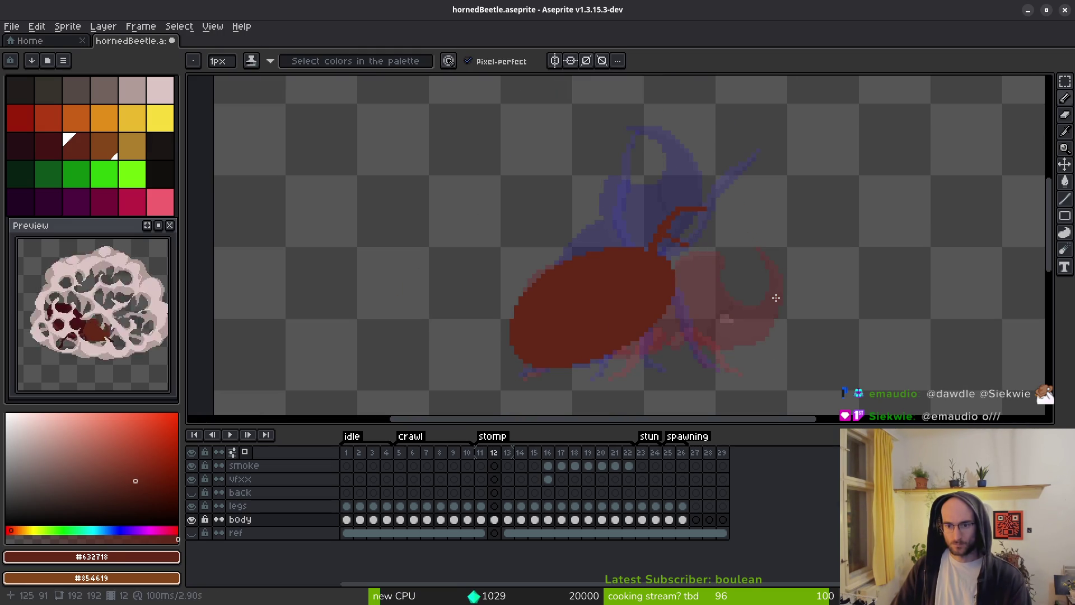
Compare frames 11 through 13, ending on frame 13 with a lasso around the beetle's head.
key(i)
key(Right)
scroll(766, 301, right, 1)
key(b)
key(Left)
key(Left)
scroll(732, 281, up, 3)
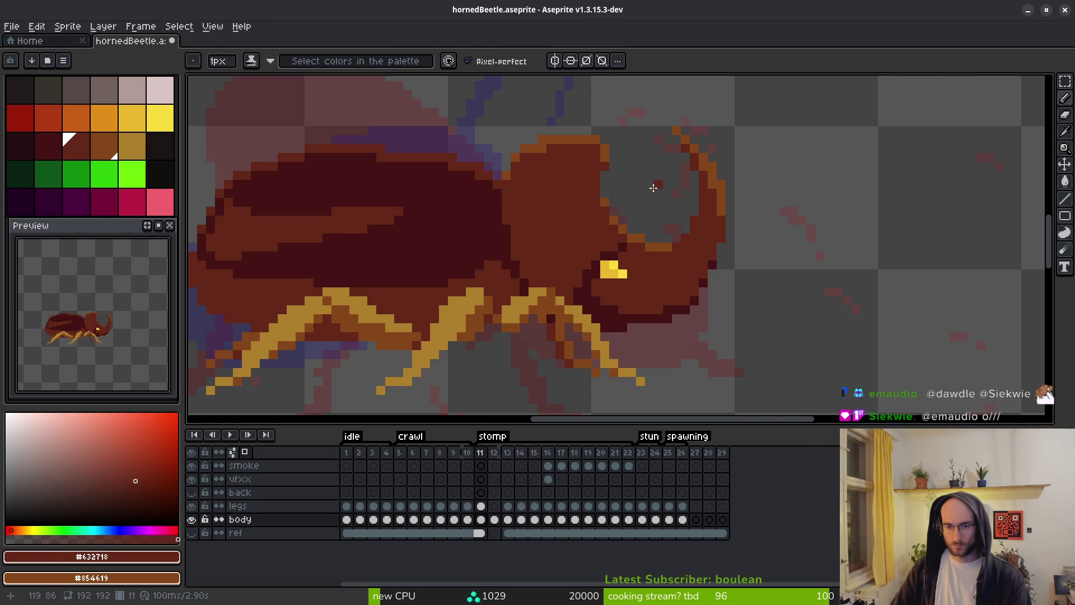
key(i)
scroll(674, 276, up, 2)
key(Right)
key(Right)
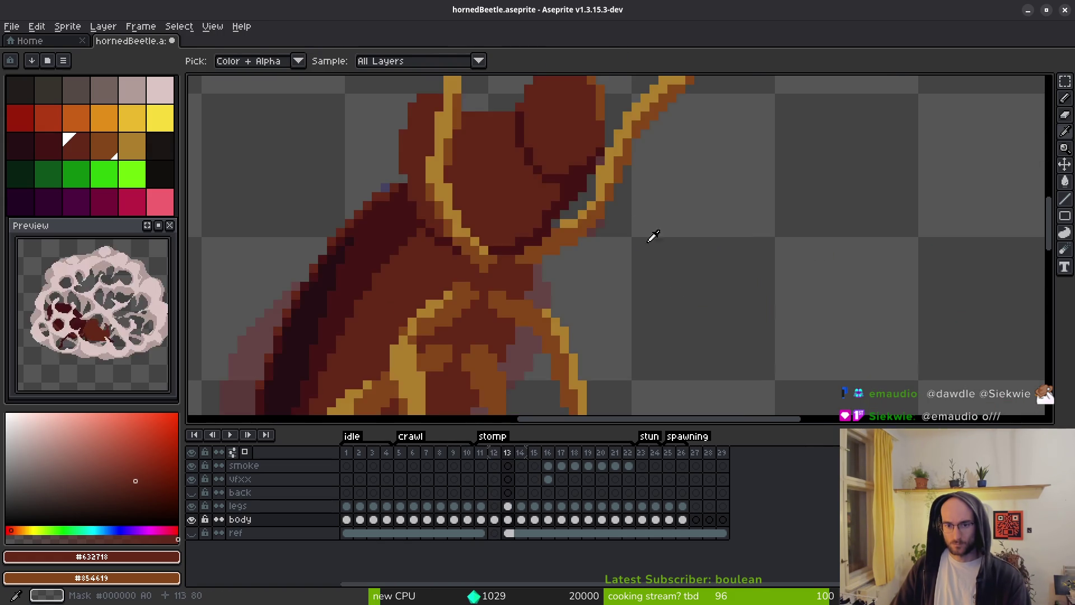
scroll(661, 251, up, 2)
key(q)
mouse_move(608, 104)
mouse_down()
mouse_move(570, 103)
mouse_move(448, 328)
mouse_move(479, 372)
mouse_move(684, 235)
mouse_move(677, 246)
mouse_up()
Paste the head into frame 12, move it onto the shell, rotate it about 30 degrees and commit.
key(Left)
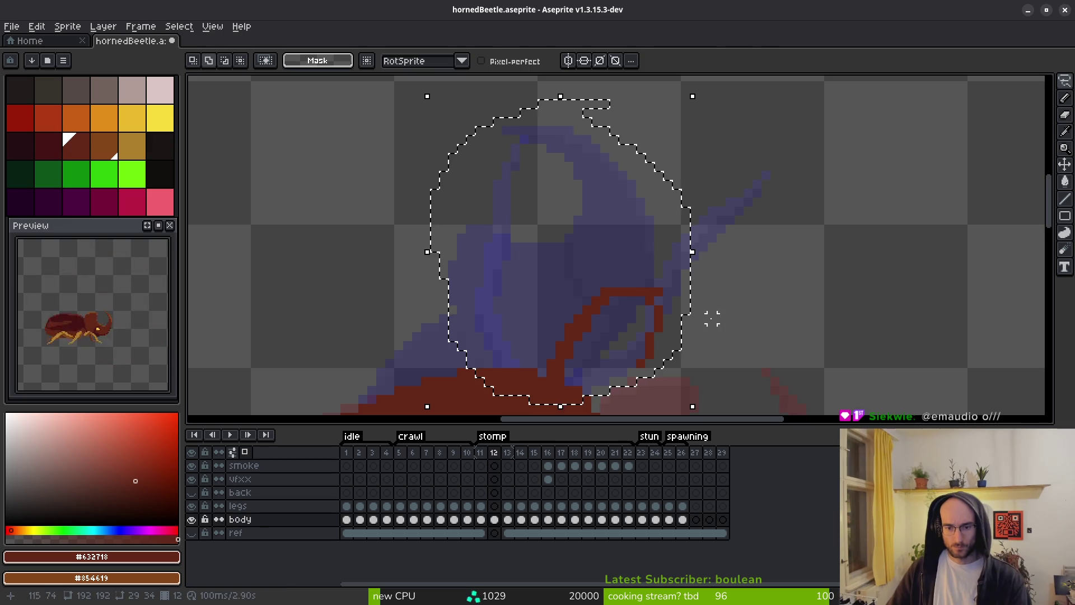
key(ctrl+v)
scroll(650, 355, down, 3)
drag(566, 139, 728, 209)
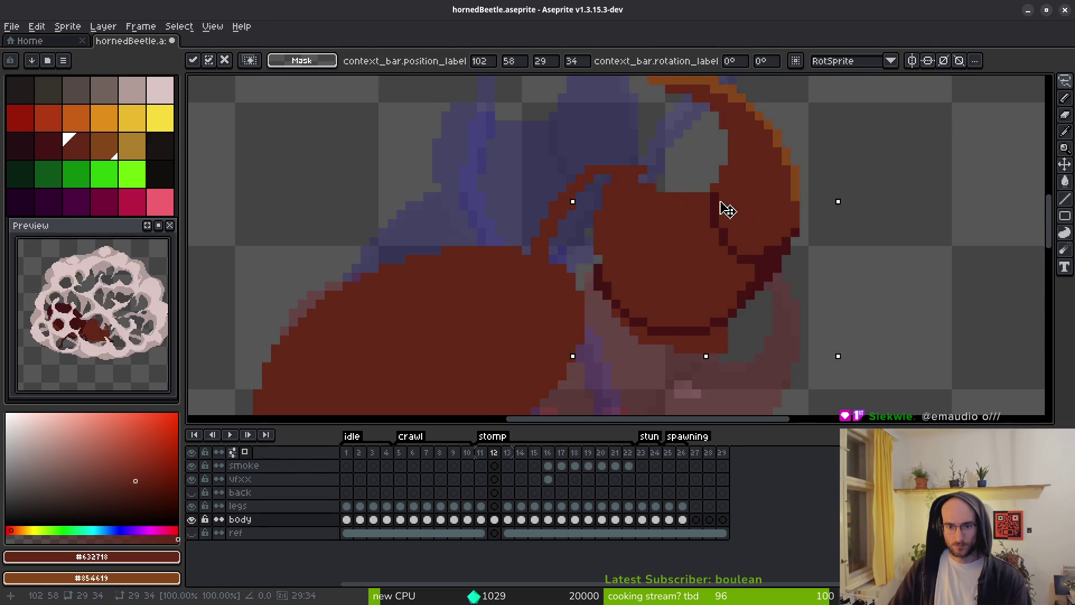
mouse_move(821, 348)
mouse_down()
mouse_move(708, 408)
mouse_move(732, 403)
mouse_up()
mouse_move(679, 233)
mouse_down()
mouse_move(691, 269)
mouse_move(652, 252)
mouse_move(635, 261)
mouse_up()
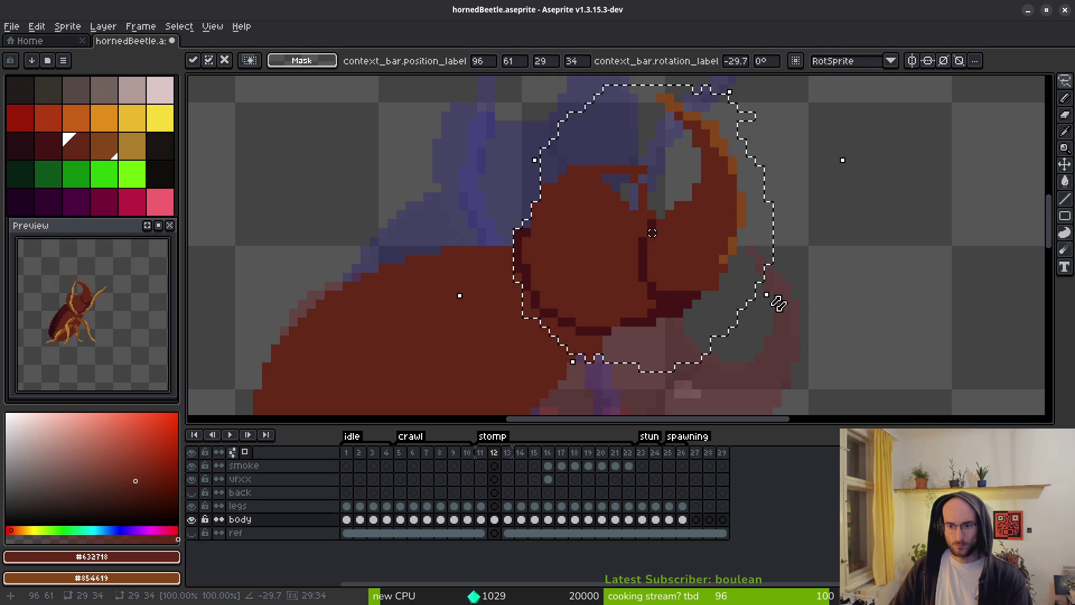
drag(853, 164, 857, 200)
click(741, 349)
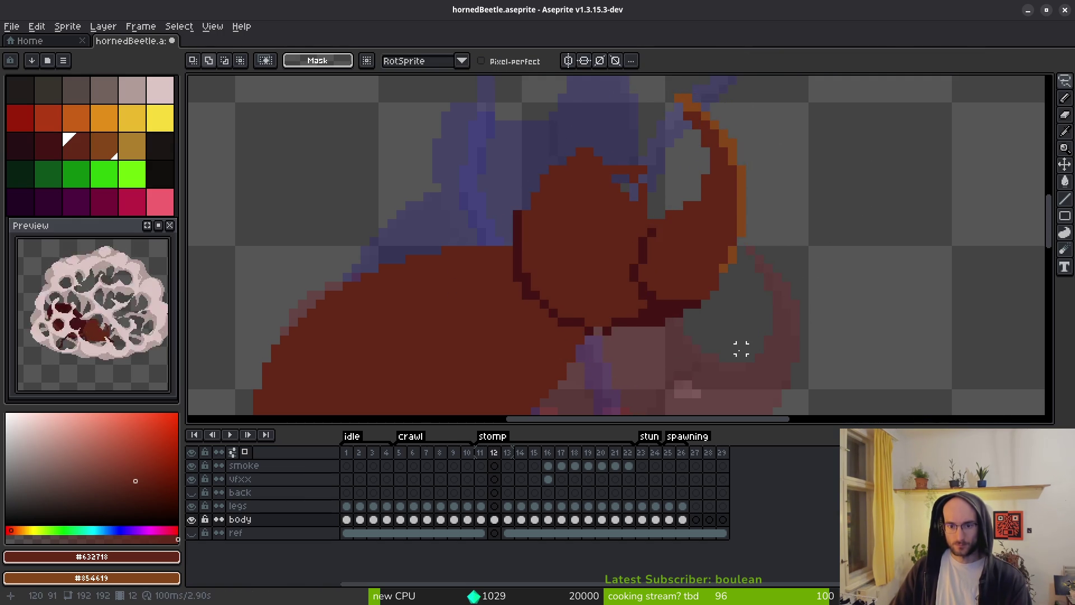
scroll(740, 349, down, 2)
scroll(753, 336, up, 2)
Zoom in on frame 12's head, trying the Rectangular Marquee before returning to the Pencil.
key(b)
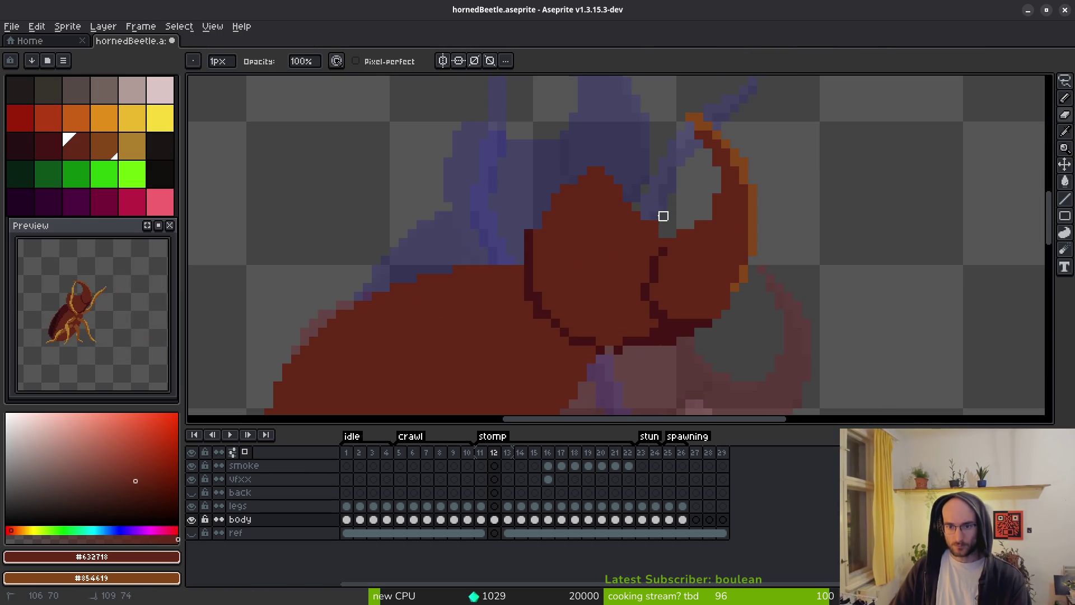
scroll(655, 227, down, 1)
scroll(694, 304, up, 1)
key(m)
scroll(694, 252, up, 2)
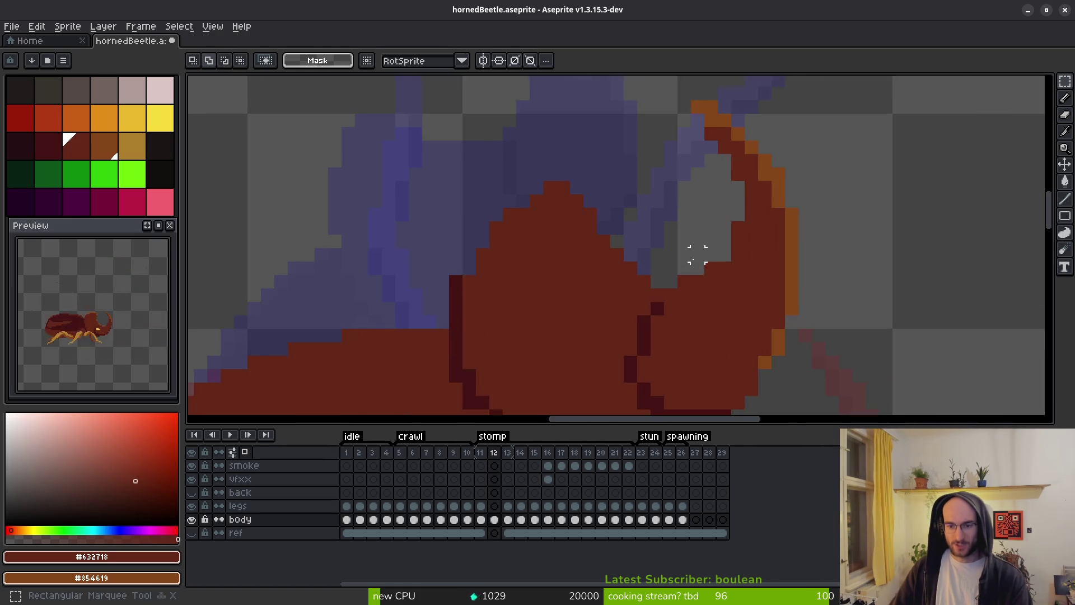
scroll(679, 227, down, 2)
scroll(636, 239, up, 3)
key(b)
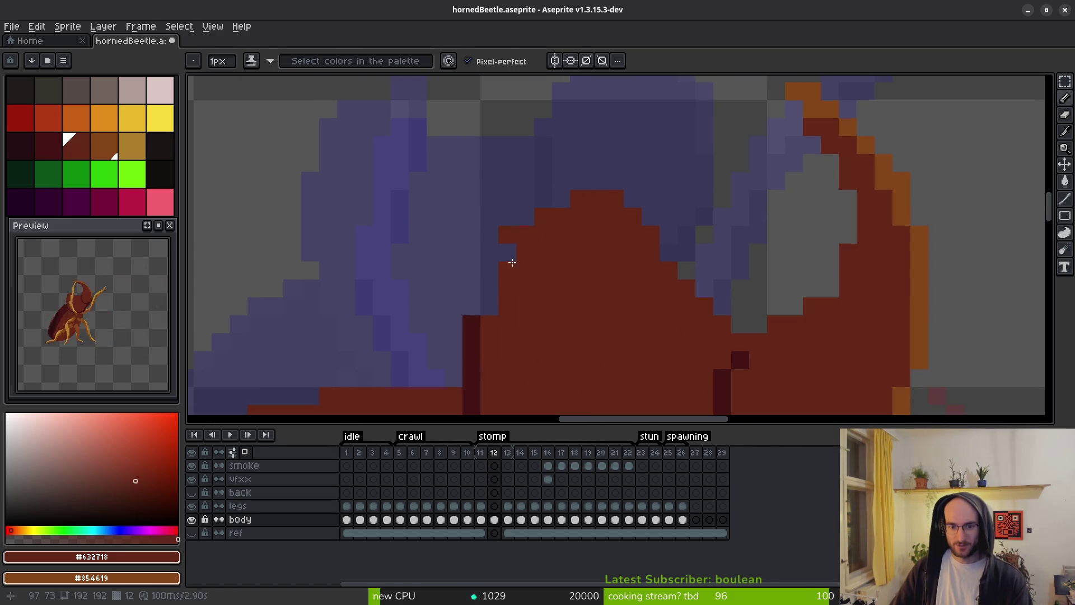
Toggle between Eraser and Pencil while zooming around the head outline.
key(e)
scroll(595, 268, down, 2)
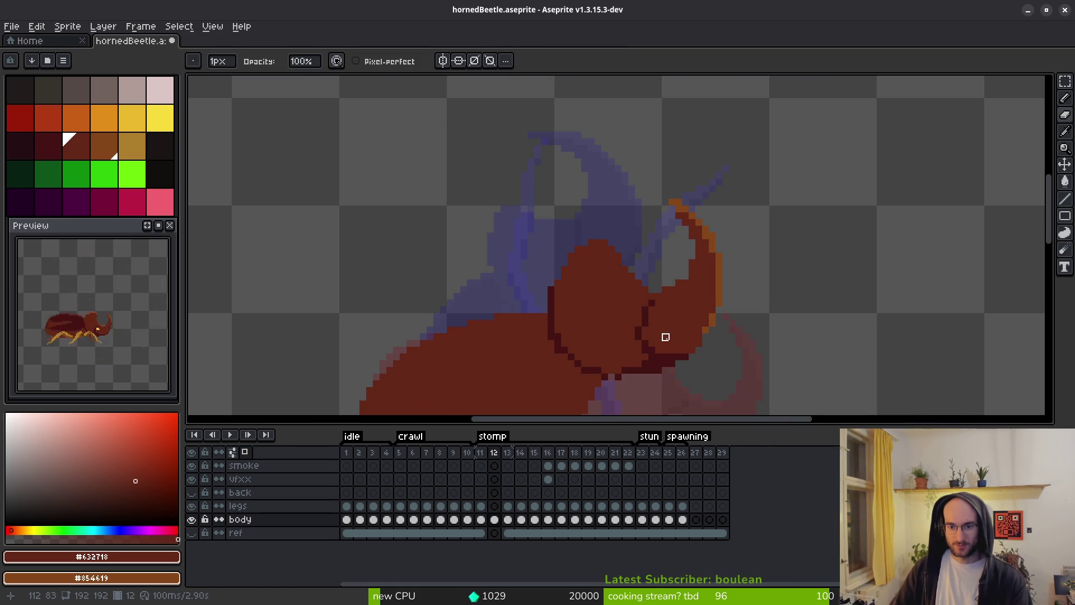
scroll(664, 333, up, 3)
key(e)
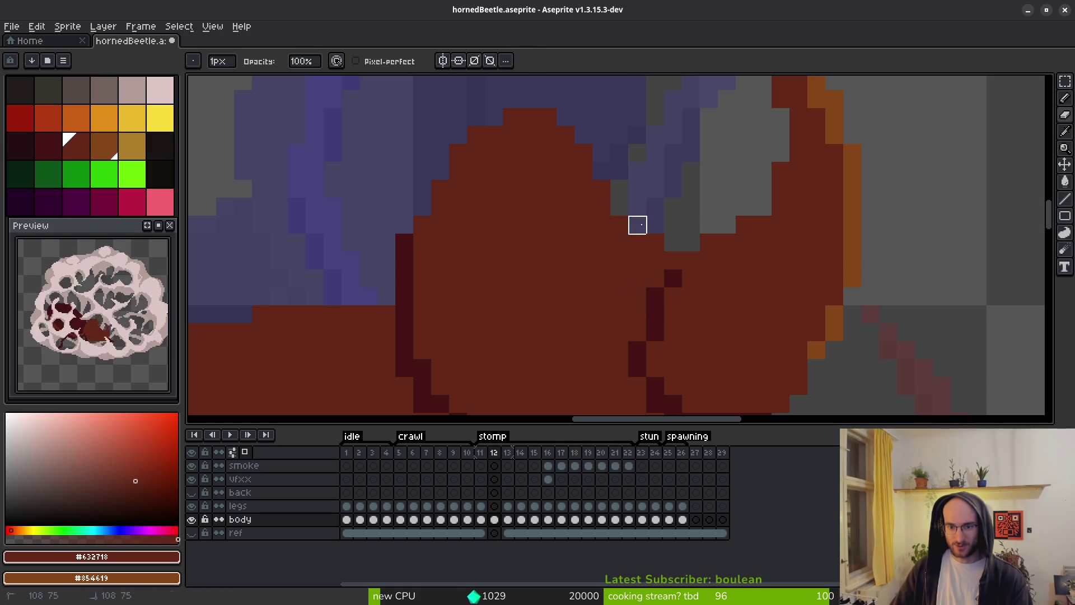
scroll(675, 218, down, 1)
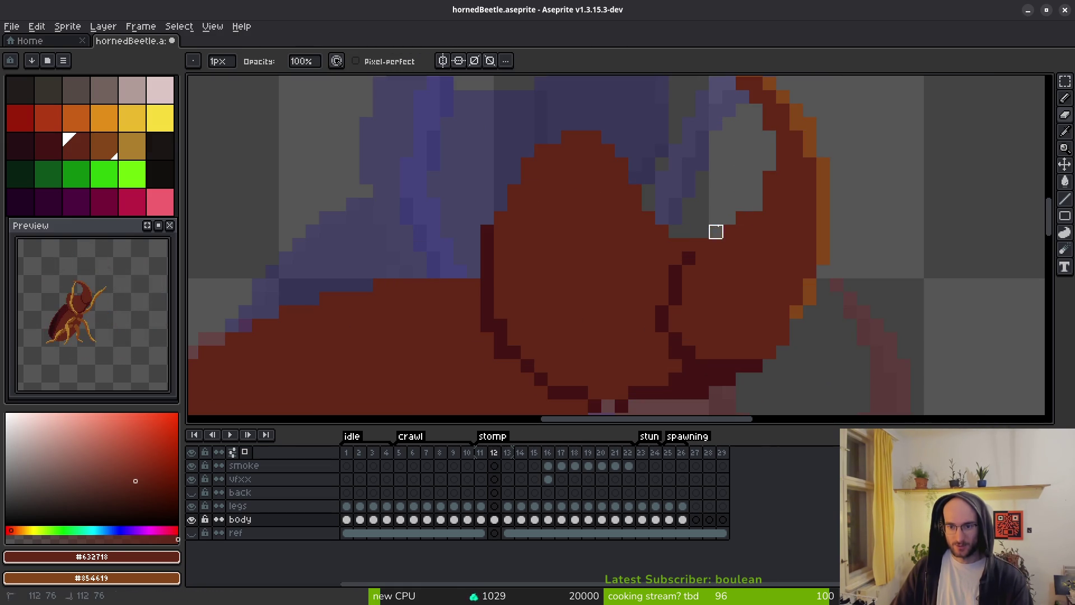
scroll(700, 190, up, 3)
key(f)
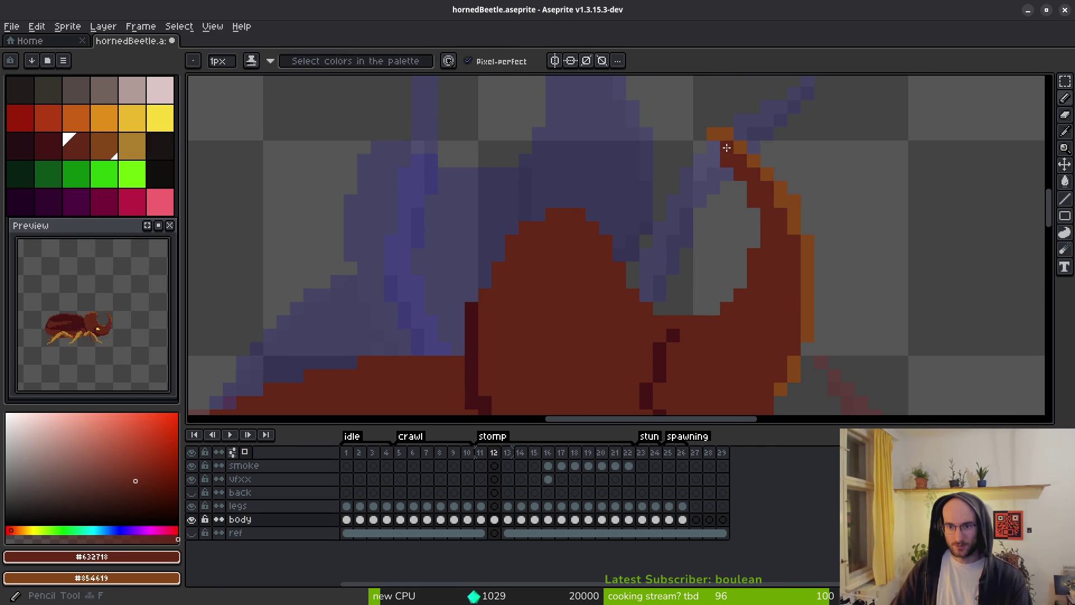
key(e)
key(f)
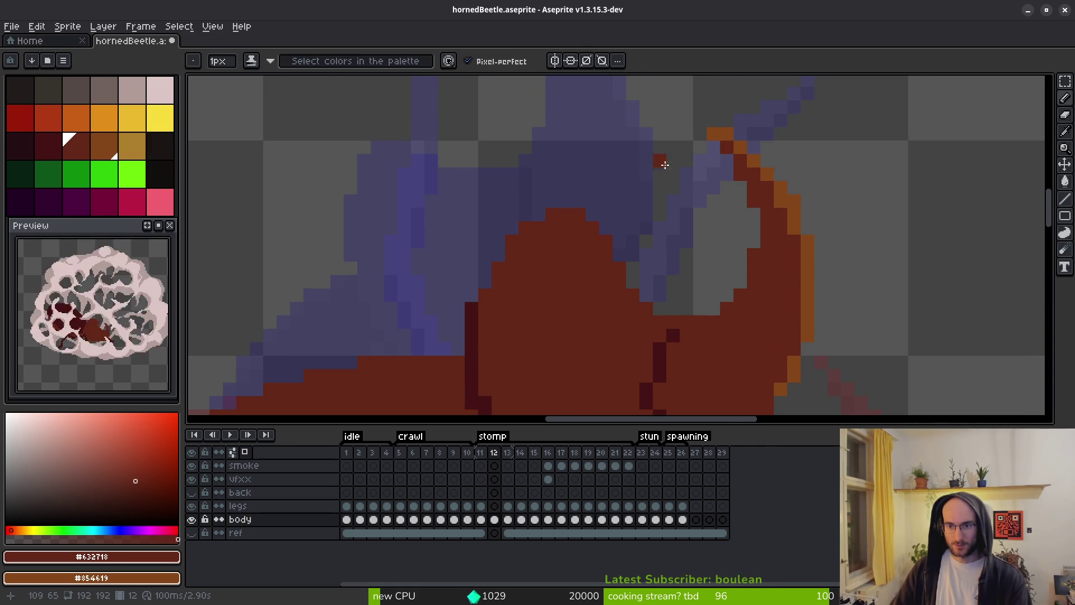
key(e)
scroll(821, 269, down, 3)
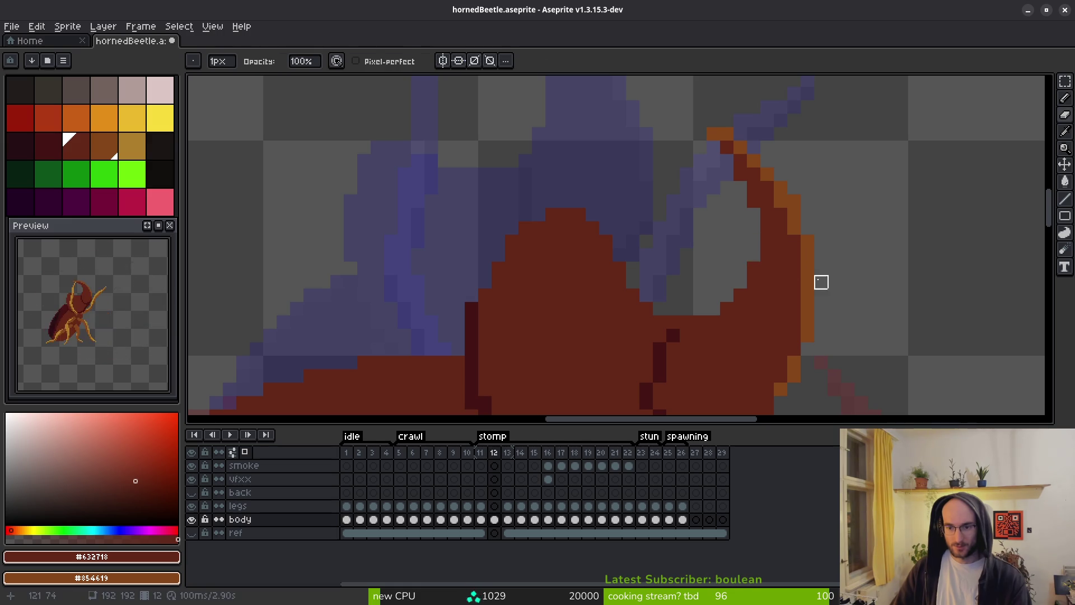
key(b)
scroll(684, 284, up, 5)
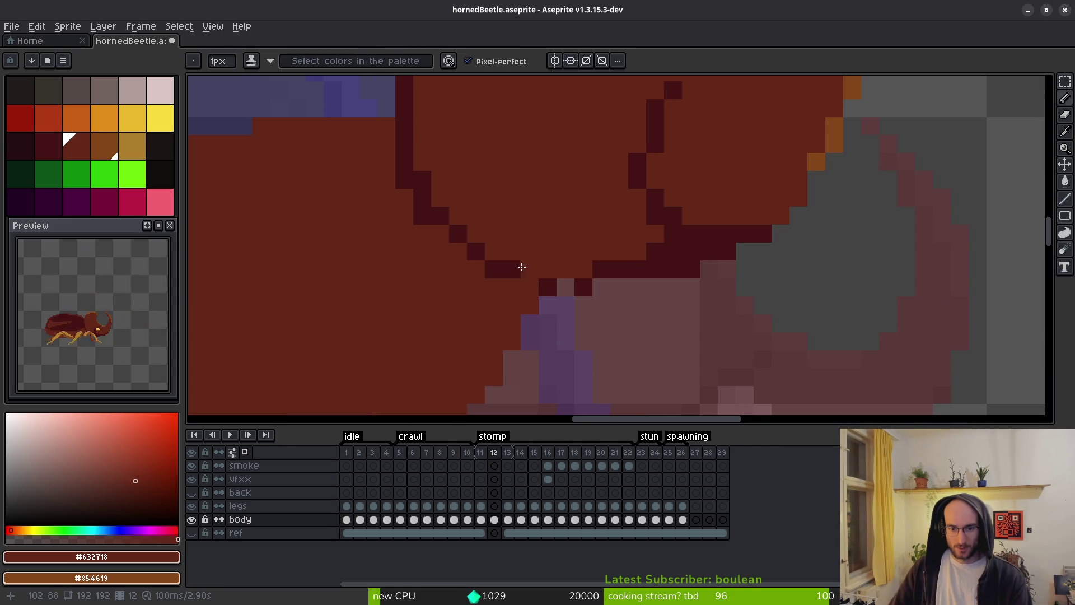
scroll(551, 285, down, 1)
scroll(527, 242, up, 1)
Pick dark #431414 and draw outline pixels down the head's edge, nudging two lower.
alt+click(451, 255)
drag(465, 258, 465, 275)
click(485, 290)
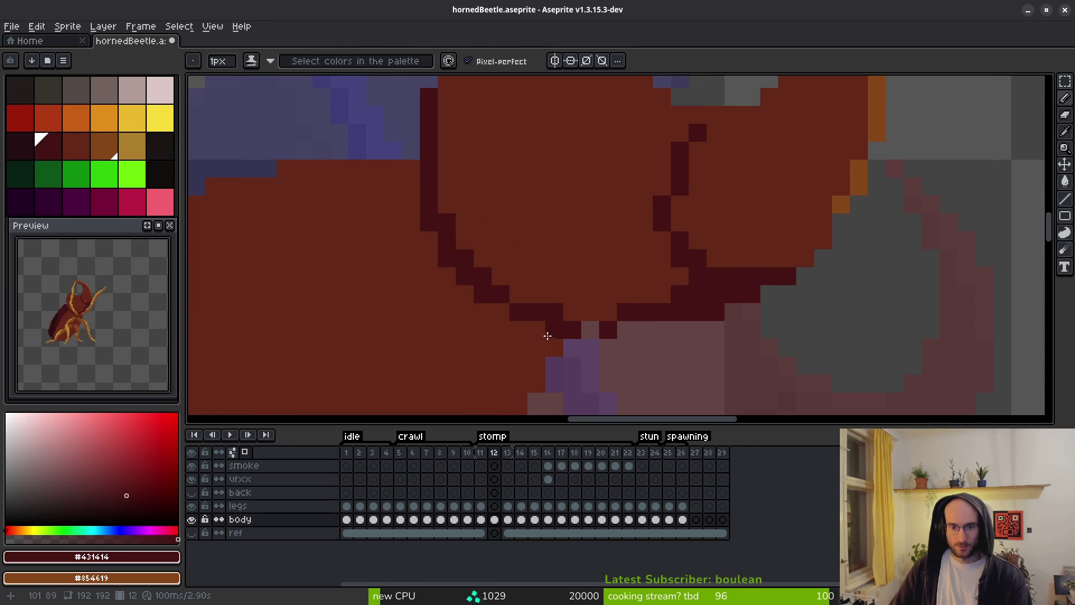
alt+click(512, 247)
click(489, 273)
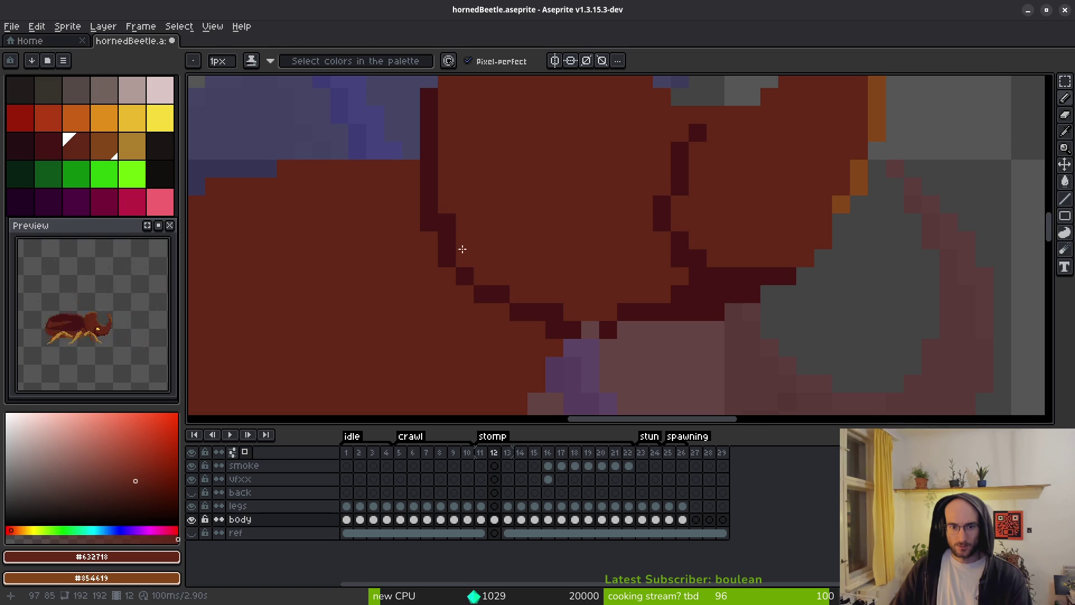
scroll(566, 329, down, 1)
scroll(463, 207, up, 1)
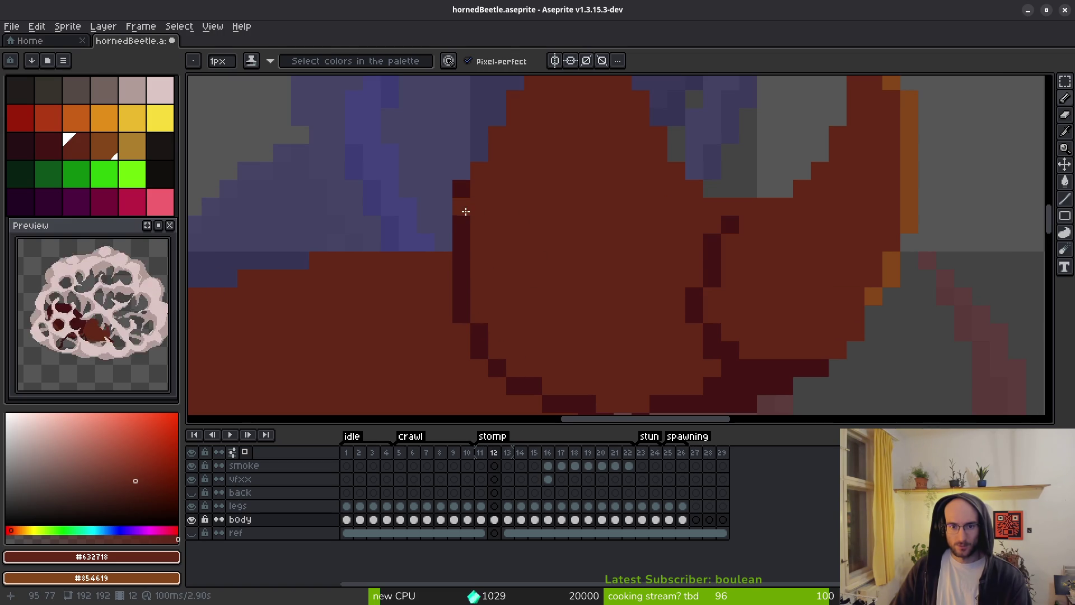
Add dark outline pixels, repaint strays body red, and fill gaps at the dome's upper-left edge.
mouse_move(549, 241)
mouse_down()
mouse_move(533, 322)
mouse_move(469, 287)
mouse_up()
alt+click(468, 283)
click(493, 298)
alt+click(494, 294)
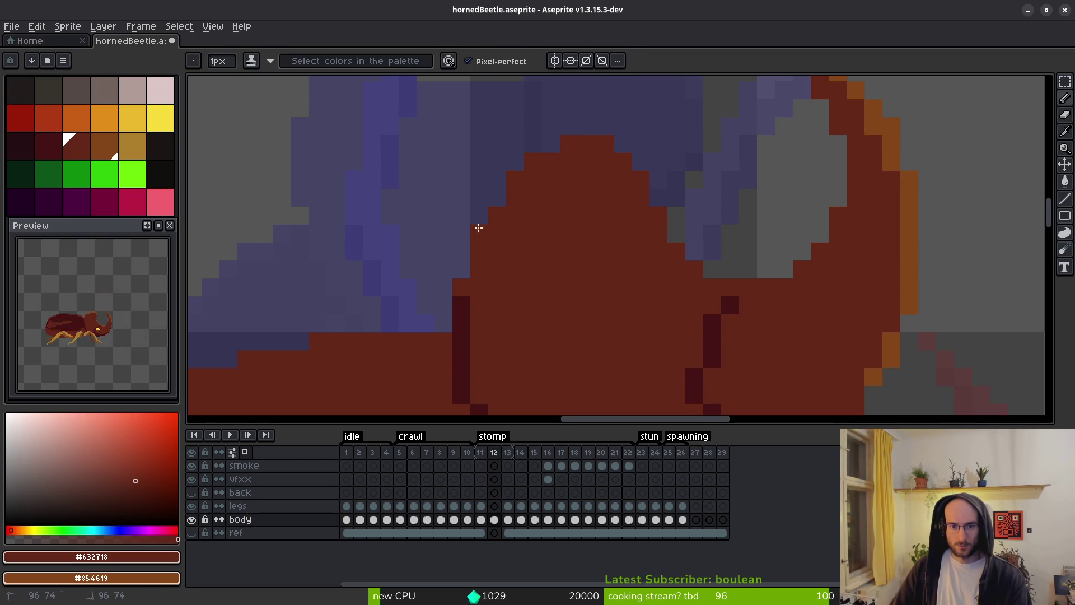
drag(511, 164, 547, 149)
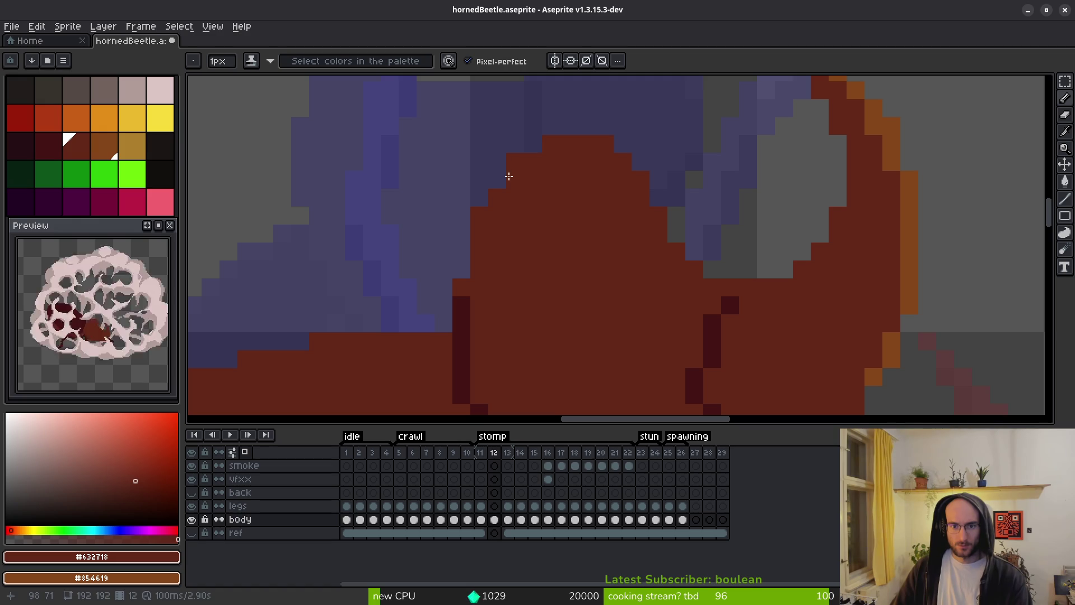
scroll(568, 283, down, 4)
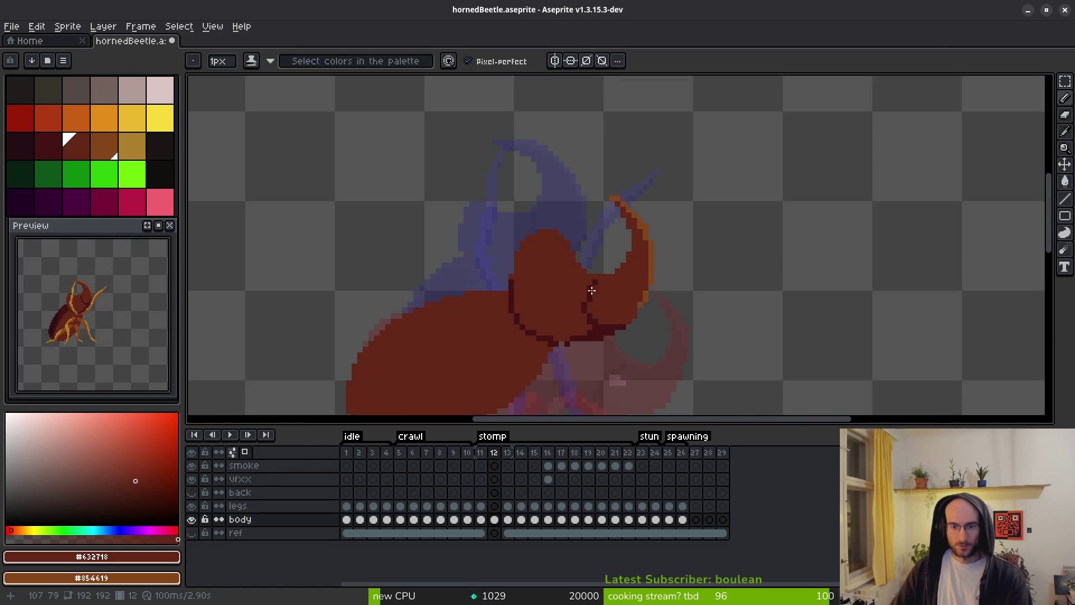
scroll(560, 264, up, 4)
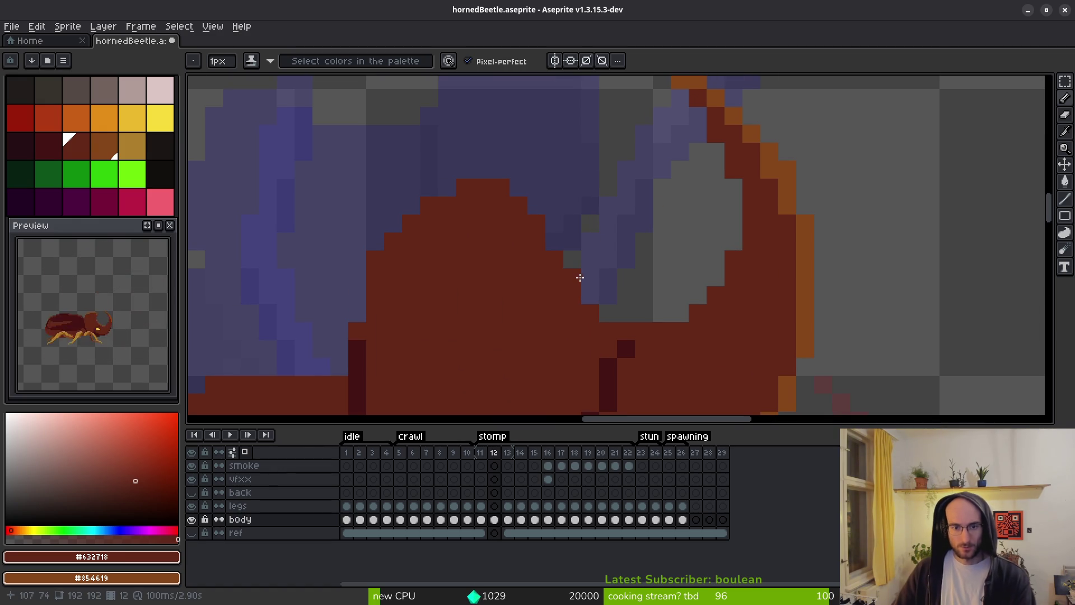
Undo the last outline pixel edits and save the sprite.
key(ctrl+z)
key(ctrl+z)
scroll(470, 269, down, 4)
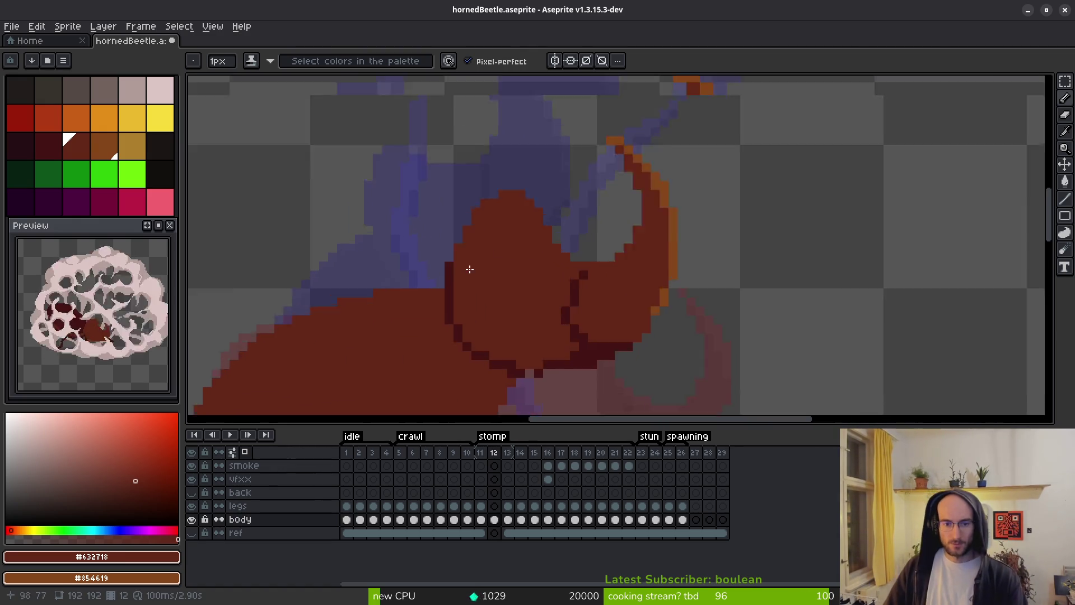
scroll(427, 260, up, 4)
scroll(506, 309, down, 4)
key(ctrl+s)
scroll(582, 299, up, 4)
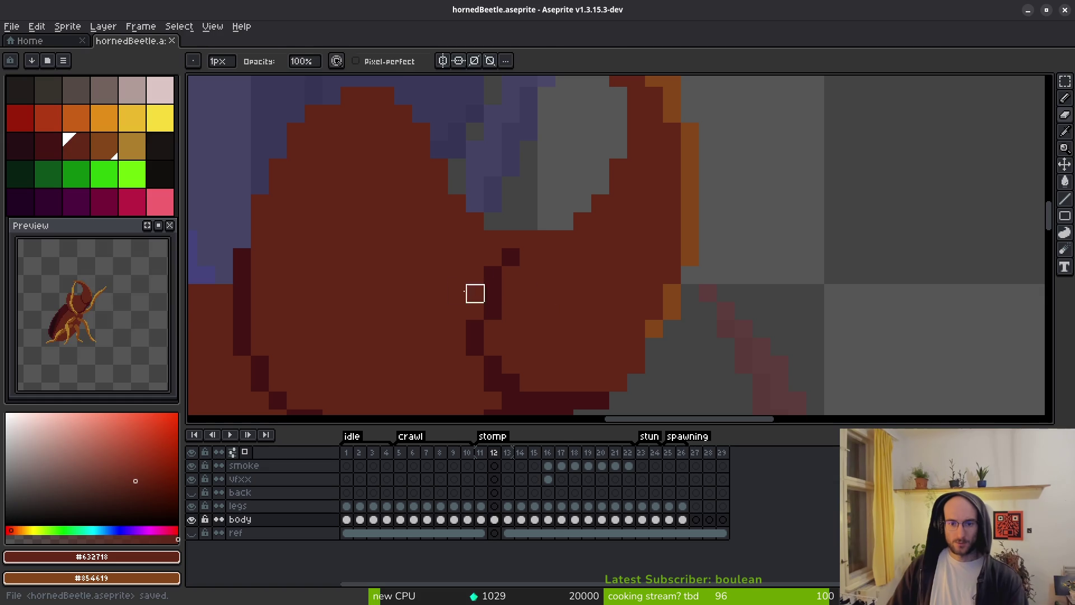
Redraw dark #431414 outline pixels down-left along the head, covering strays in #632718.
alt+click(497, 291)
click(476, 310)
drag(521, 240, 473, 293)
alt+click(547, 274)
mouse_move(529, 245)
mouse_down()
mouse_move(502, 283)
mouse_move(496, 319)
mouse_up()
scroll(563, 328, down, 5)
scroll(557, 350, up, 4)
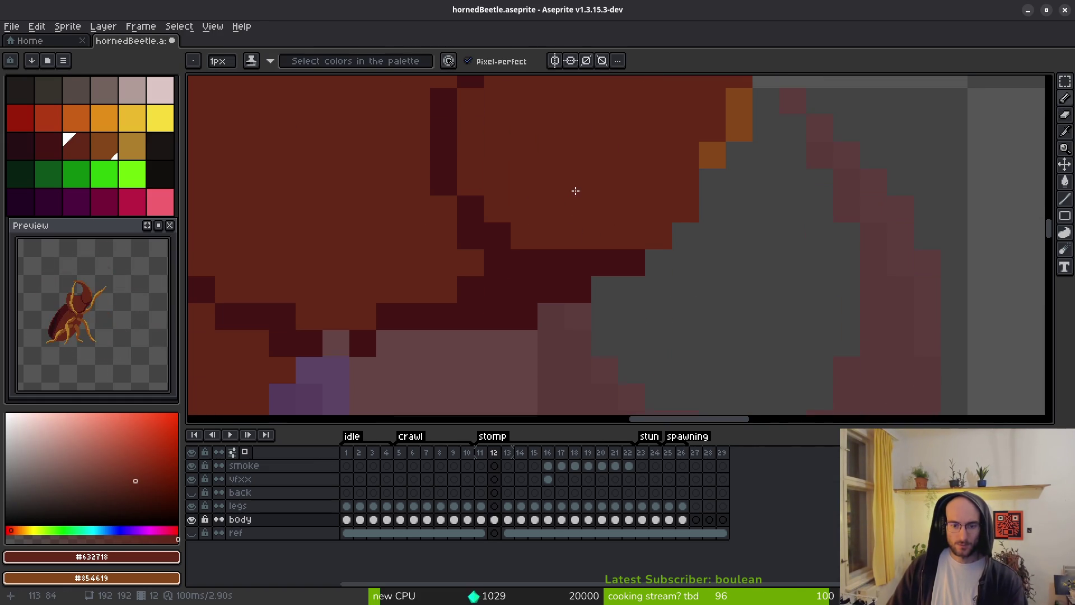
Add a dark outline pixel, then repaint outline pixels on the right side in body red.
alt+click(338, 341)
click(389, 337)
drag(388, 287, 671, 247)
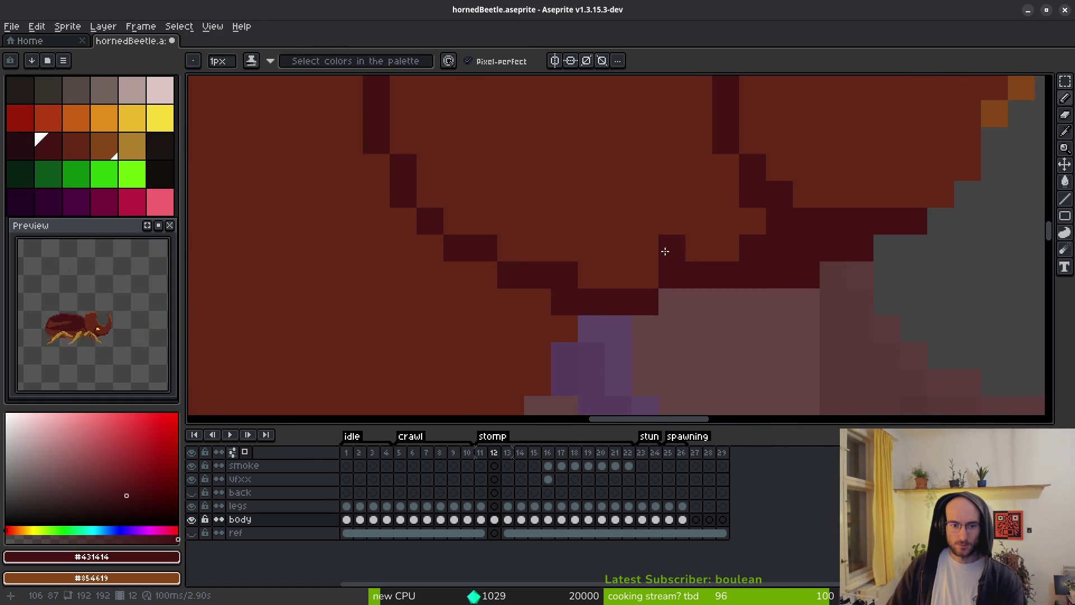
alt+click(588, 227)
click(563, 300)
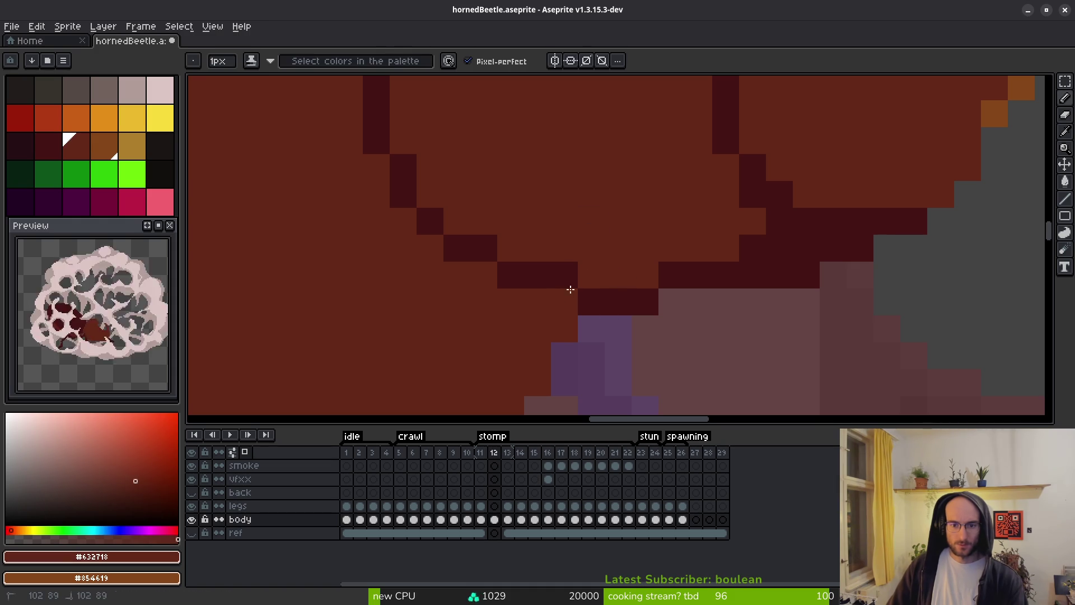
mouse_move(672, 275)
mouse_down()
mouse_move(675, 301)
mouse_move(704, 299)
mouse_up()
Shift an outline step right and repaint three staircase cells in body red.
alt+click(694, 275)
alt+click(691, 245)
click(700, 276)
drag(751, 249, 790, 225)
scroll(790, 226, down, 3)
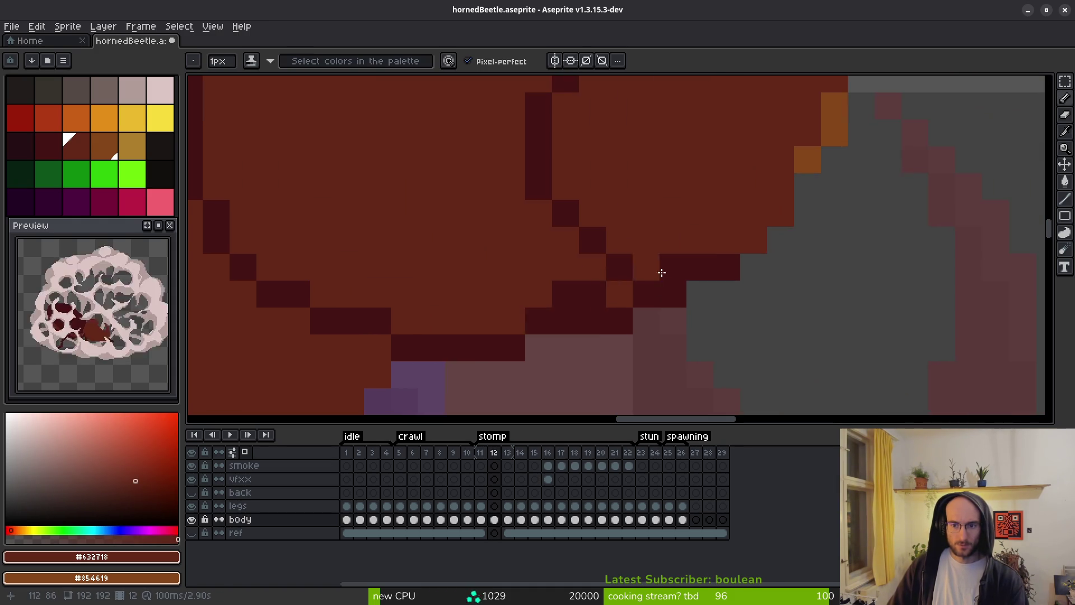
scroll(700, 243, up, 3)
Repaint an outline cell near the horn in red and add a few dark outline pixels.
alt+click(567, 288)
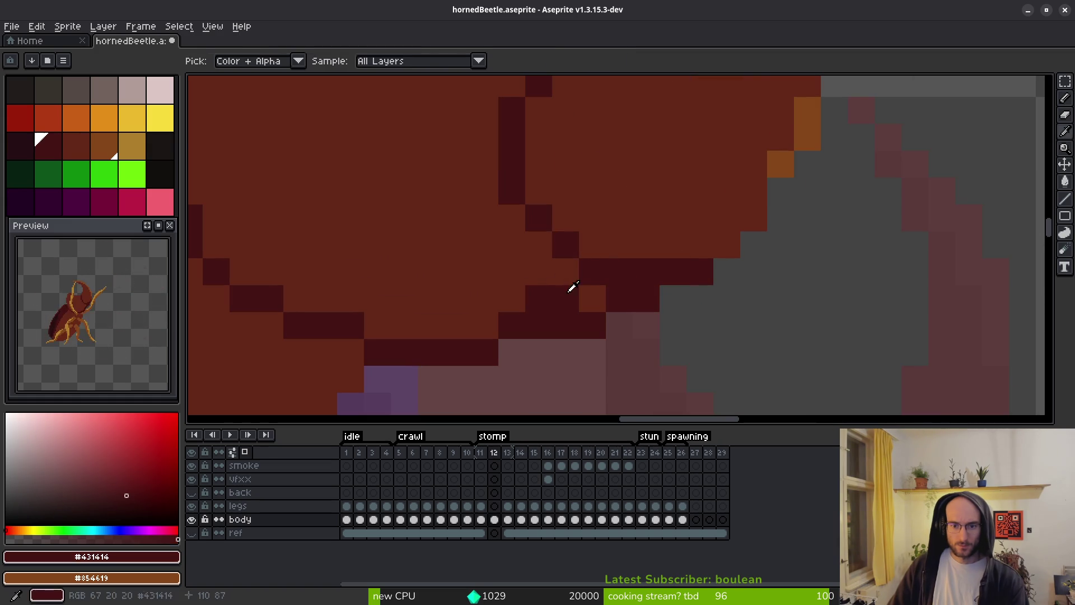
alt+click(539, 290)
click(566, 298)
scroll(583, 301, down, 4)
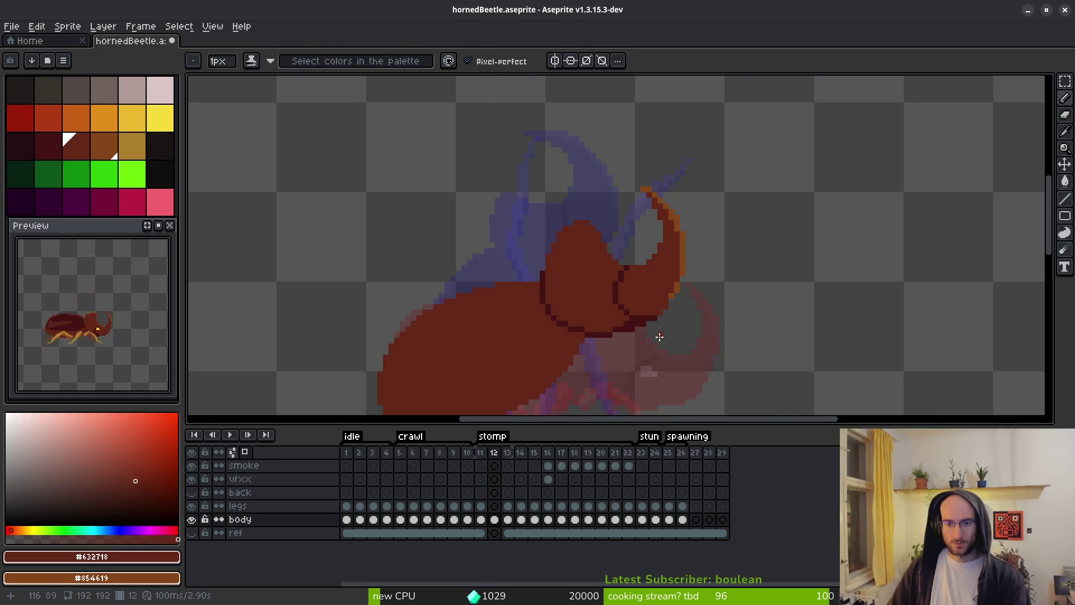
scroll(659, 336, up, 3)
alt+click(547, 280)
drag(487, 280, 439, 309)
click(484, 289)
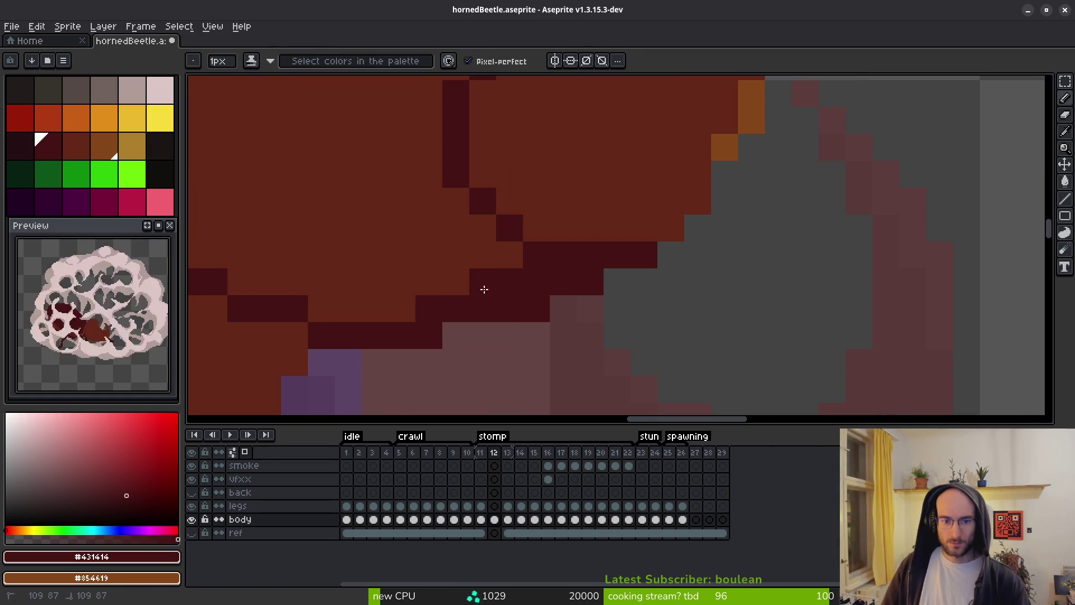
scroll(617, 320, down, 3)
Compare against frame 11, then draw a diagonal dark outline up-left along the head.
key(comma)
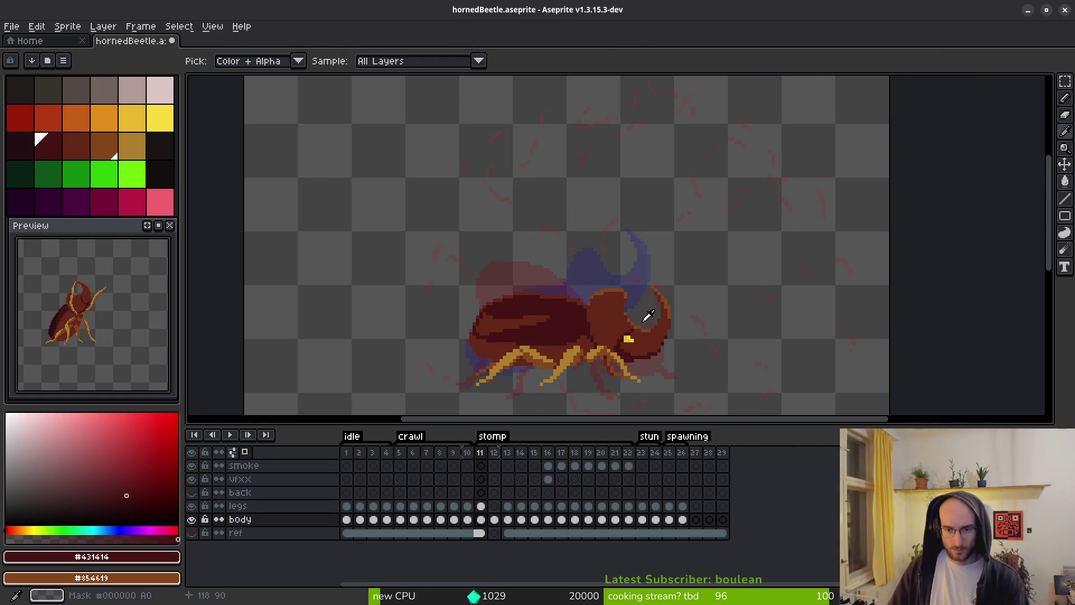
key(period)
scroll(641, 301, up, 5)
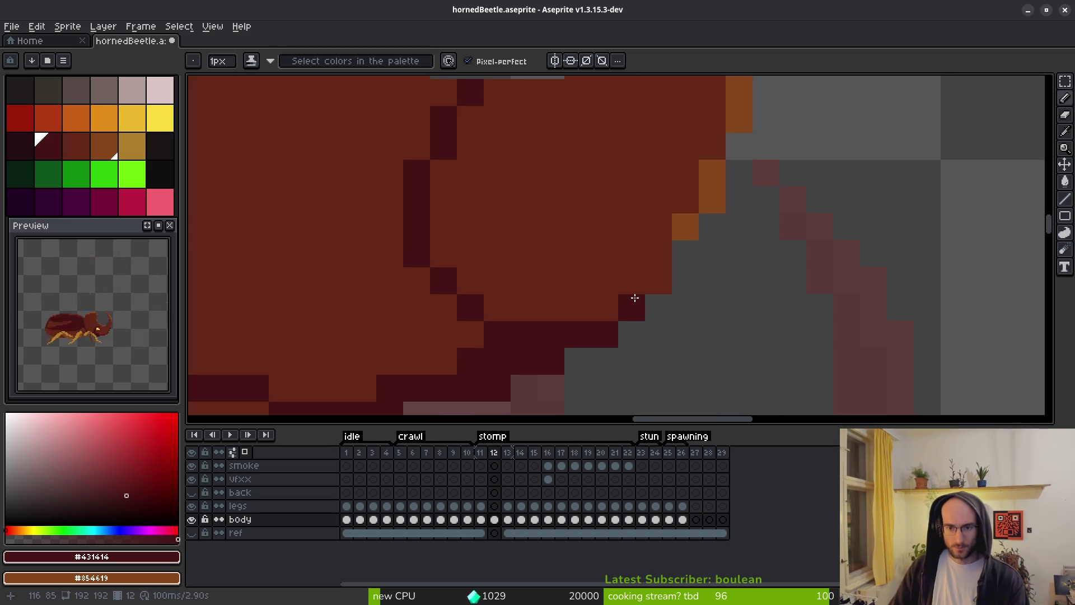
mouse_move(472, 331)
mouse_down()
mouse_move(417, 280)
mouse_move(440, 364)
mouse_up()
scroll(610, 300, down, 4)
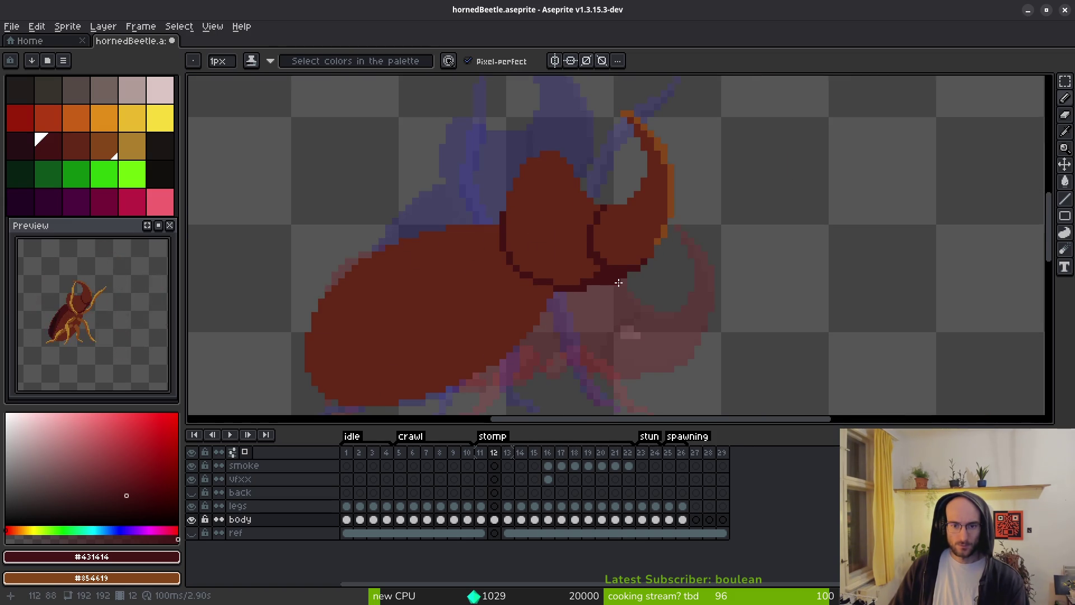
scroll(599, 256, up, 4)
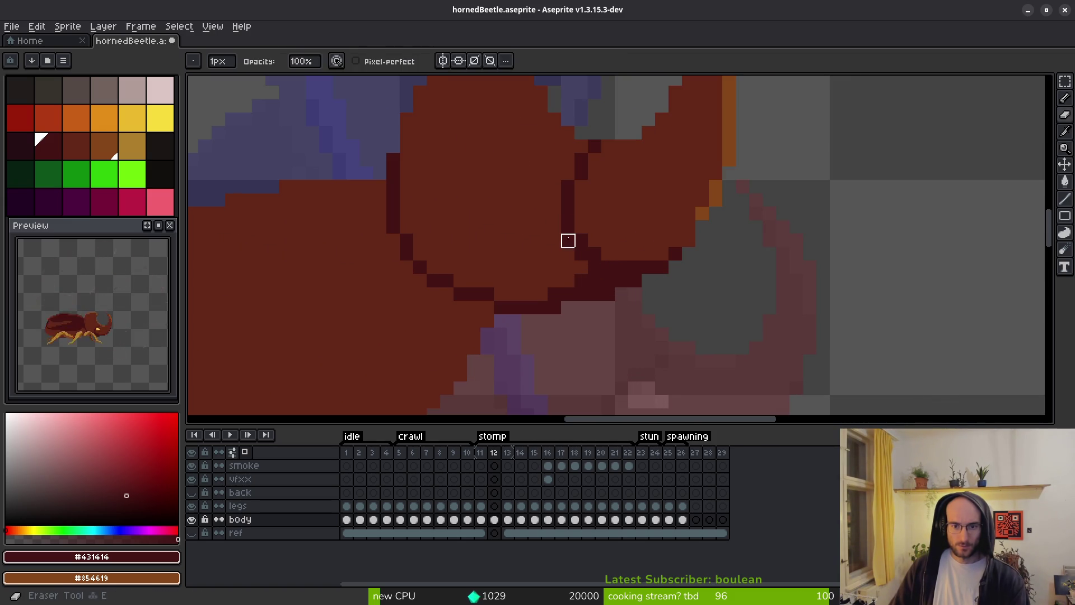
Lighten one outline pixel to body red, then step to frame 13 to compare.
alt+click(600, 211)
click(631, 264)
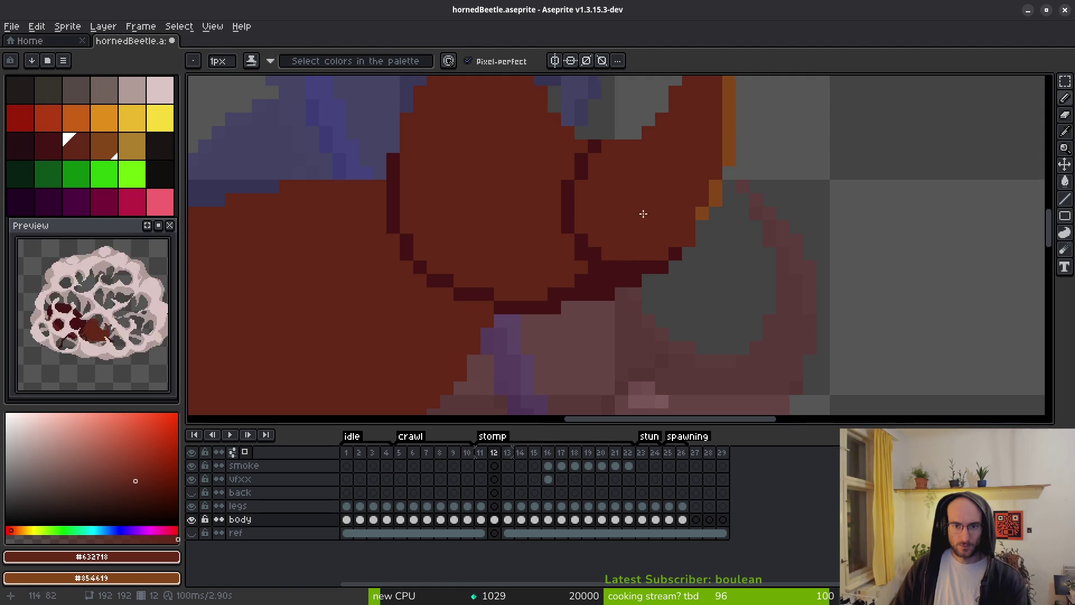
scroll(648, 207, down, 4)
key(i)
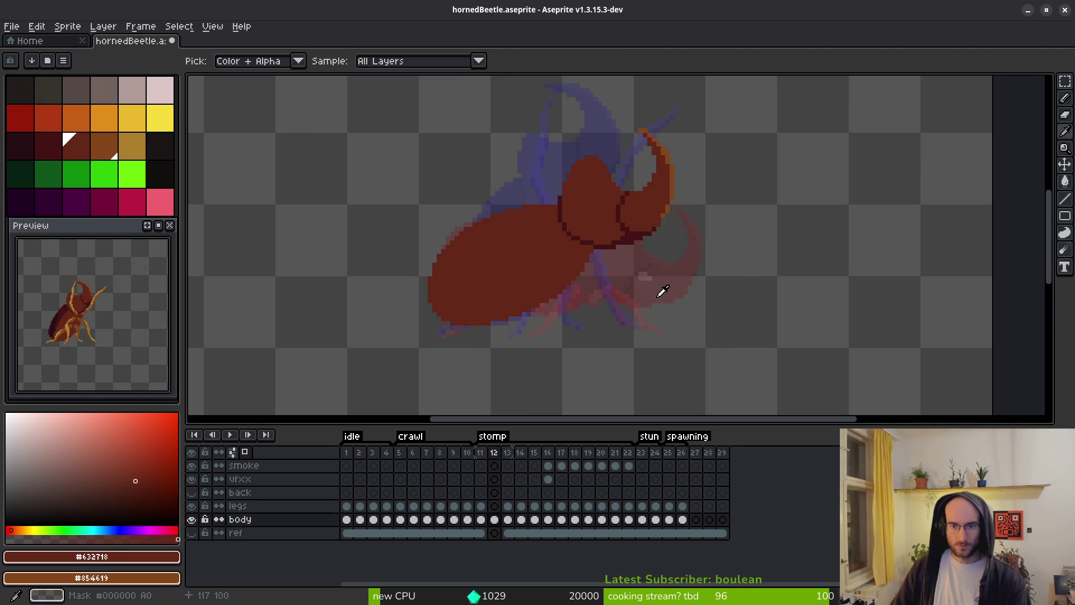
key(b)
scroll(582, 184, up, 4)
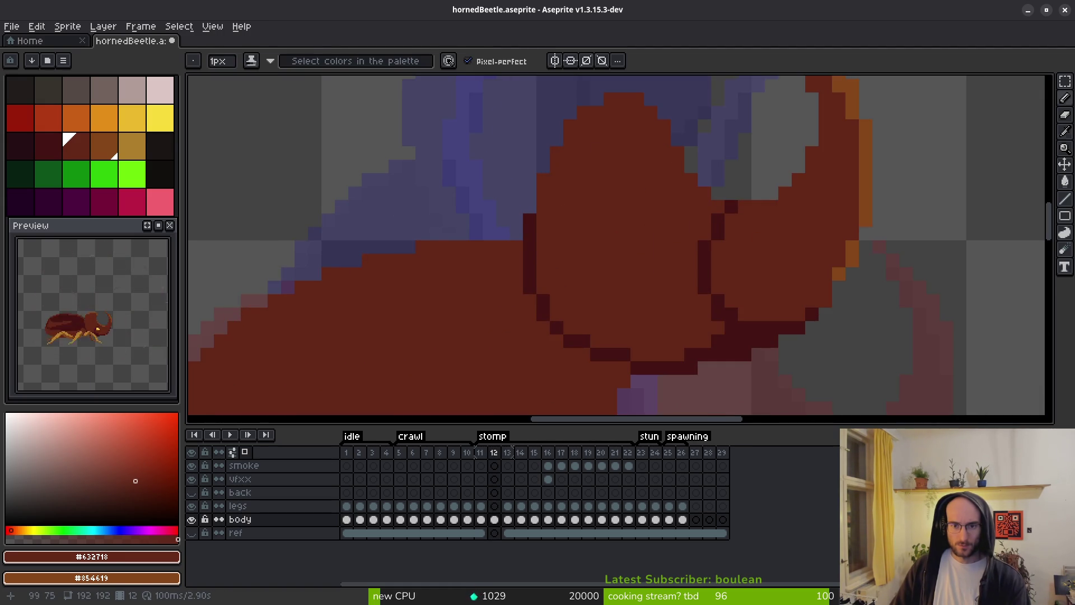
scroll(644, 191, up, 2)
key(e)
scroll(758, 229, down, 3)
key(i)
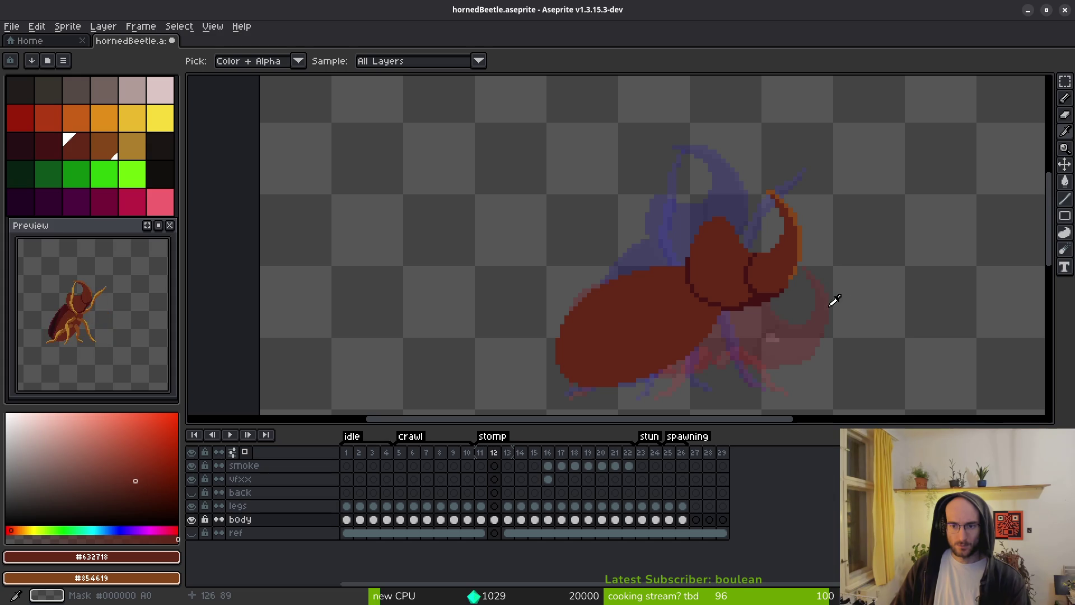
key(Right)
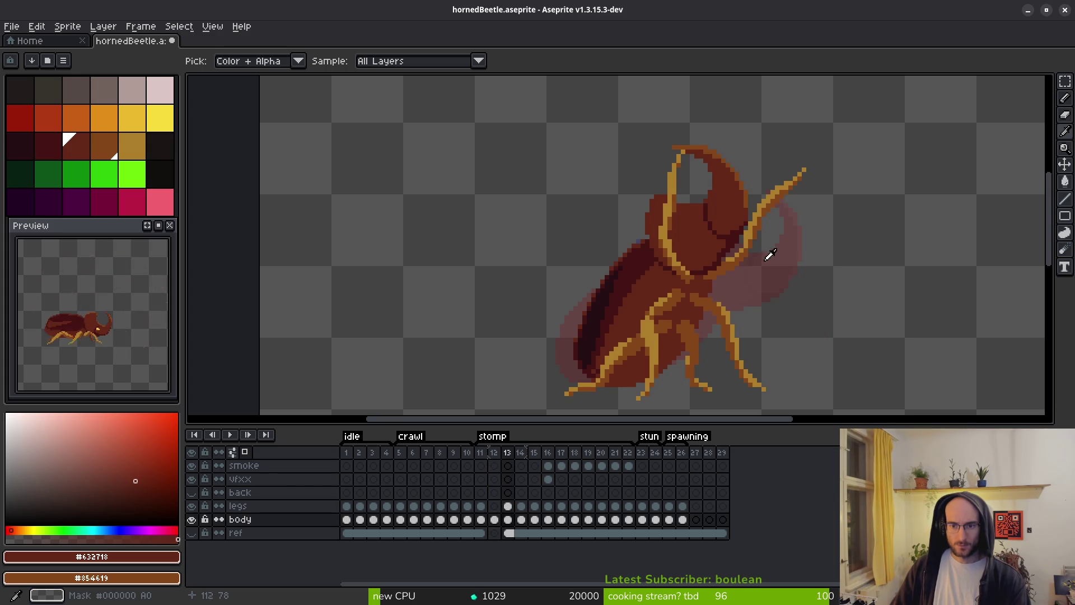
Check frame 11, then on frame 12 darken two head outline pixels with #431414.
key(Left)
key(Left)
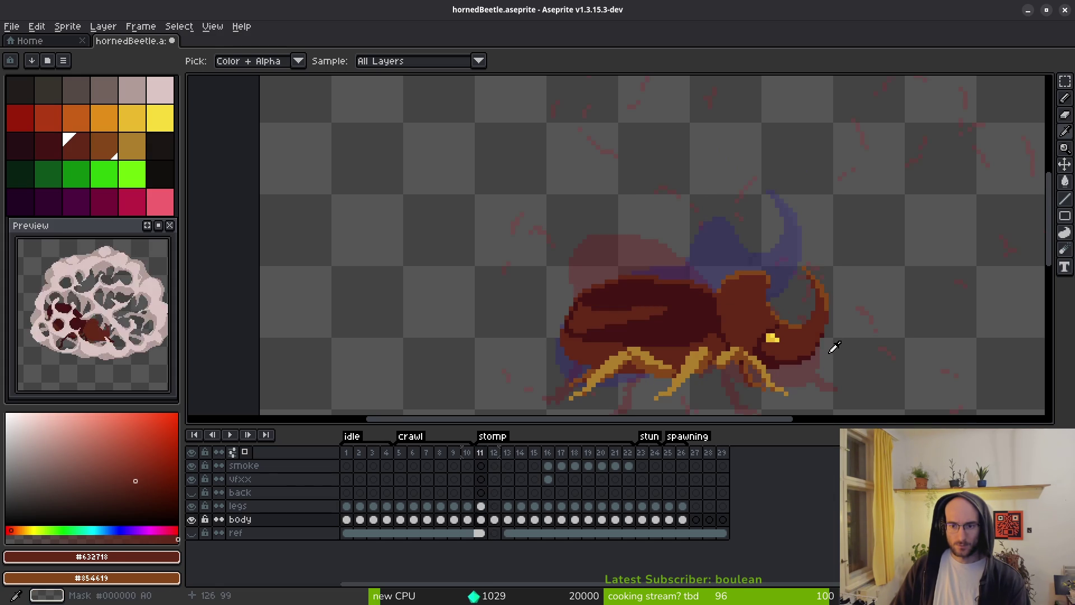
key(Right)
key(b)
scroll(713, 290, up, 2)
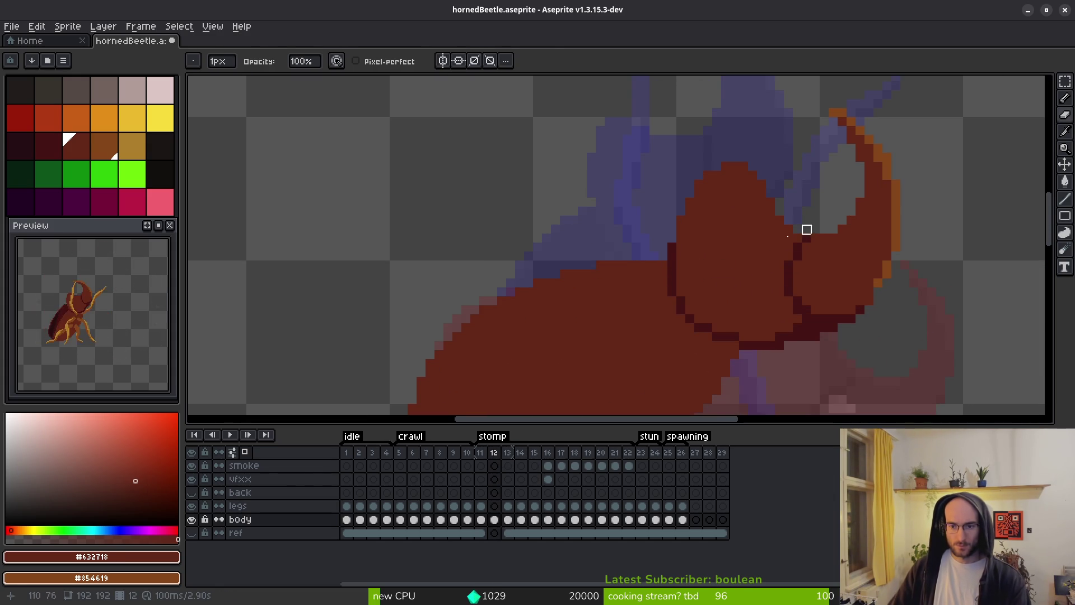
drag(711, 372, 706, 351)
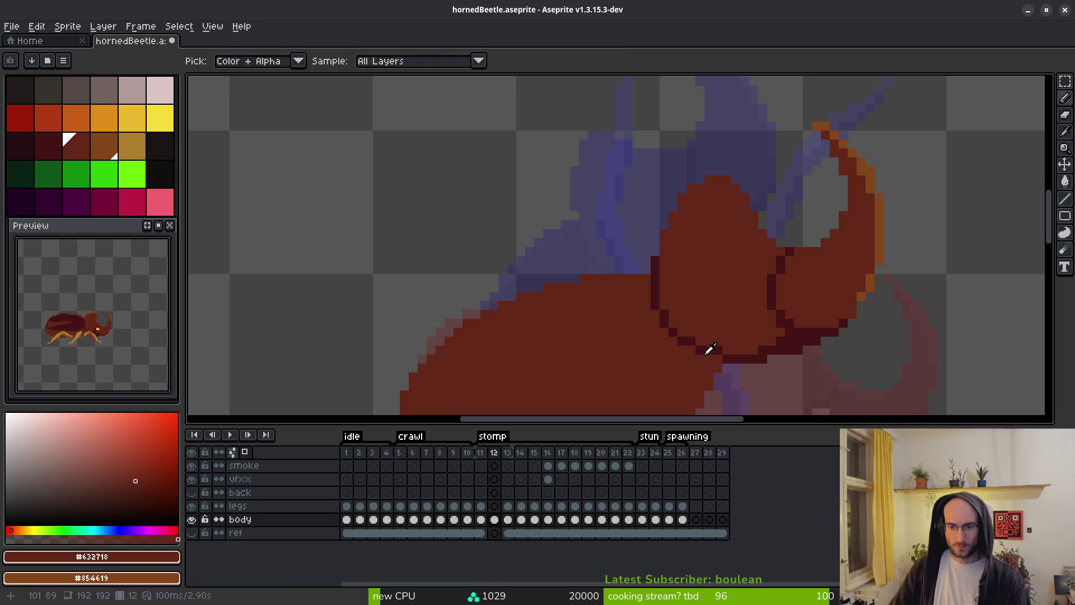
alt+click(694, 345)
scroll(694, 346, up, 2)
click(651, 307)
click(635, 266)
Erase a stray pixel, repaint lower-edge outline pixels in body red, and darken one pixel.
key(e)
click(615, 265)
alt+click(598, 300)
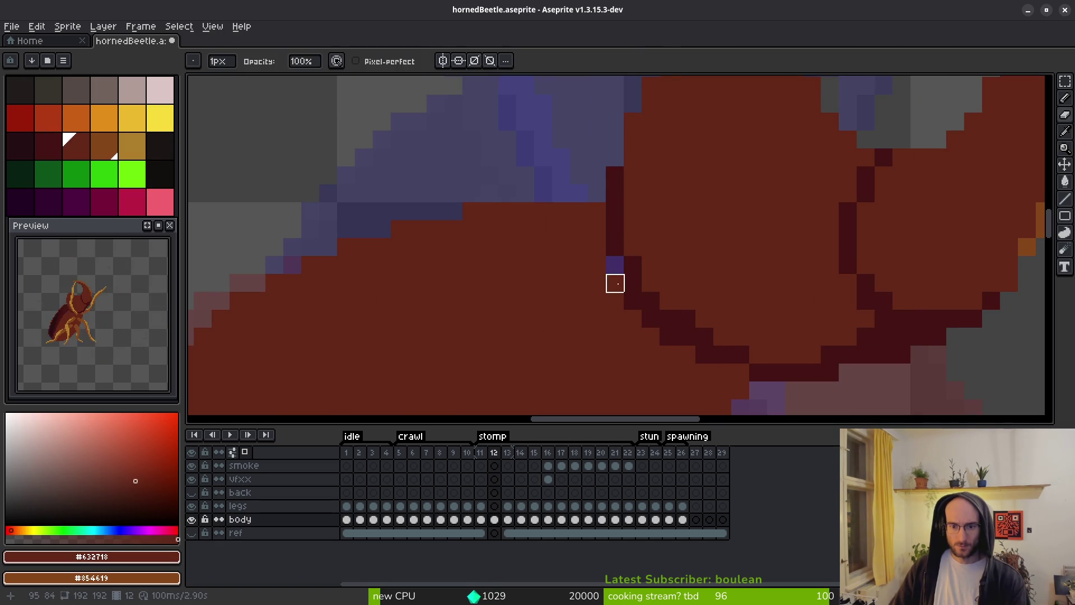
key(b)
drag(633, 301, 681, 340)
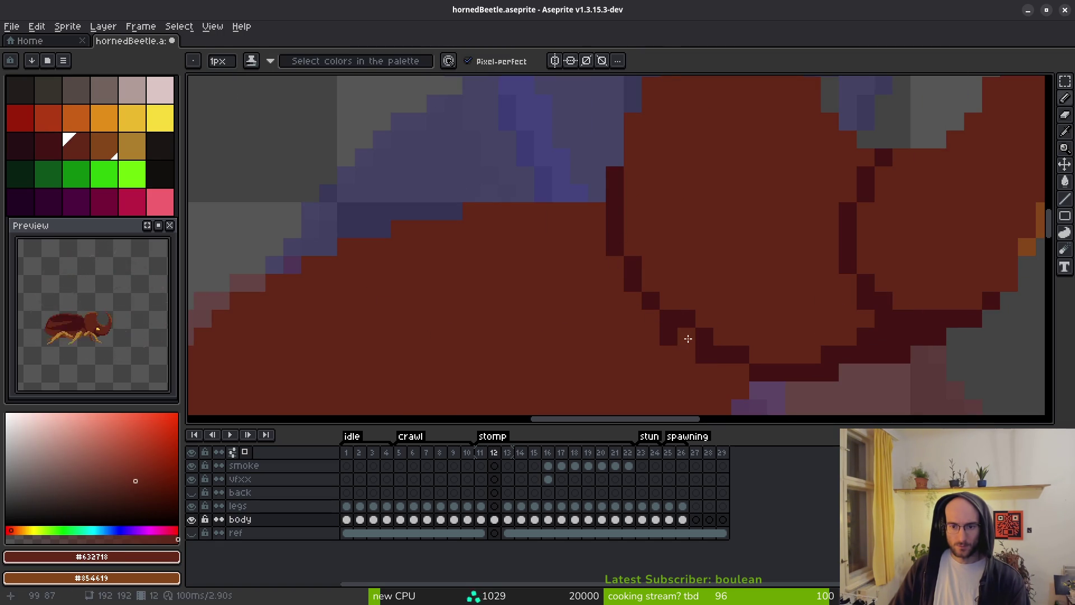
alt+click(724, 354)
click(759, 355)
alt+click(721, 365)
click(755, 376)
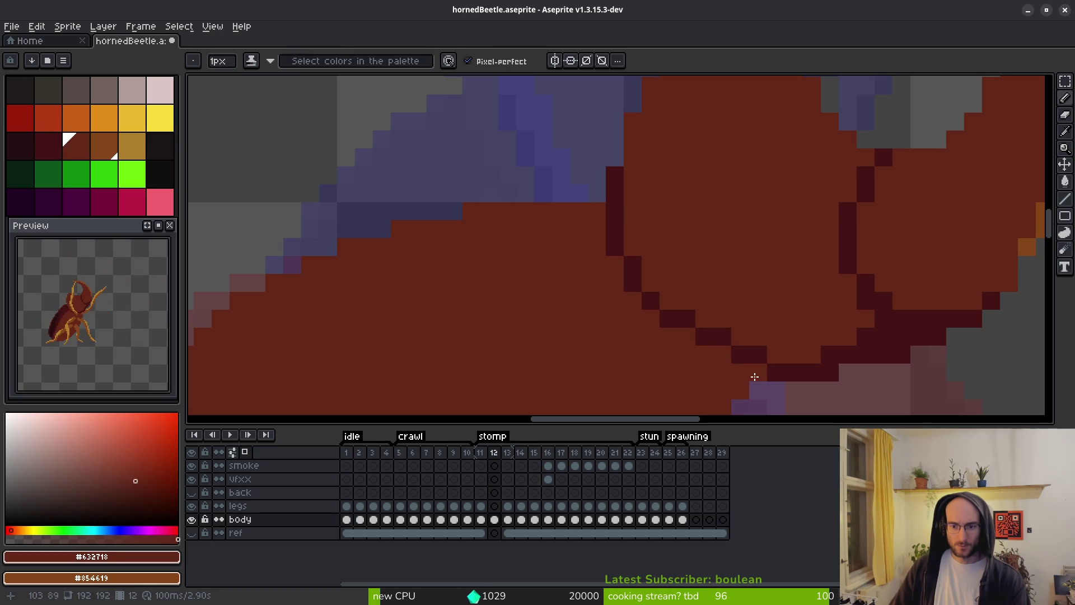
Choose the #632718 body brown swatch as the foreground colour.
scroll(799, 387, down, 3)
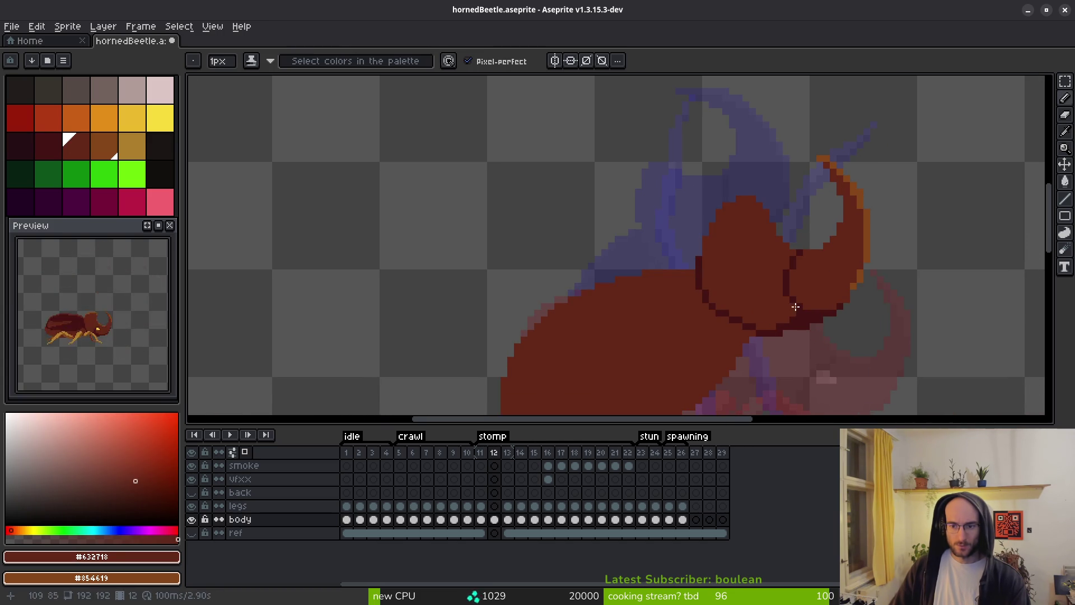
scroll(702, 307, up, 3)
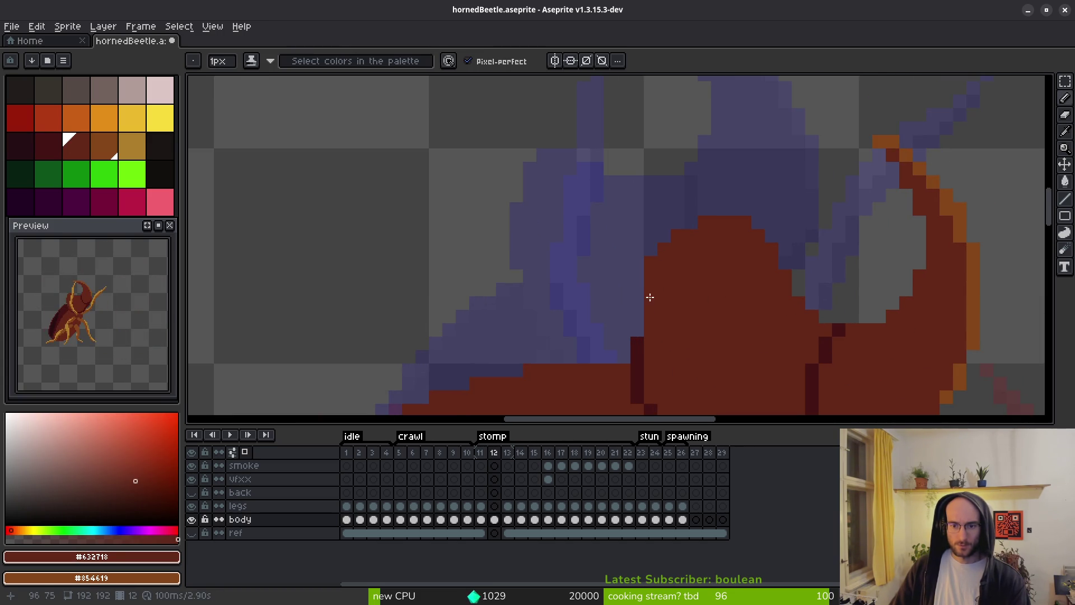
scroll(700, 286, down, 2)
scroll(654, 315, up, 2)
scroll(723, 292, down, 2)
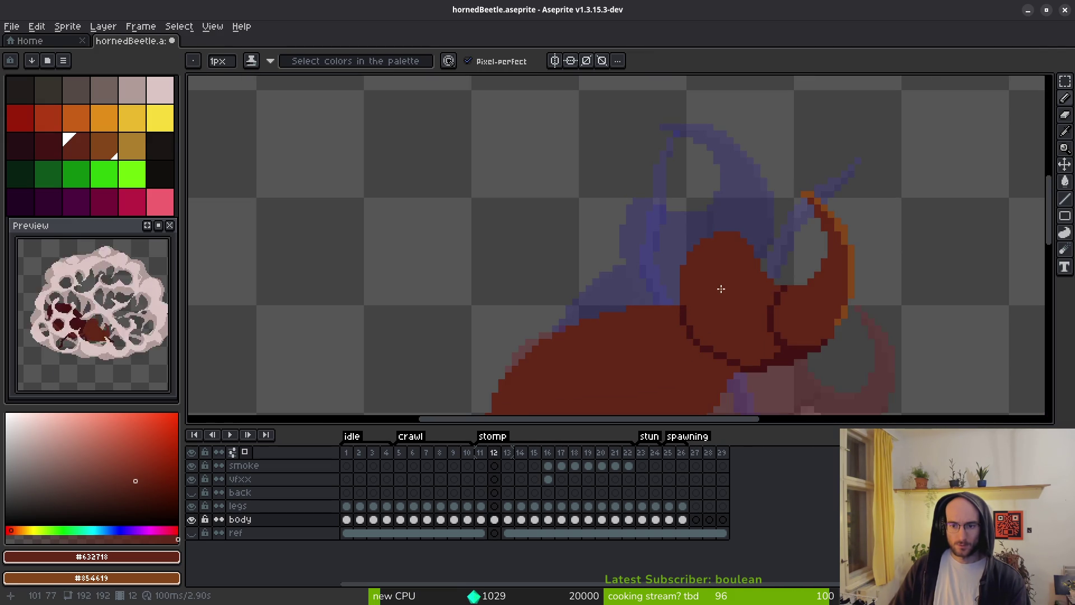
scroll(721, 312, up, 2)
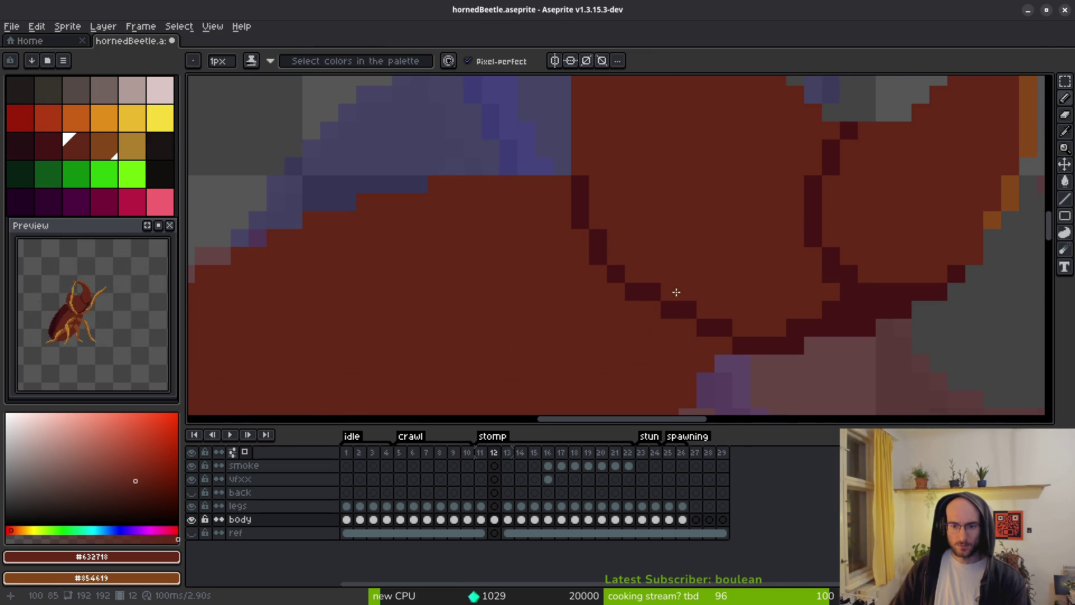
alt+click(650, 305)
alt+click(681, 280)
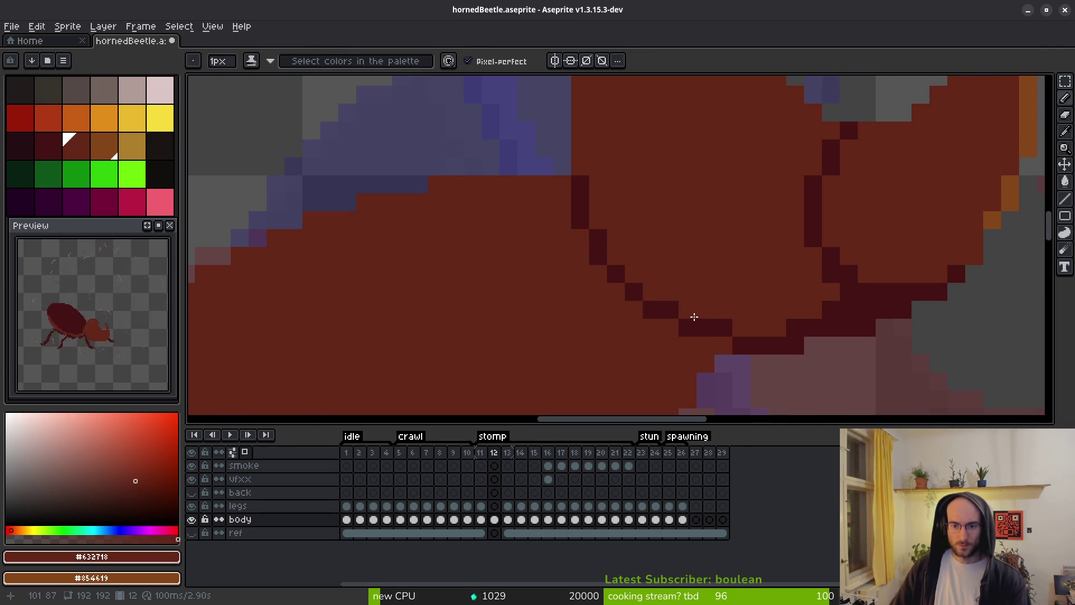
scroll(728, 311, down, 3)
scroll(752, 271, up, 4)
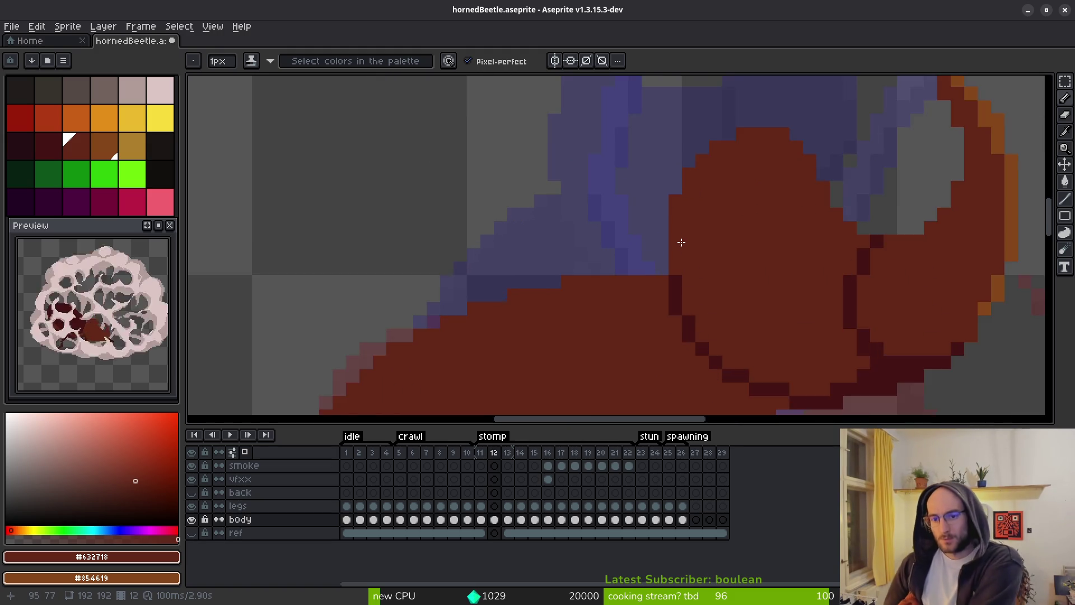
Bring the beetle's head and horn into view and compare frame 12 with frame 11.
key(e)
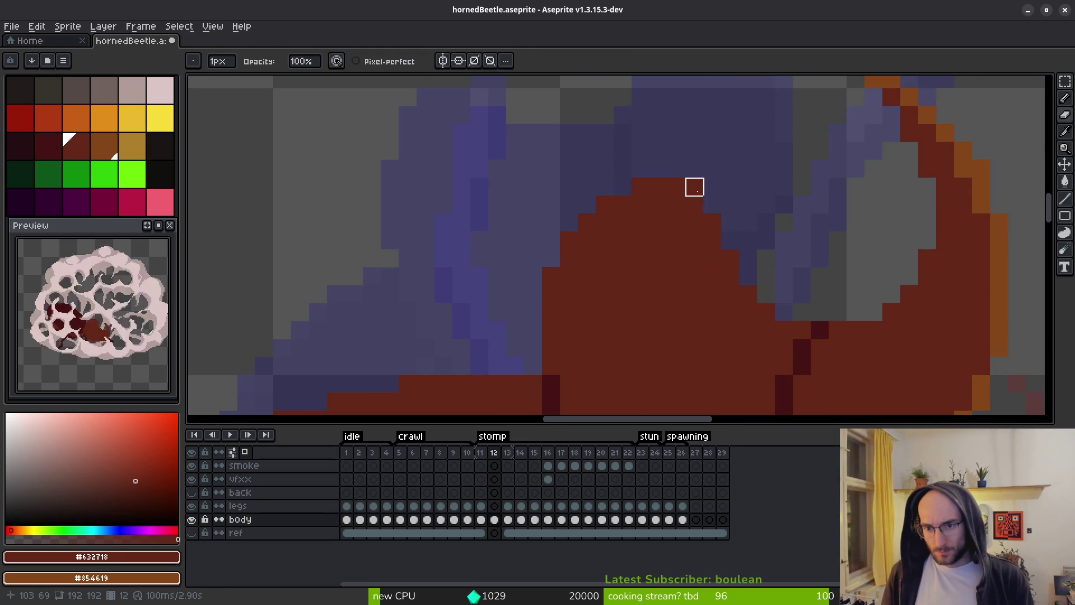
scroll(799, 239, down, 4)
scroll(807, 254, up, 3)
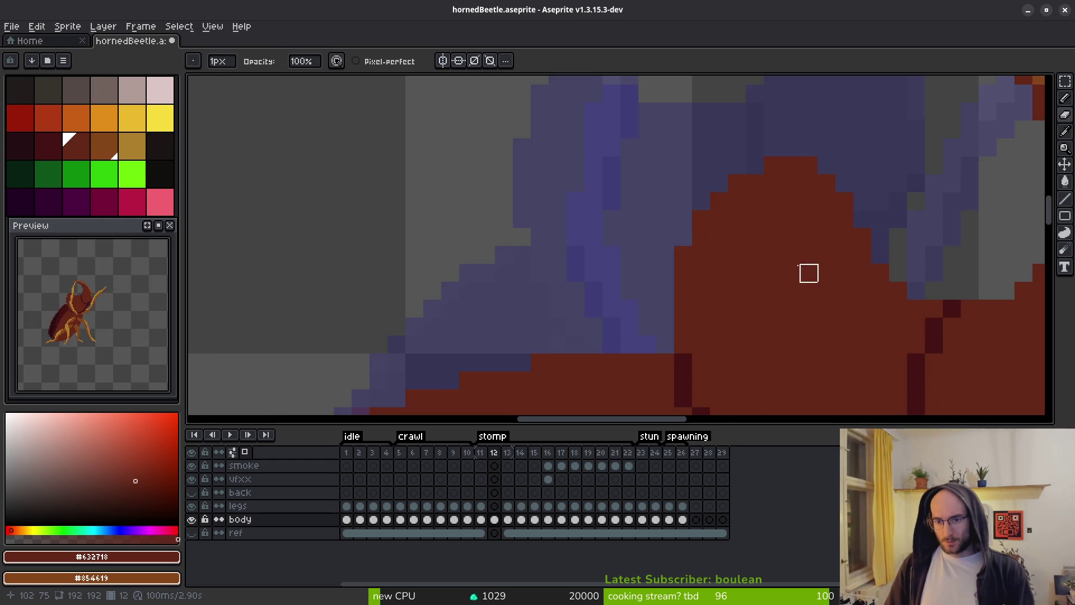
key(i)
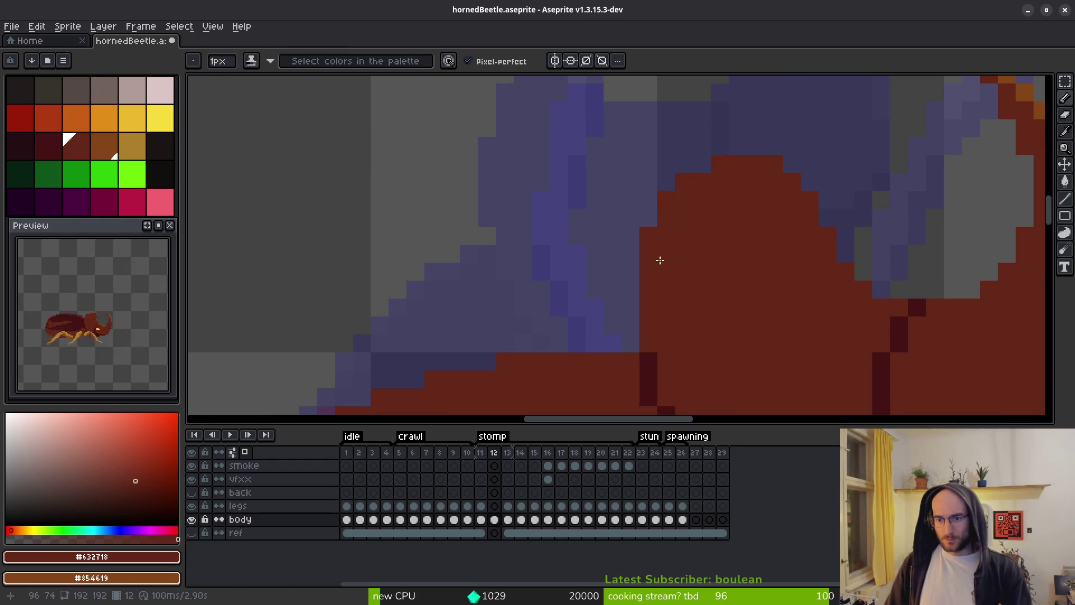
scroll(638, 336, down, 3)
drag(734, 329, 720, 314)
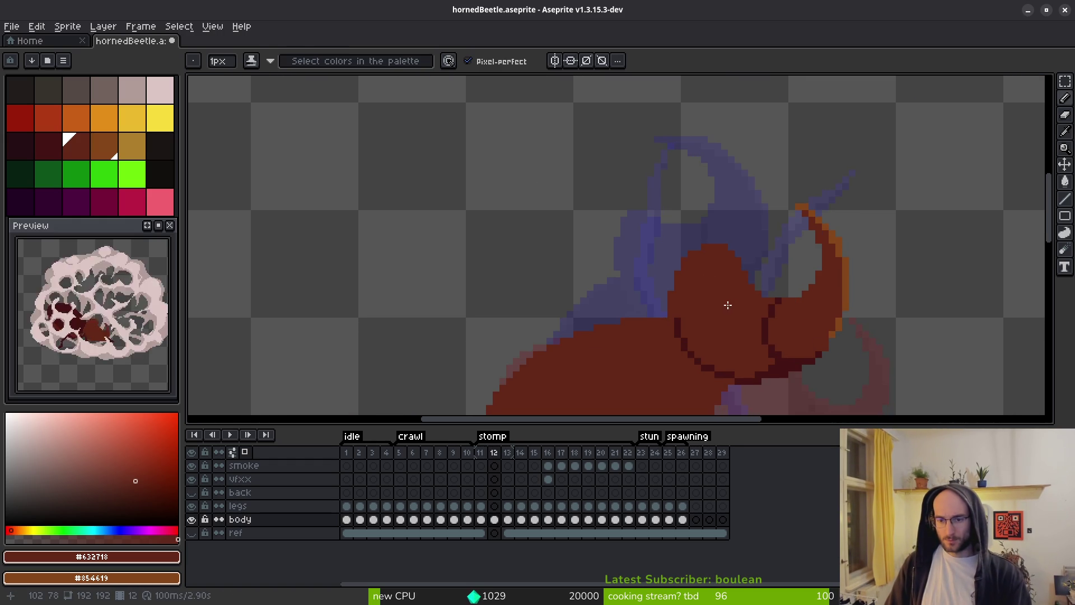
scroll(737, 319, down, 1)
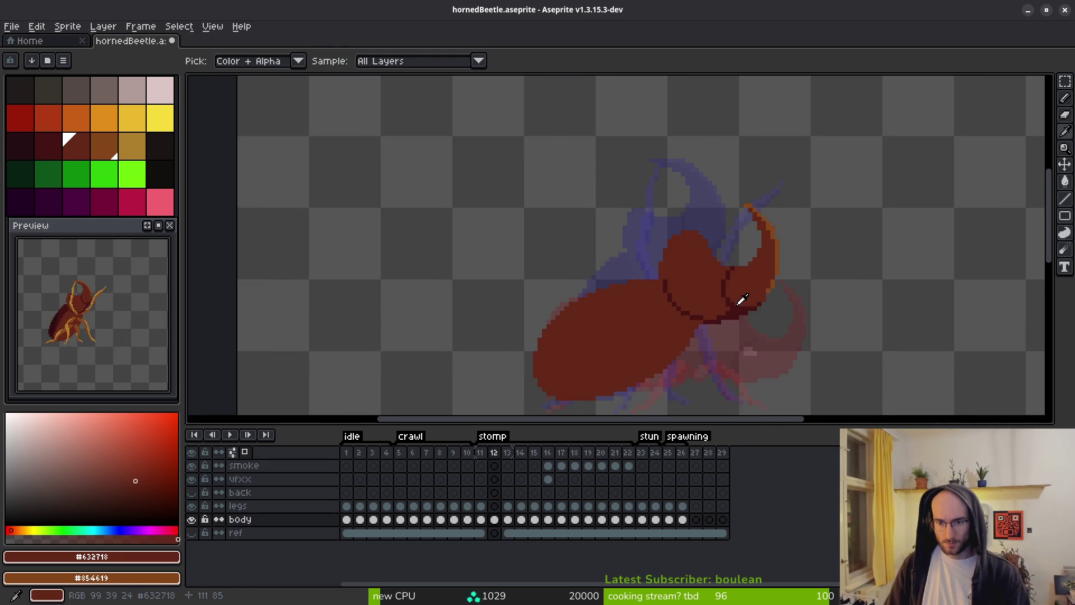
key(comma)
key(period)
After checking frame 13, repaint frame 12's body edge one pixel lower with the Pencil.
key(b)
scroll(670, 244, up, 4)
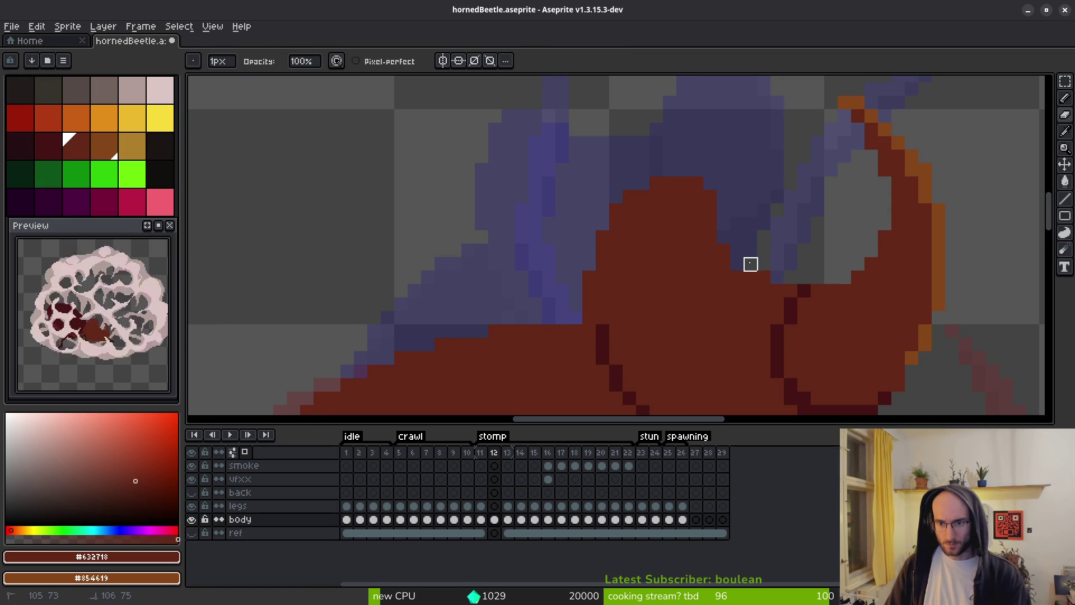
scroll(805, 250, down, 3)
scroll(800, 257, up, 4)
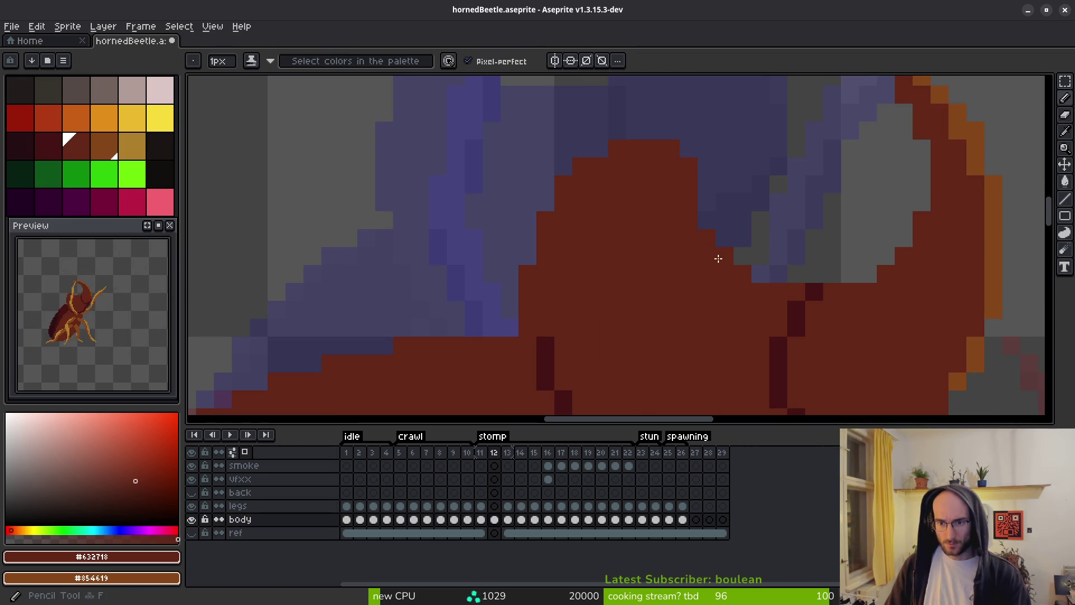
scroll(786, 234, down, 2)
scroll(816, 268, up, 3)
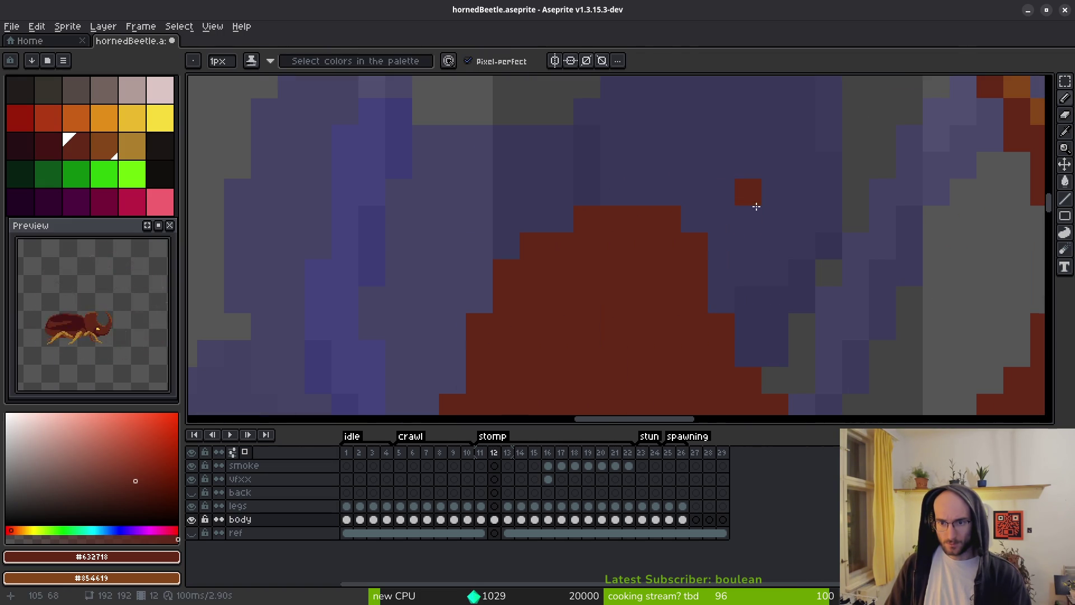
scroll(762, 192, down, 1)
scroll(747, 240, down, 2)
key(i)
key(Right)
key(Left)
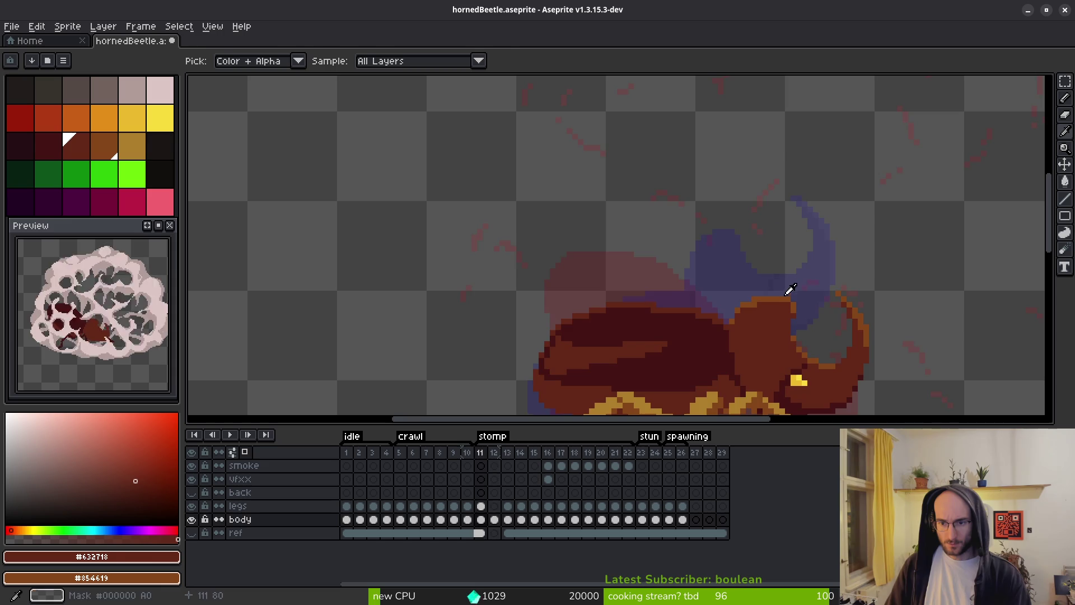
scroll(786, 224, up, 3)
key(b)
mouse_move(744, 206)
mouse_down()
mouse_move(663, 218)
mouse_move(637, 260)
mouse_up()
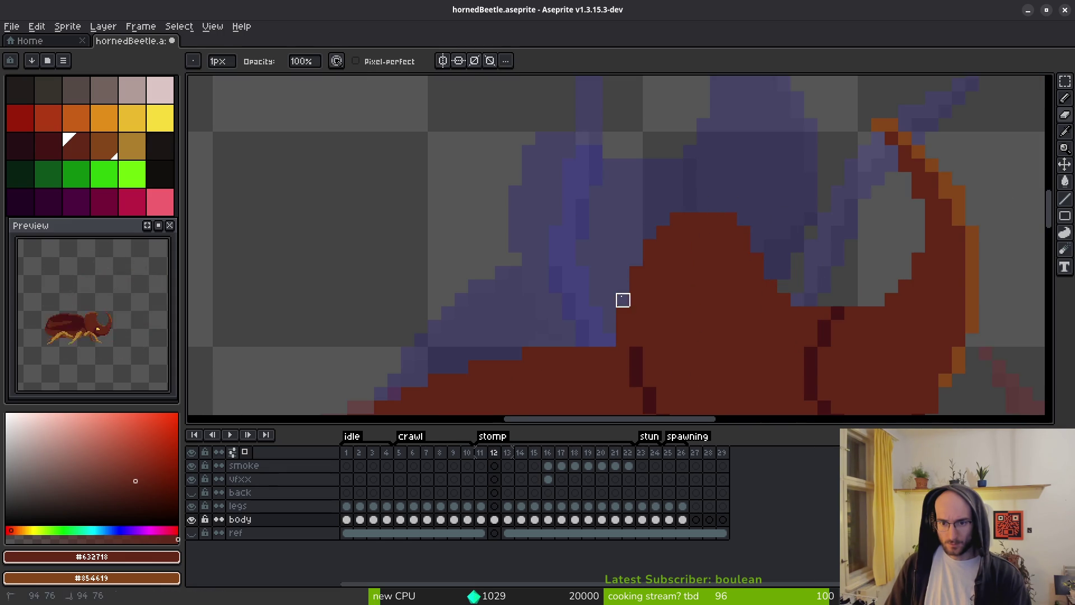
Pick the dark outline colour #431414 and switch to the Eraser.
scroll(704, 340, down, 1)
scroll(638, 245, down, 3)
scroll(550, 231, up, 4)
alt+click(550, 232)
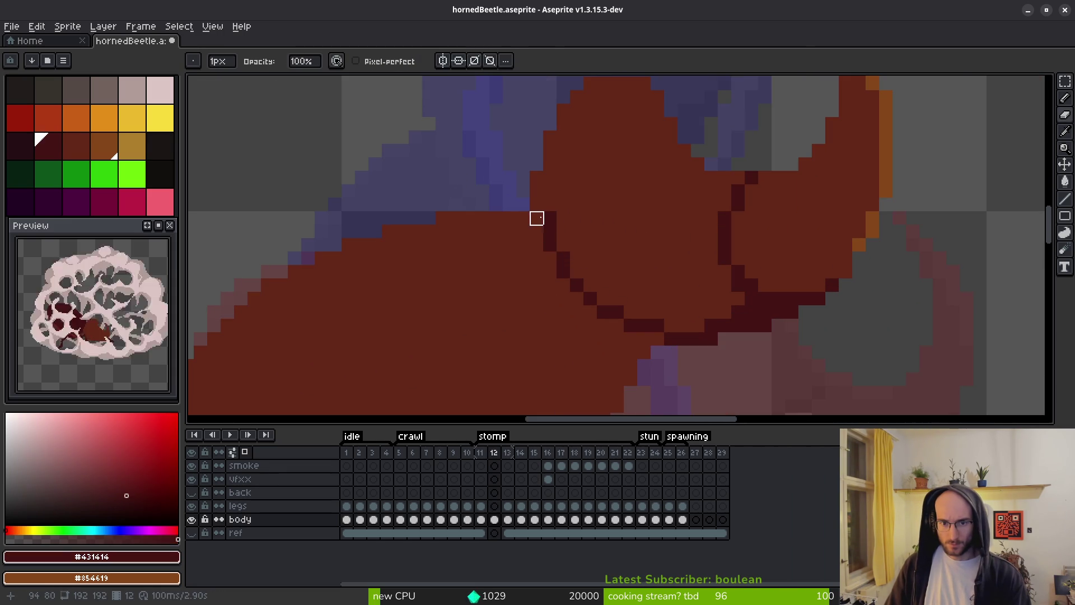
key(e)
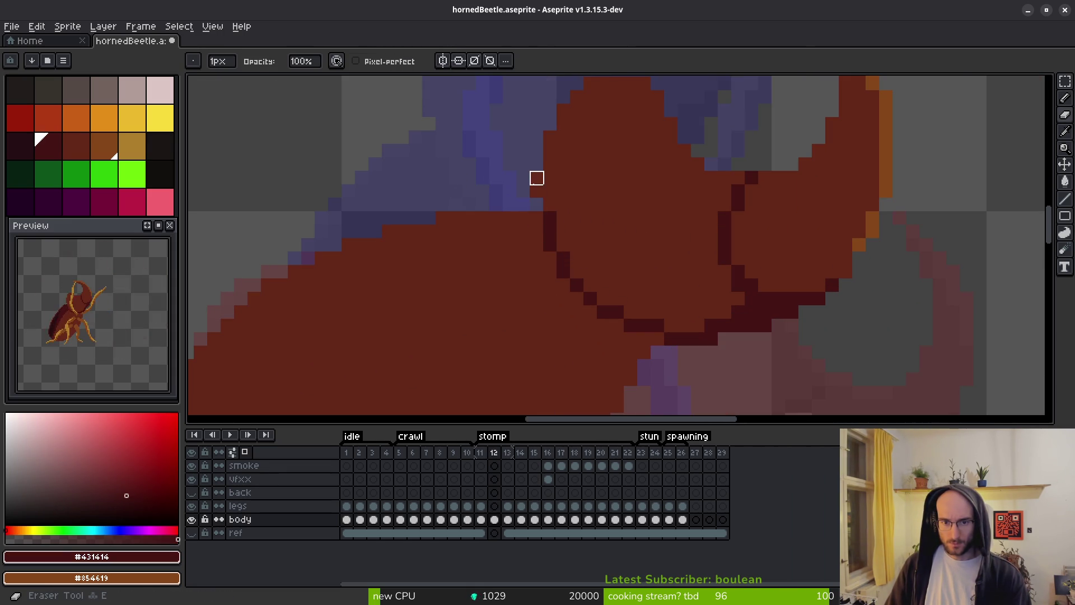
scroll(643, 230, down, 3)
scroll(644, 232, up, 3)
scroll(644, 232, down, 3)
scroll(632, 247, up, 4)
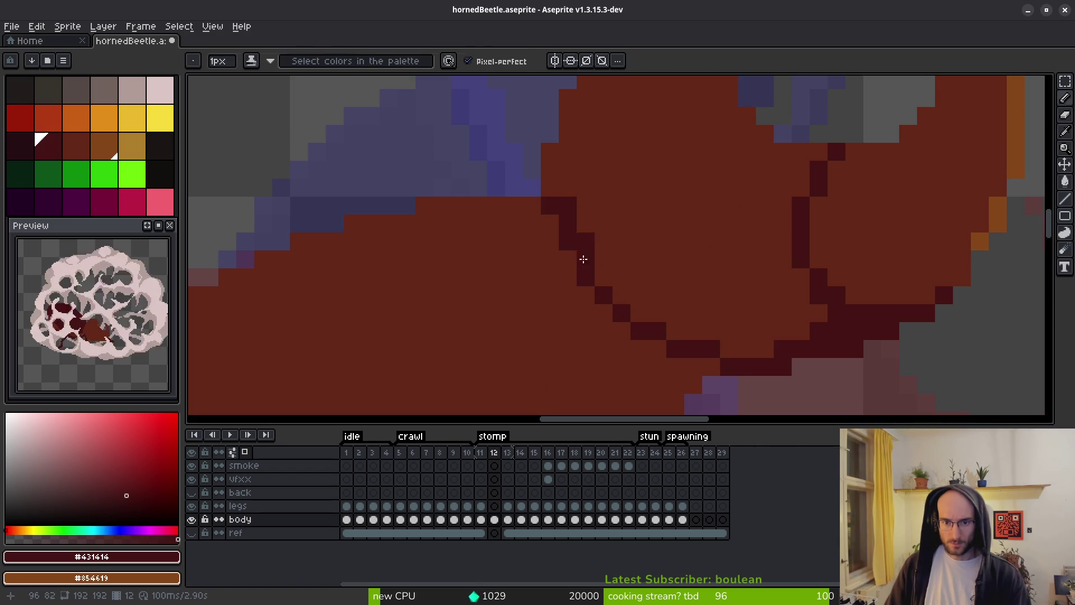
Repaint head outline pixels, alternating body brown #632718 and dark #431414 to smooth steps.
alt+click(593, 238)
click(571, 206)
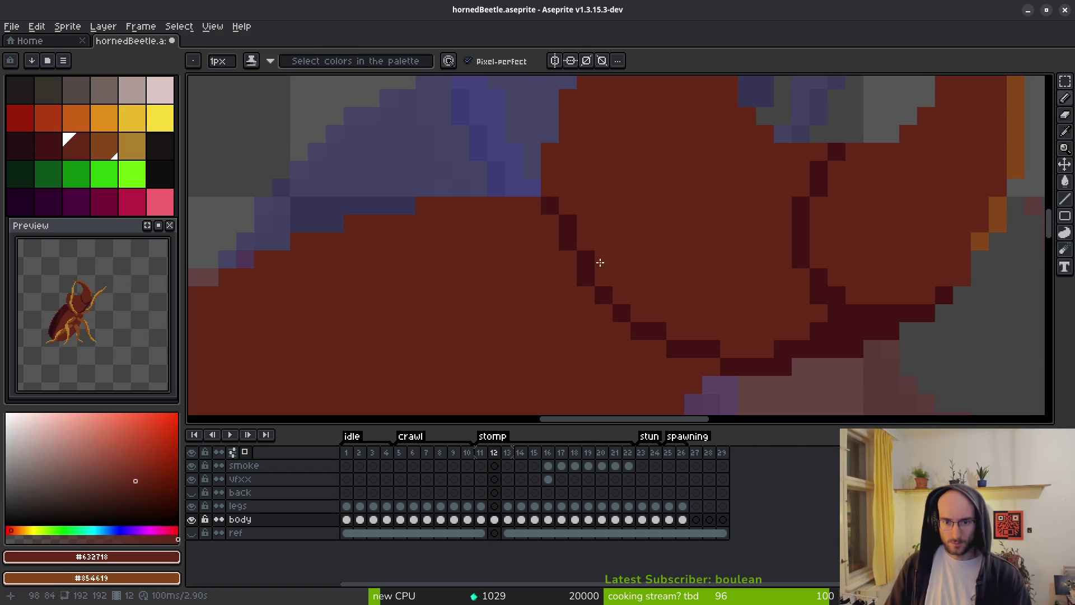
click(568, 223)
alt+click(569, 240)
click(549, 224)
click(567, 259)
alt+click(566, 226)
click(585, 259)
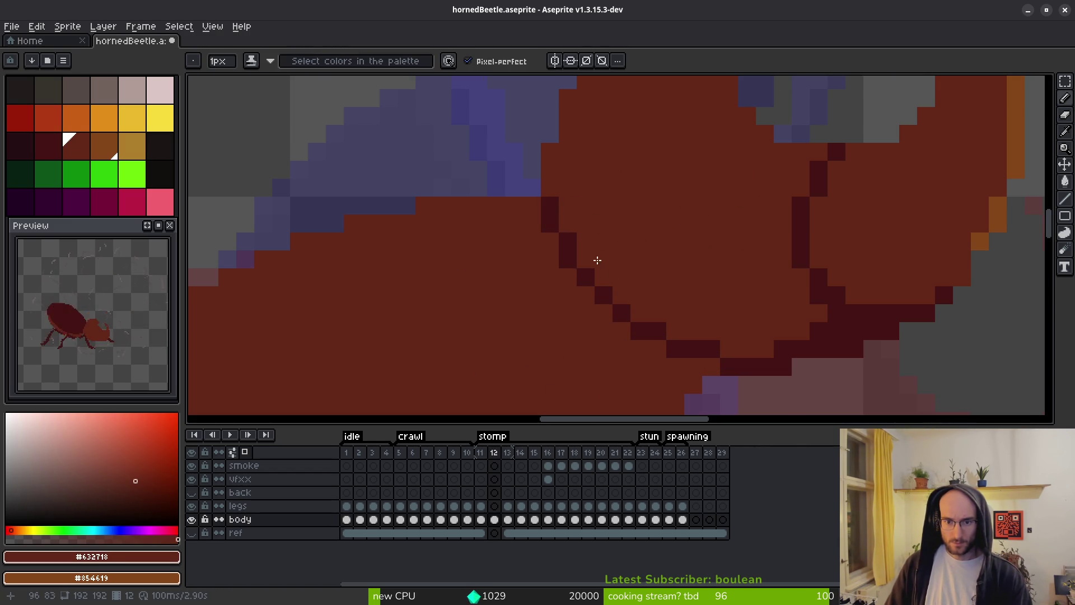
scroll(592, 261, down, 3)
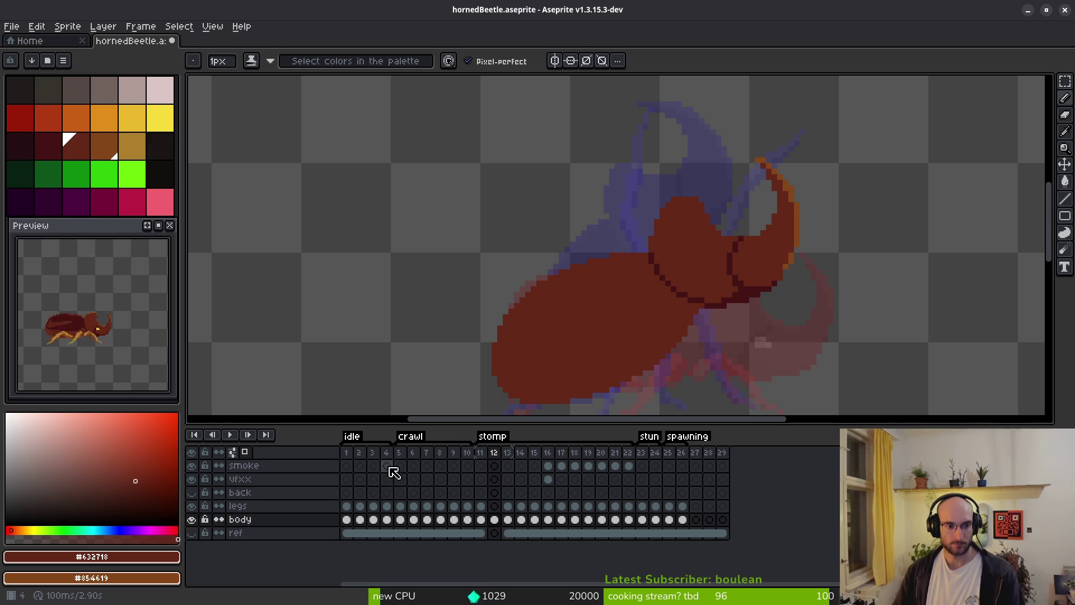
scroll(636, 264, down, 2)
Compare frames 11 and 13 with the beetle centred in view, then return to frame 12.
key(Left)
key(Right)
key(Right)
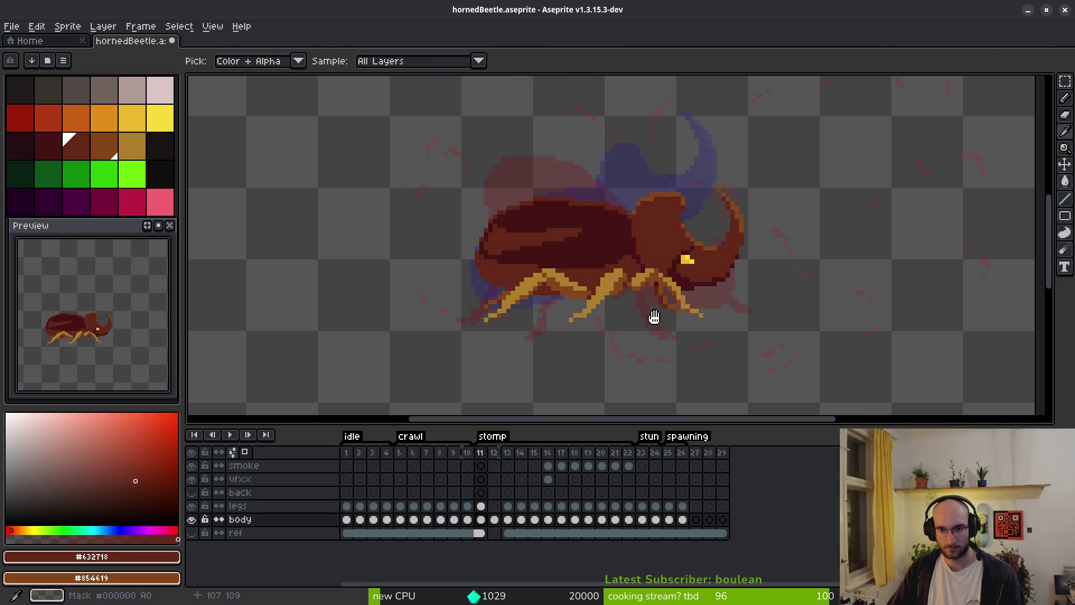
drag(680, 301, 741, 330)
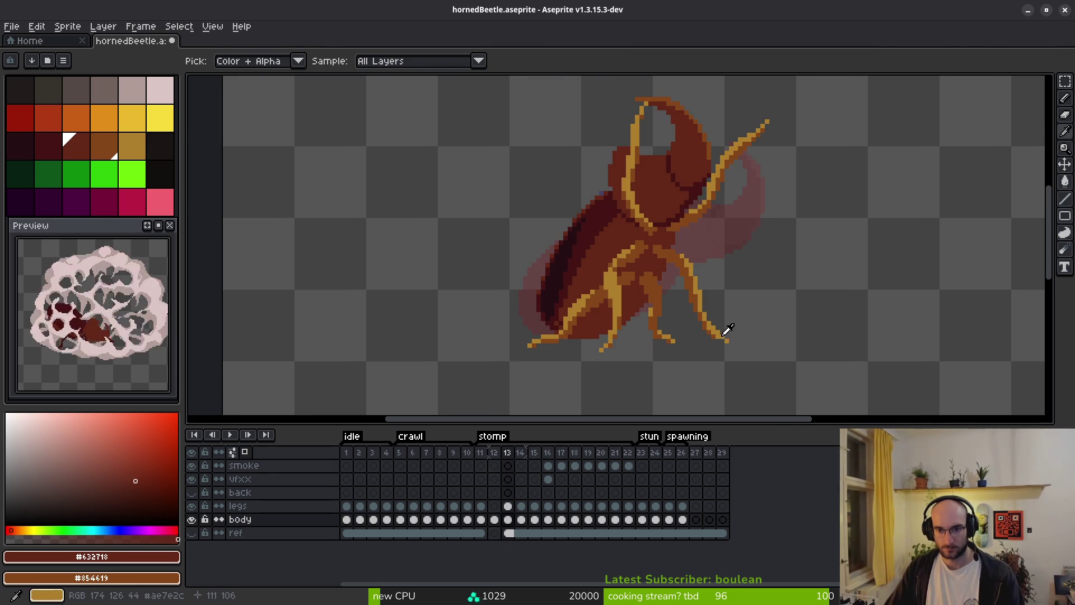
key(Left)
key(b)
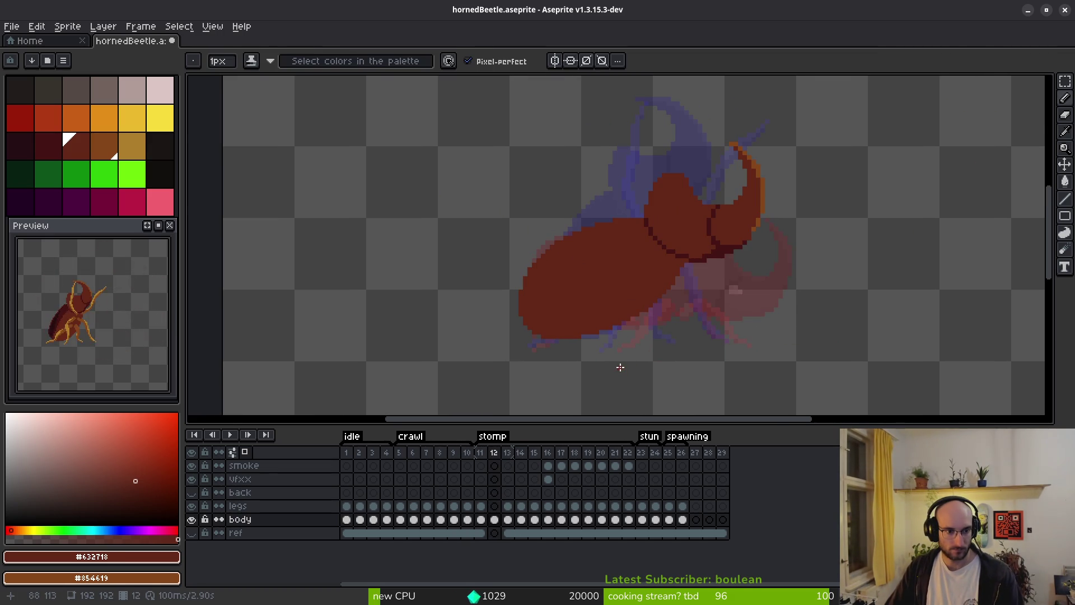
Insert a new empty frame 12 with Alt+Shift+N and select its body cel.
key(alt+shift+n)
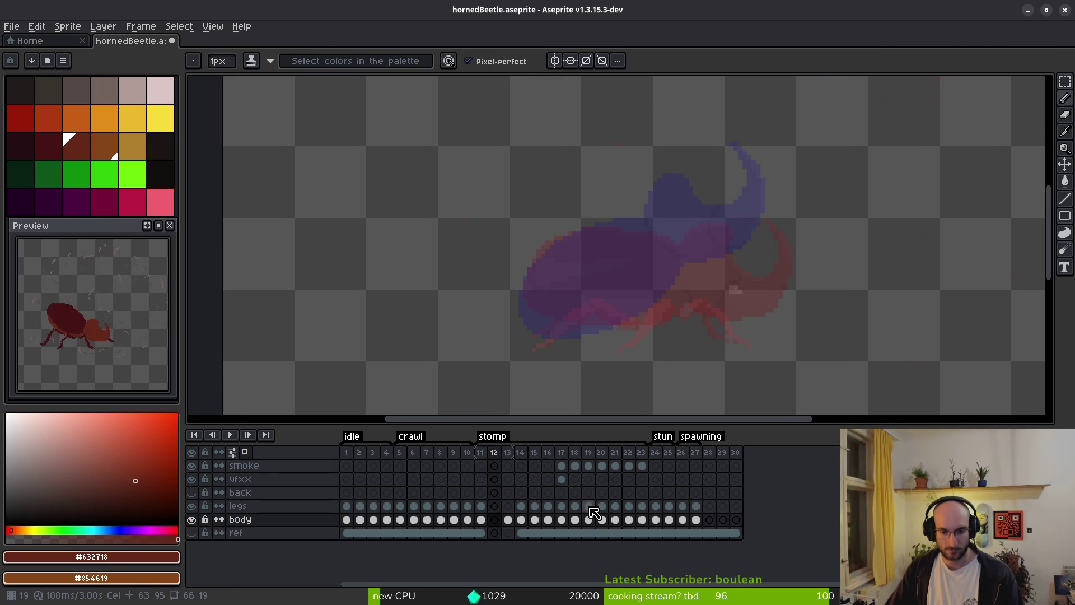
click(494, 519)
scroll(638, 285, up, 4)
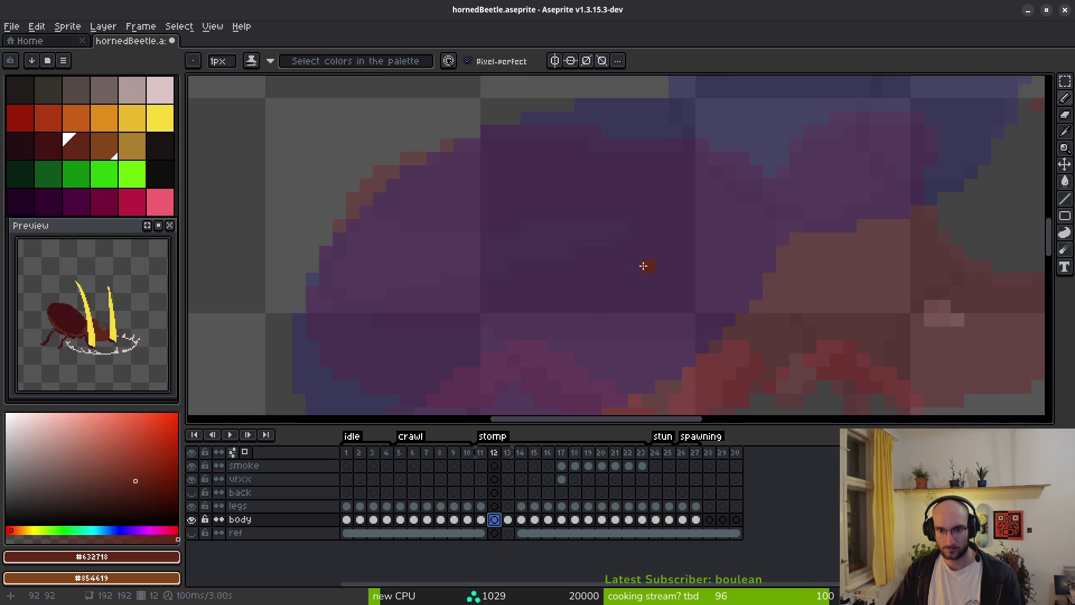
scroll(644, 266, down, 2)
scroll(622, 240, up, 1)
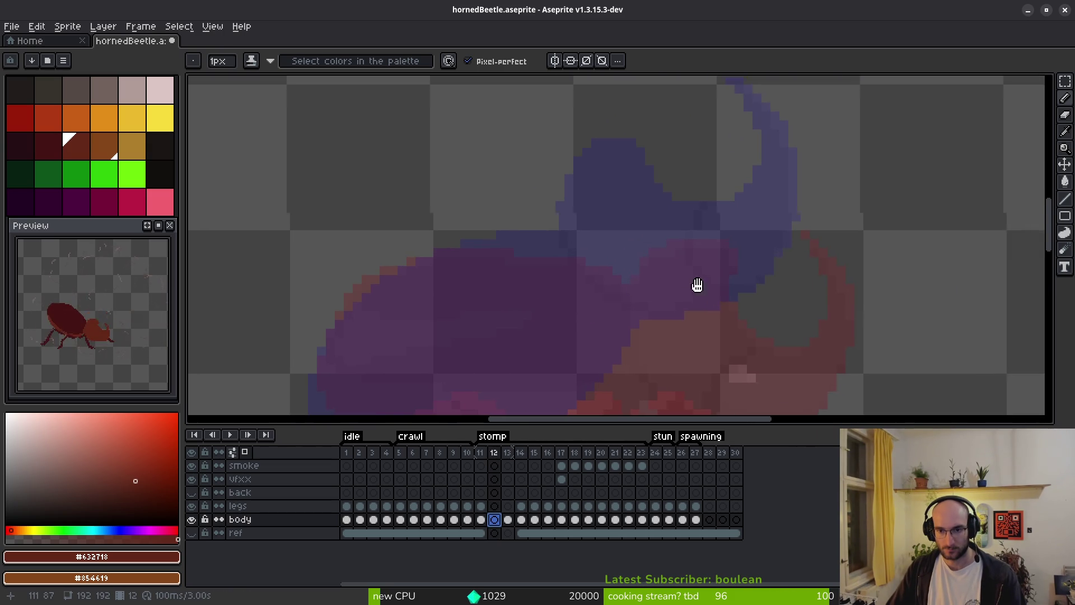
scroll(708, 292, down, 1)
key(Left)
key(Right)
key(Left)
key(alt)
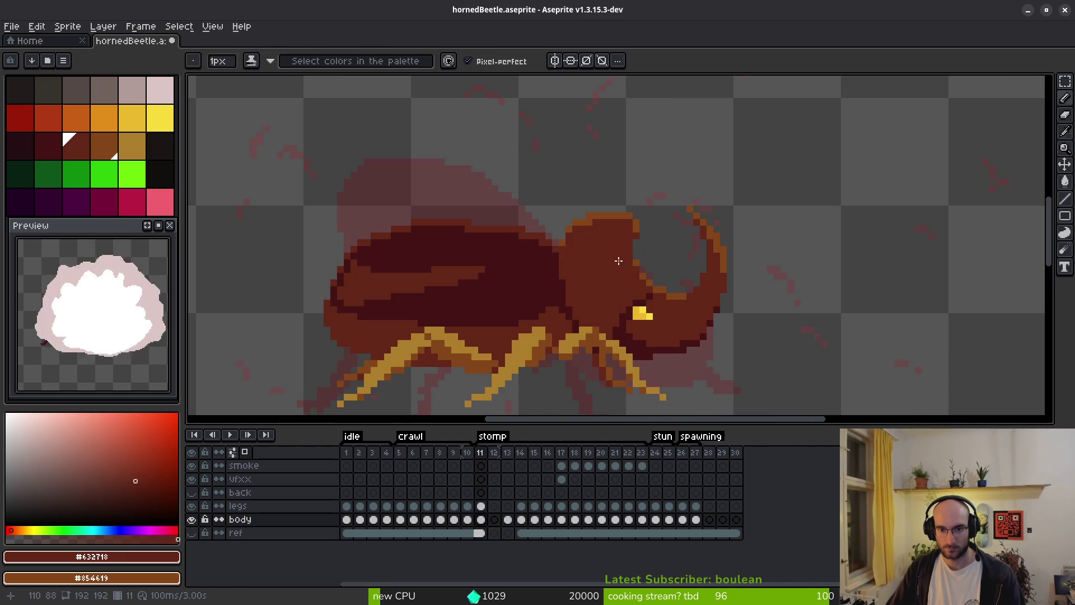
On frame 13, lasso the beetle body and cut it out.
key(Right)
key(Right)
scroll(607, 204, down, 1)
mouse_move(676, 100)
mouse_down()
mouse_move(396, 198)
mouse_move(742, 176)
mouse_move(675, 138)
mouse_up()
key(Delete)
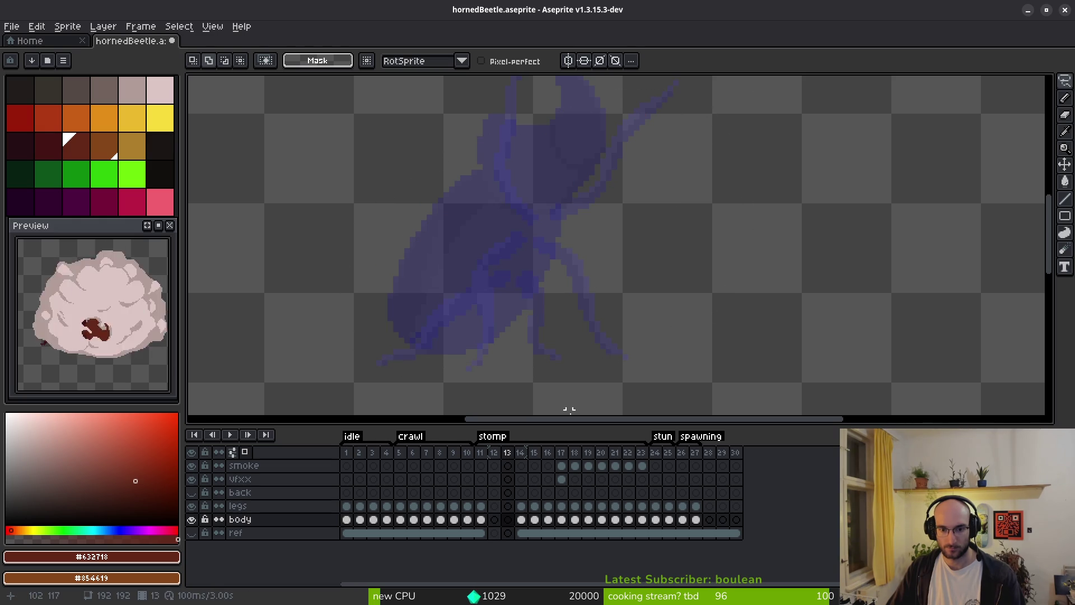
Restore frame 13's body, copy it, and paste it into frame 12 rotated -11.2° and lowered 6 px.
key(ctrl+z)
key(ctrl+c)
key(Left)
key(ctrl+v)
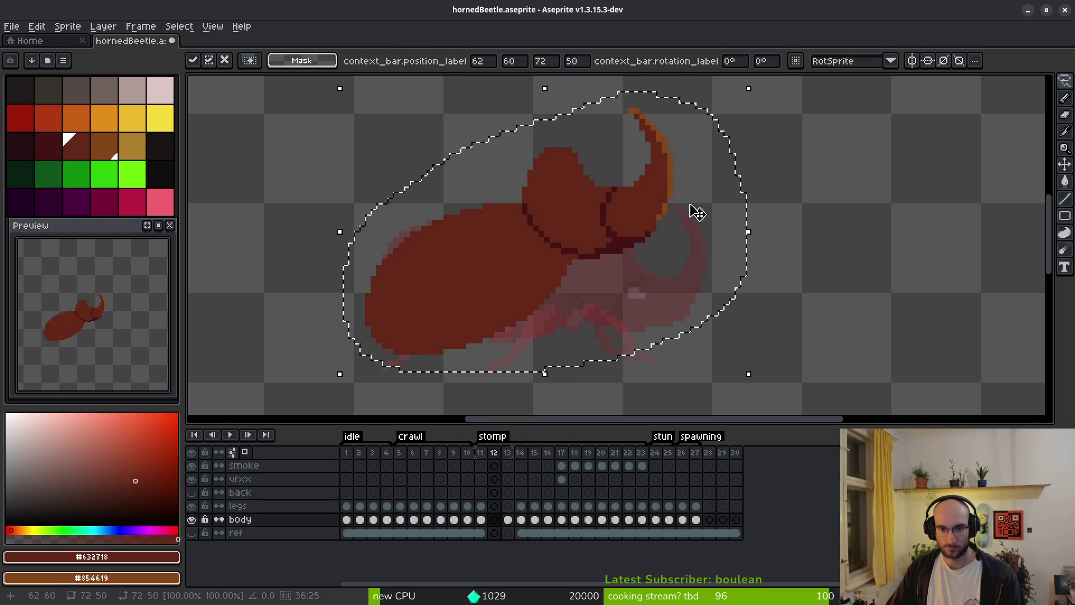
mouse_move(731, 88)
mouse_down()
mouse_move(751, 79)
mouse_move(794, 122)
mouse_up()
drag(564, 254, 560, 280)
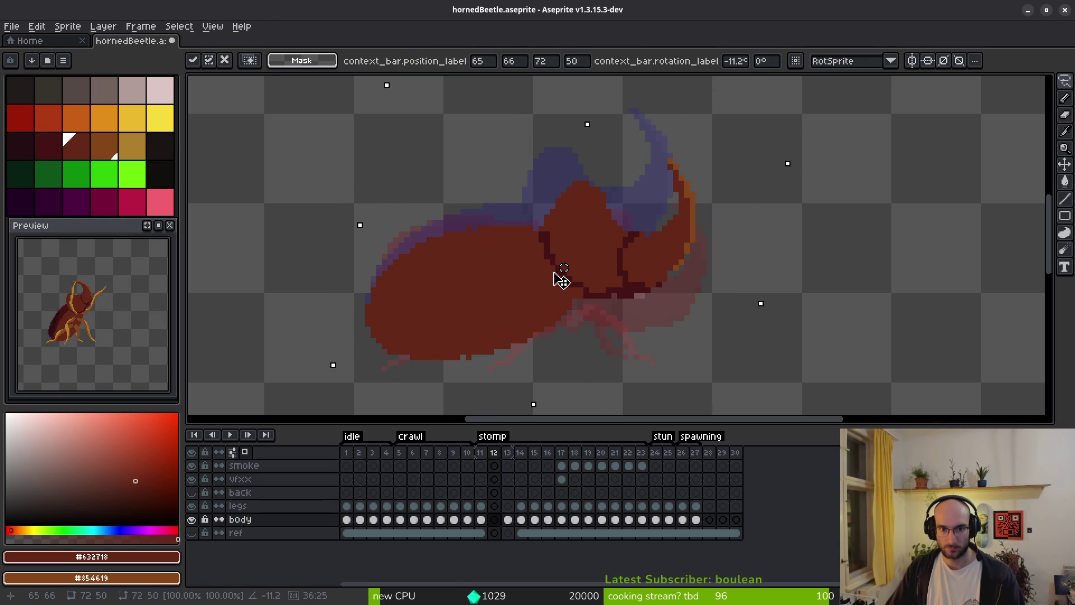
key(Return)
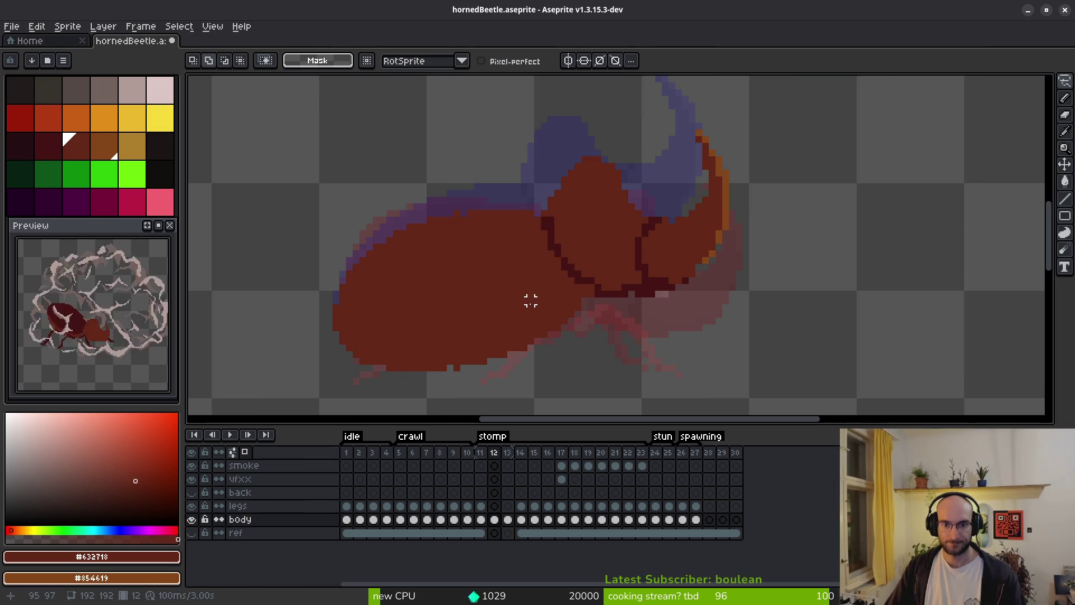
scroll(531, 300, up, 2)
key(alt)
Lighten stray dark outline pixels along the head-thorax seam using Shading ink.
scroll(535, 175, up, 1)
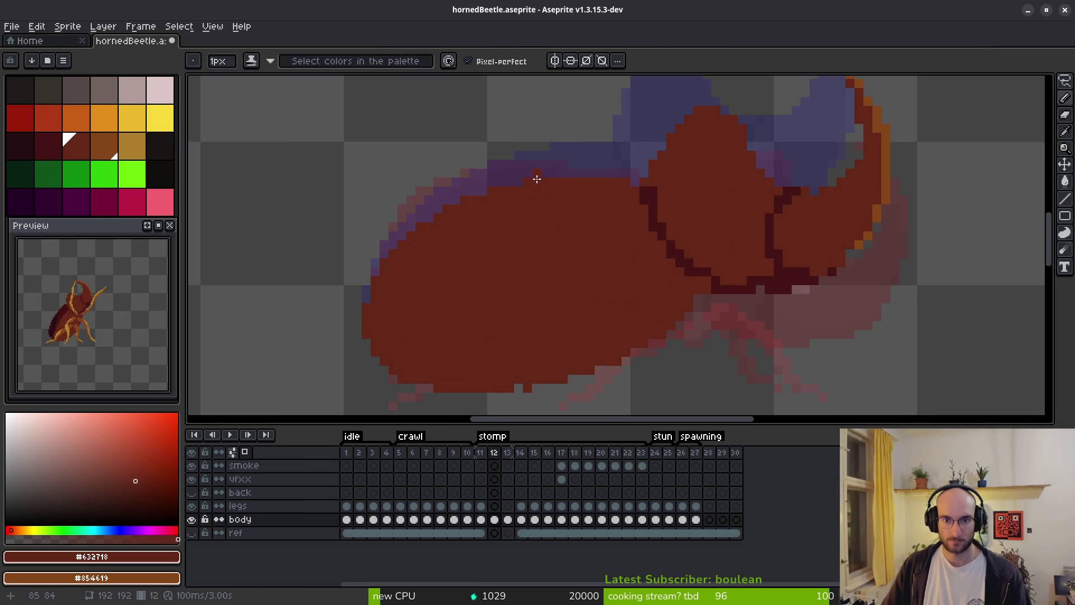
scroll(596, 279, down, 1)
scroll(653, 151, up, 2)
key(f)
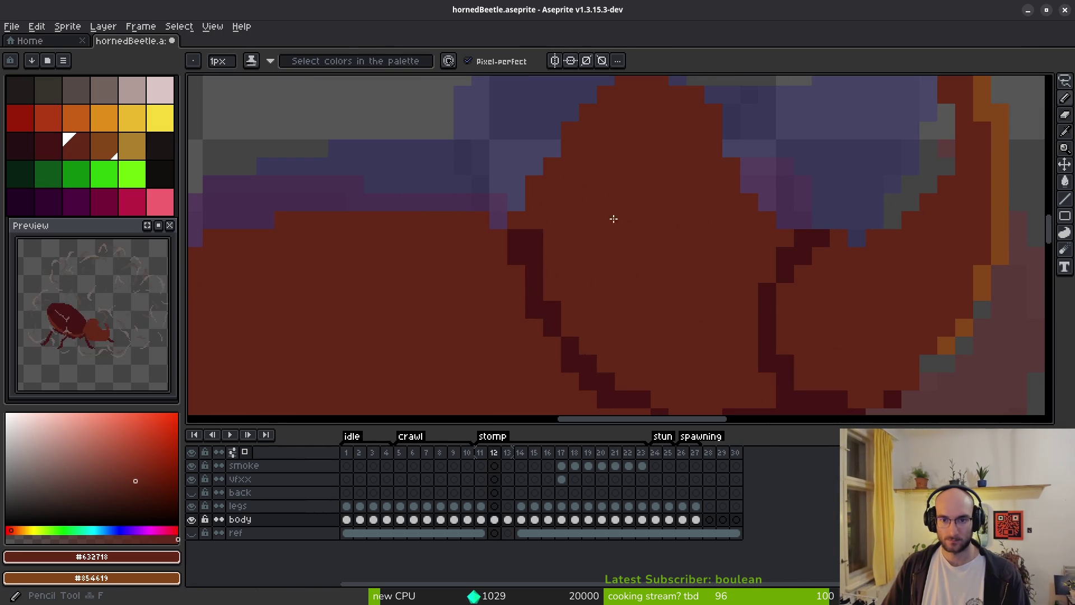
click(516, 255)
click(534, 237)
click(534, 259)
key(ctrl+z)
key(ctrl+z)
click(534, 291)
key(ctrl+z)
click(534, 311)
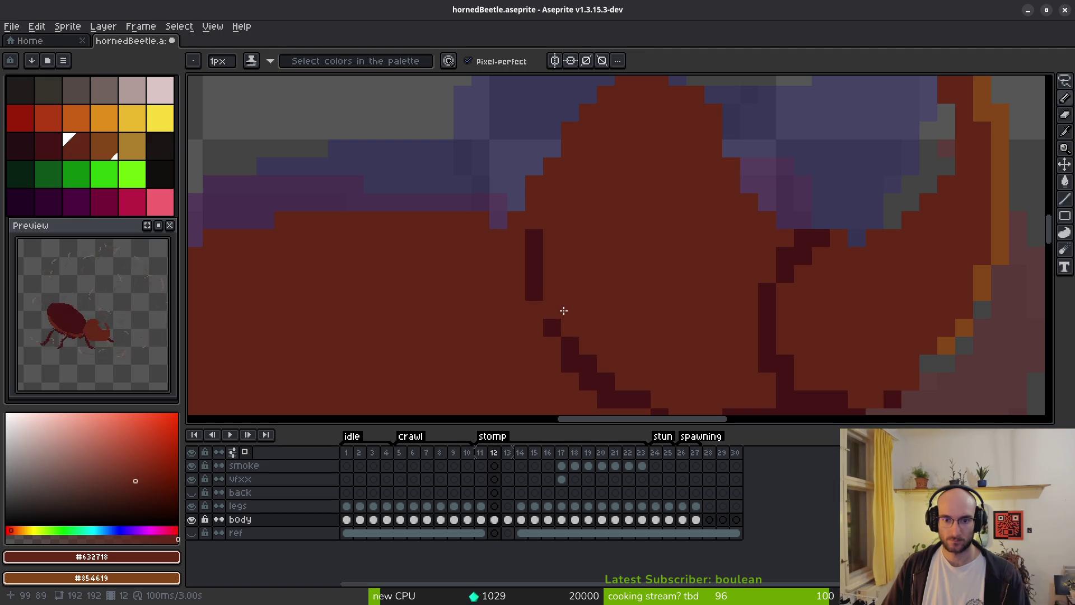
scroll(641, 314, down, 2)
click(596, 303)
click(631, 321)
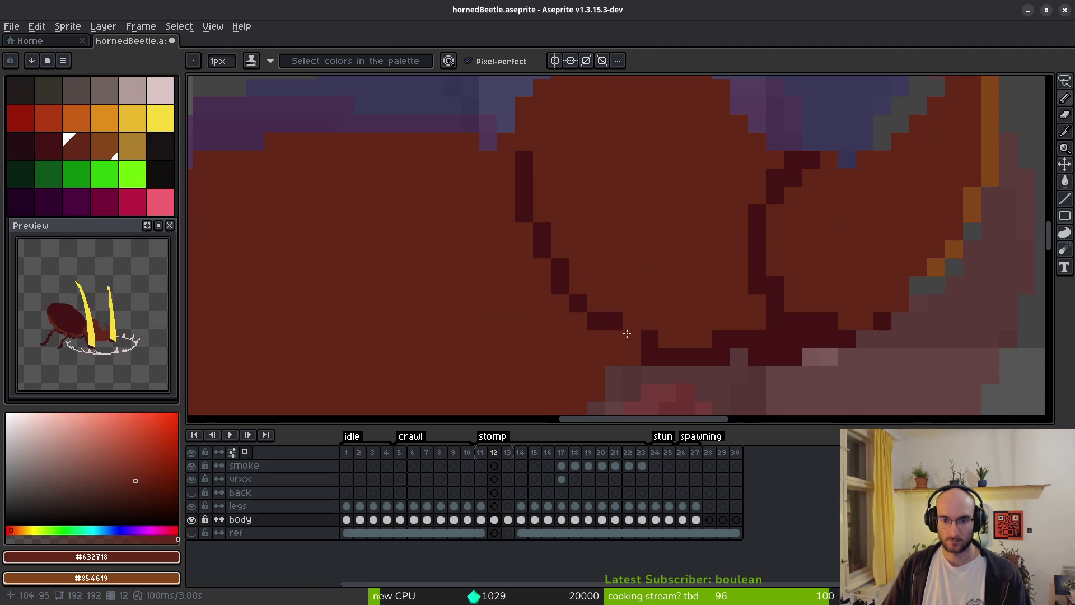
Sample #431414 and #632718, then repaint seam pixels and fill gaps in body colour.
alt+click(631, 336)
alt+click(680, 319)
click(650, 356)
click(667, 357)
key(ctrl+z)
alt+right_click(732, 331)
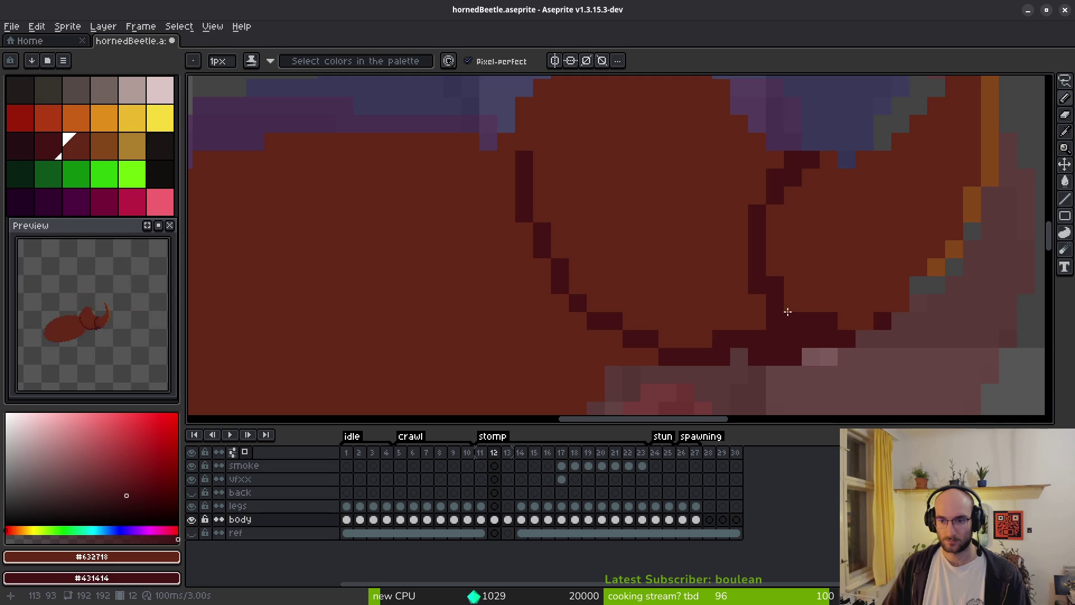
right_click(889, 304)
right_click(900, 303)
click(882, 303)
click(972, 266)
Erase a stray brown pixel near the horn and fill a blue gap pixel above the head.
drag(994, 254, 872, 288)
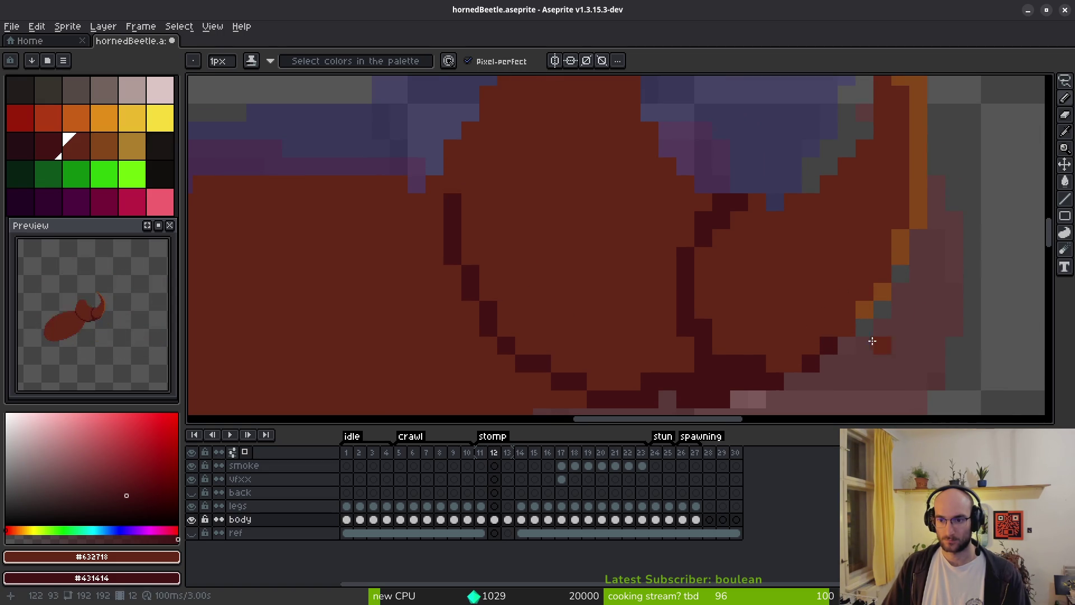
scroll(761, 219, up, 3)
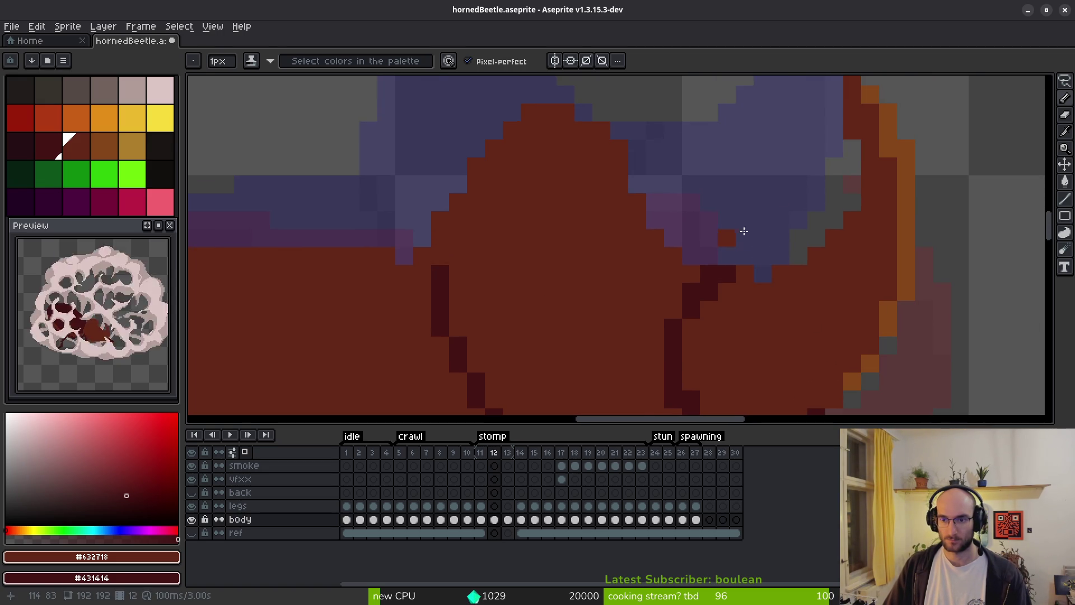
scroll(732, 233, up, 2)
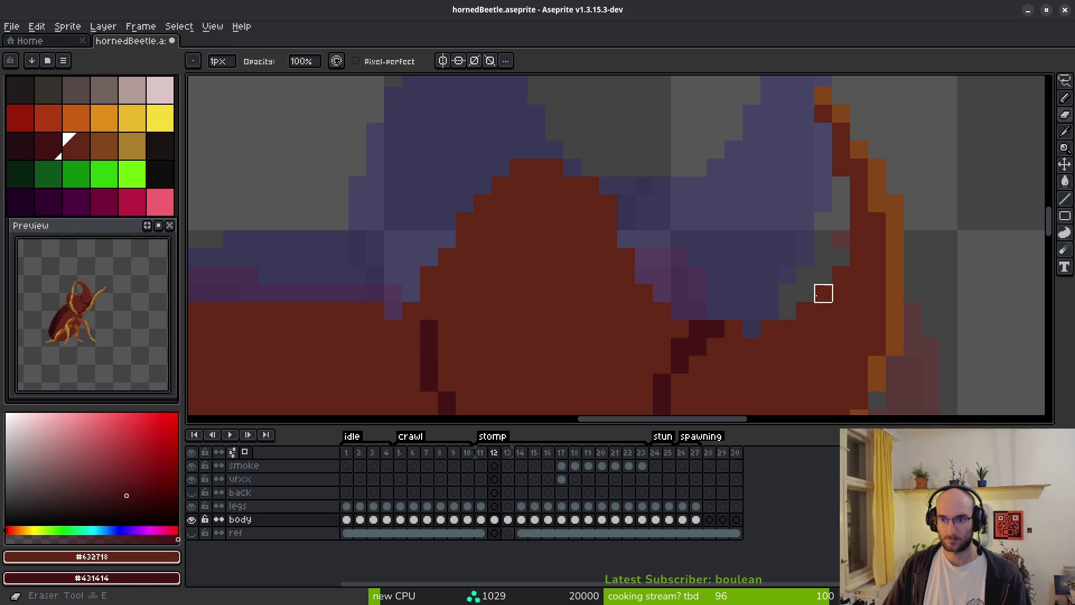
key(e)
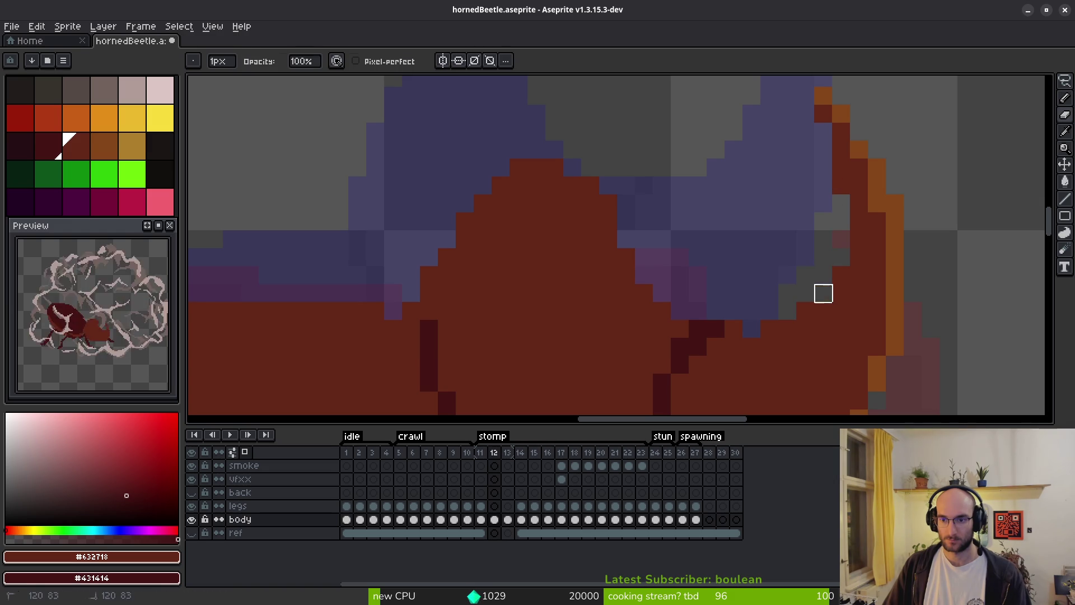
click(769, 328)
key(b)
drag(759, 350, 783, 289)
key(e)
click(757, 250)
key(d)
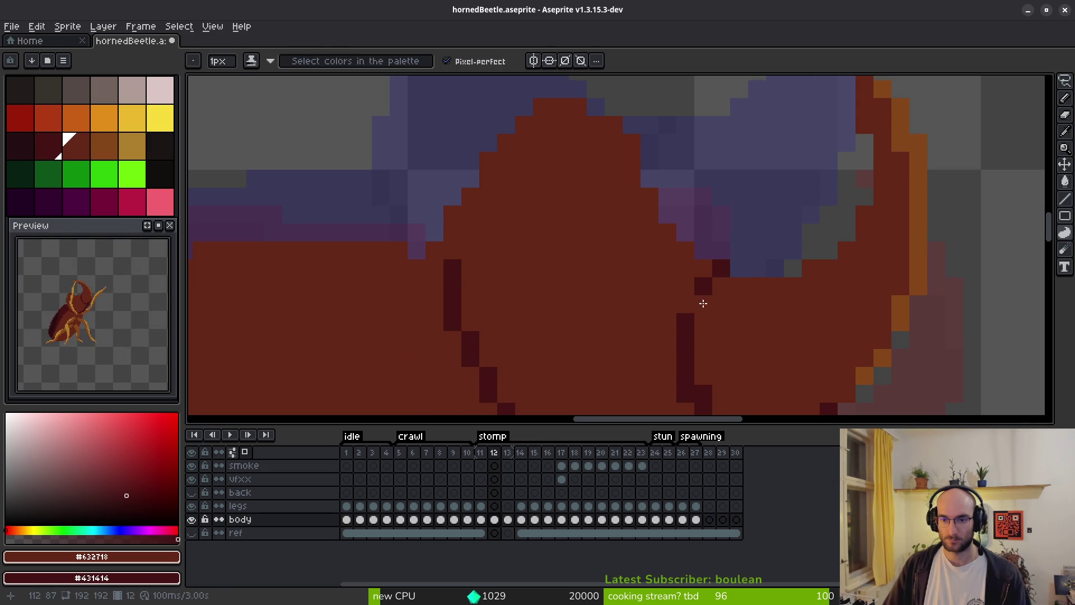
Add a dark outline pixel on the seam and repaint nearby seam pixels in body colour.
scroll(775, 319, down, 3)
scroll(740, 282, up, 2)
scroll(739, 282, up, 2)
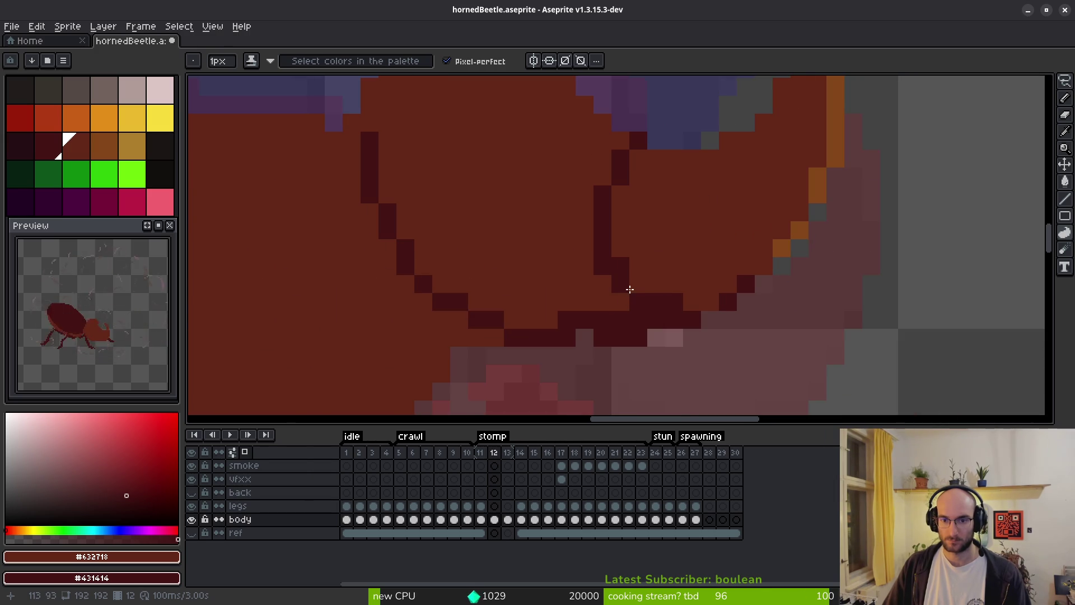
click(622, 263)
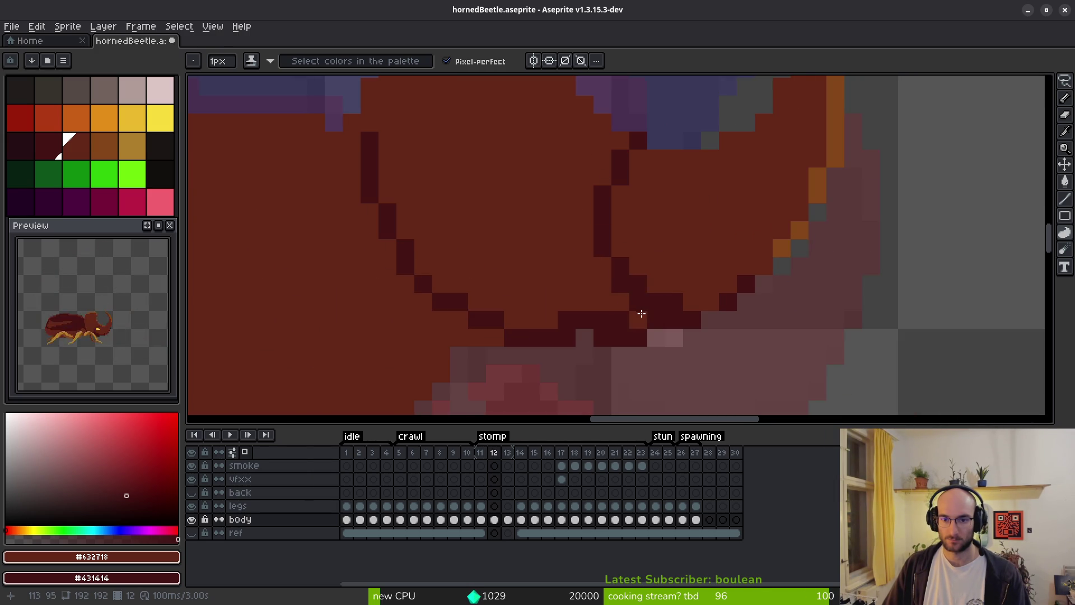
click(667, 300)
click(696, 313)
key(ctrl+z)
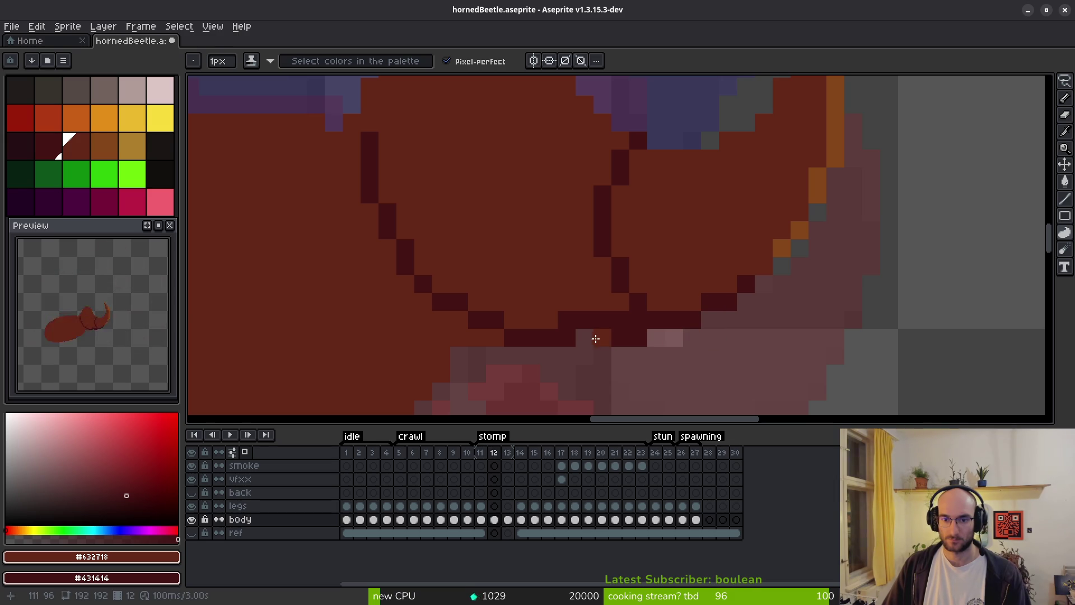
scroll(661, 337, down, 4)
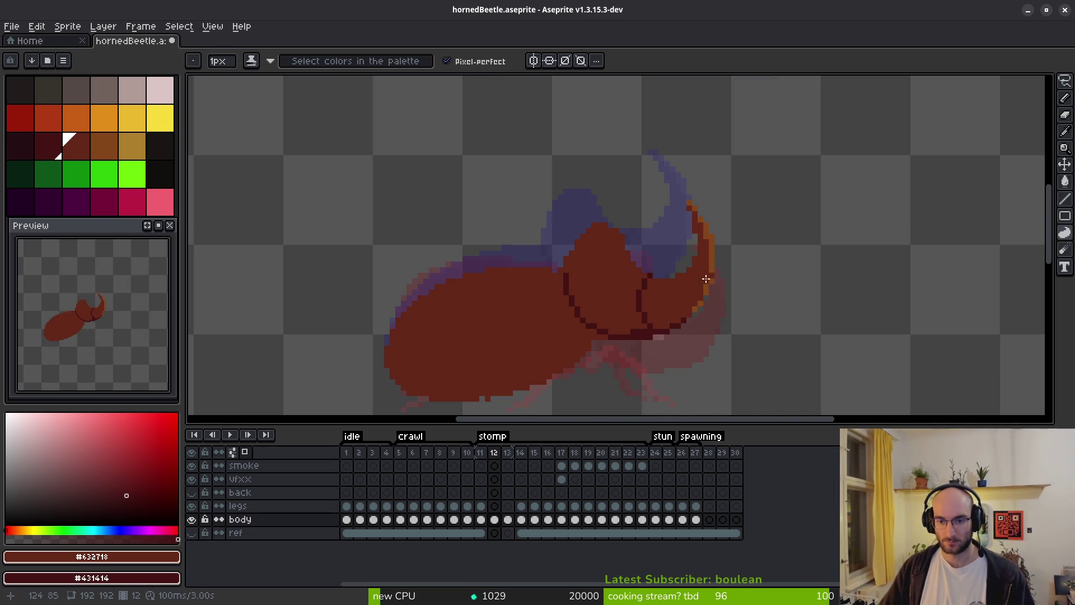
Add red pixels along the upper-left diagonal edge of the body segment's pointed top.
scroll(682, 358, up, 4)
scroll(685, 309, up, 1)
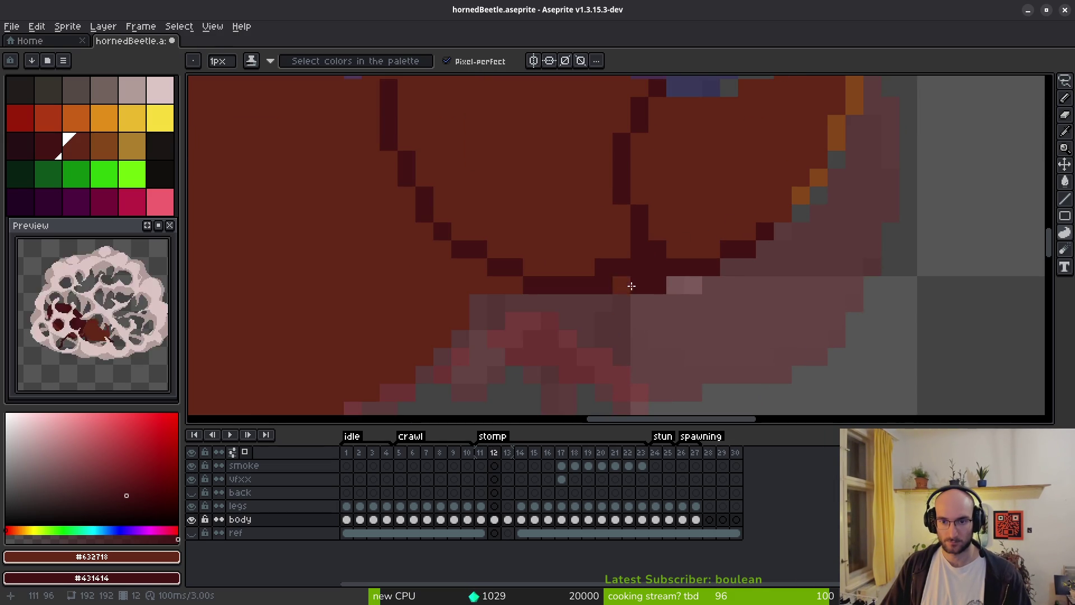
scroll(631, 260, down, 1)
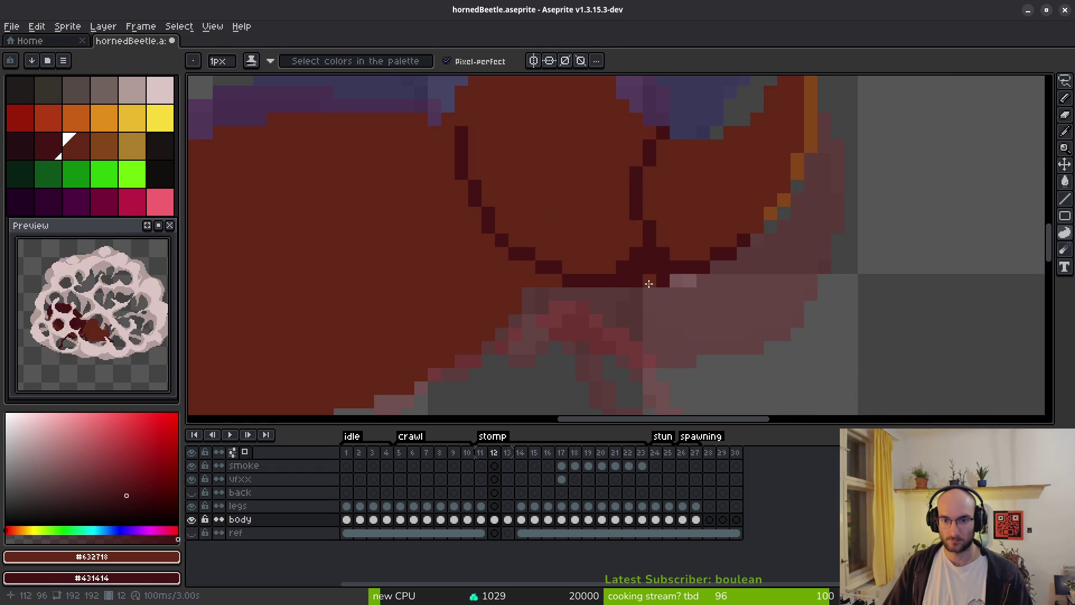
scroll(638, 295, down, 2)
scroll(560, 199, up, 3)
key(e)
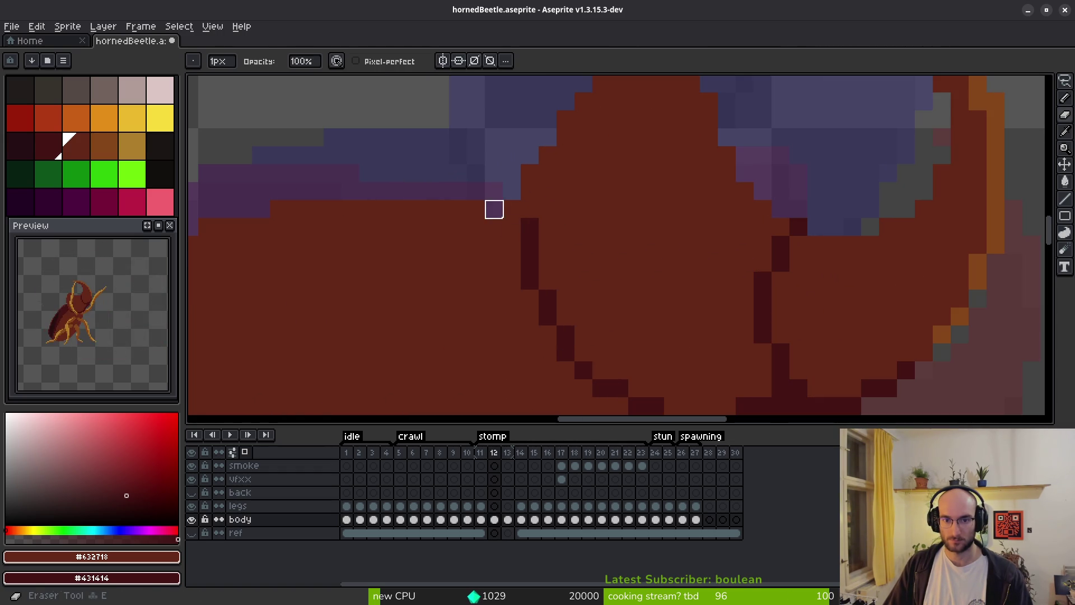
scroll(632, 261, down, 3)
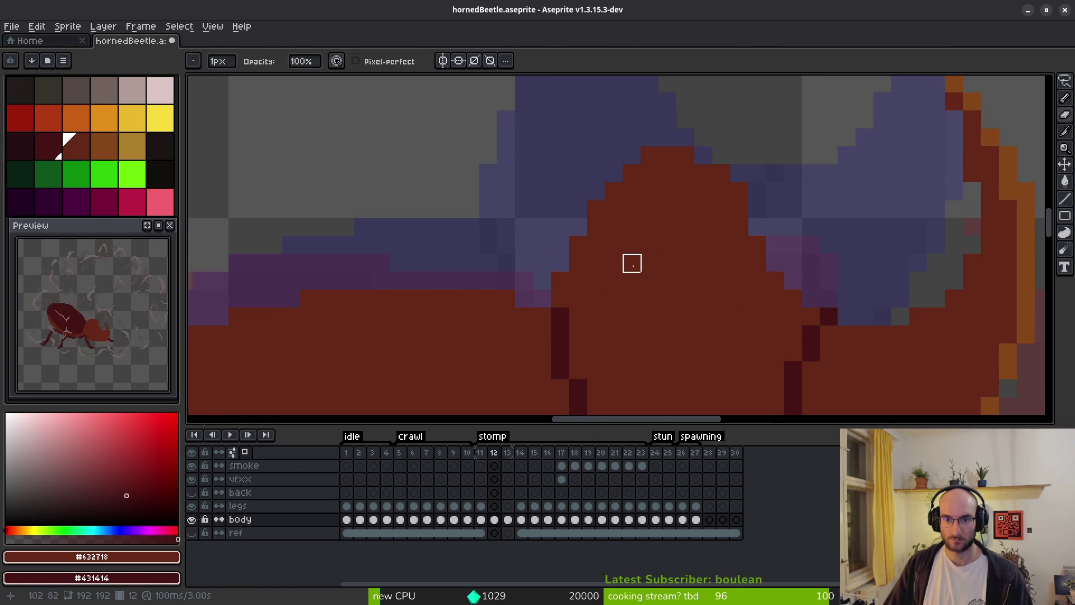
key(b)
scroll(683, 288, up, 3)
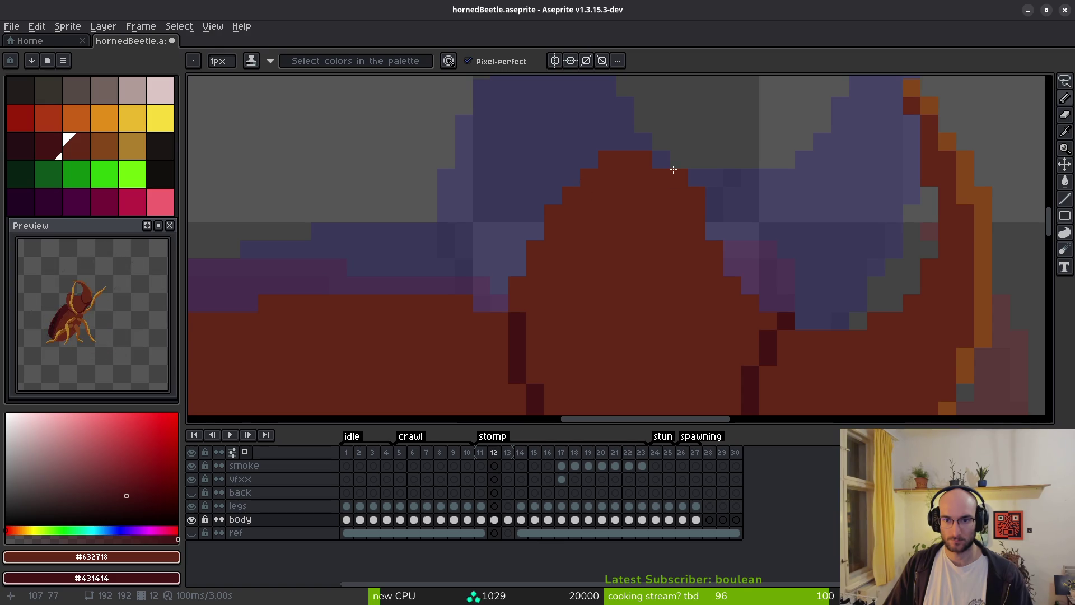
drag(571, 178, 515, 266)
scroll(666, 303, down, 2)
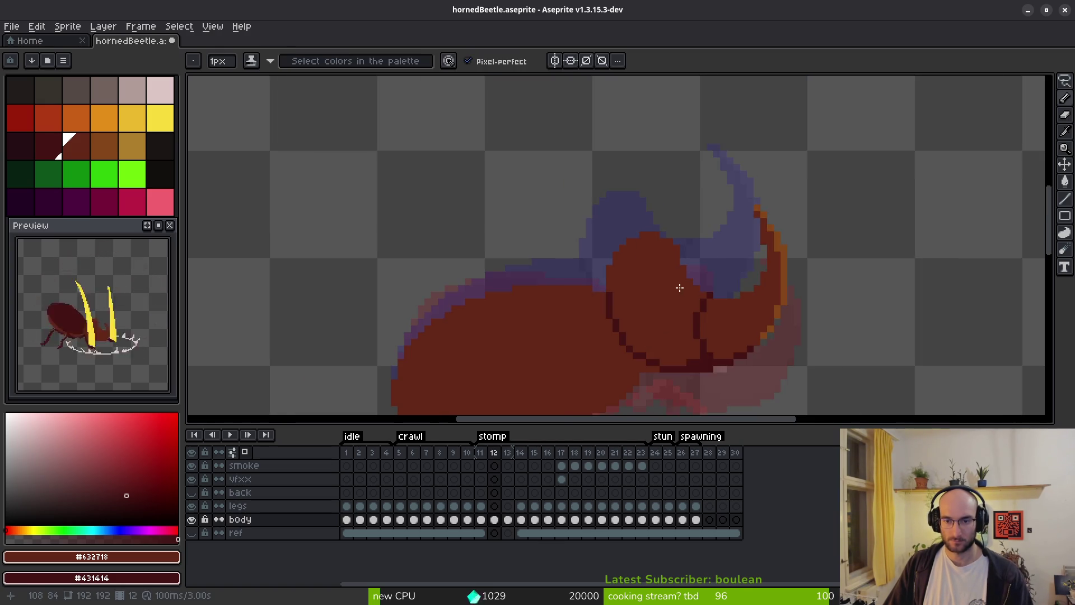
scroll(679, 288, up, 2)
click(538, 180)
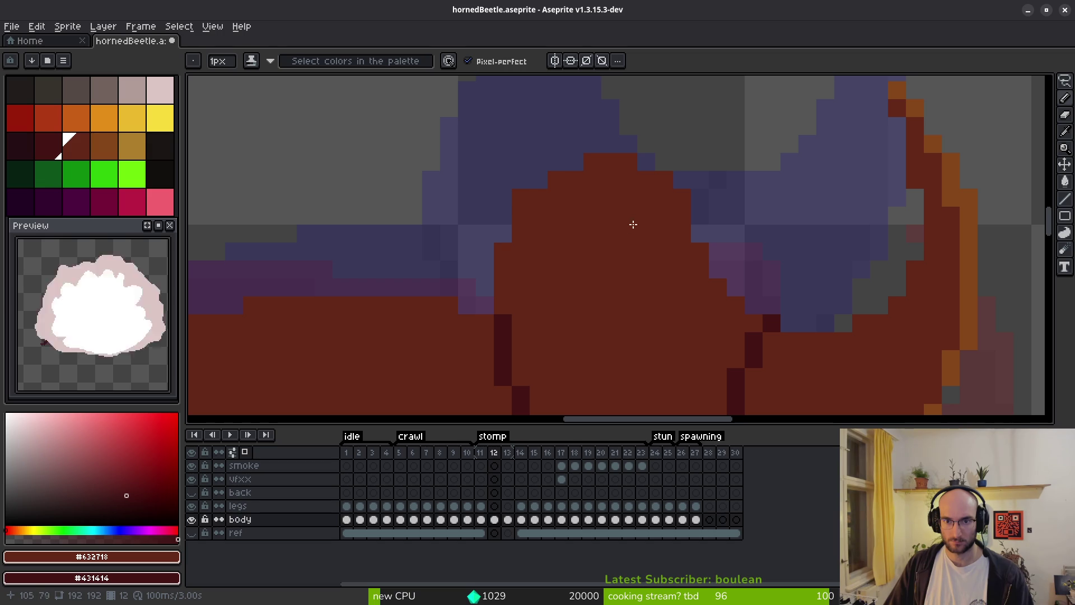
scroll(749, 299, down, 3)
scroll(749, 300, up, 4)
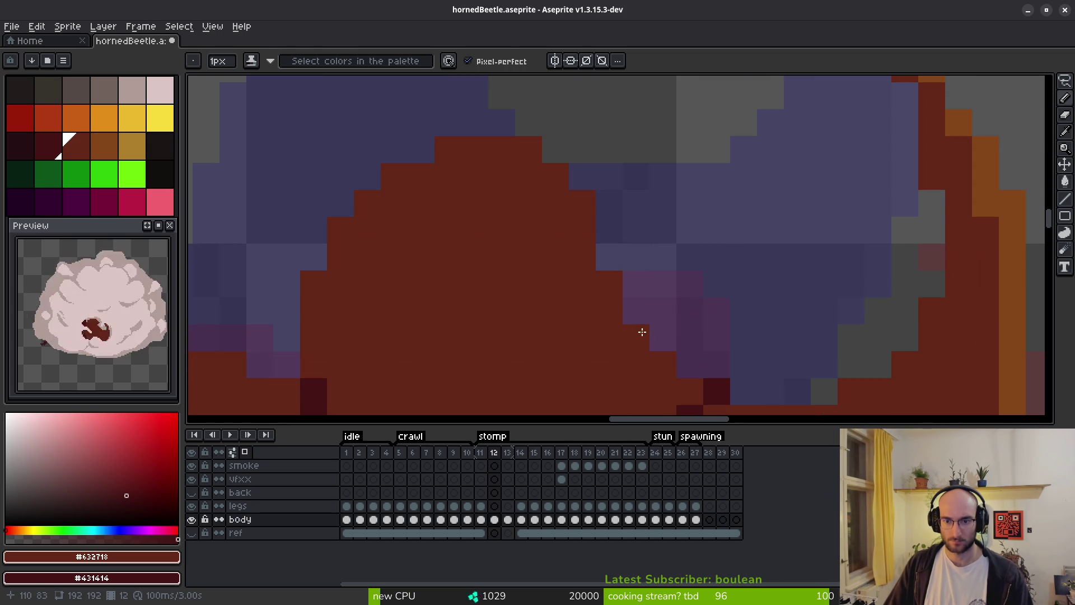
Erase body pixels along the diagonal edge and the top edge to reshape the peak.
key(e)
mouse_move(662, 362)
mouse_down()
mouse_move(610, 309)
mouse_move(636, 231)
mouse_up()
scroll(749, 238, down, 4)
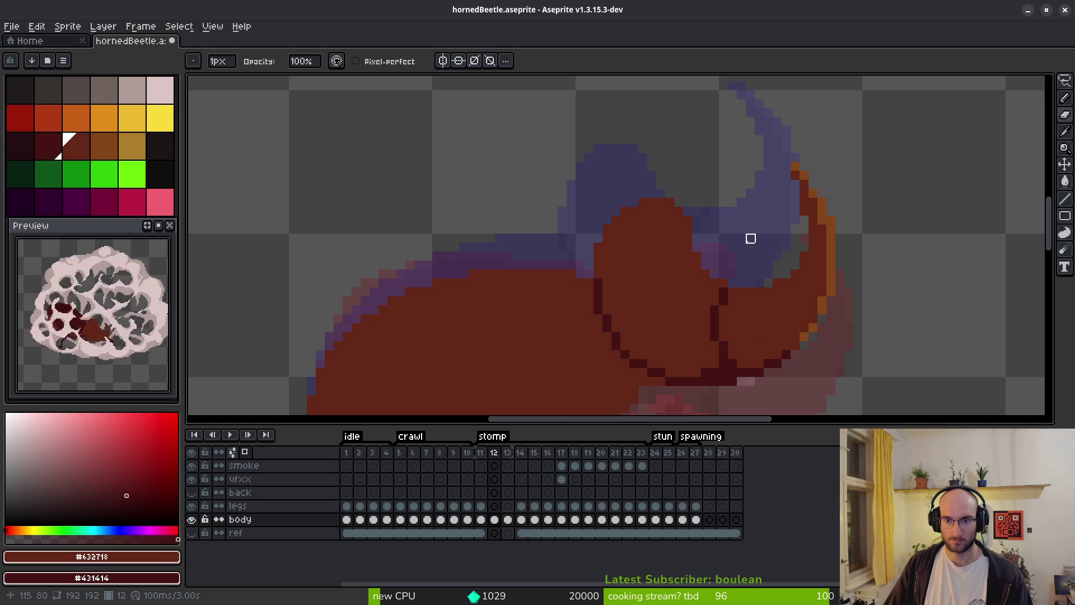
scroll(693, 205, up, 4)
mouse_move(693, 205)
mouse_down()
mouse_move(691, 254)
mouse_move(639, 204)
mouse_move(478, 232)
mouse_move(478, 257)
mouse_move(423, 336)
mouse_up()
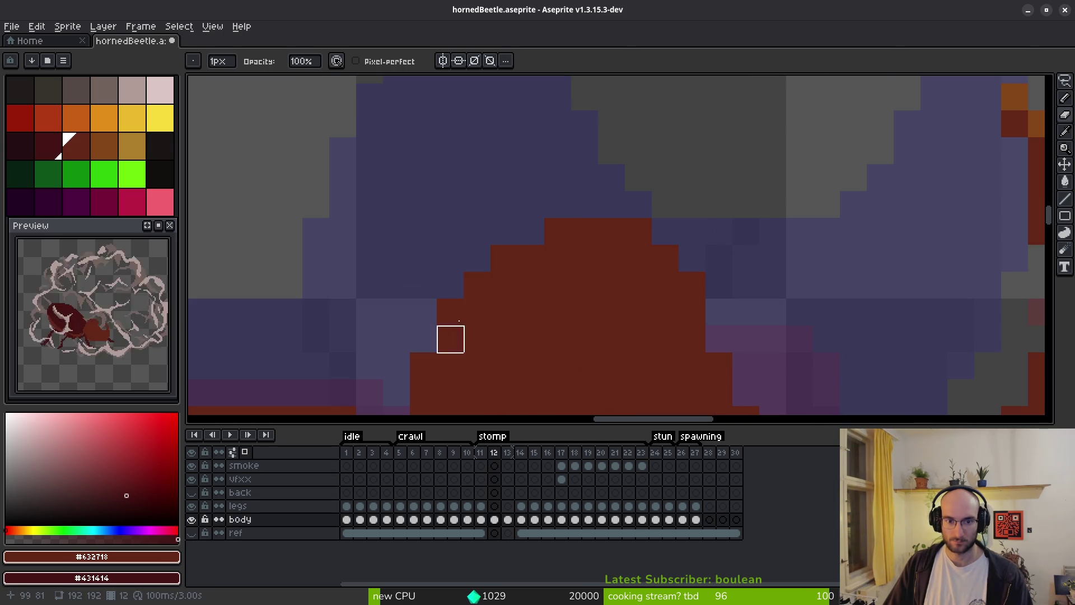
scroll(610, 213, down, 3)
Thicken the dark outline down the inner curve, with red fill to its right.
key(b)
scroll(599, 257, down, 2)
scroll(588, 247, up, 3)
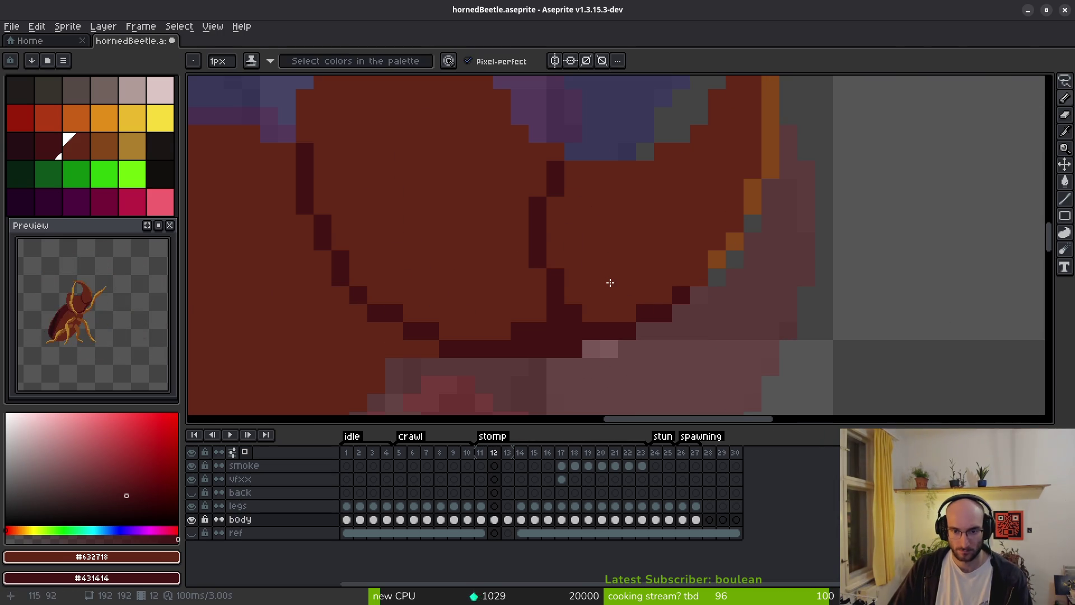
right_click(537, 188)
click(554, 187)
click(537, 240)
right_click(537, 241)
click(537, 224)
right_click(537, 223)
right_click(519, 224)
drag(520, 241, 538, 278)
drag(532, 228, 547, 271)
Touch up the outline pixels near the head-thorax seam and add a red pixel below it.
right_click(546, 293)
click(555, 276)
click(645, 313)
key(ctrl+z)
click(552, 293)
click(571, 312)
key(ctrl+z)
click(645, 331)
scroll(645, 331, down, 3)
scroll(629, 305, up, 3)
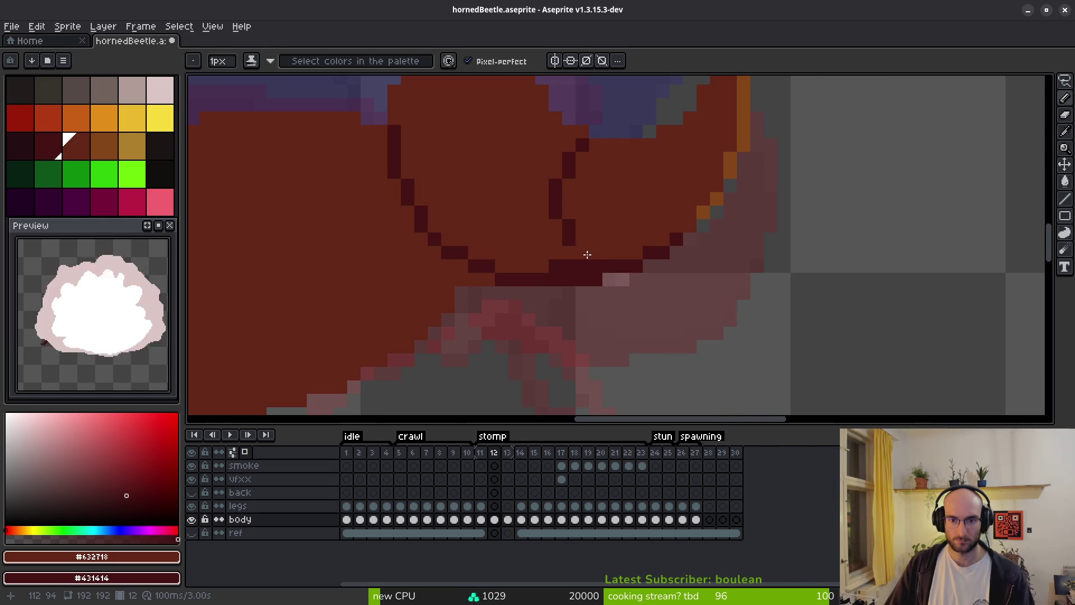
scroll(653, 245, down, 3)
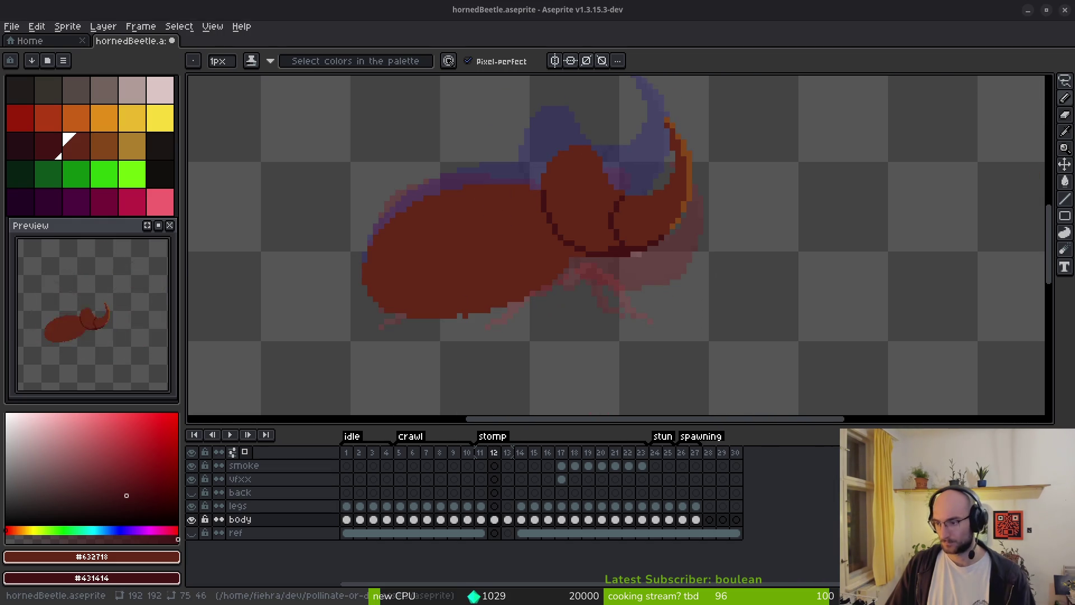